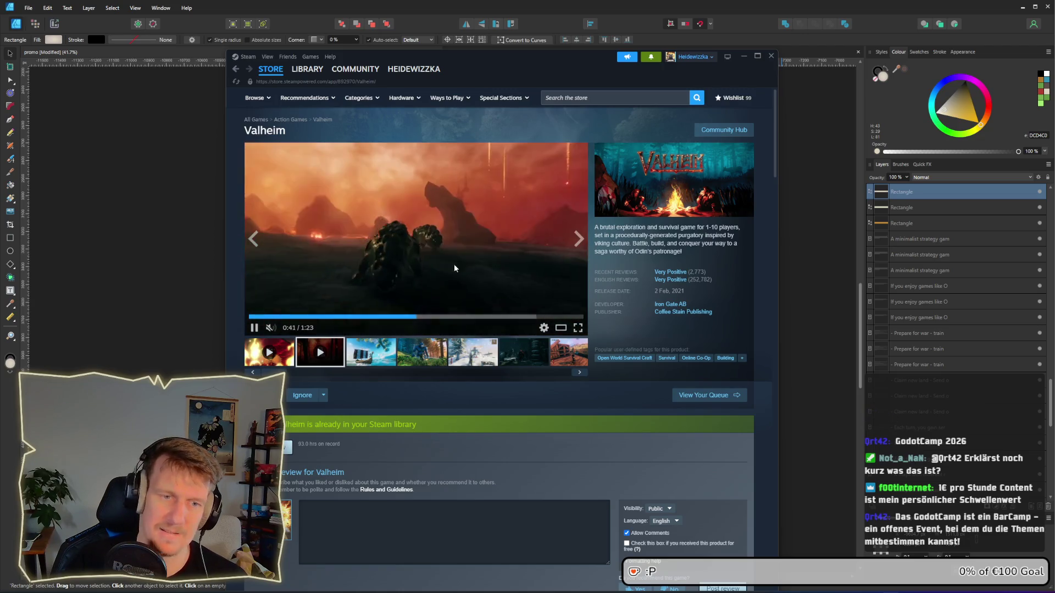
Step: Scroll up and down through the Valheim store page
scroll(461, 259, down, 4)
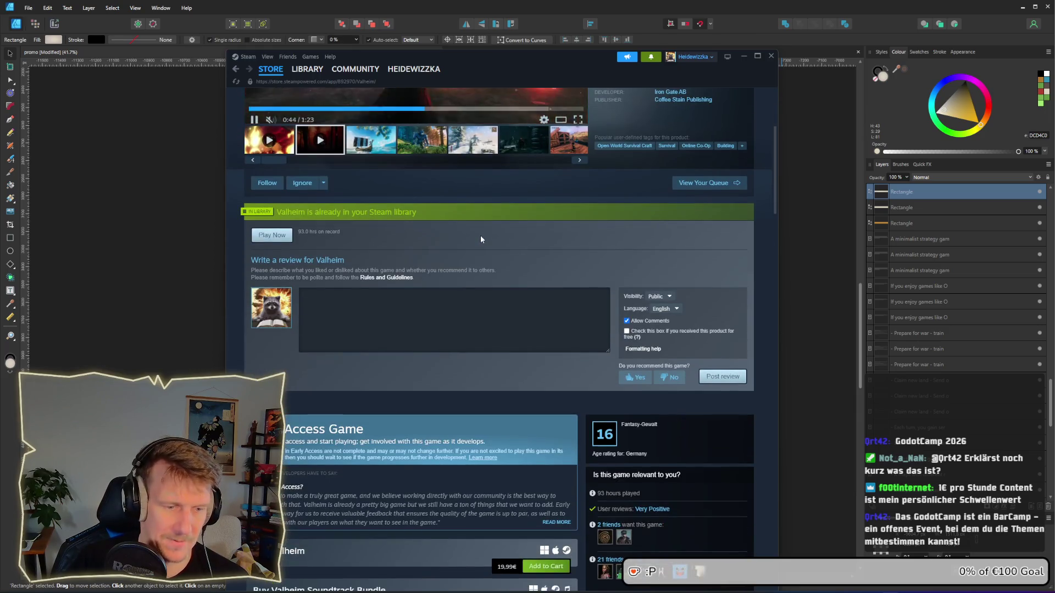
scroll(481, 239, up, 3)
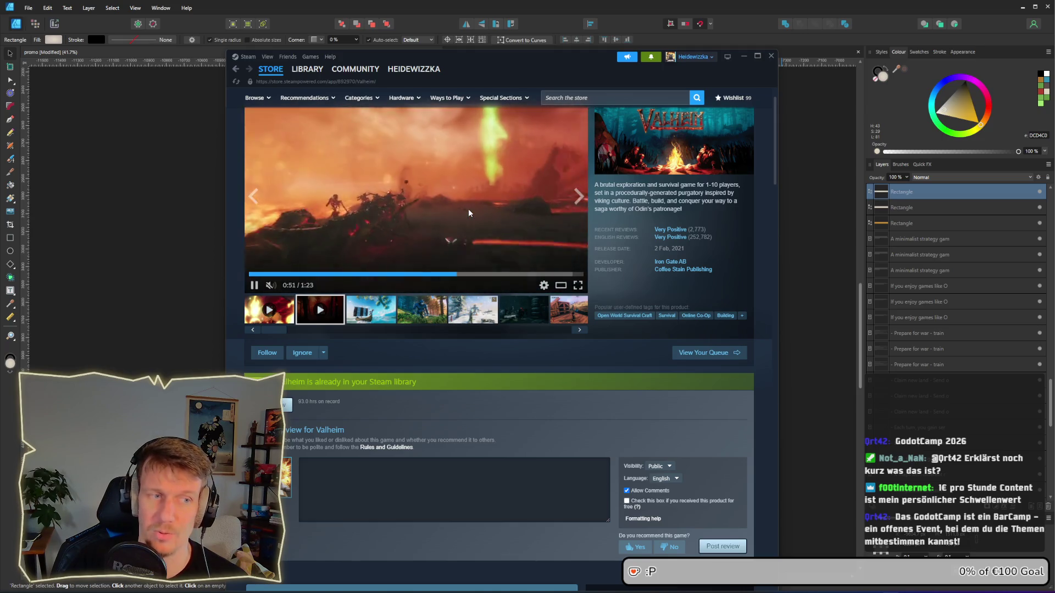
scroll(470, 213, down, 6)
scroll(516, 184, up, 2)
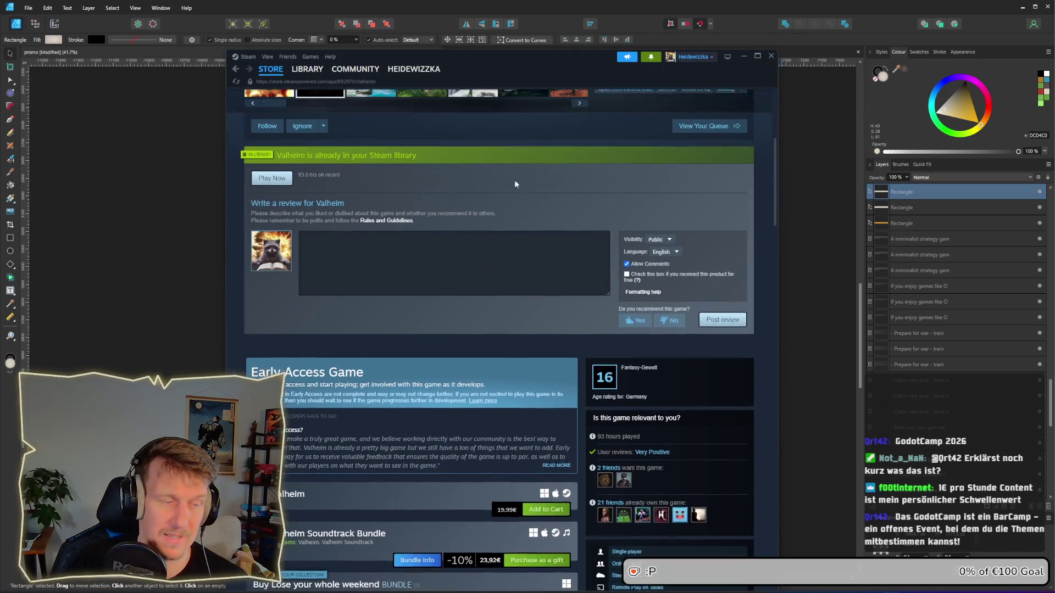
scroll(515, 184, up, 5)
scroll(528, 348, down, 8)
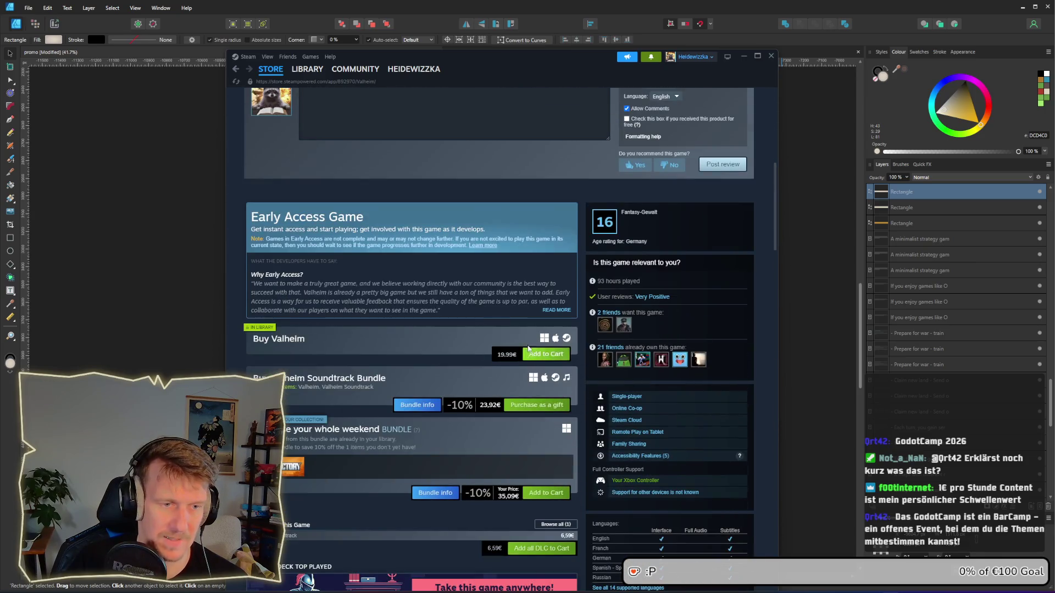
scroll(528, 348, up, 7)
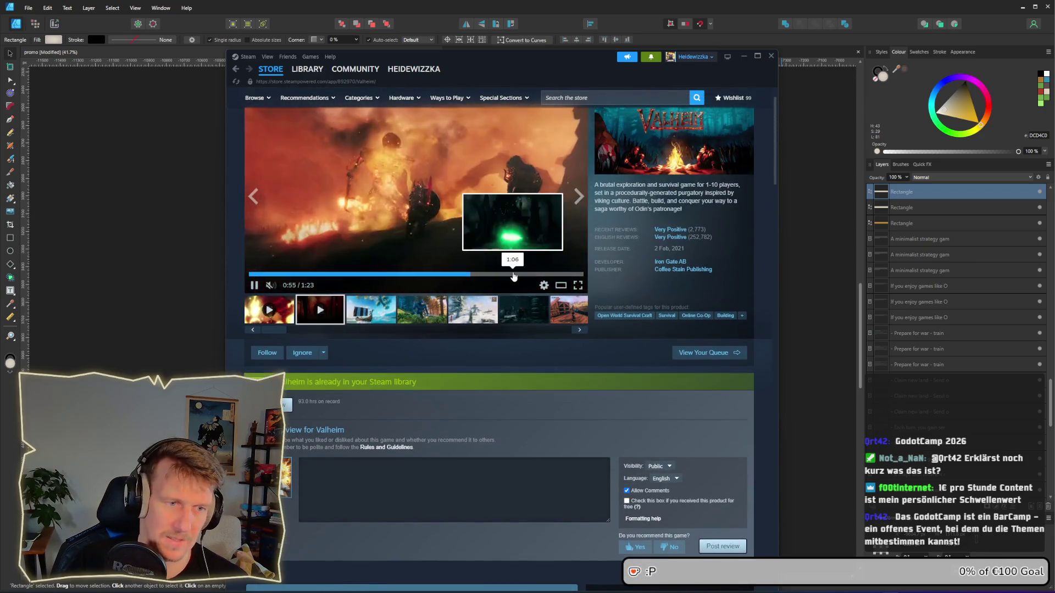
Step: Skip the Valheim trailer to the public testing announcement, pause it, and minimize Steam
click(514, 274)
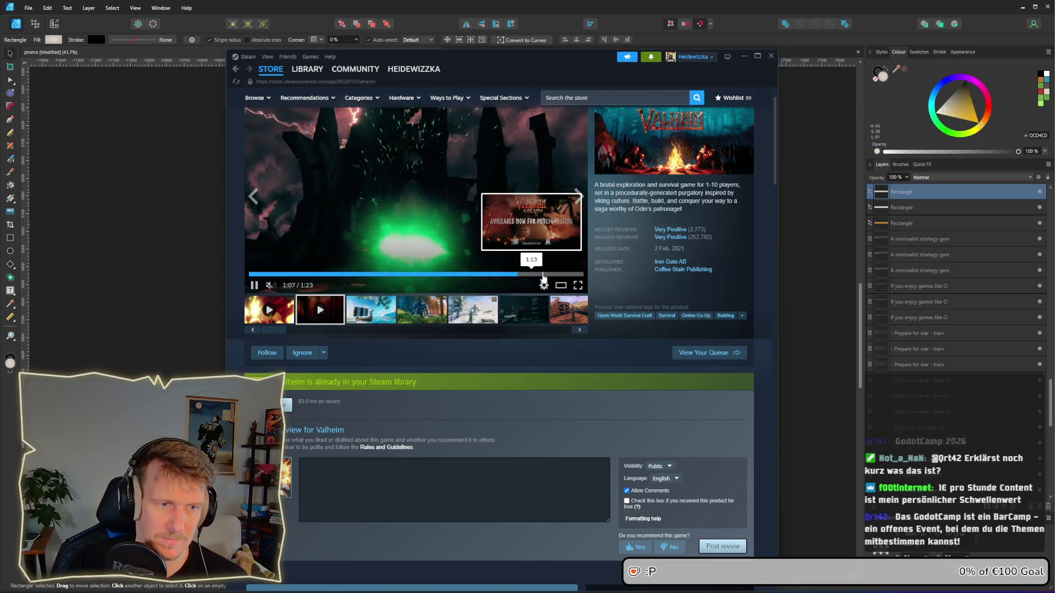
click(542, 274)
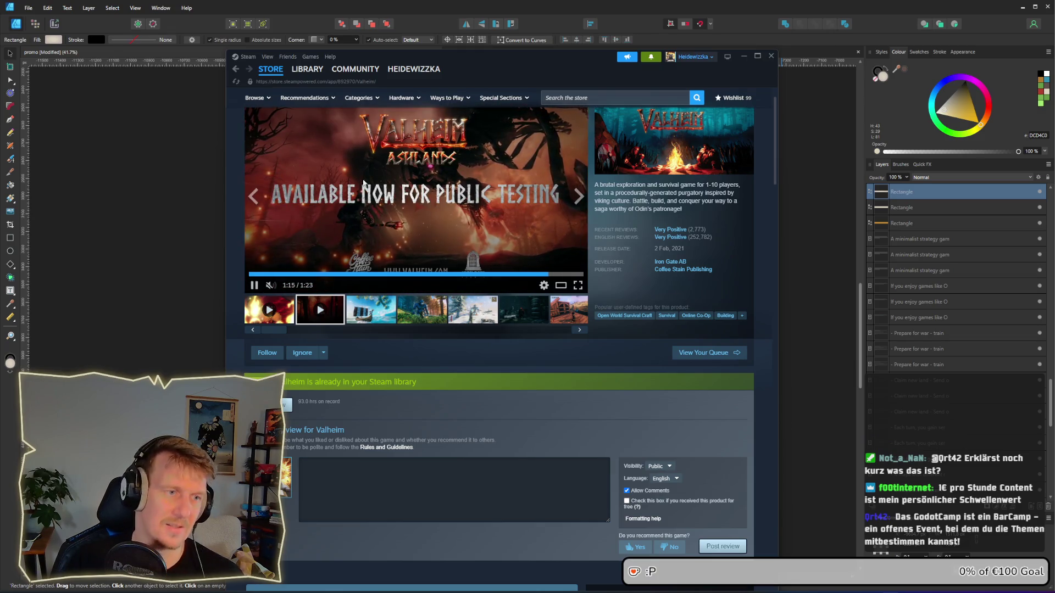
click(253, 285)
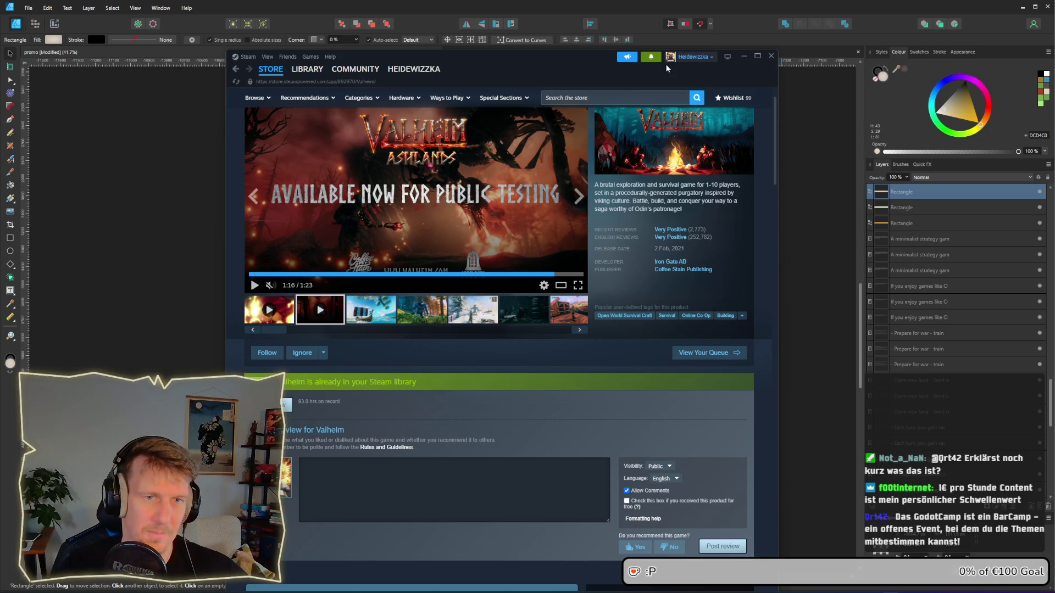
click(742, 57)
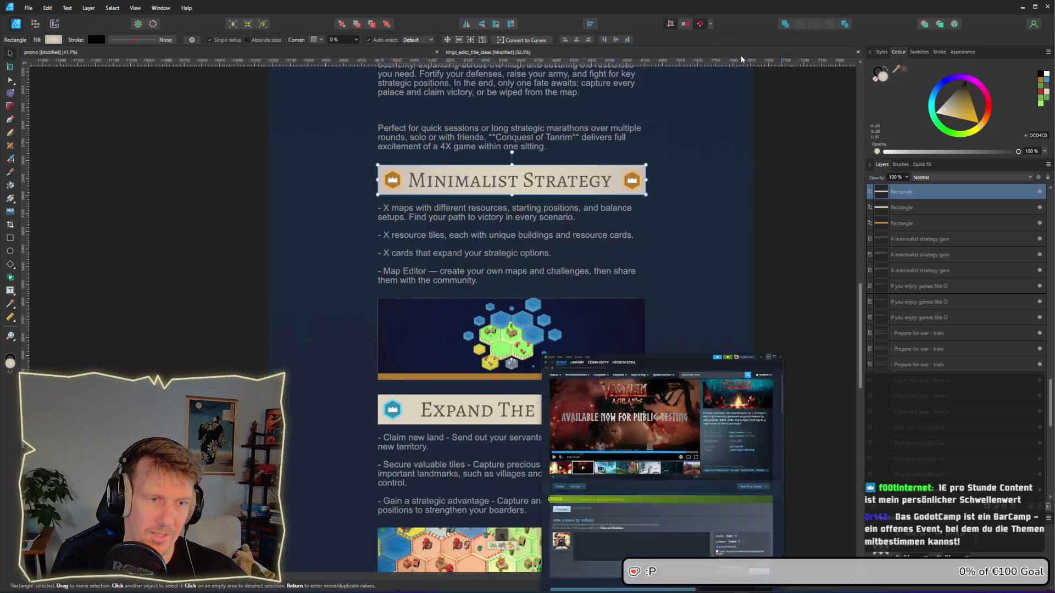
Step: Deselect the banner rectangle and switch to the Chrome window showing GodotCamp 2026
click(714, 299)
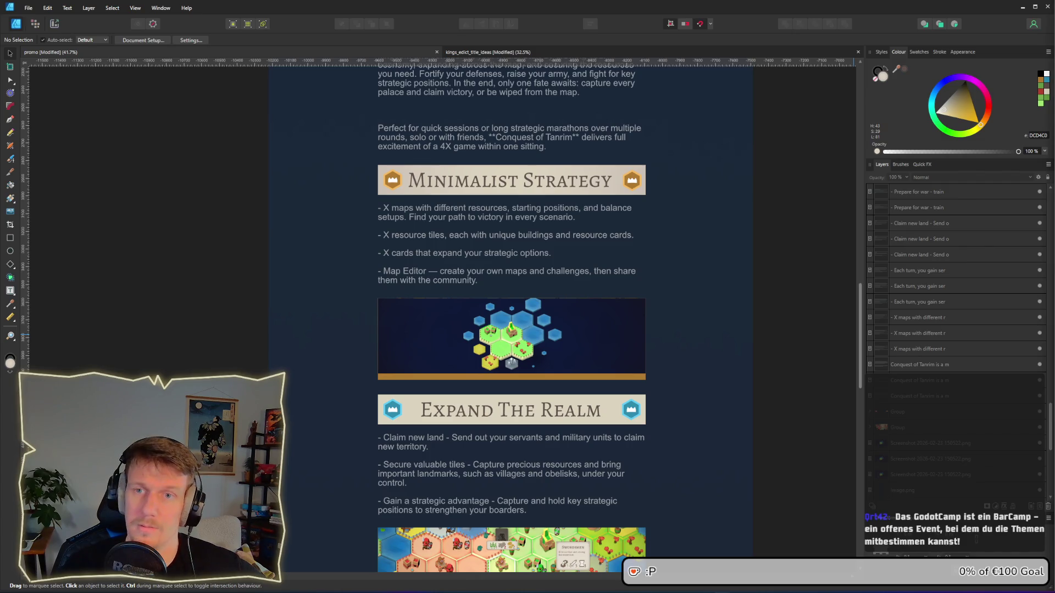
key(alt+Tab)
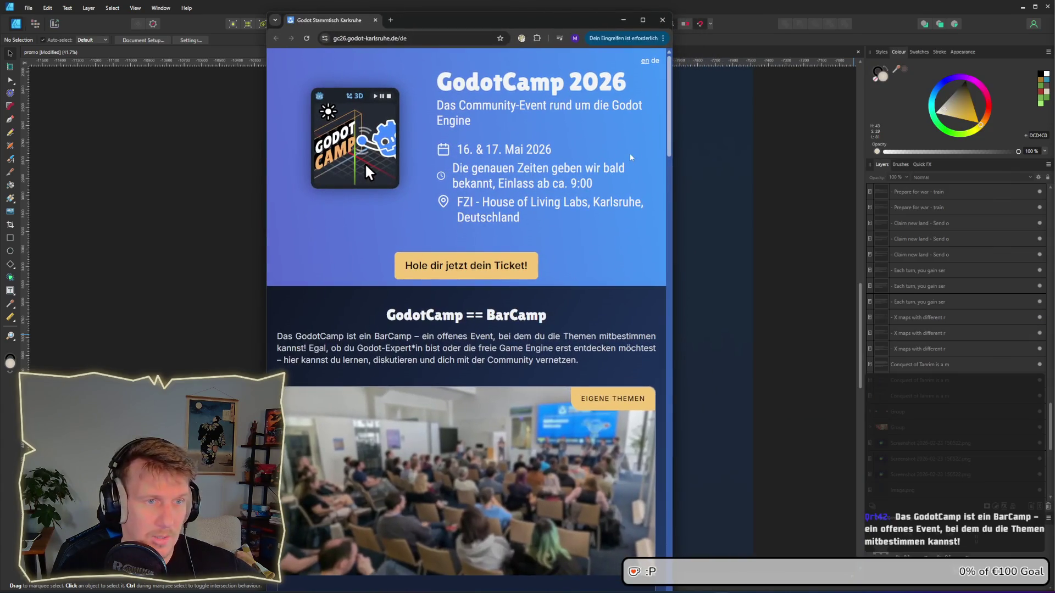
Step: Widen the Chrome window so the GodotCamp page reflows, and highlight the event date line
drag(671, 125, 807, 123)
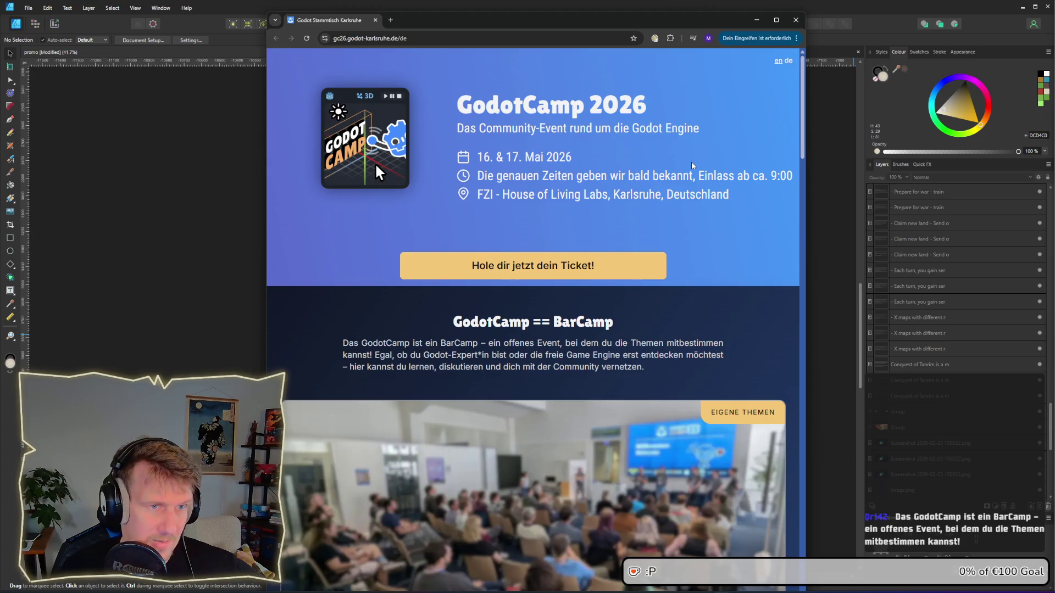
mouse_move(476, 157)
mouse_down()
mouse_move(501, 157)
mouse_move(477, 158)
mouse_up()
triple_click(571, 158)
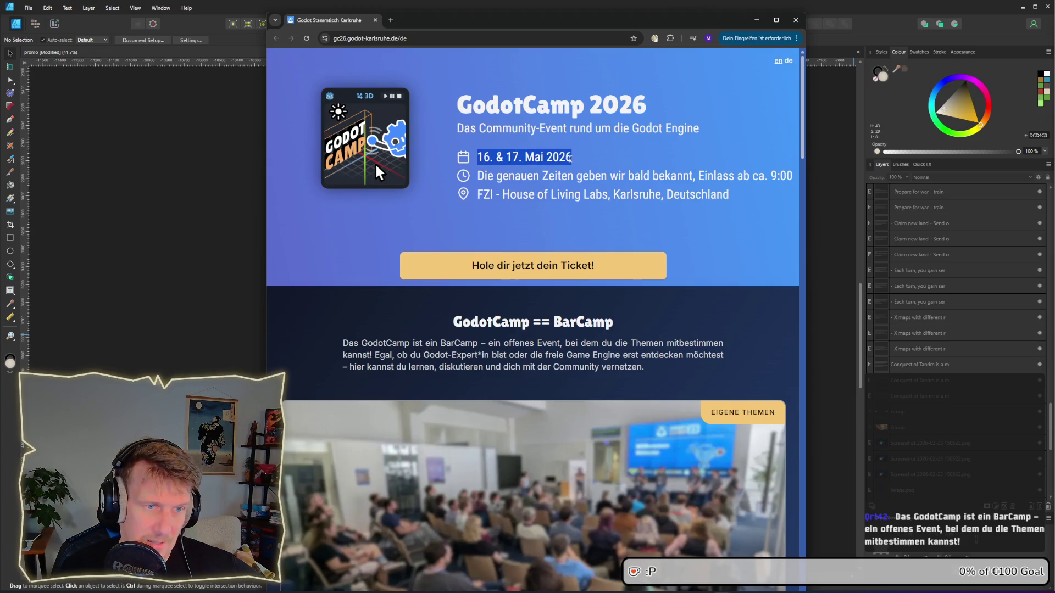
click(571, 159)
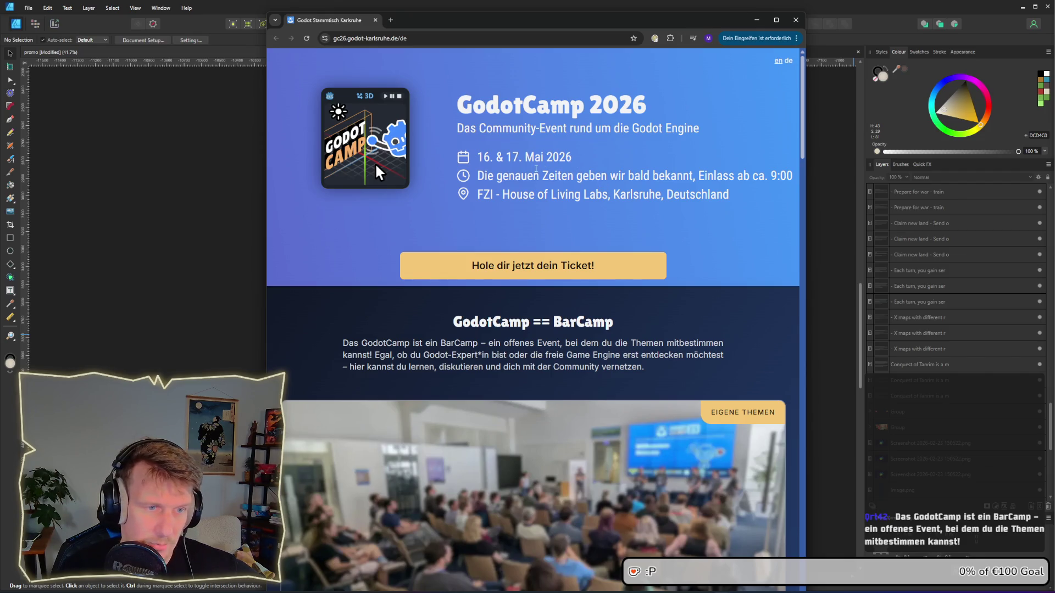
Step: Scroll through the GodotCamp 2026 page, highlight its heading, then close the browser
scroll(531, 175, down, 2)
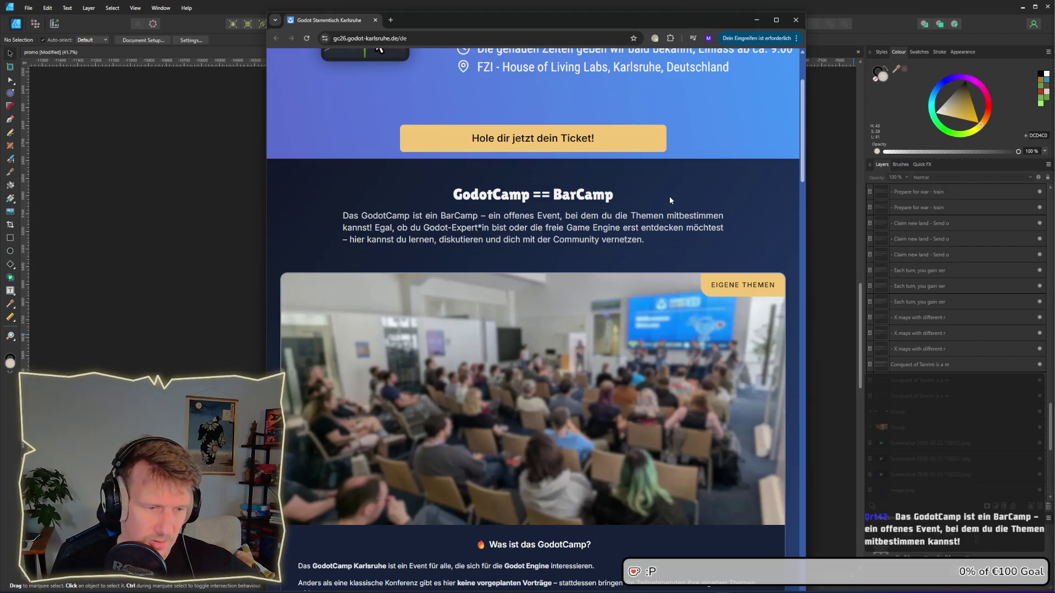
scroll(646, 211, down, 8)
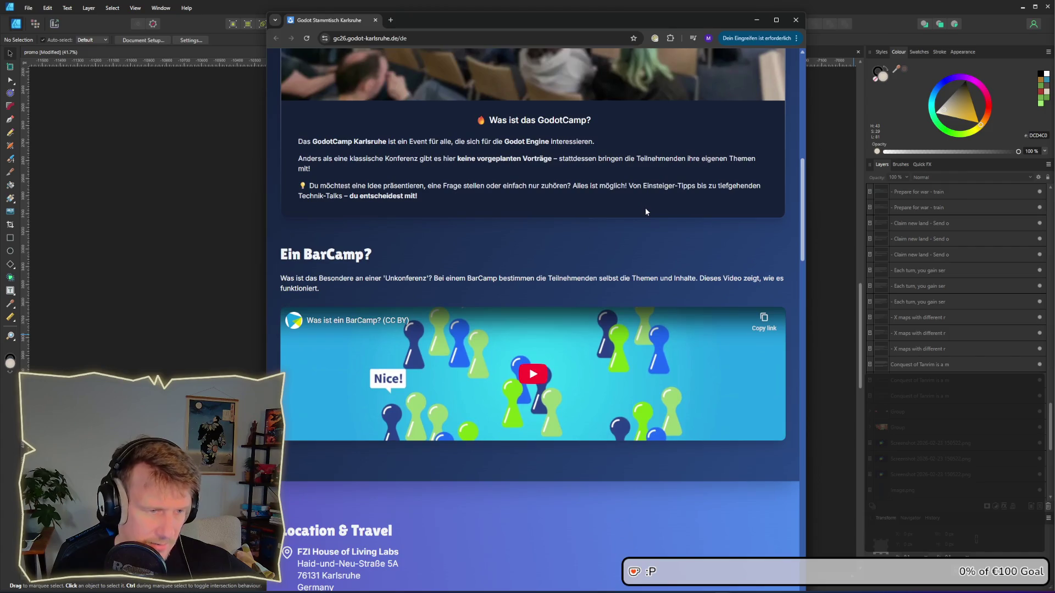
scroll(645, 212, up, 10)
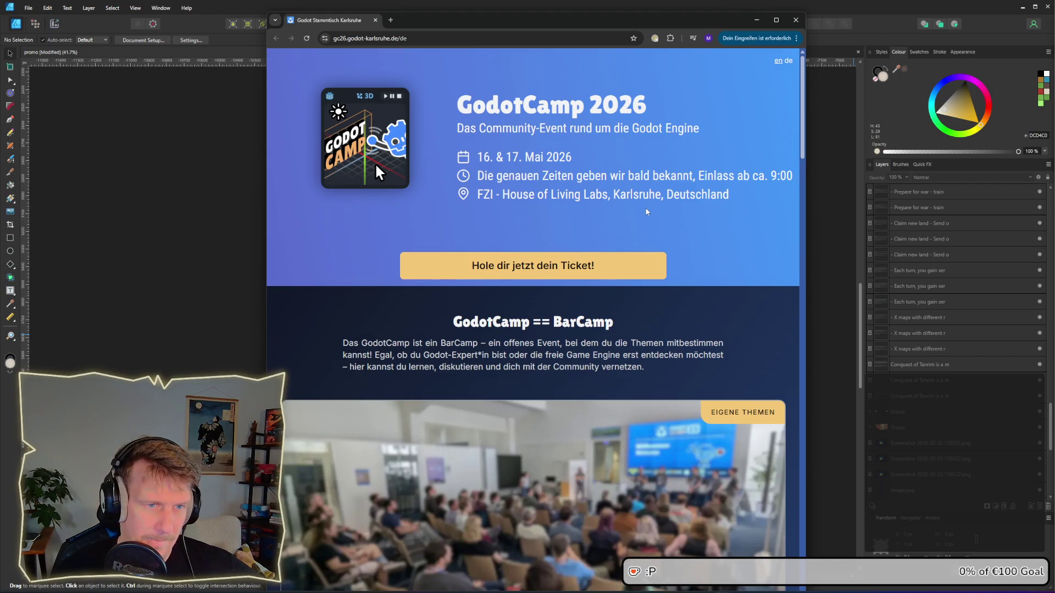
scroll(646, 212, down, 12)
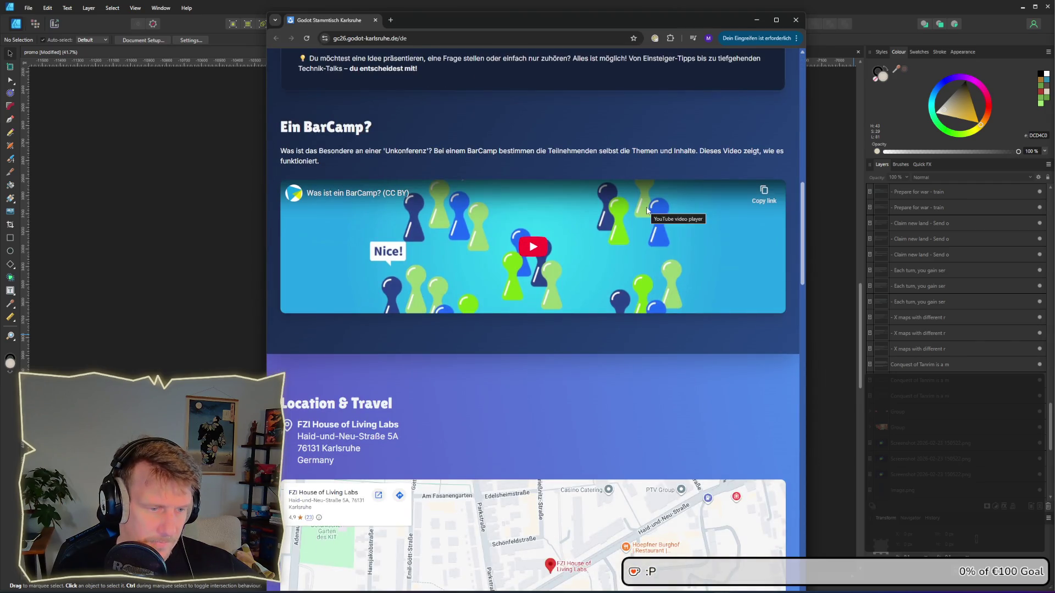
scroll(647, 211, down, 1)
scroll(646, 211, up, 10)
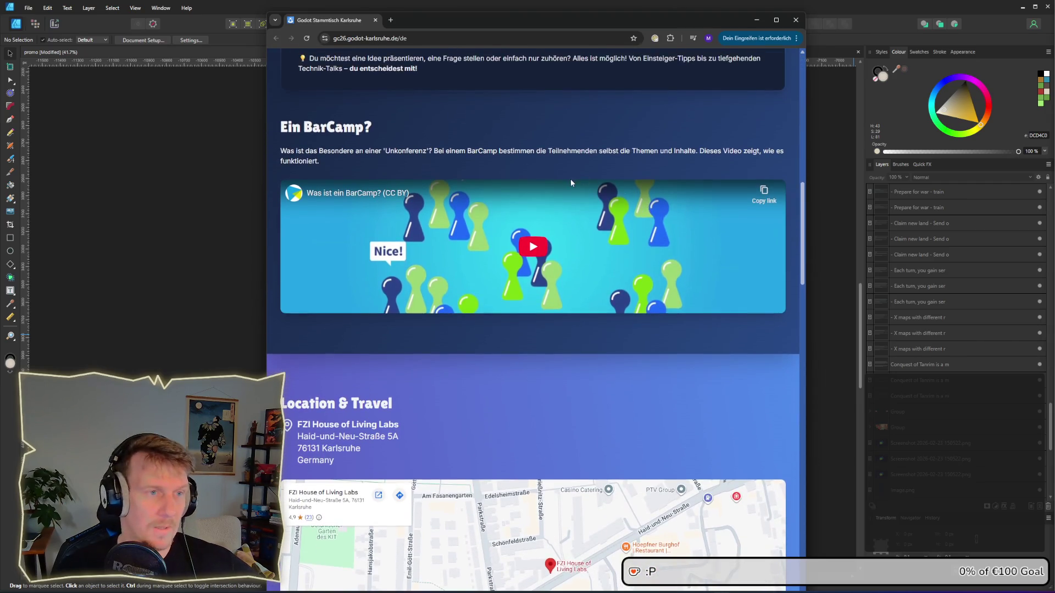
scroll(574, 198, up, 2)
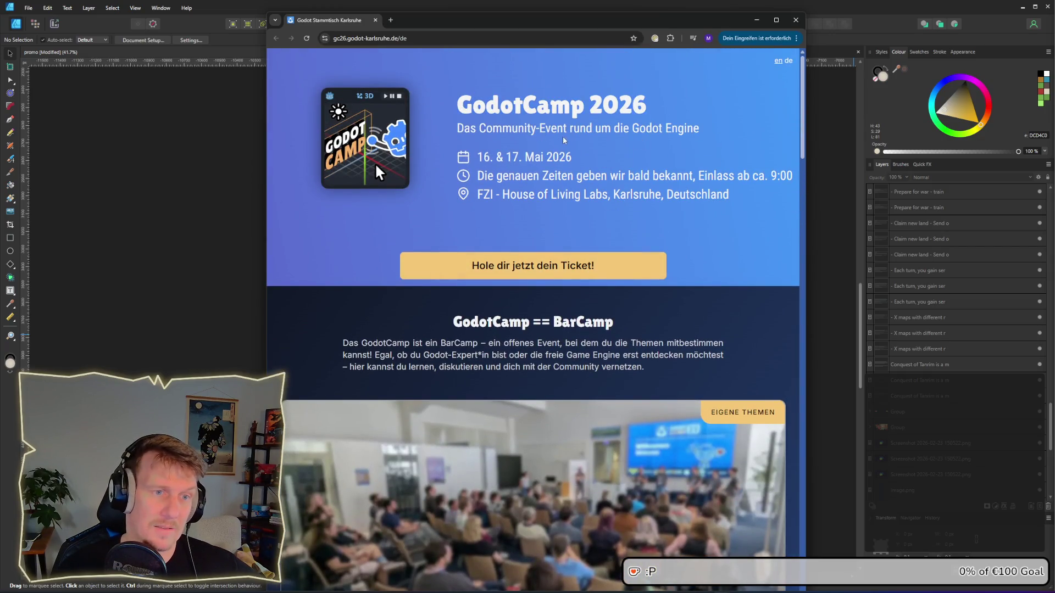
drag(652, 114, 466, 132)
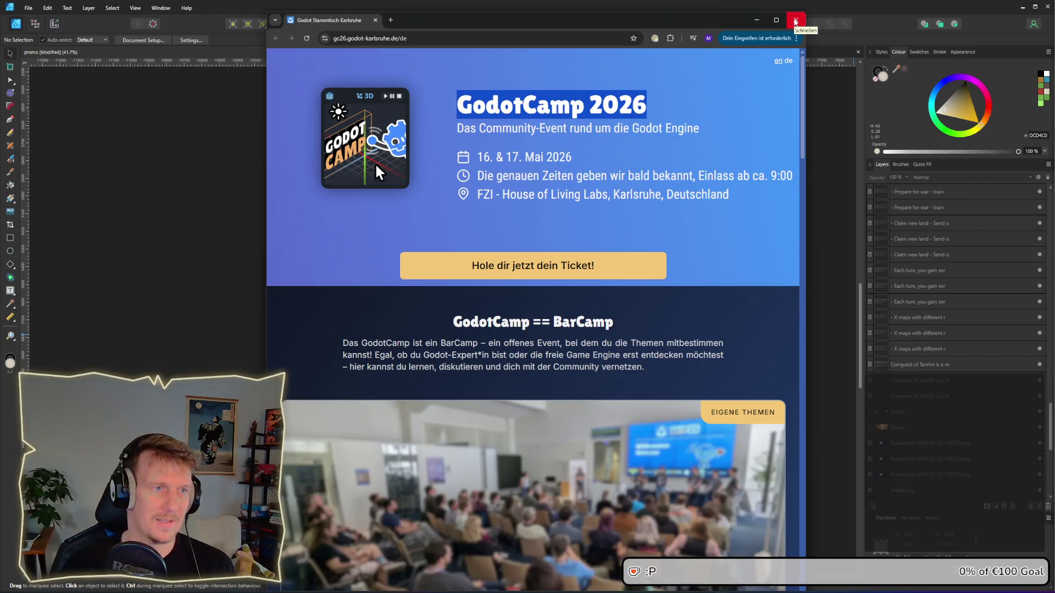
click(794, 21)
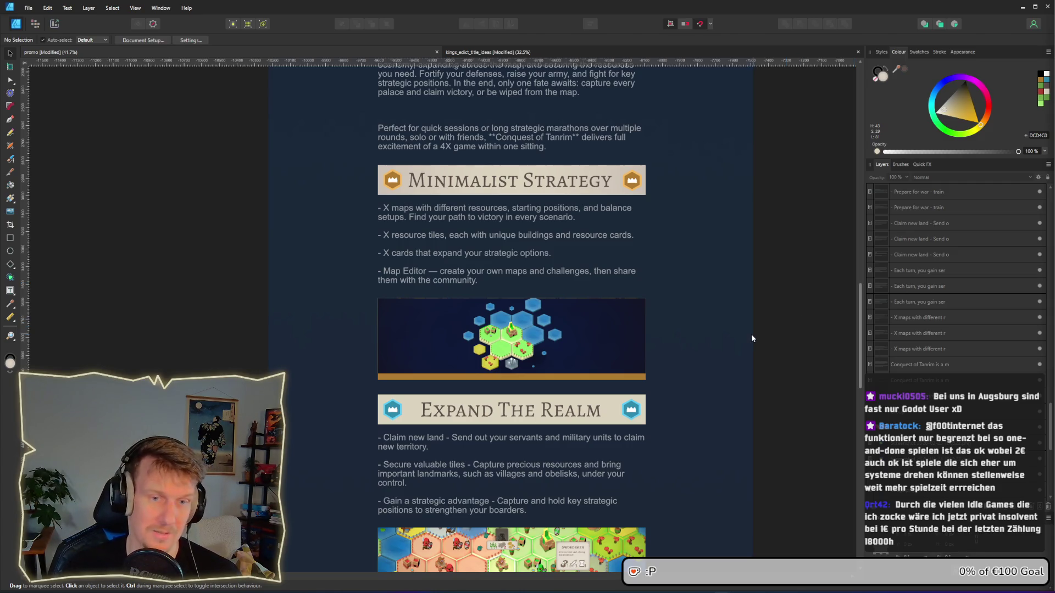
Step: Lower the Minimalist Strategy banner's outer radial-gradient stop to lightness 41
mouse_move(683, 318)
mouse_down()
mouse_move(693, 303)
mouse_move(708, 307)
mouse_up()
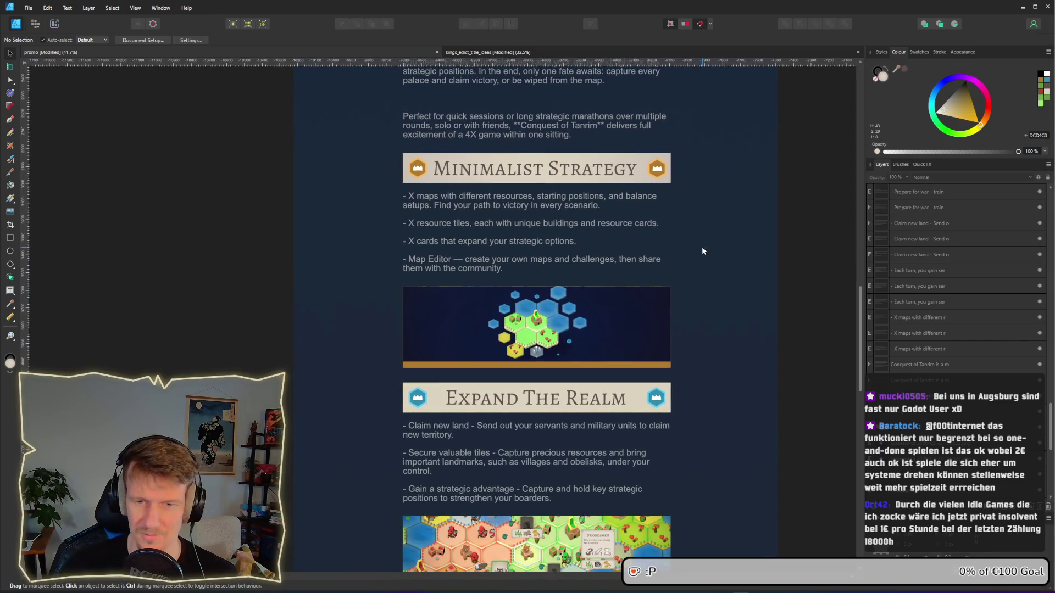
scroll(702, 250, up, 5)
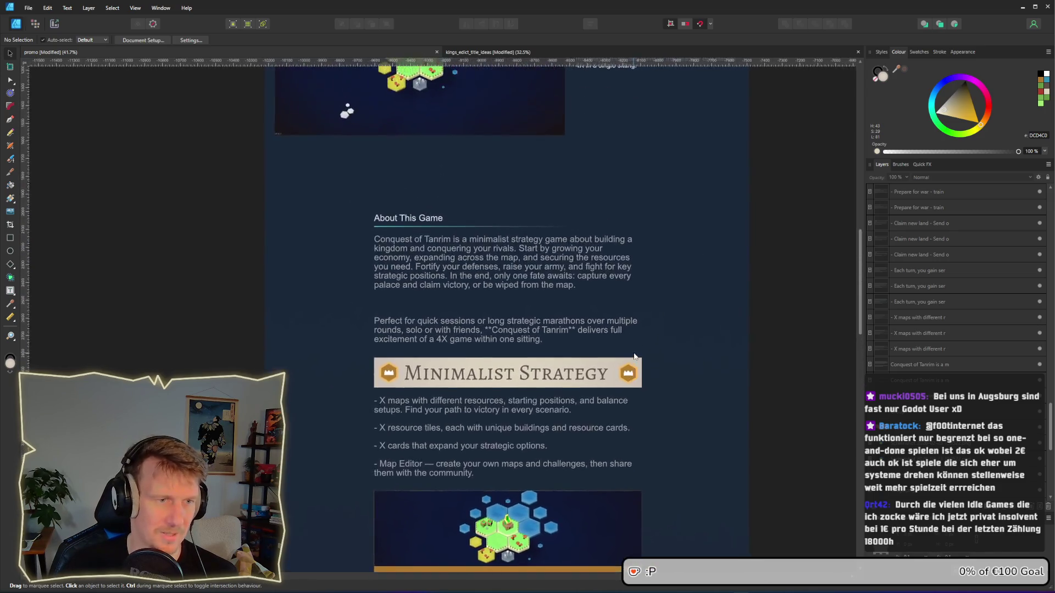
scroll(605, 362, down, 3)
scroll(571, 330, up, 6)
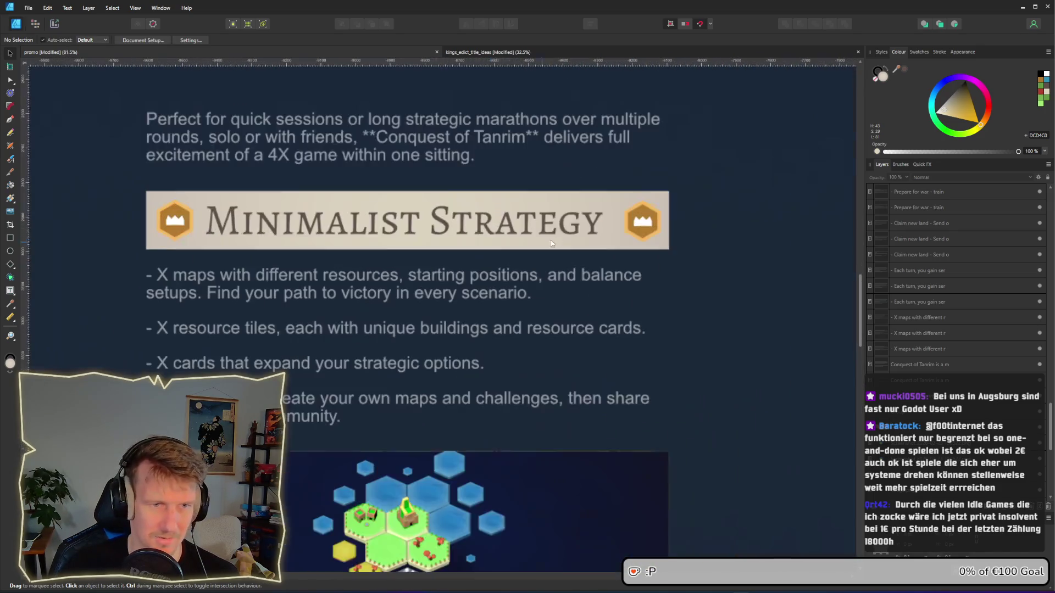
click(168, 239)
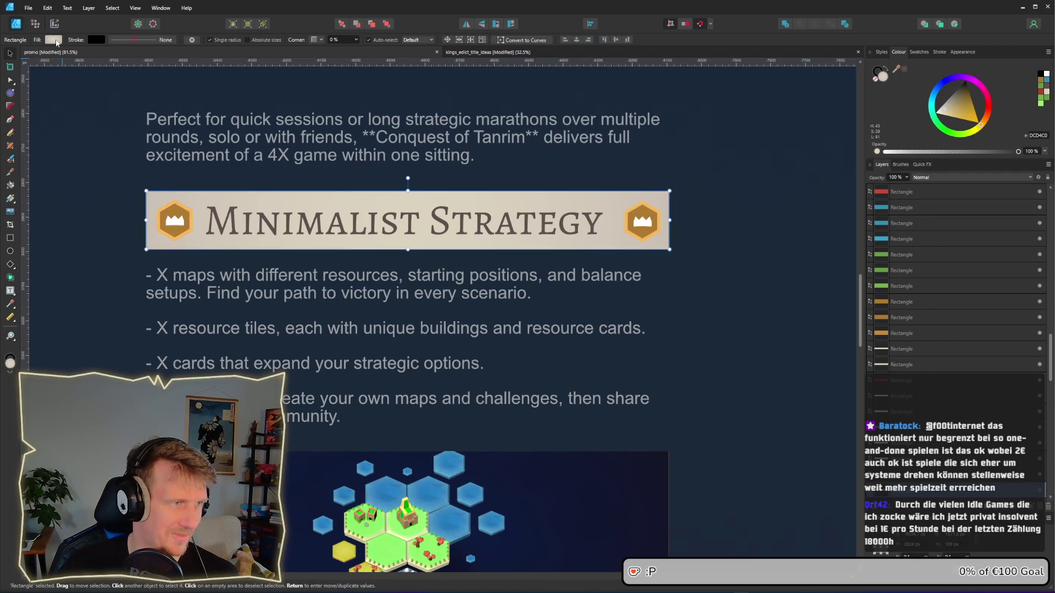
click(57, 41)
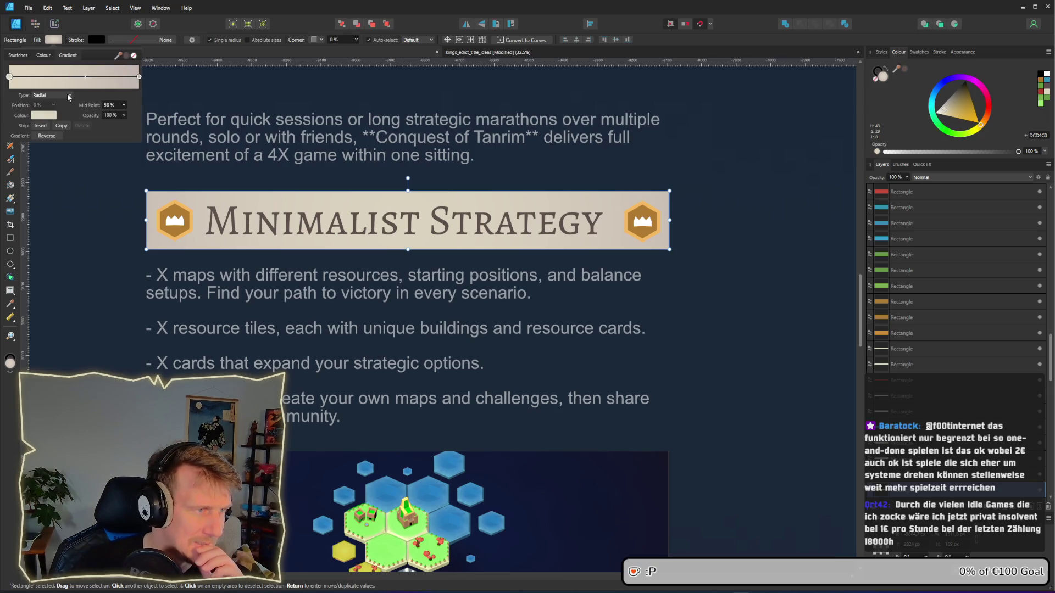
click(139, 77)
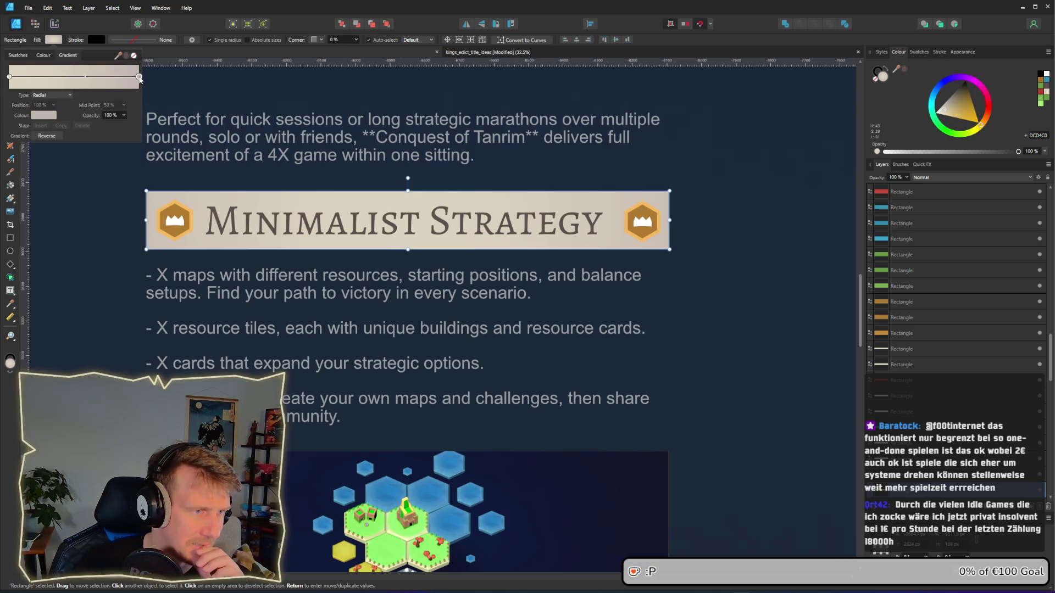
click(45, 120)
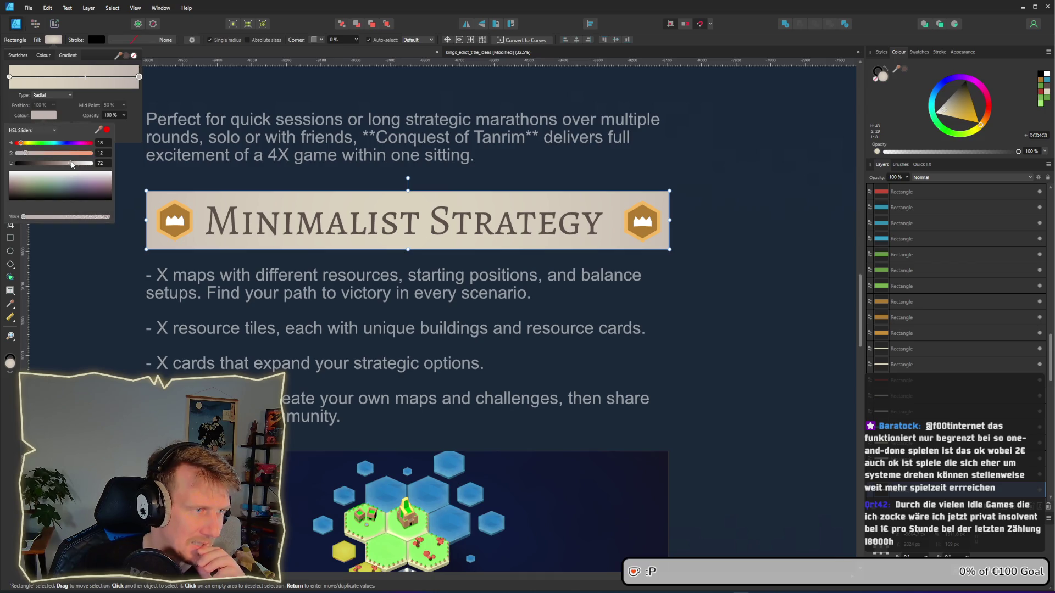
drag(76, 164, 51, 167)
click(744, 295)
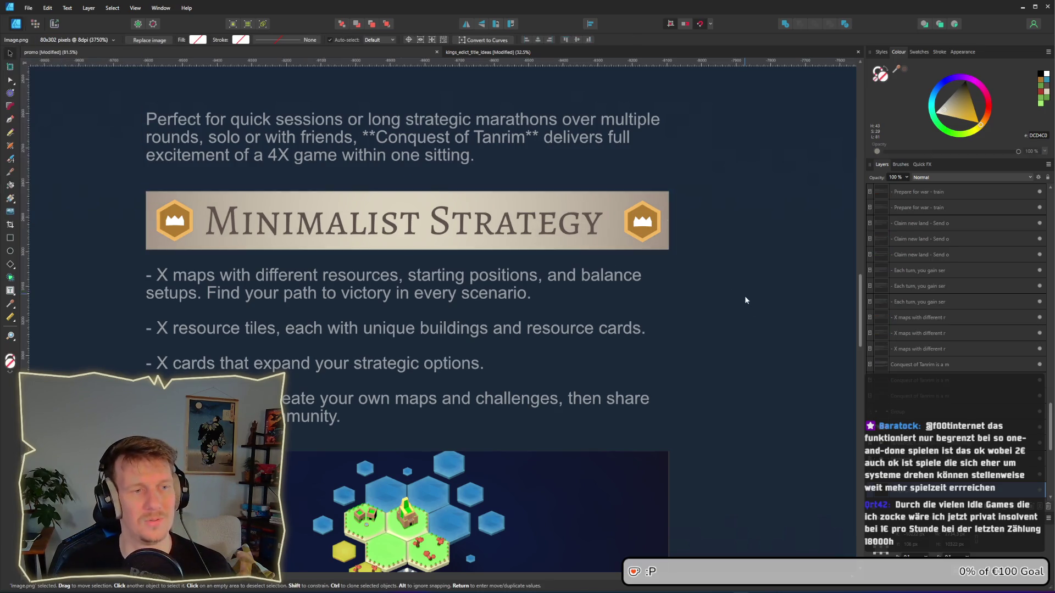
key(ctrl+Tab)
drag(750, 367, 639, 289)
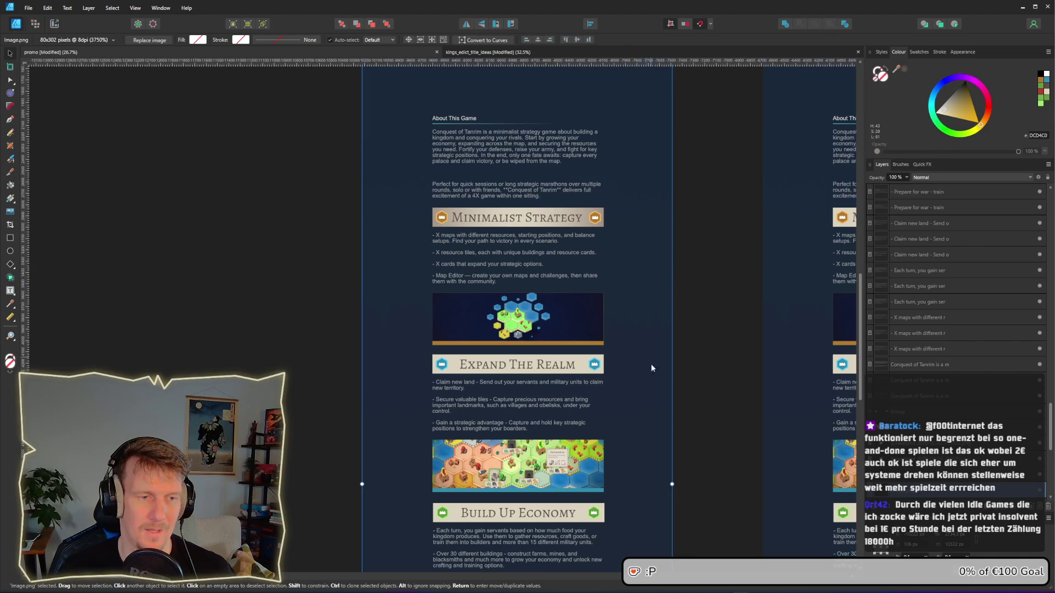
scroll(629, 247, down, 5)
scroll(579, 236, up, 5)
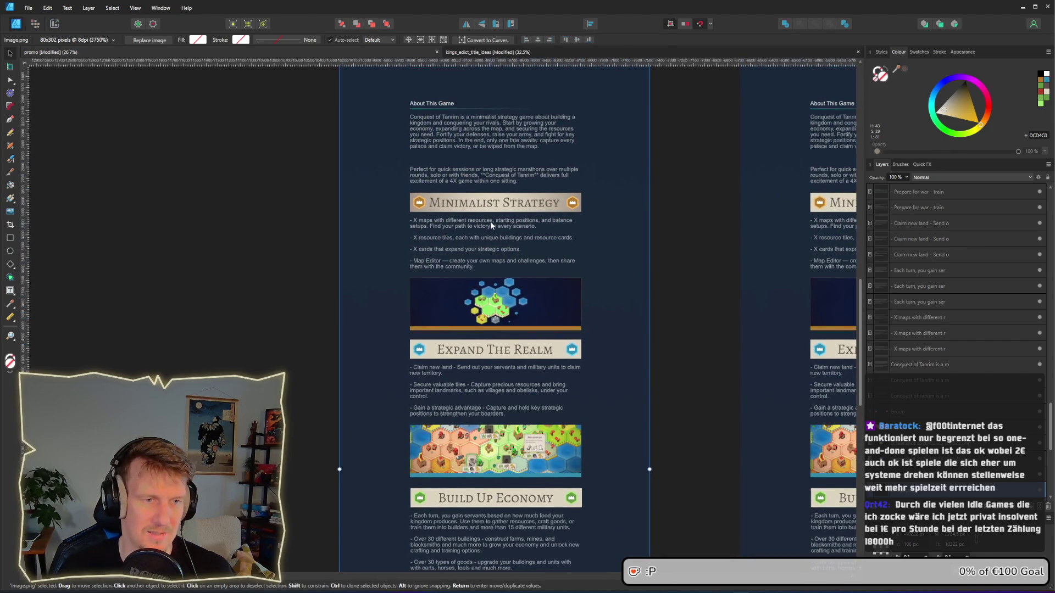
scroll(490, 222, up, 2)
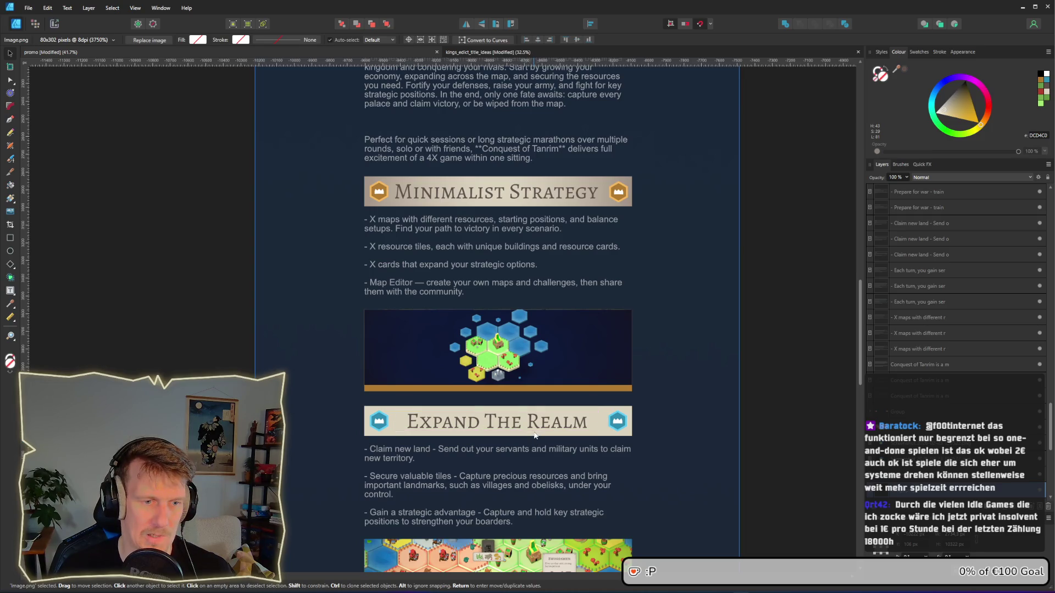
scroll(516, 298, down, 3)
scroll(518, 394, up, 4)
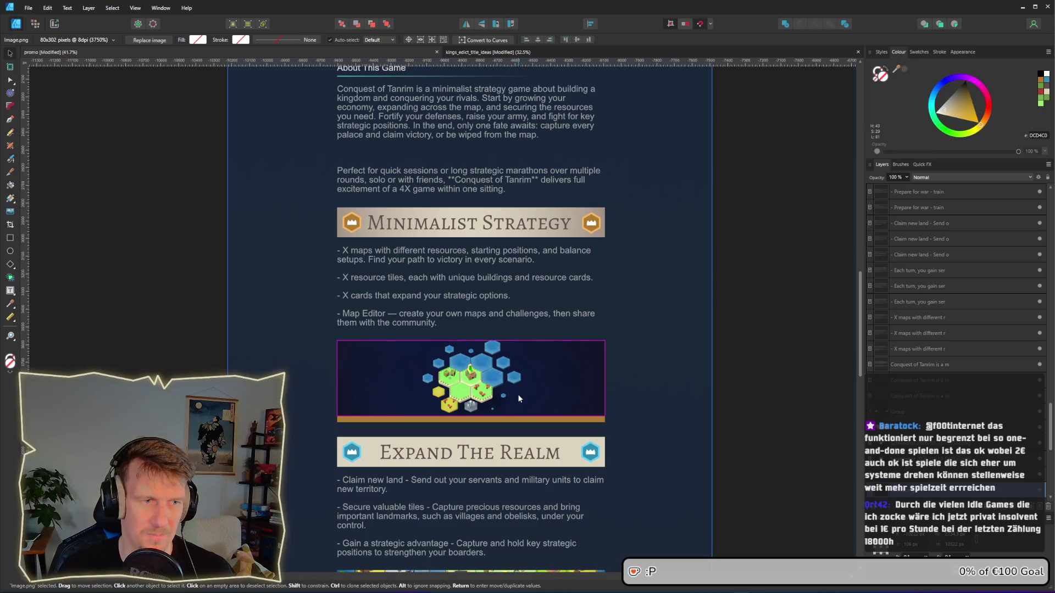
scroll(518, 394, down, 3)
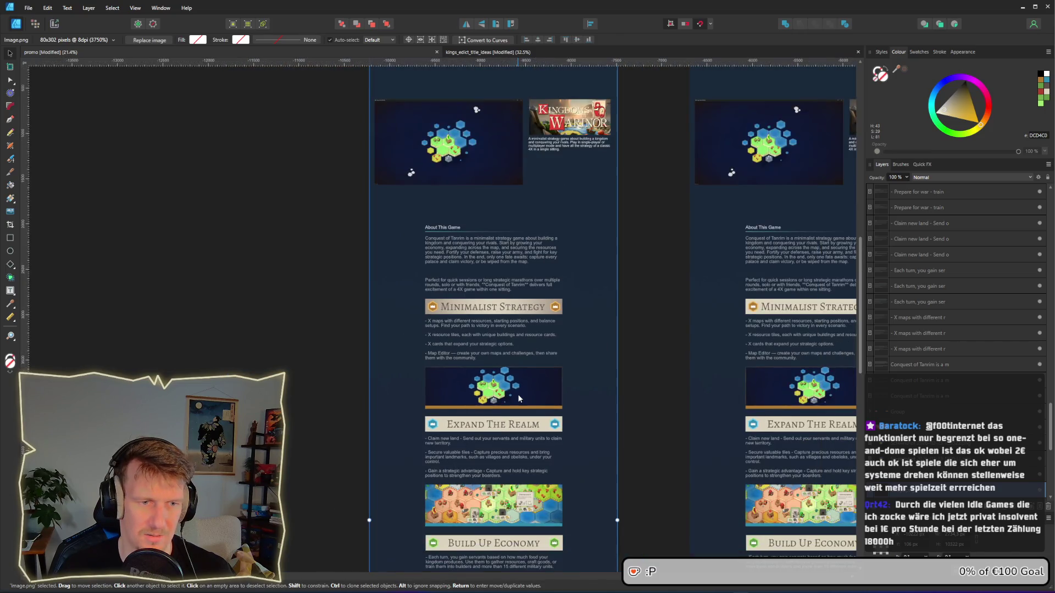
scroll(519, 397, down, 4)
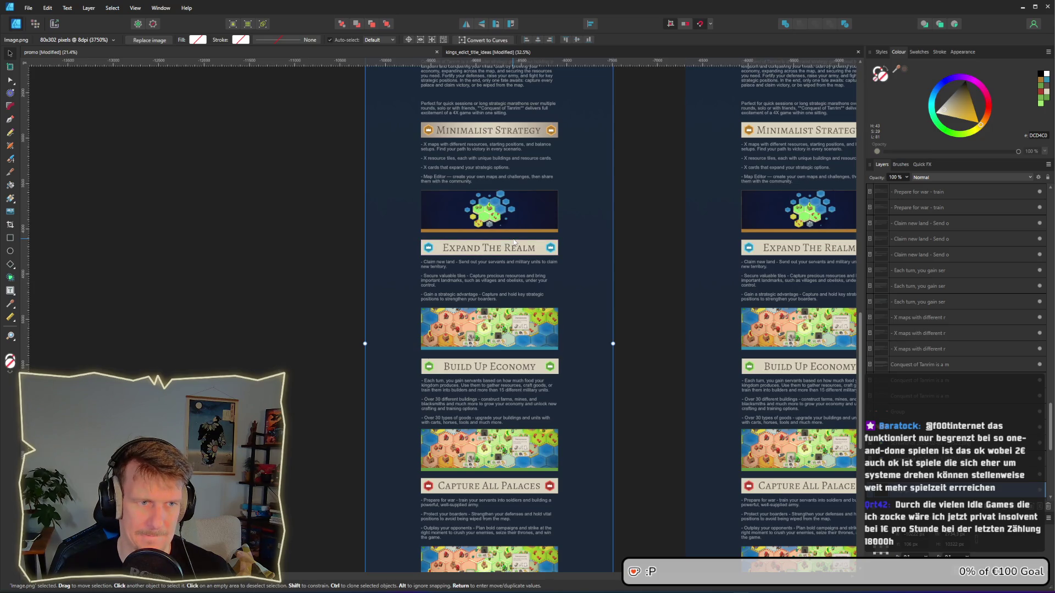
scroll(514, 242, up, 2)
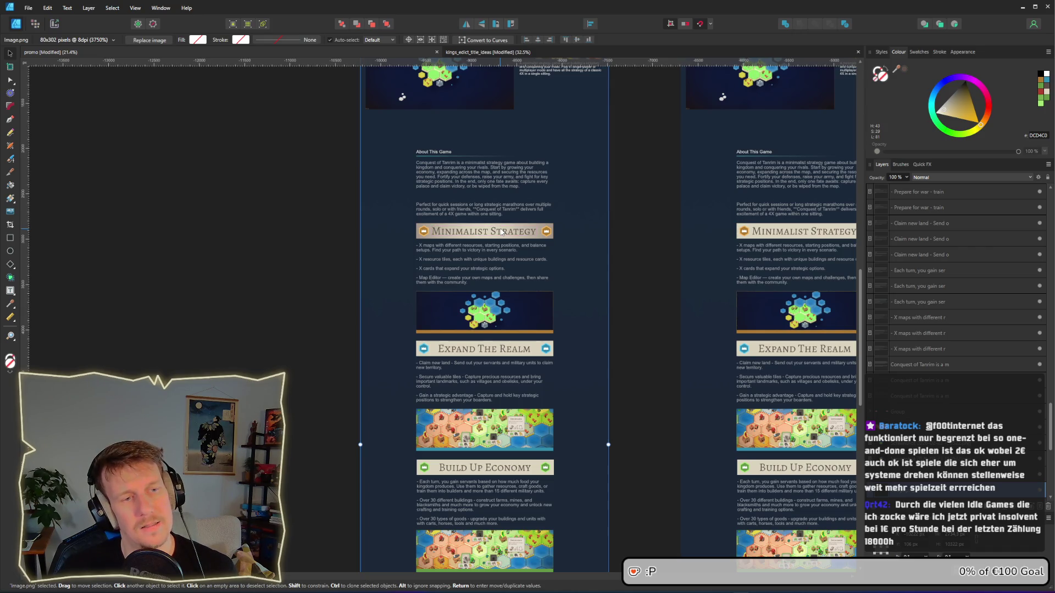
scroll(501, 231, up, 4)
Step: Change the Minimalist Strategy heading rectangle's gradient fill to dark brown
click(396, 227)
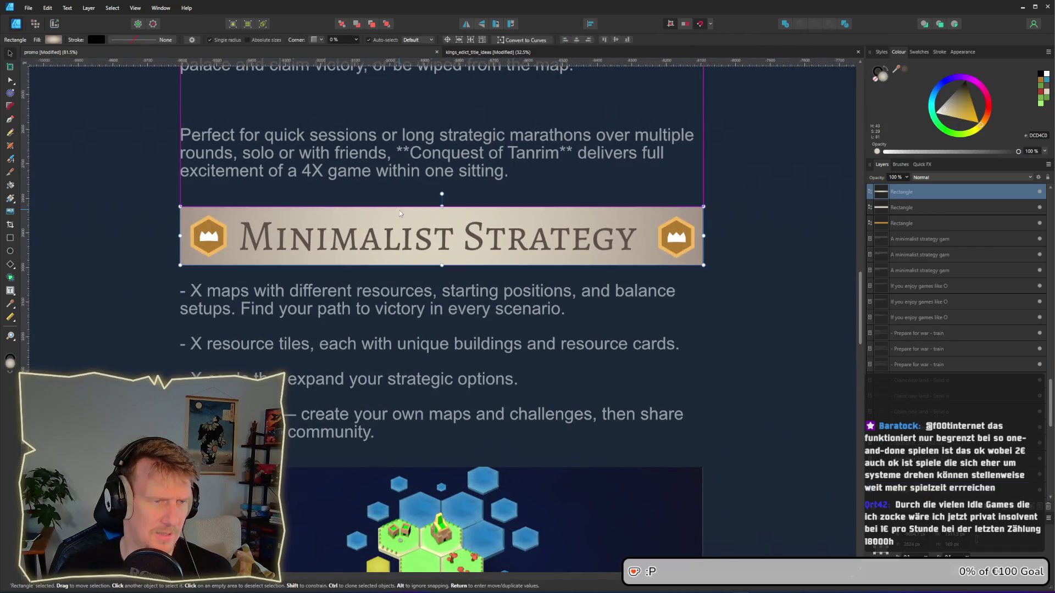
click(55, 40)
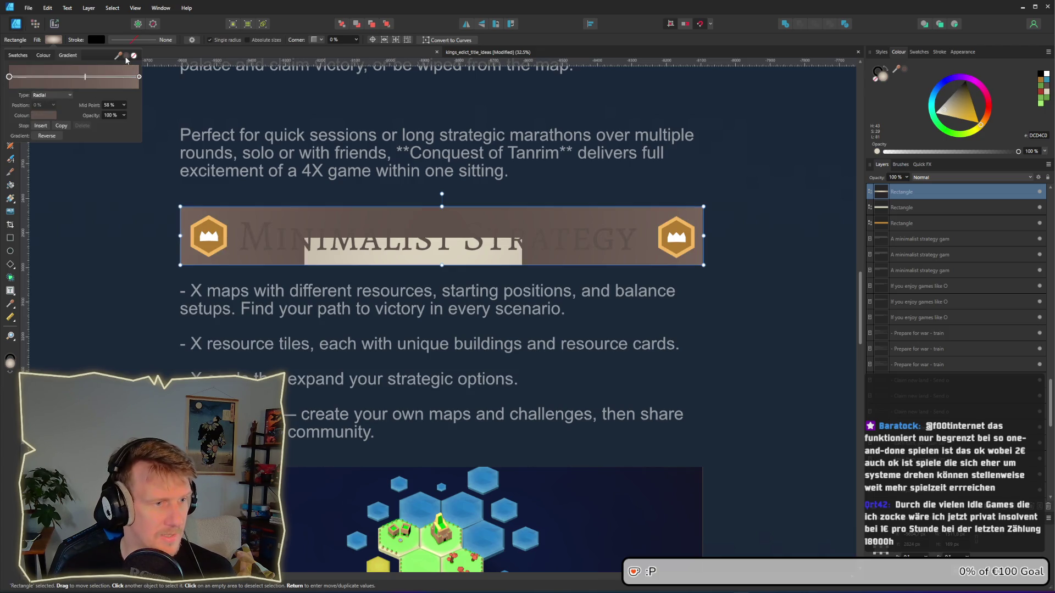
drag(120, 57, 400, 236)
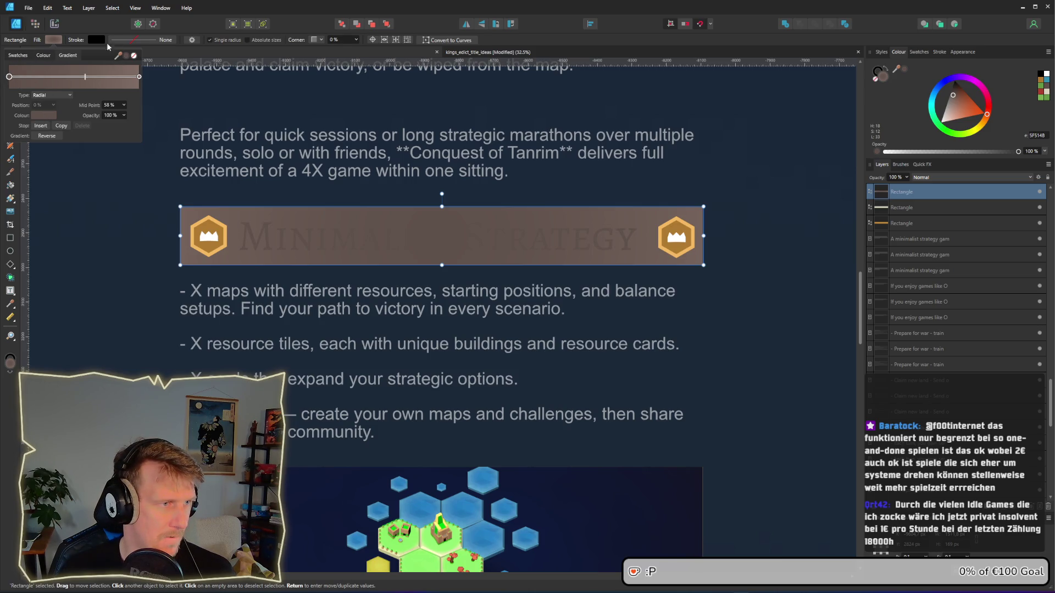
click(43, 55)
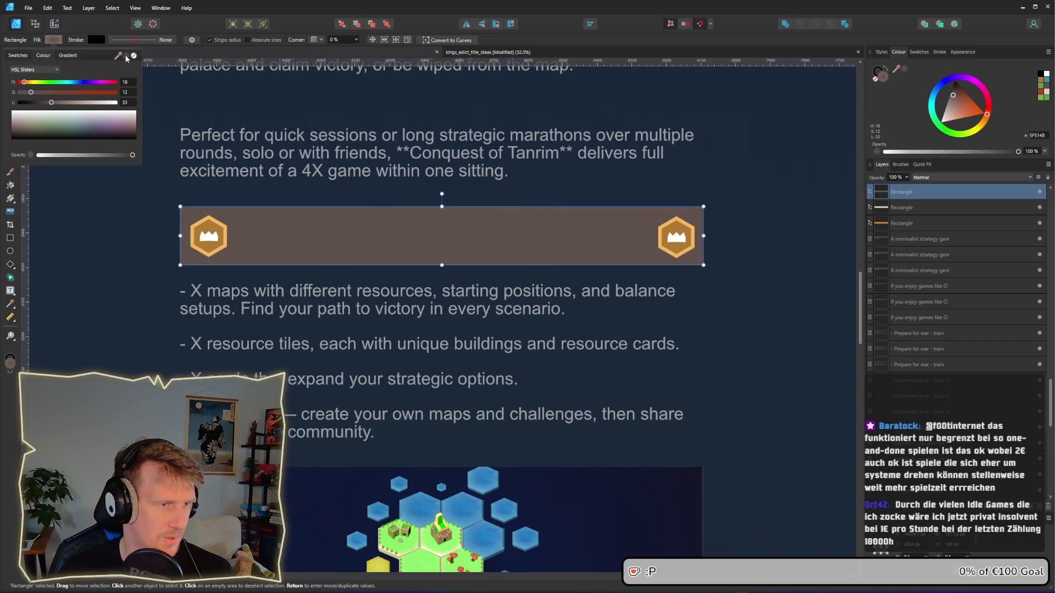
click(77, 236)
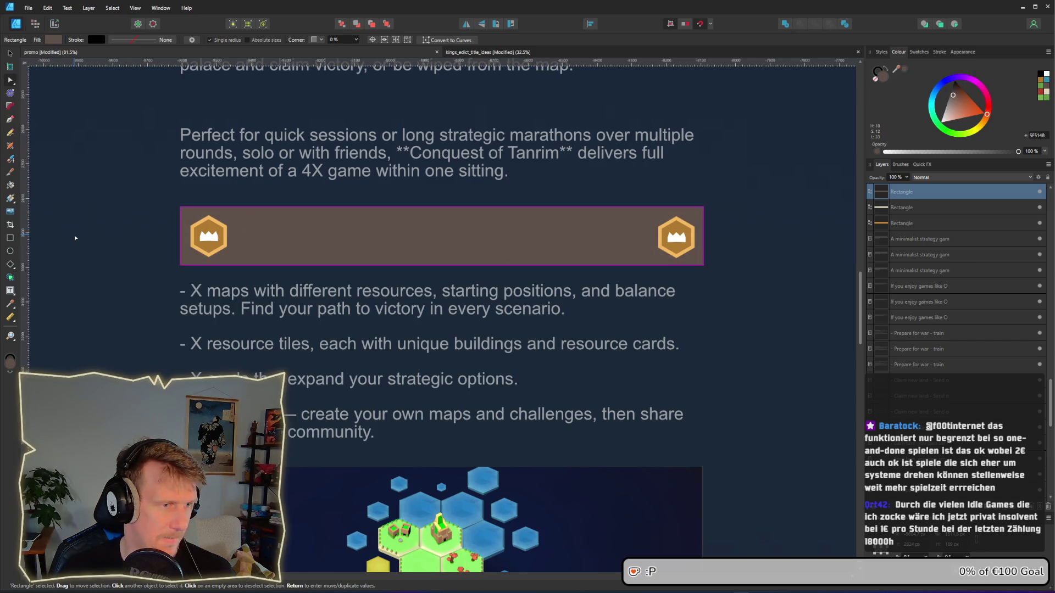
Step: Duplicate the banner, give the copy beige from the Expand banner, and shrink it between the crown badges
click(192, 259)
mouse_move(193, 259)
mouse_down()
mouse_move(218, 260)
mouse_move(193, 259)
mouse_up()
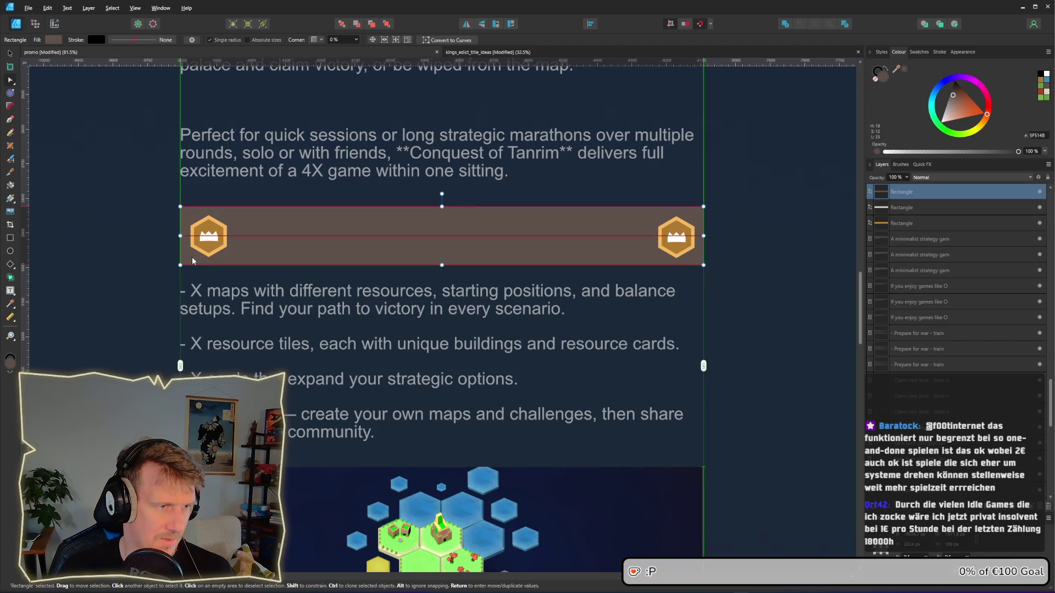
click(57, 42)
key(ctrl+minus)
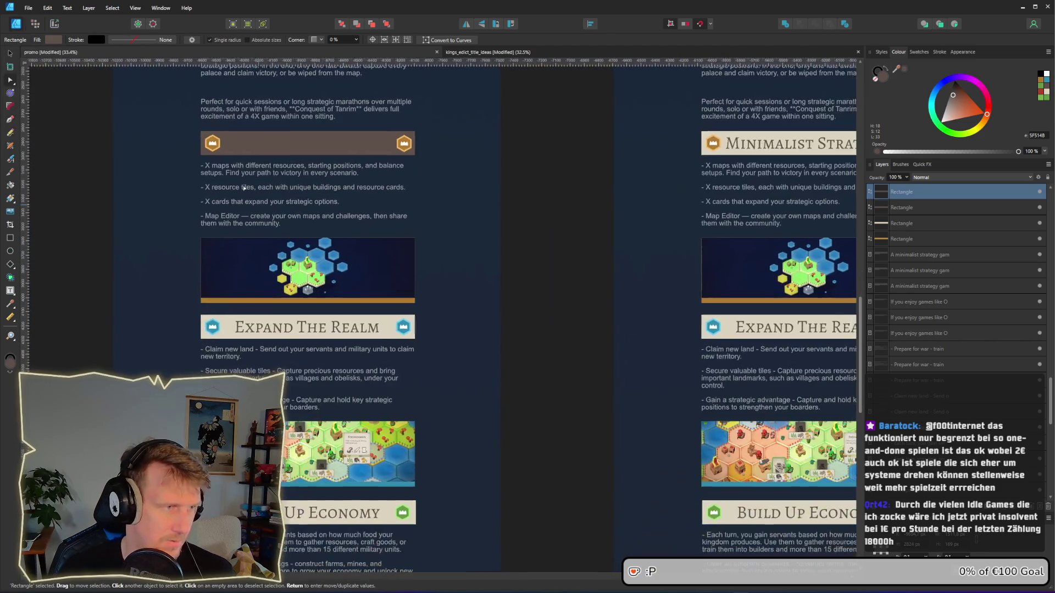
mouse_move(118, 55)
mouse_down()
mouse_move(170, 253)
mouse_move(225, 328)
mouse_up()
scroll(249, 169, up, 4)
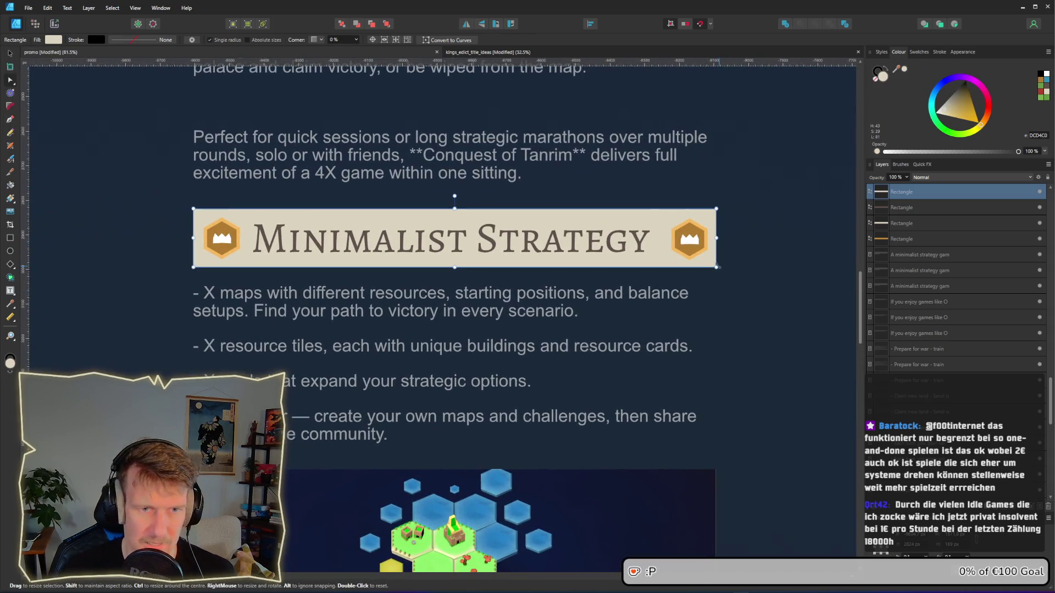
drag(716, 266, 660, 256)
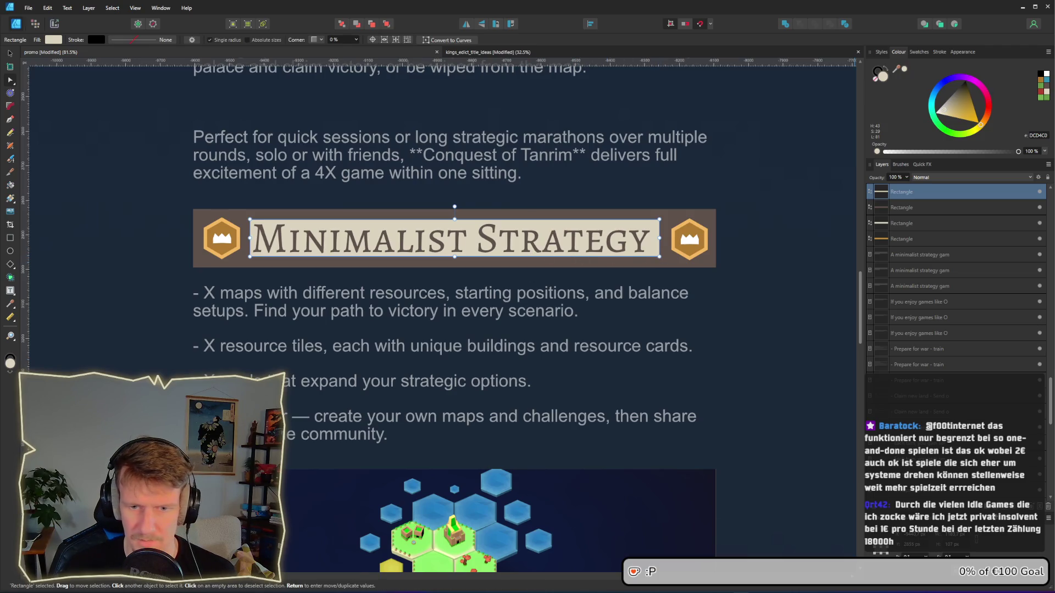
Step: Apply a 19.2 px Gaussian Blur layer effect to the beige rectangle
click(1007, 509)
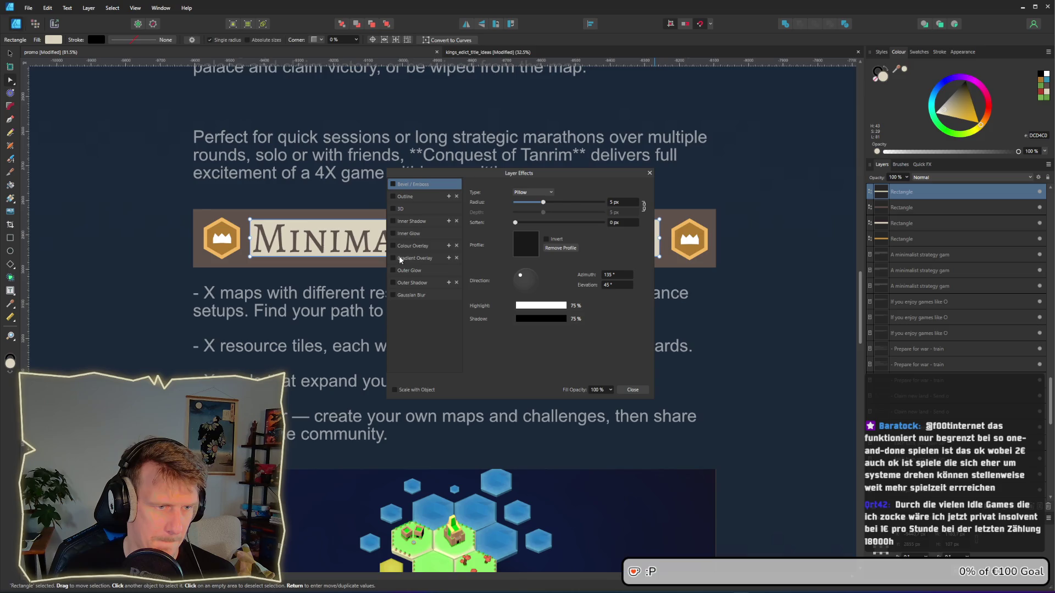
click(394, 296)
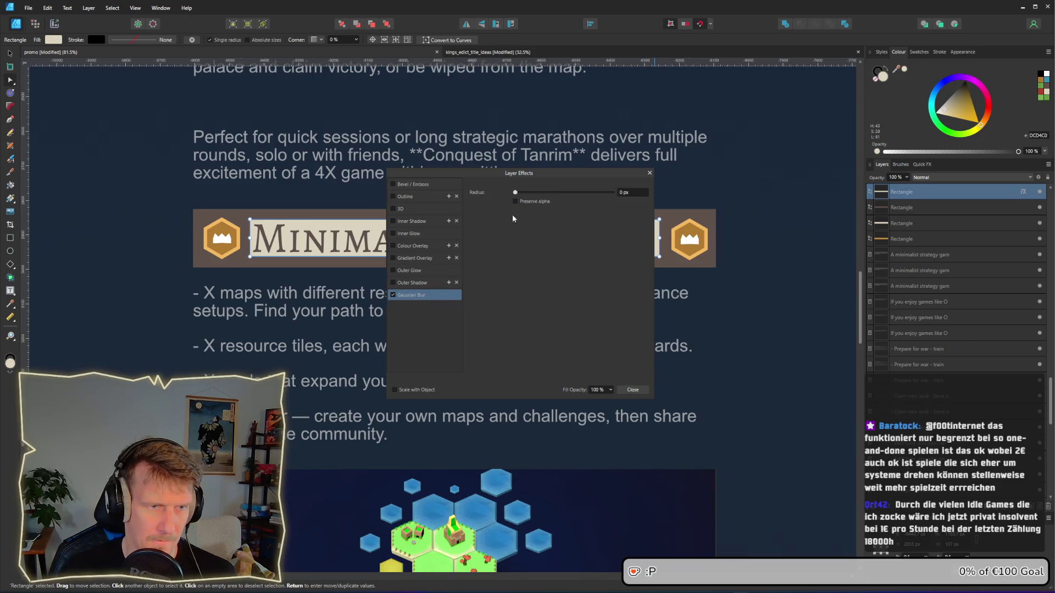
drag(519, 194, 569, 197)
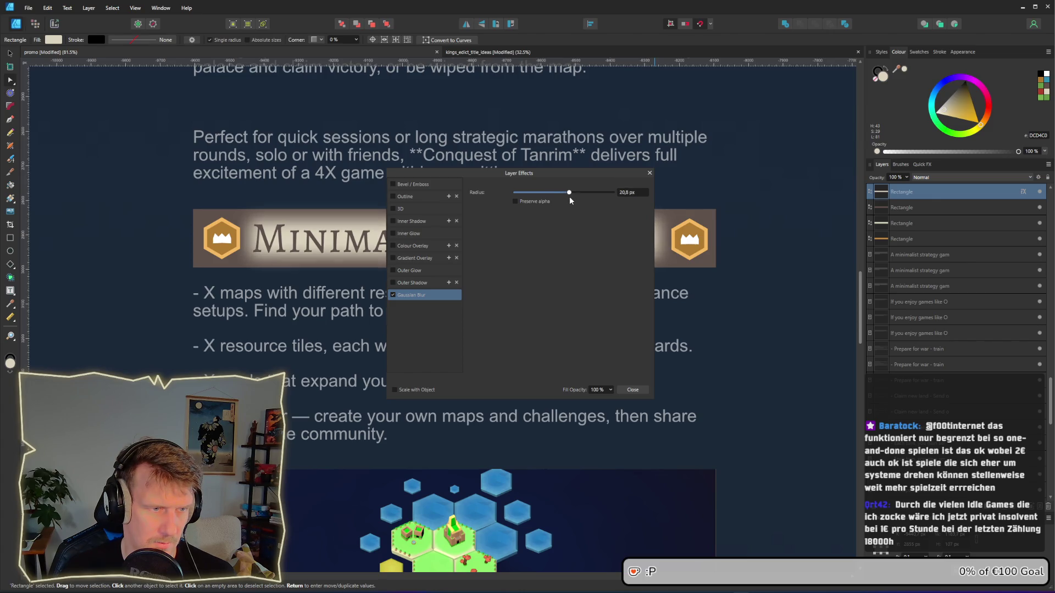
click(639, 389)
Step: Stretch the blurred beige rectangle across the full banner width
scroll(800, 301, down, 3)
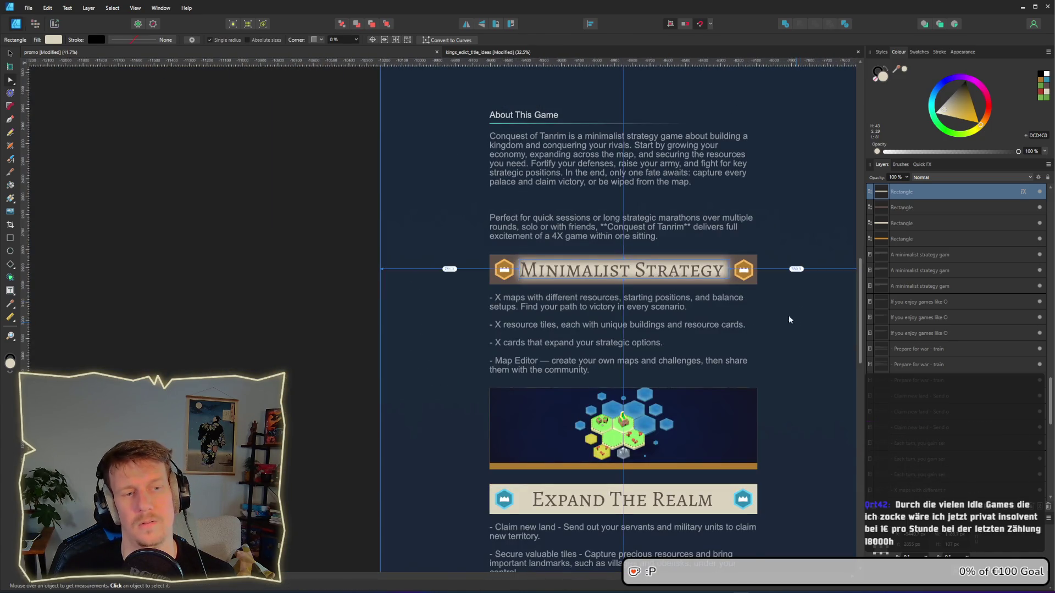
scroll(789, 316, up, 3)
mouse_move(652, 212)
mouse_down()
mouse_move(747, 221)
mouse_move(738, 219)
mouse_up()
Step: Delete the extra blurred Rectangle layer and zoom out to review the whole page
click(735, 289)
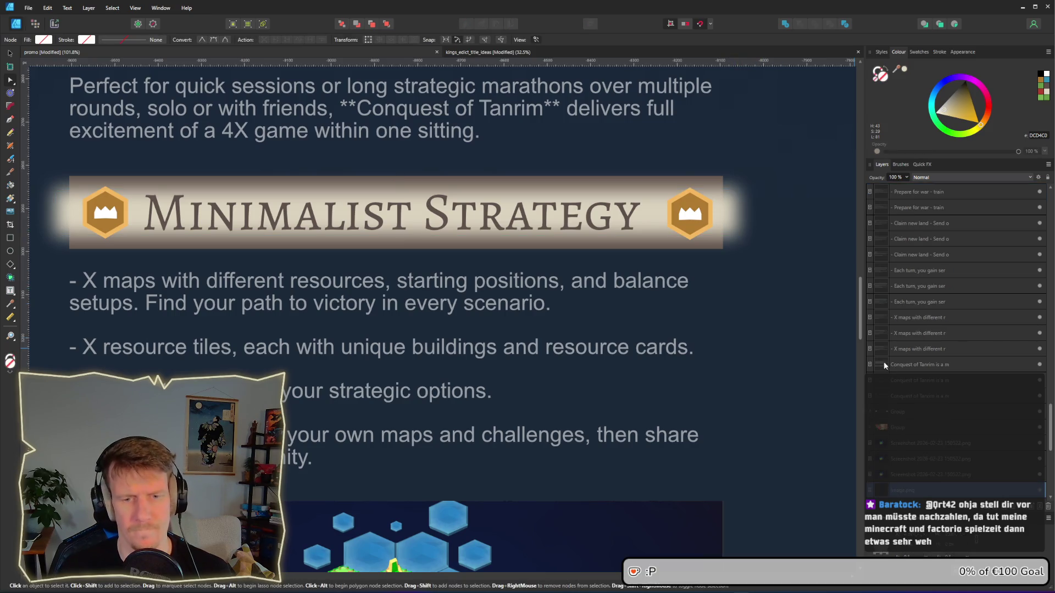
click(733, 222)
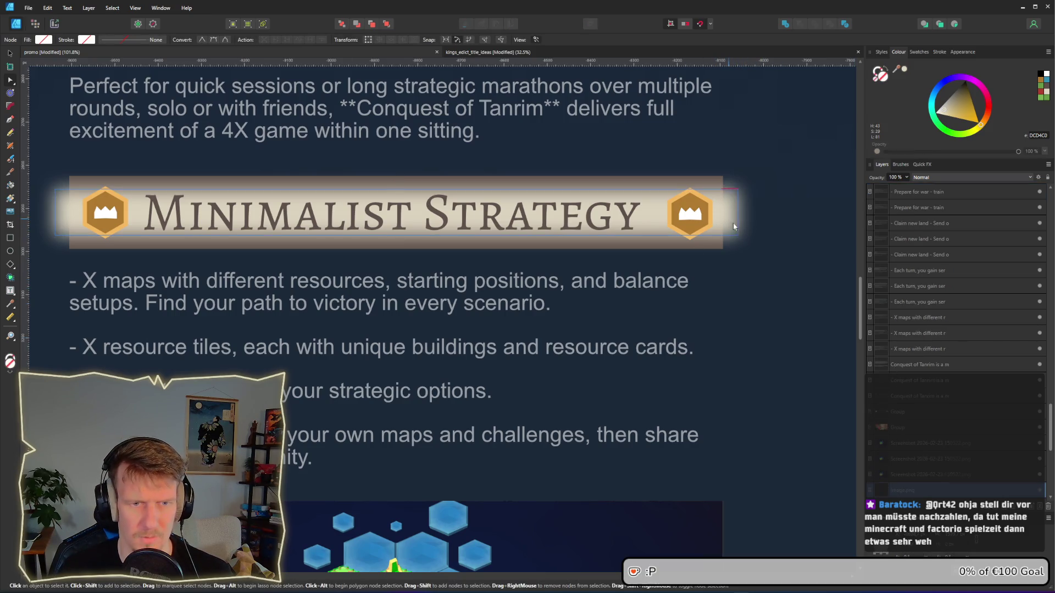
scroll(906, 194, up, 1)
scroll(906, 195, up, 3)
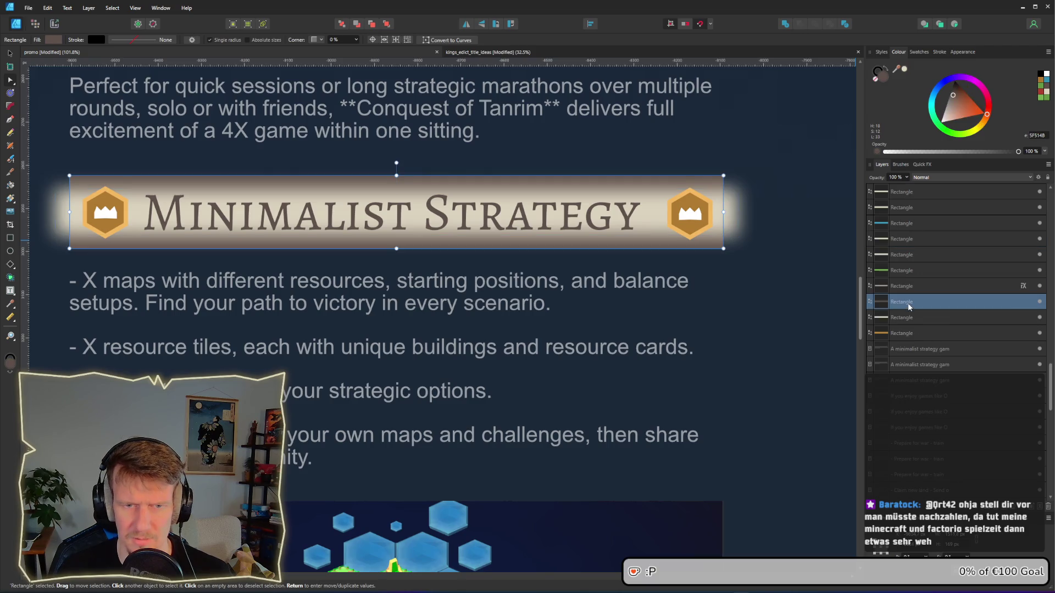
key(Delete)
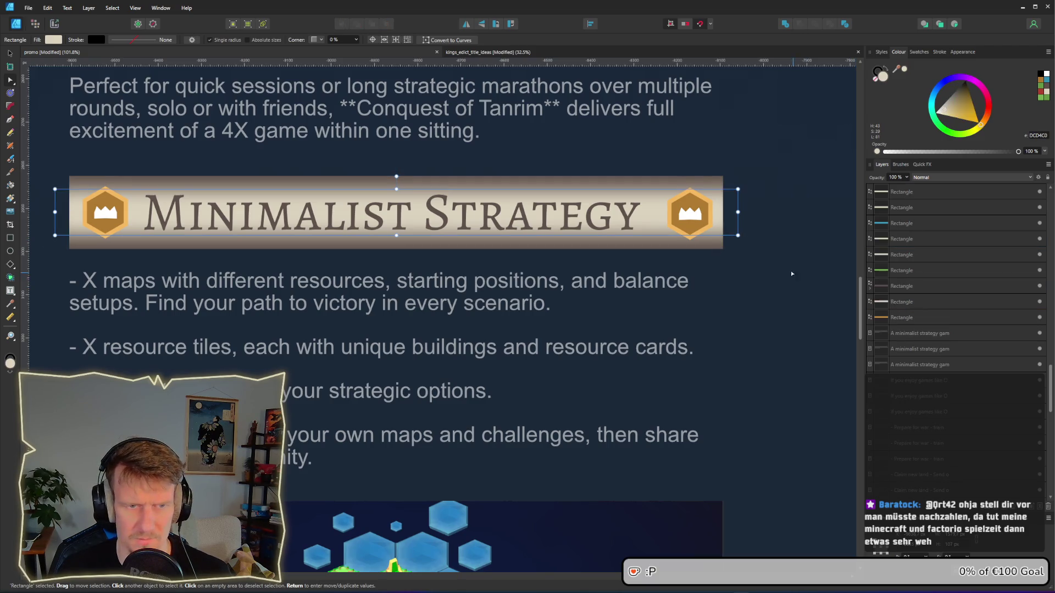
click(780, 289)
key(a)
scroll(753, 288, down, 5)
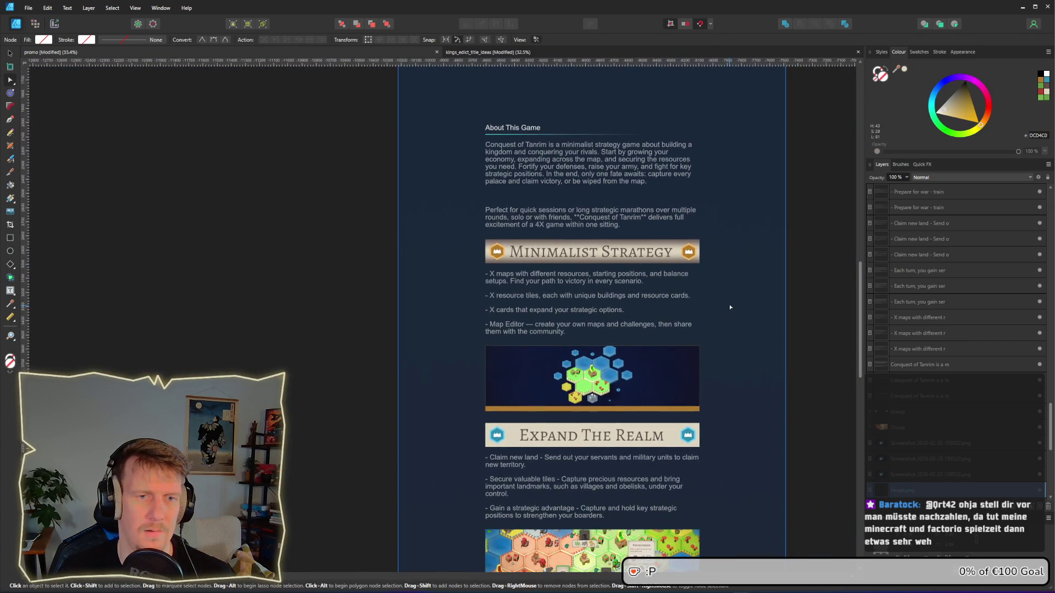
scroll(726, 293, down, 1)
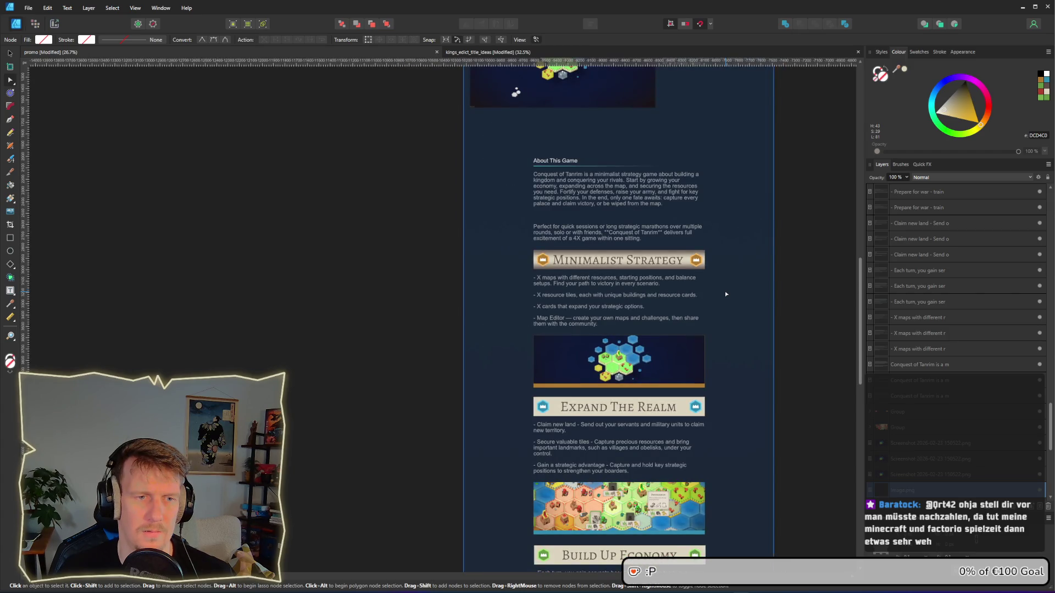
scroll(714, 261, up, 5)
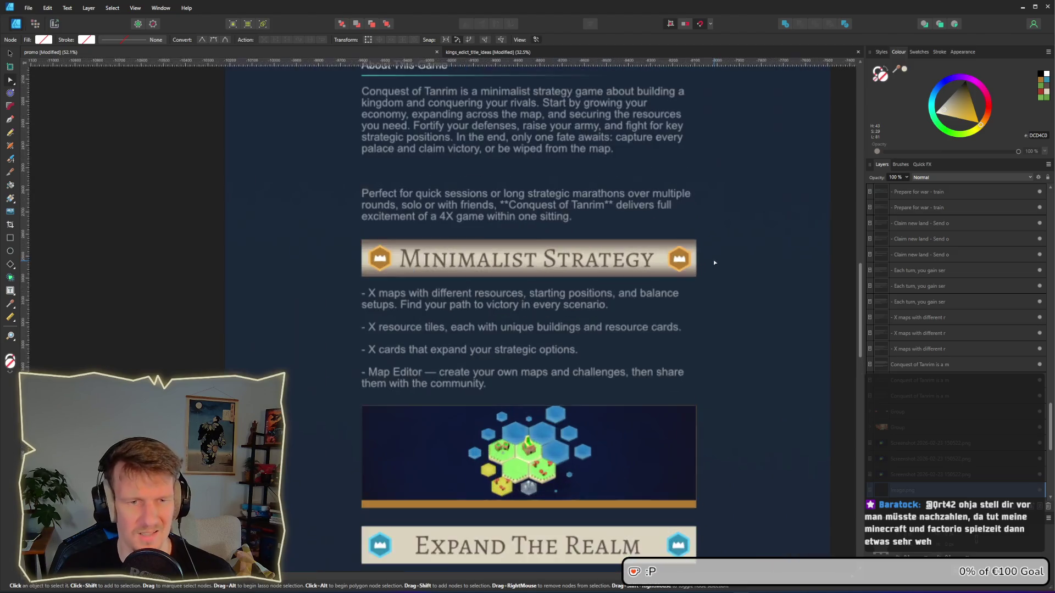
click(611, 265)
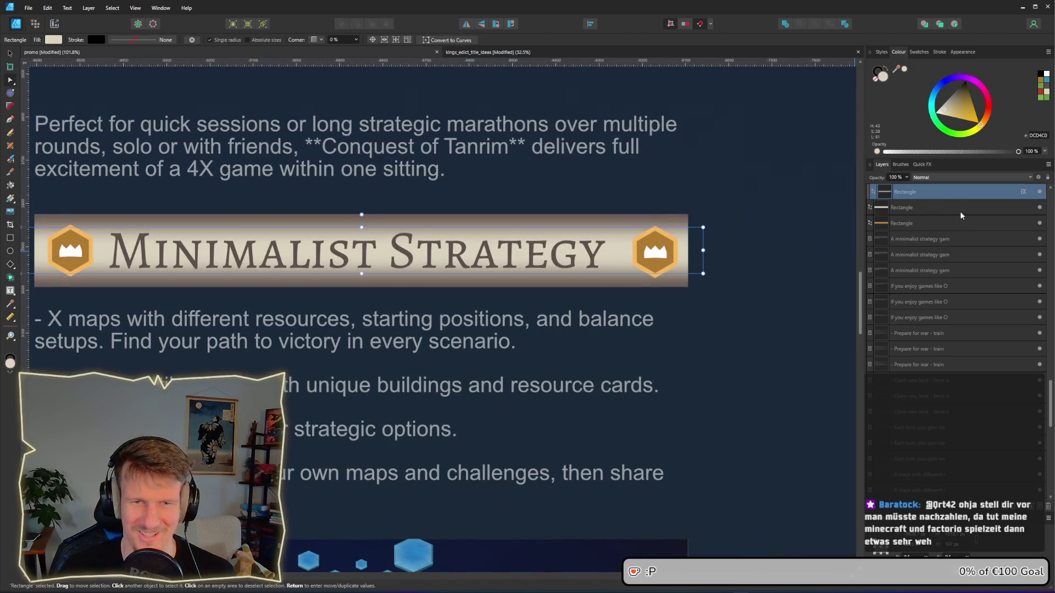
drag(361, 273, 361, 280)
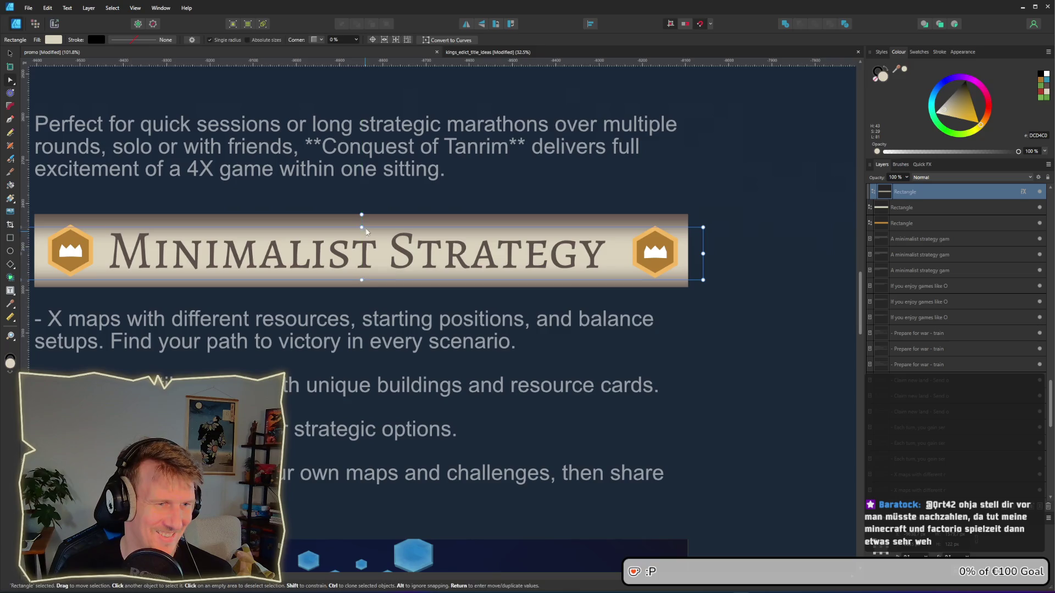
mouse_move(361, 227)
mouse_down()
mouse_move(362, 204)
mouse_move(361, 222)
mouse_up()
mouse_move(362, 280)
mouse_down()
mouse_move(360, 294)
mouse_move(362, 279)
mouse_up()
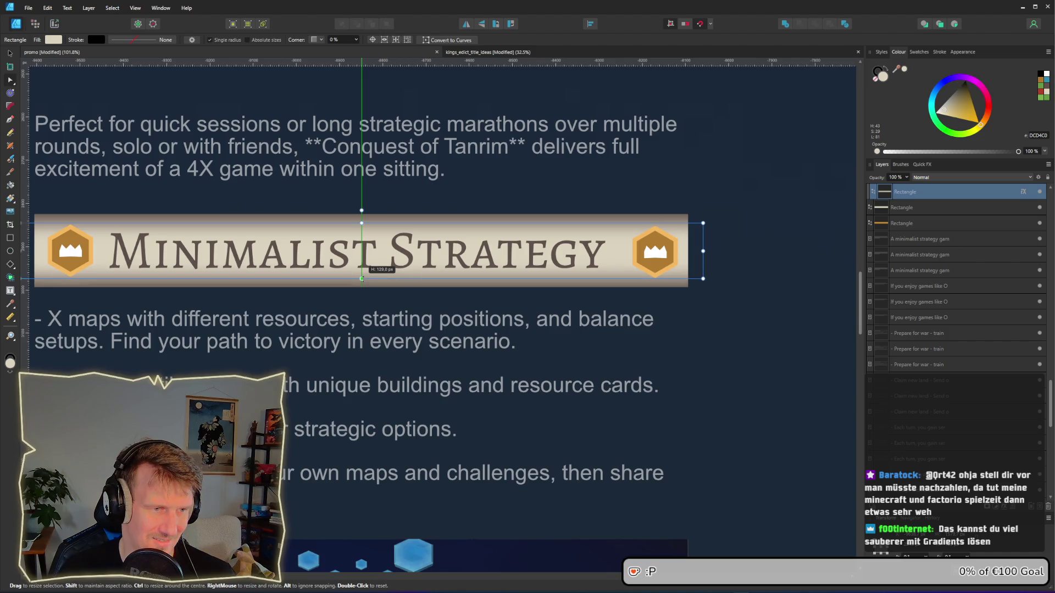
click(753, 341)
scroll(730, 335, down, 2)
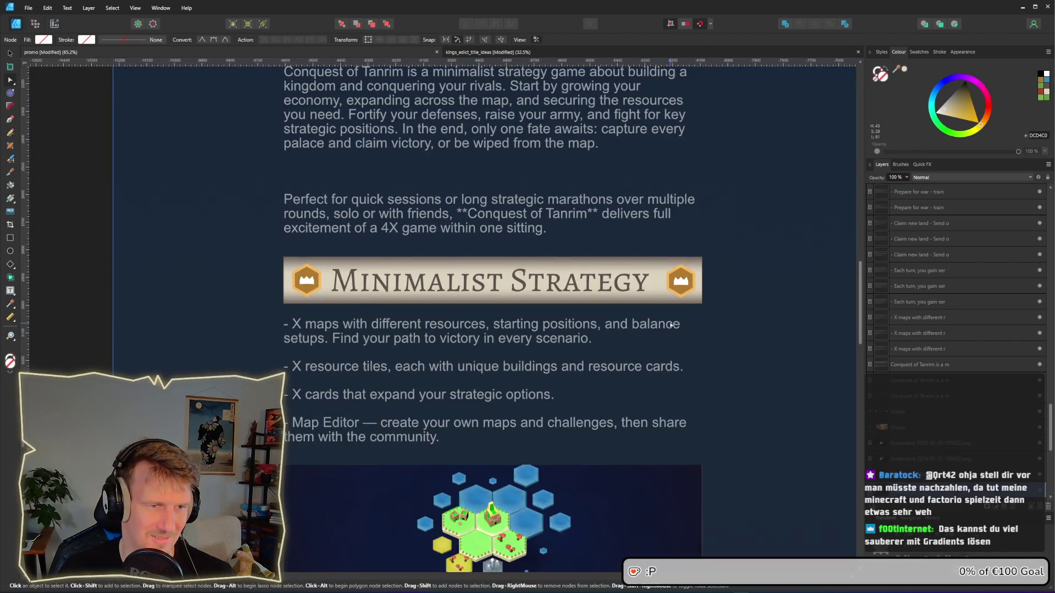
scroll(671, 326, down, 3)
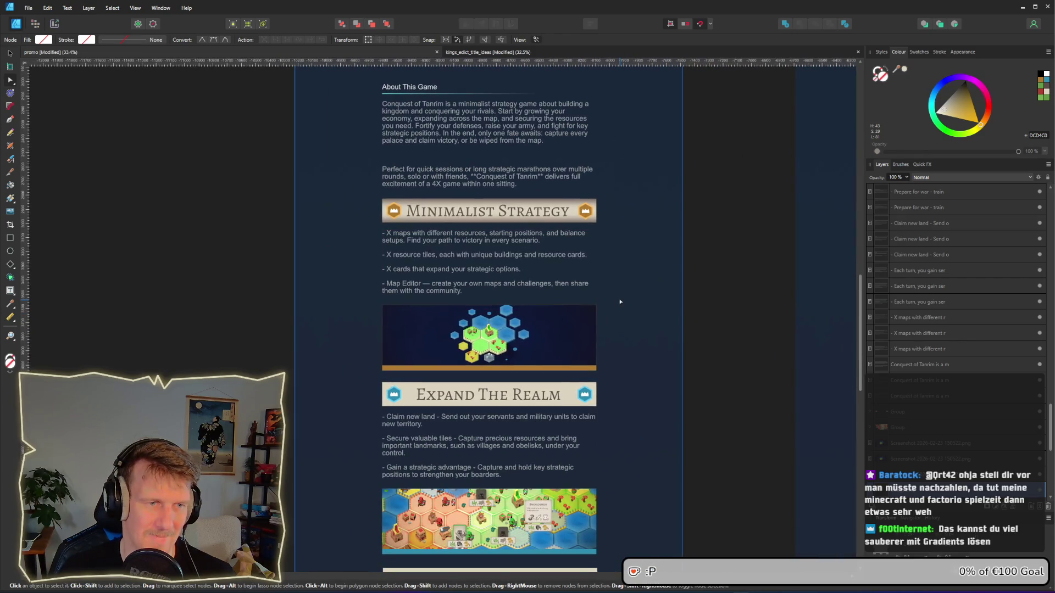
scroll(587, 288, down, 3)
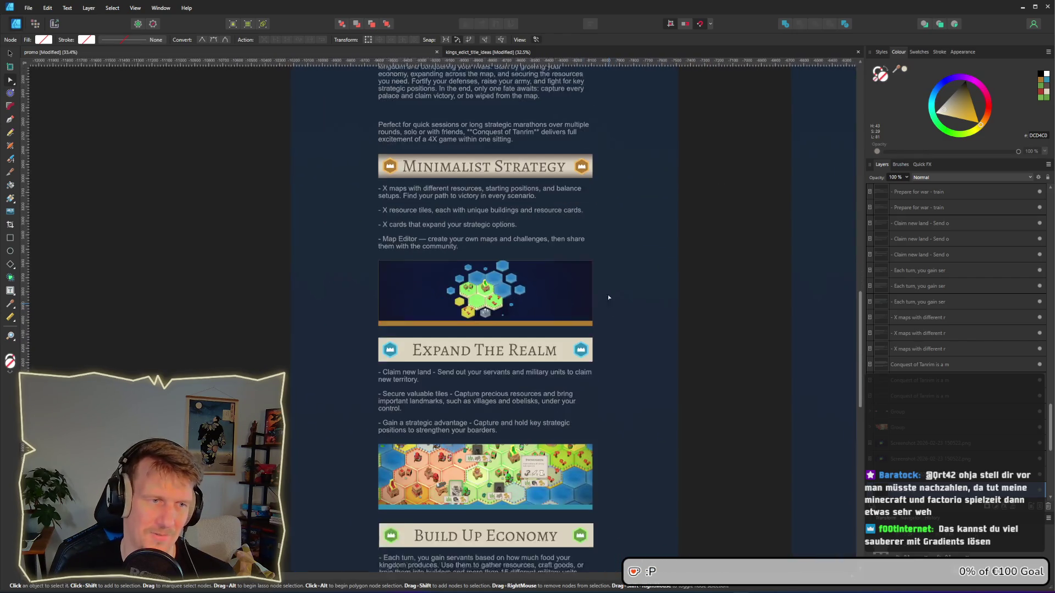
scroll(603, 292, up, 2)
scroll(603, 292, up, 1)
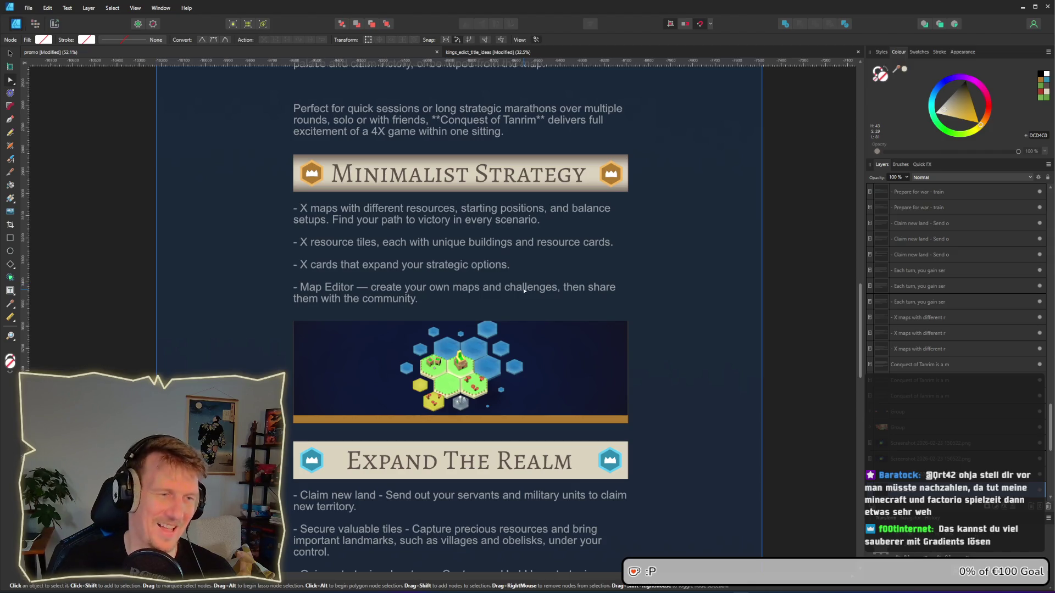
Step: Zoom in on the header and select the cream Minimalist Strategy banner rectangle
scroll(521, 286, down, 2)
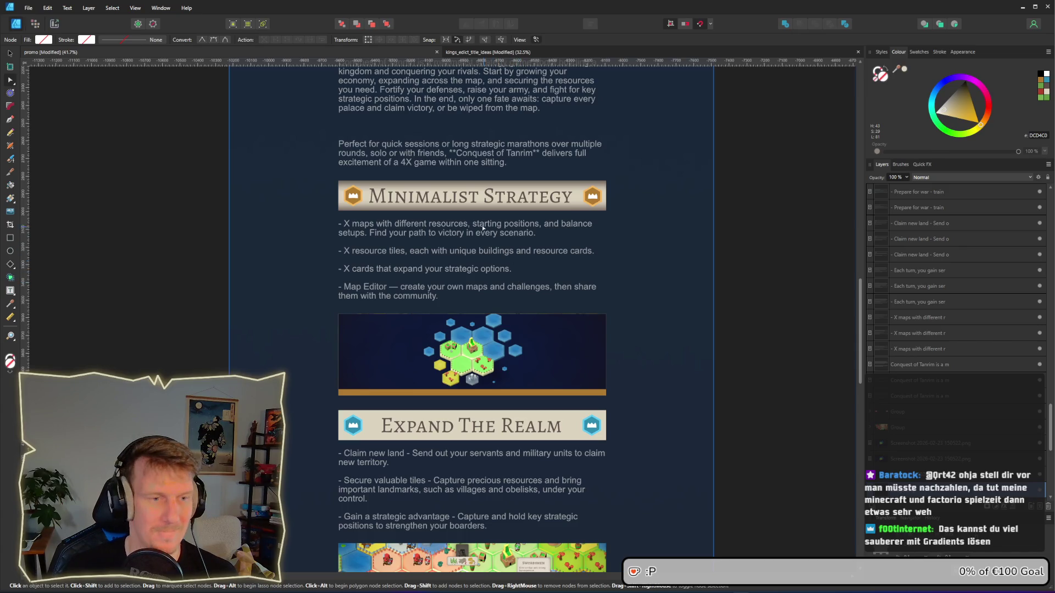
scroll(460, 204, up, 1)
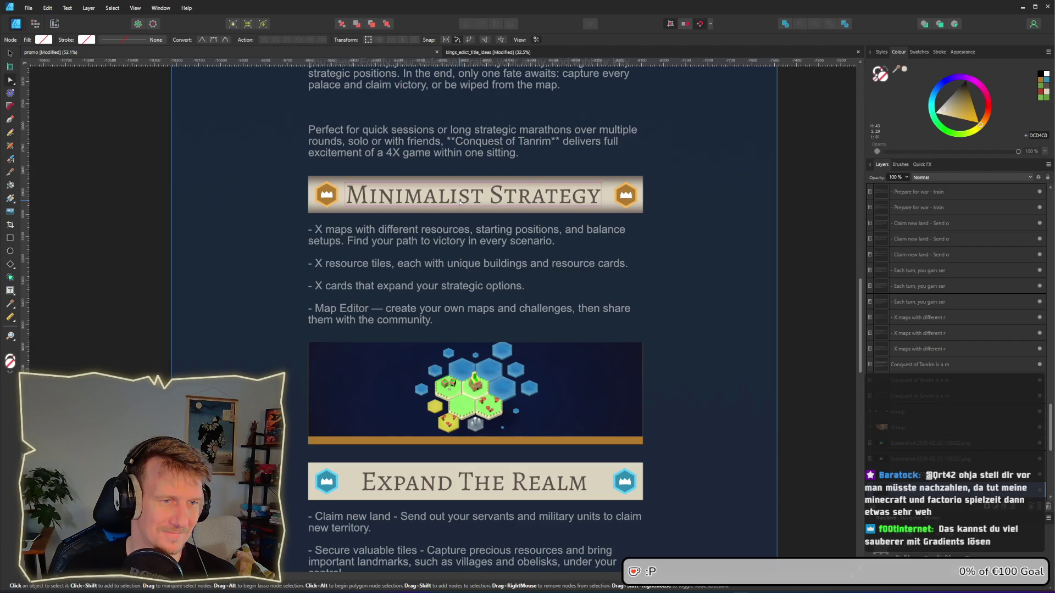
scroll(460, 208, up, 2)
click(467, 213)
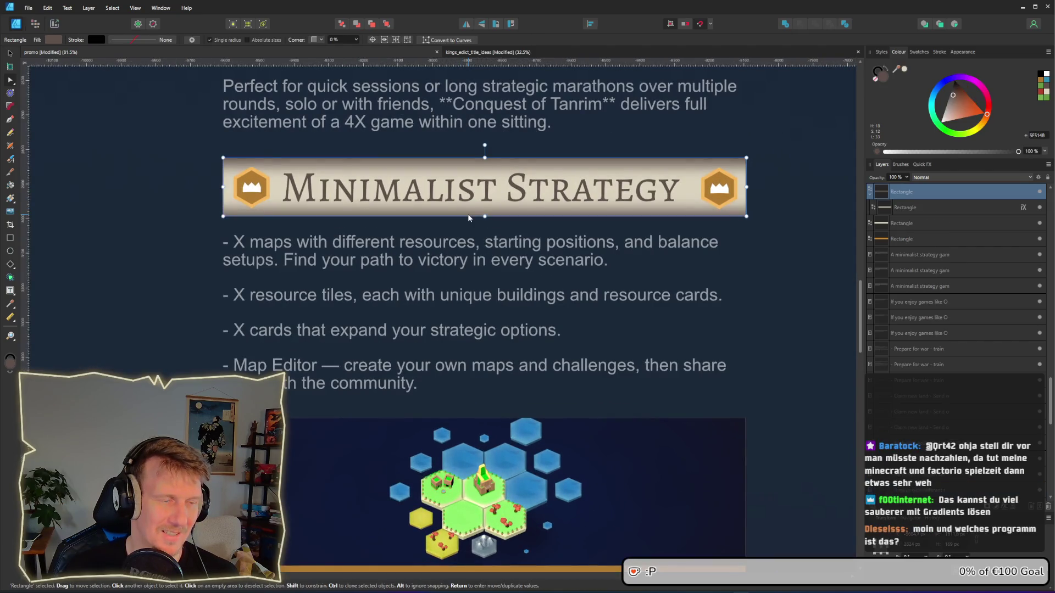
scroll(467, 213, down, 3)
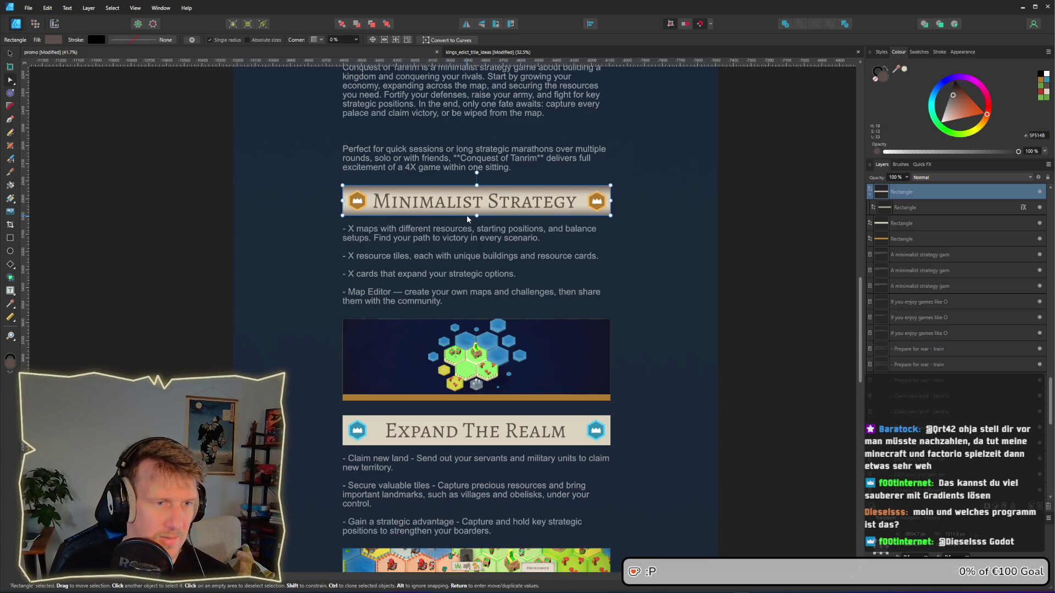
scroll(466, 216, up, 1)
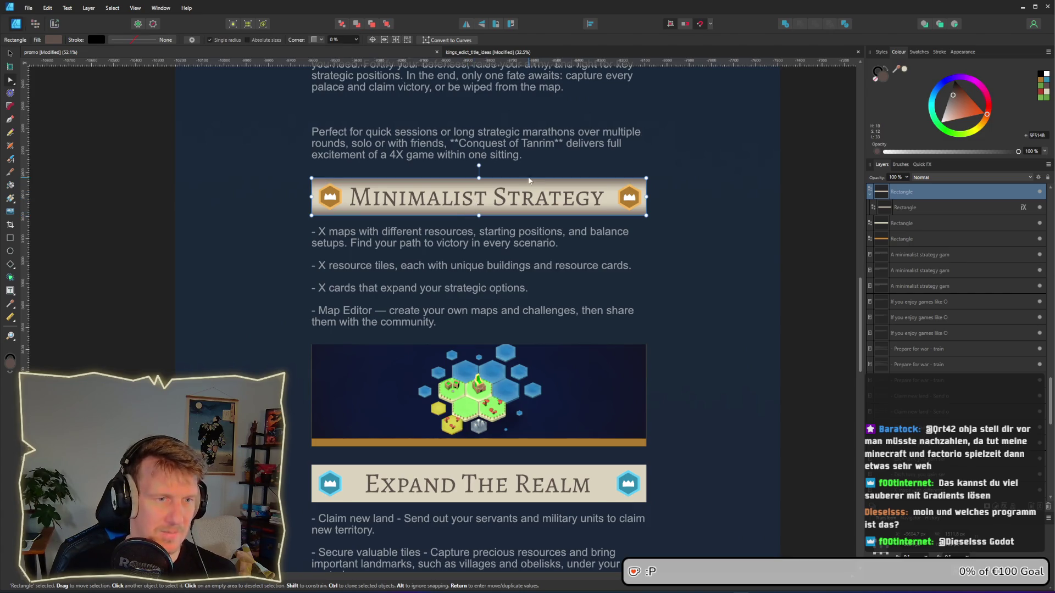
scroll(482, 165, up, 1)
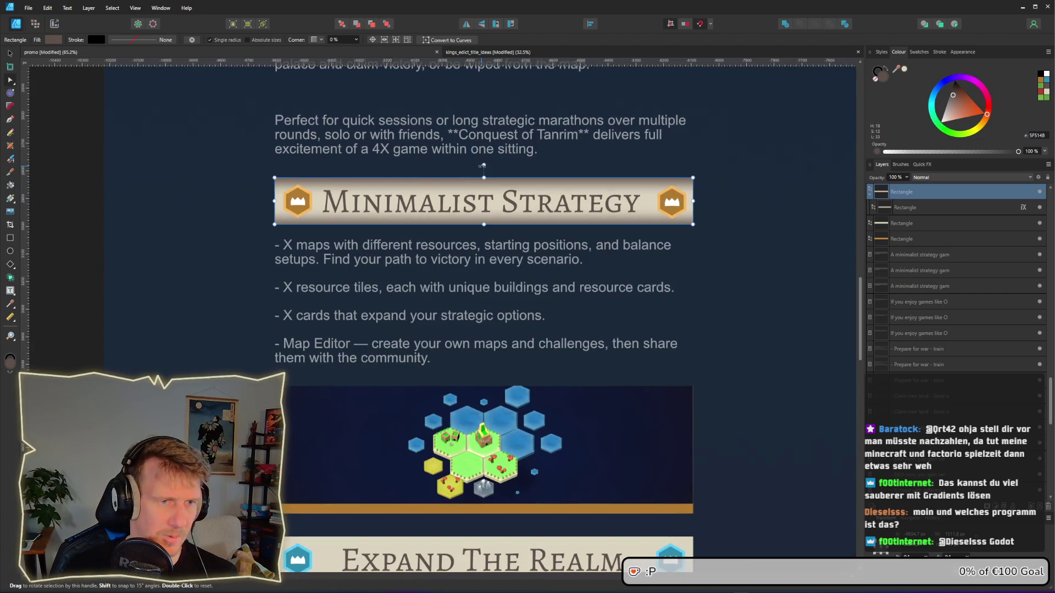
Step: Undo the accidental banner rotation, then tilt the light overlay rectangle diagonally across the header
drag(482, 165, 477, 163)
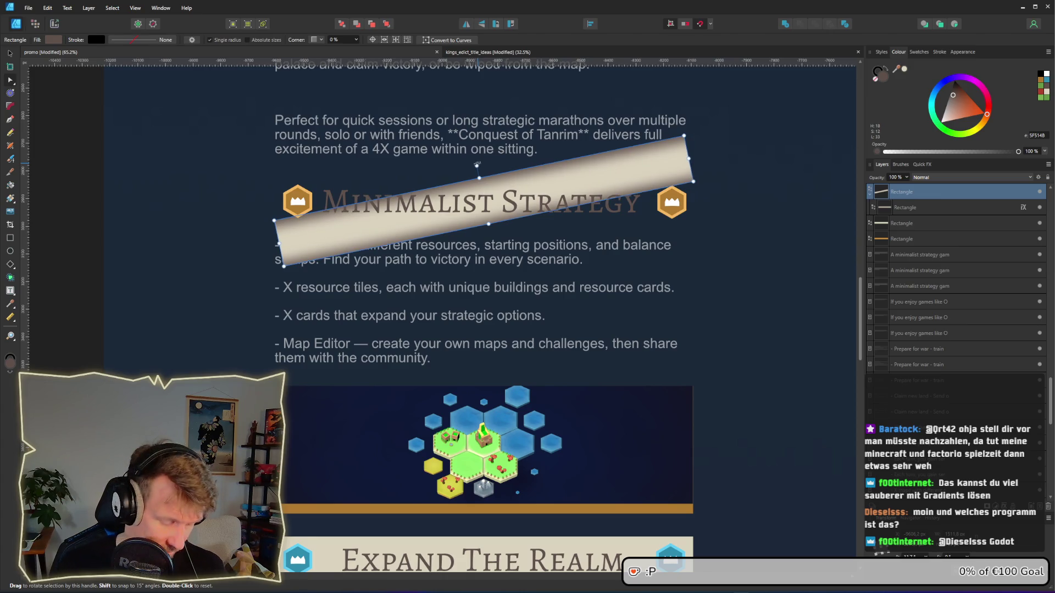
key(ctrl+z)
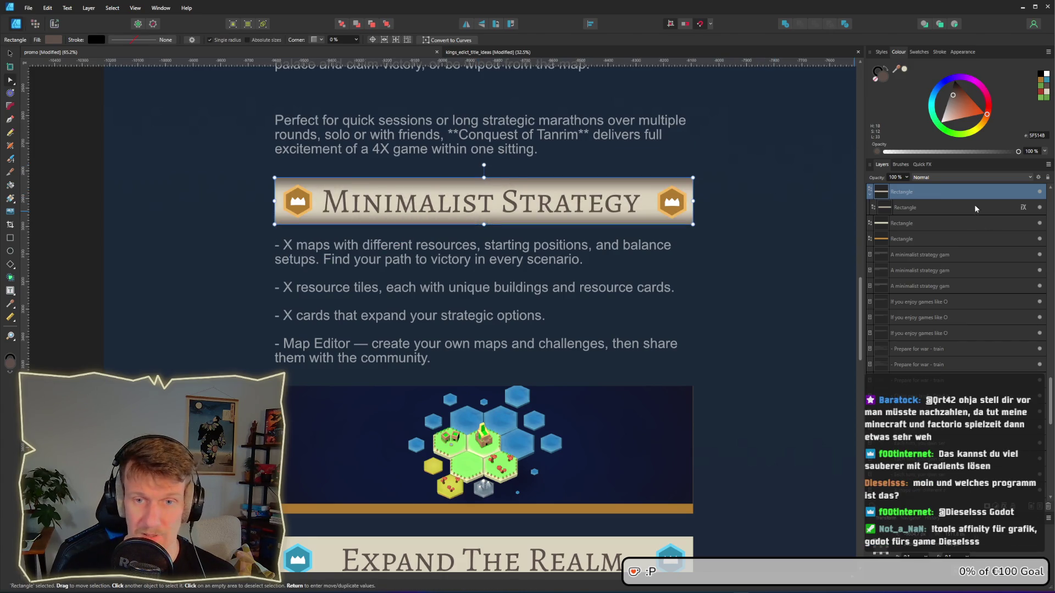
click(912, 208)
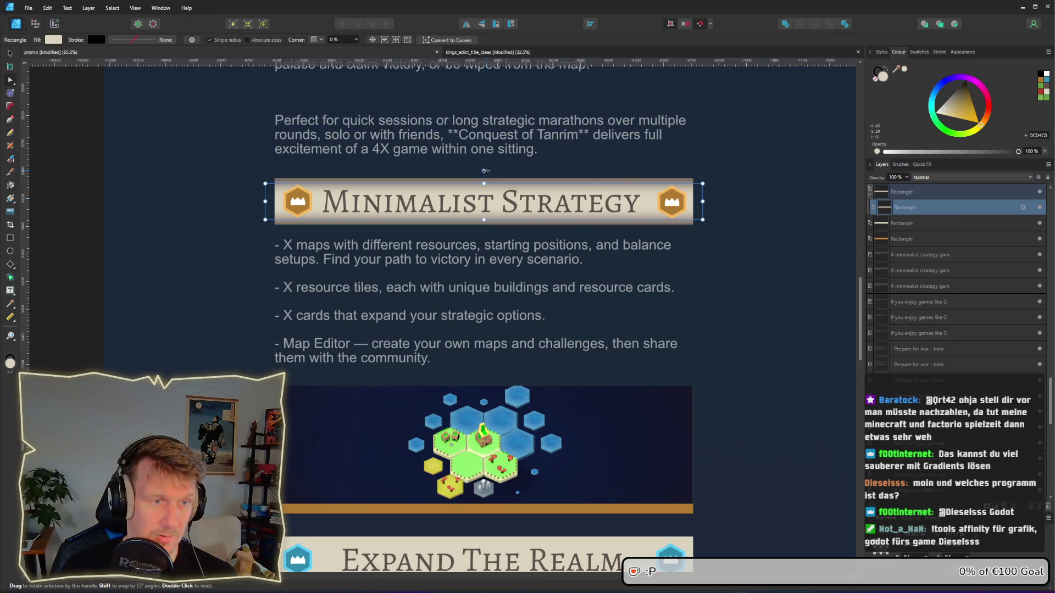
drag(483, 165, 479, 165)
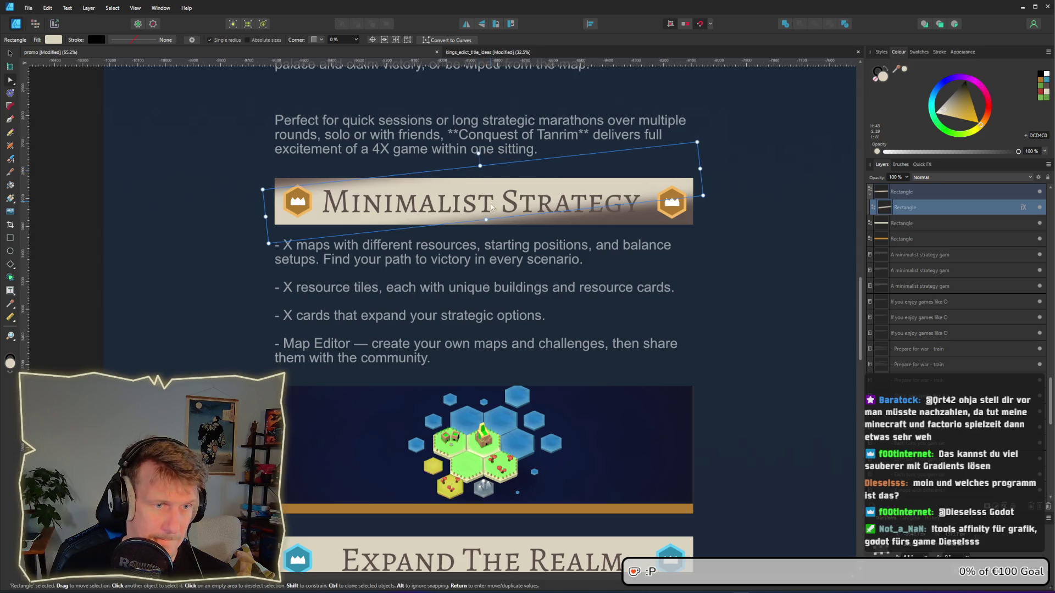
drag(486, 217, 487, 241)
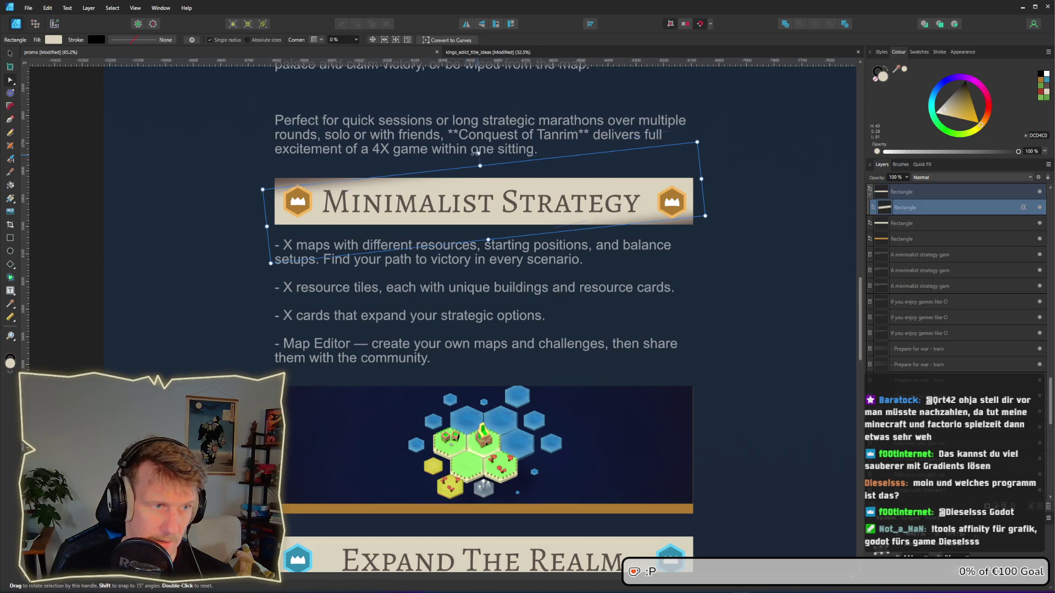
drag(474, 154, 469, 156)
Step: Extend the tilted overlay's top and bottom edges so it sweeps across the whole header
drag(494, 240, 512, 257)
drag(474, 166, 465, 144)
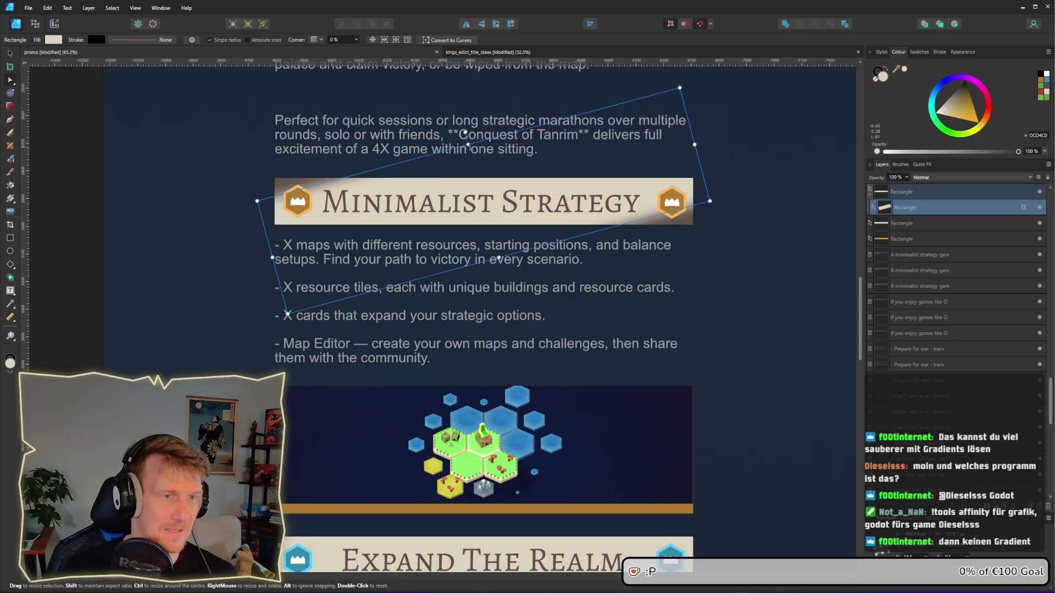
drag(470, 147, 468, 141)
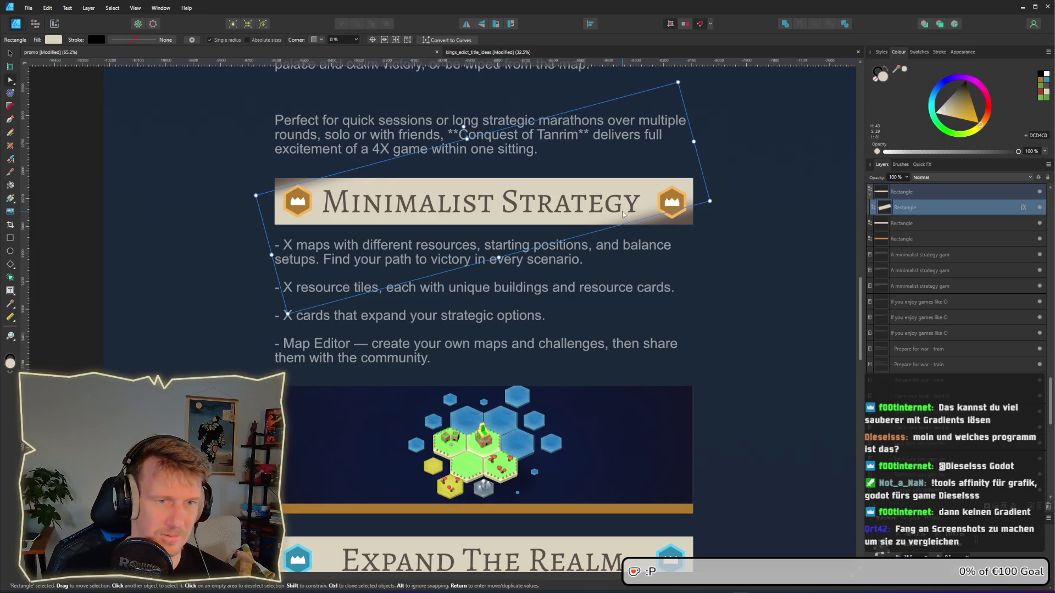
drag(499, 258, 501, 265)
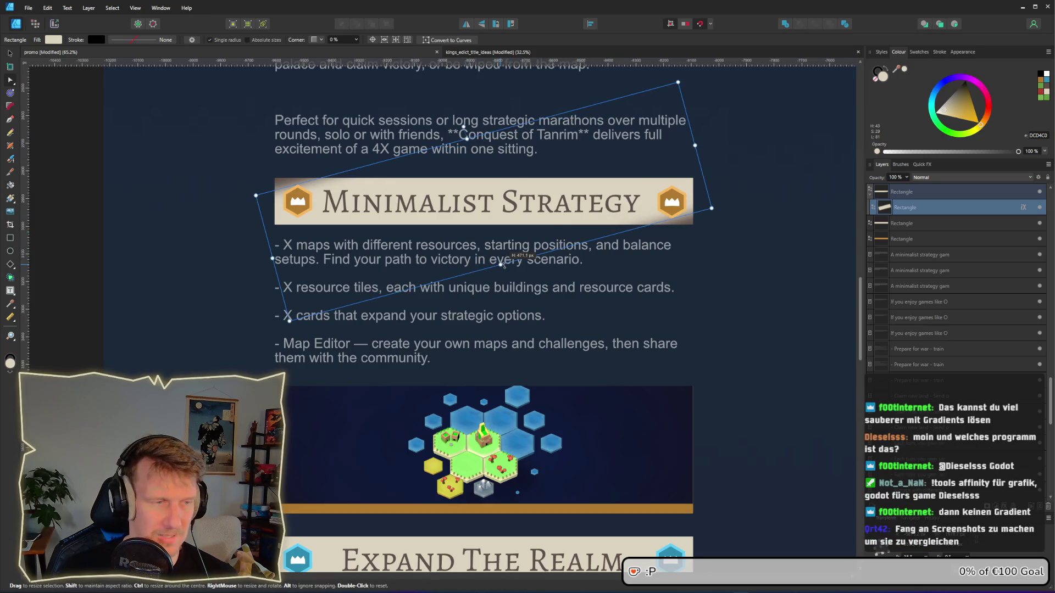
drag(467, 138, 466, 138)
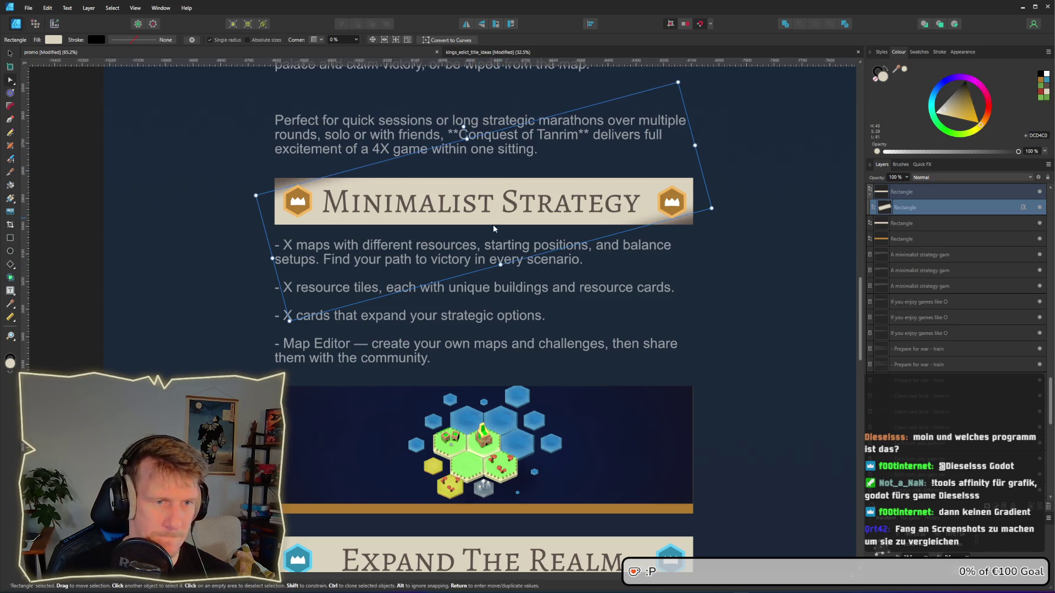
drag(502, 263, 504, 265)
Step: Snip a screenshot of the Minimalist Strategy header and bullets with Win+Shift+S
scroll(505, 267, down, 3)
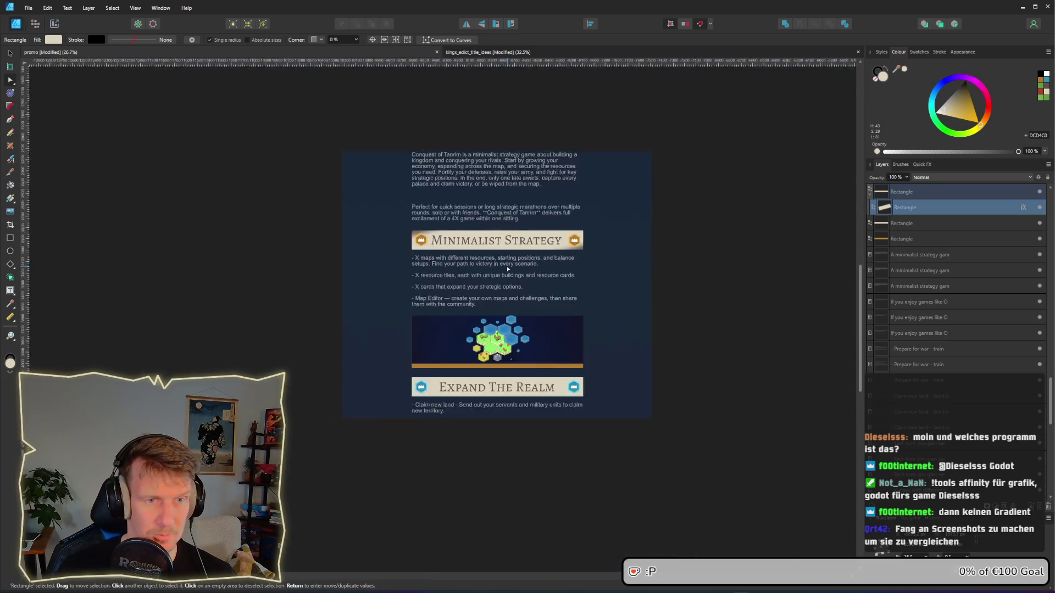
click(610, 301)
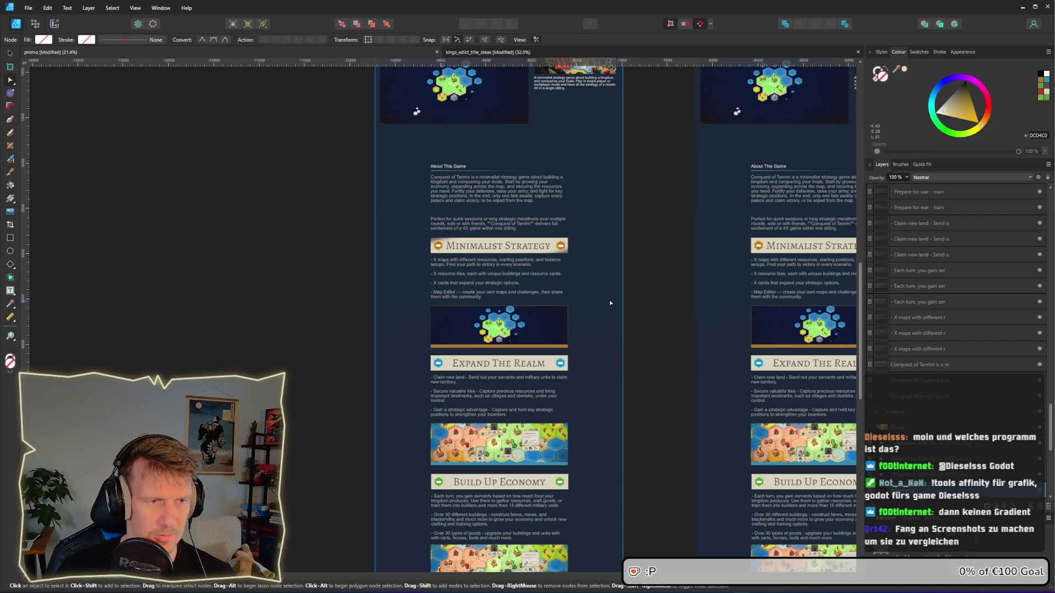
scroll(606, 309, down, 1)
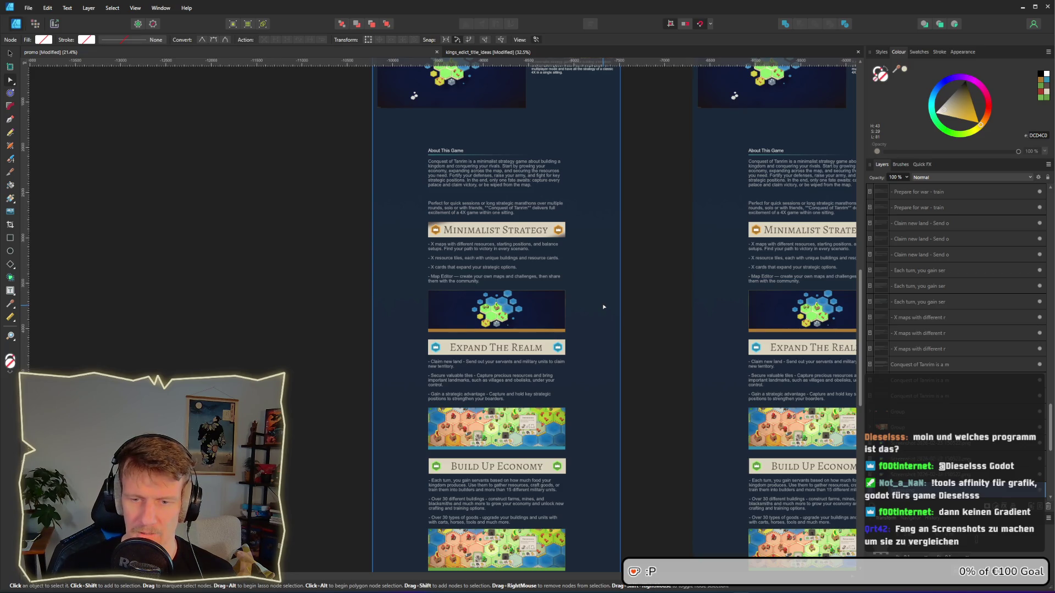
scroll(487, 208, up, 4)
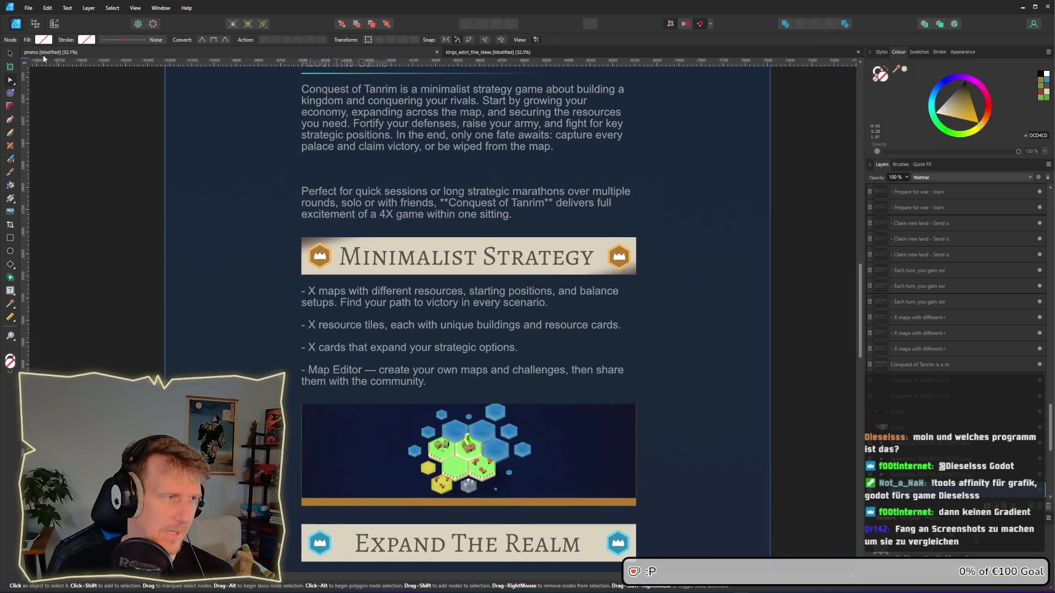
click(9, 55)
scroll(308, 302, down, 1)
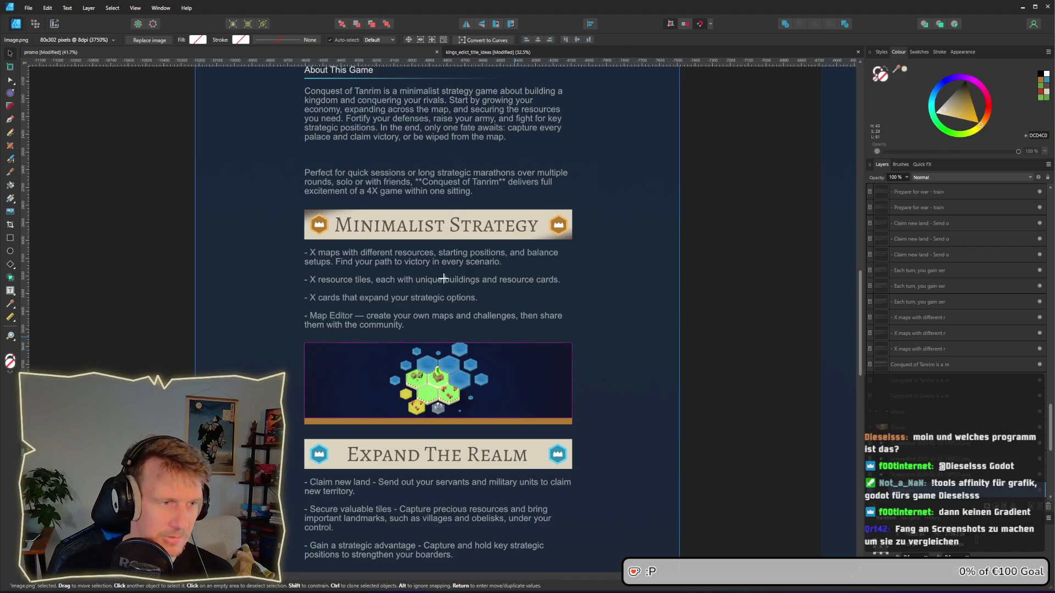
key(super+shift+s)
mouse_move(295, 201)
mouse_down()
mouse_move(601, 428)
mouse_move(583, 429)
mouse_up()
Step: Paste the 679×539 px screenshot into the document and place it left of the page
scroll(482, 396, down, 2)
click(278, 285)
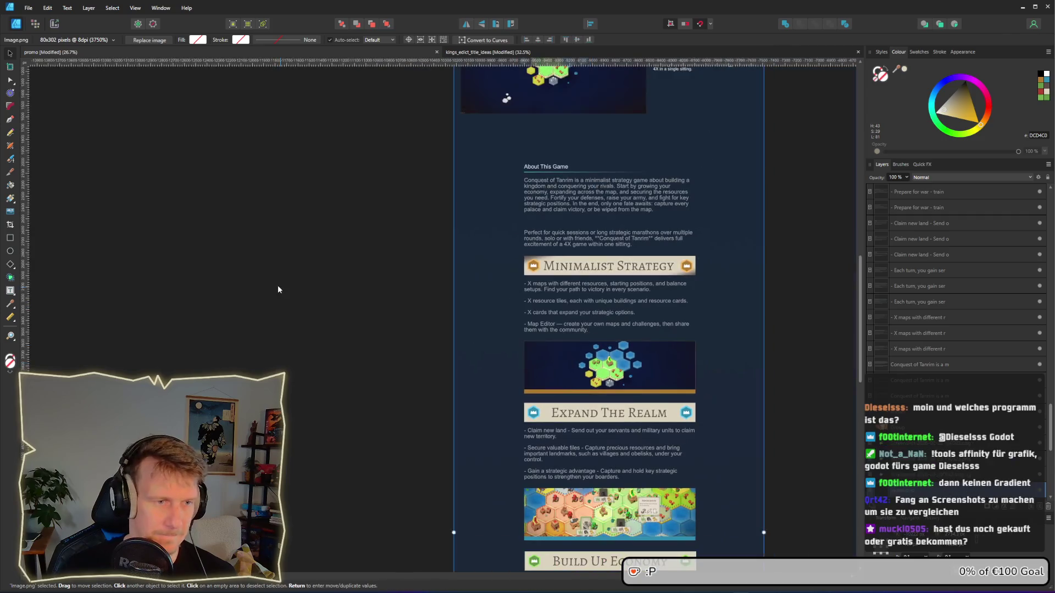
key(ctrl+v)
drag(439, 316, 203, 255)
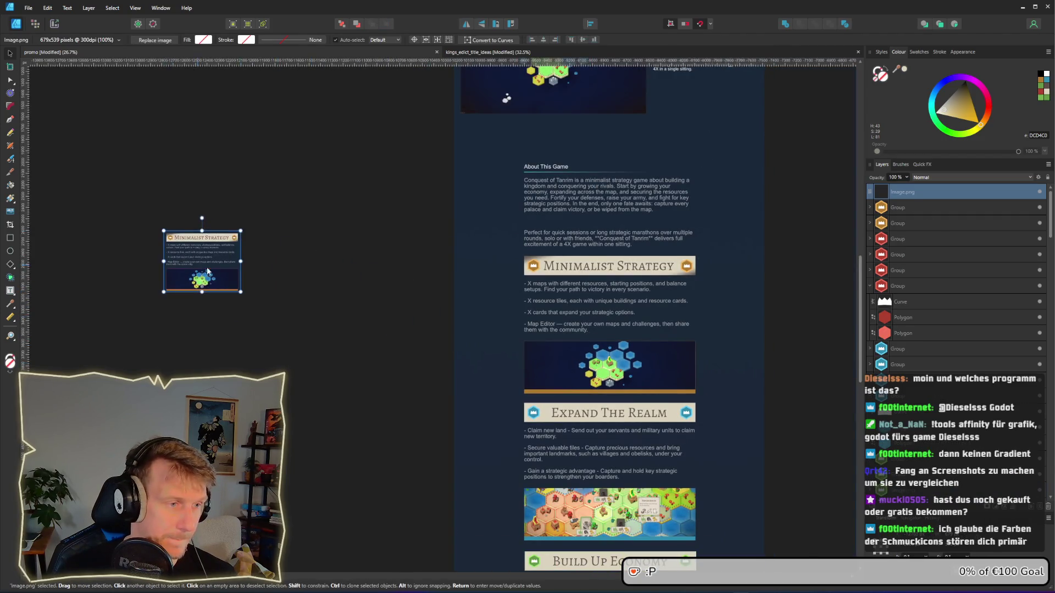
scroll(244, 297, up, 2)
click(248, 306)
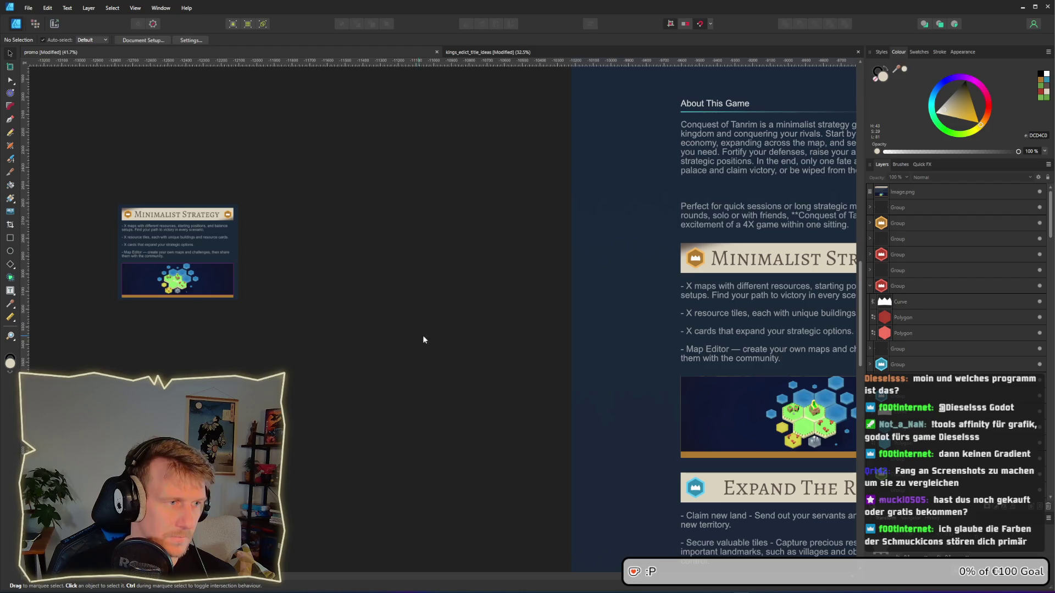
scroll(423, 335, up, 3)
Step: Rotate the cream overlay rectangle upright and stretch it across the full banner width
click(513, 112)
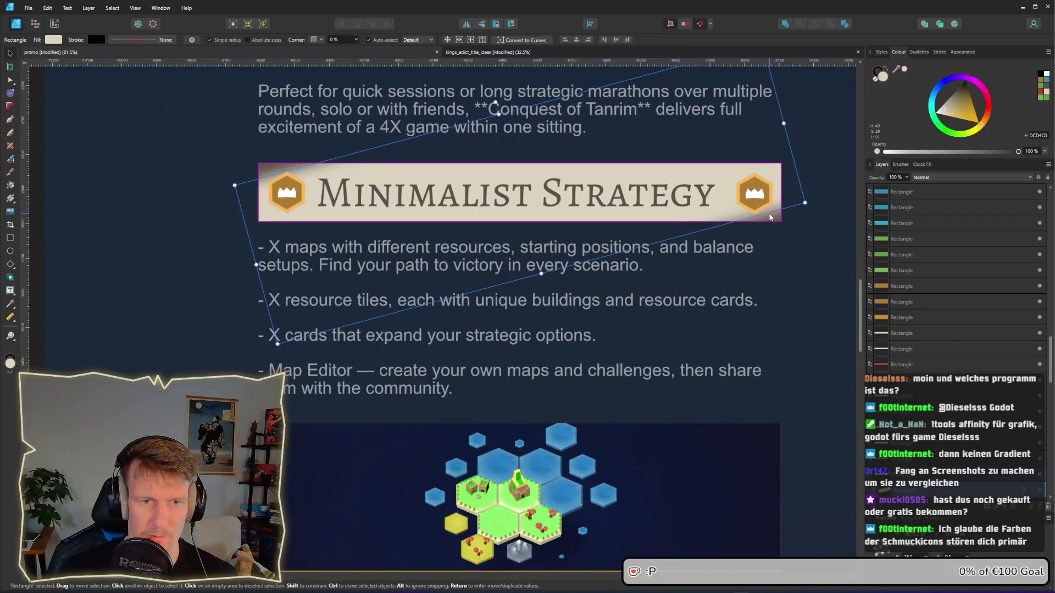
scroll(481, 210, up, 2)
scroll(481, 211, down, 1)
mouse_move(482, 191)
mouse_down()
mouse_move(377, 212)
mouse_move(467, 253)
mouse_move(324, 257)
mouse_up()
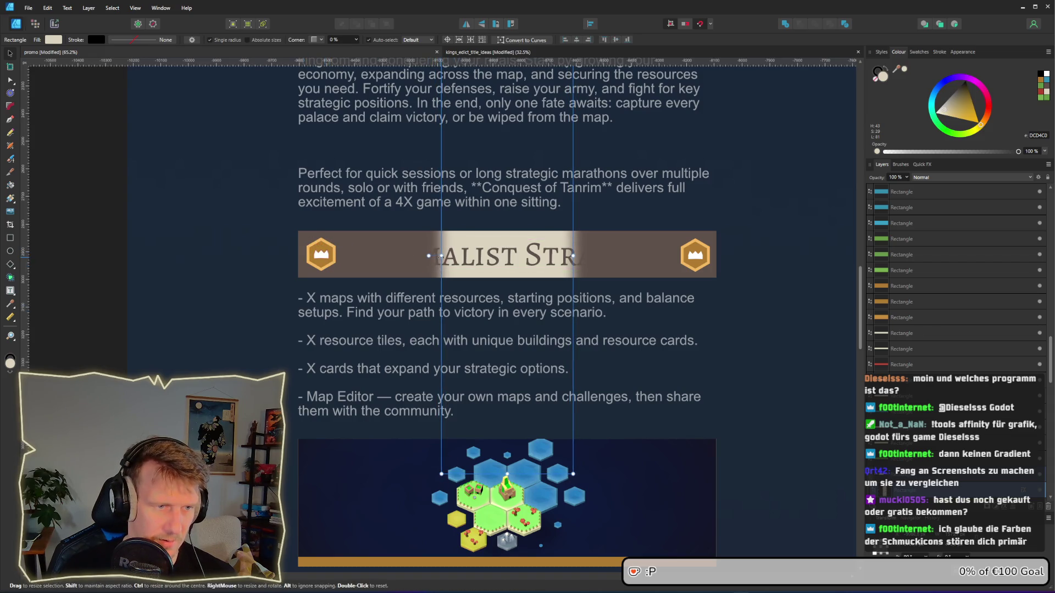
mouse_move(441, 256)
mouse_down()
mouse_move(291, 257)
mouse_move(302, 257)
mouse_up()
drag(573, 256, 709, 257)
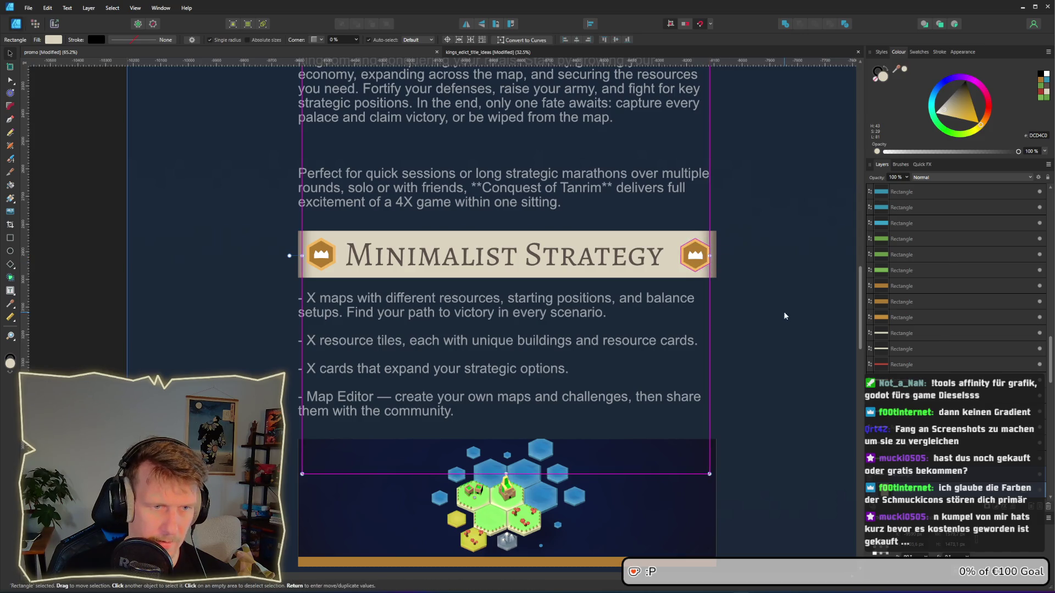
Step: Paste another comparison screenshot of the section and deselect it
scroll(769, 318, down, 4)
key(ctrl+v)
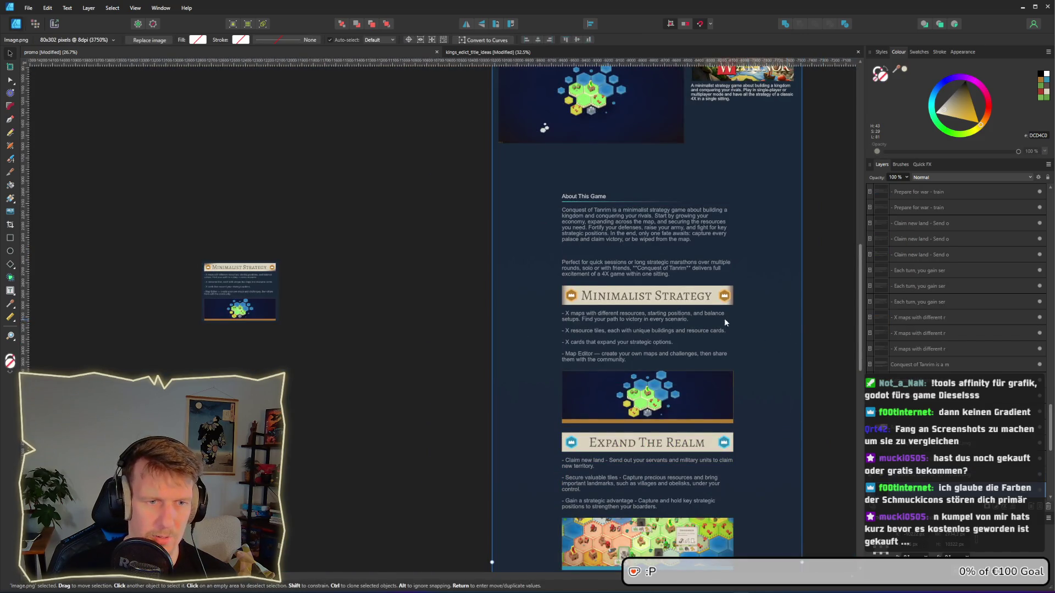
scroll(736, 351, up, 2)
click(750, 368)
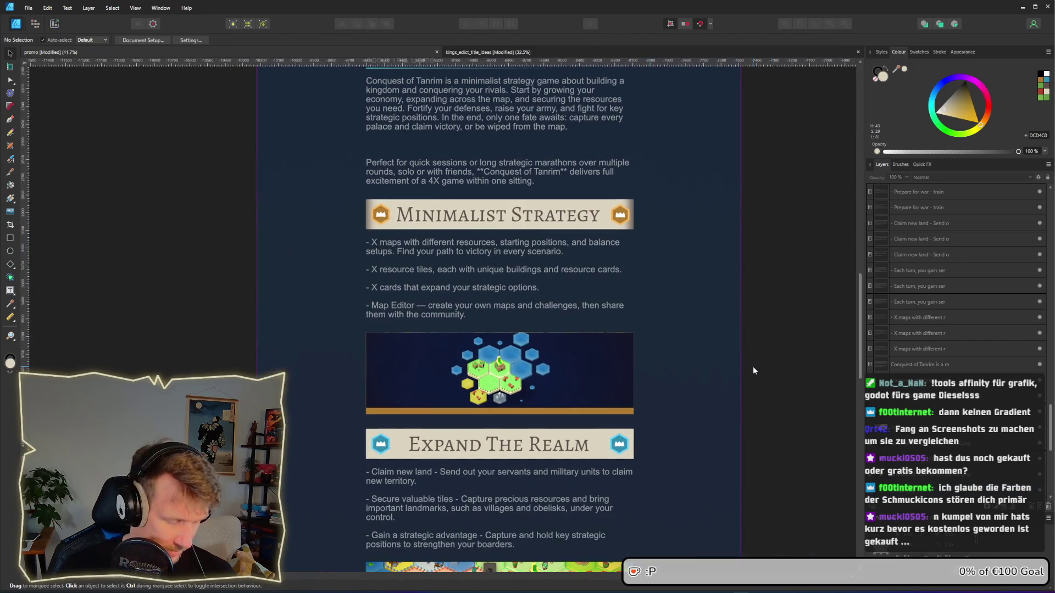
Step: Snip the Minimalist Strategy section with Win+Shift+S and paste it into the document
key(shift+super+s)
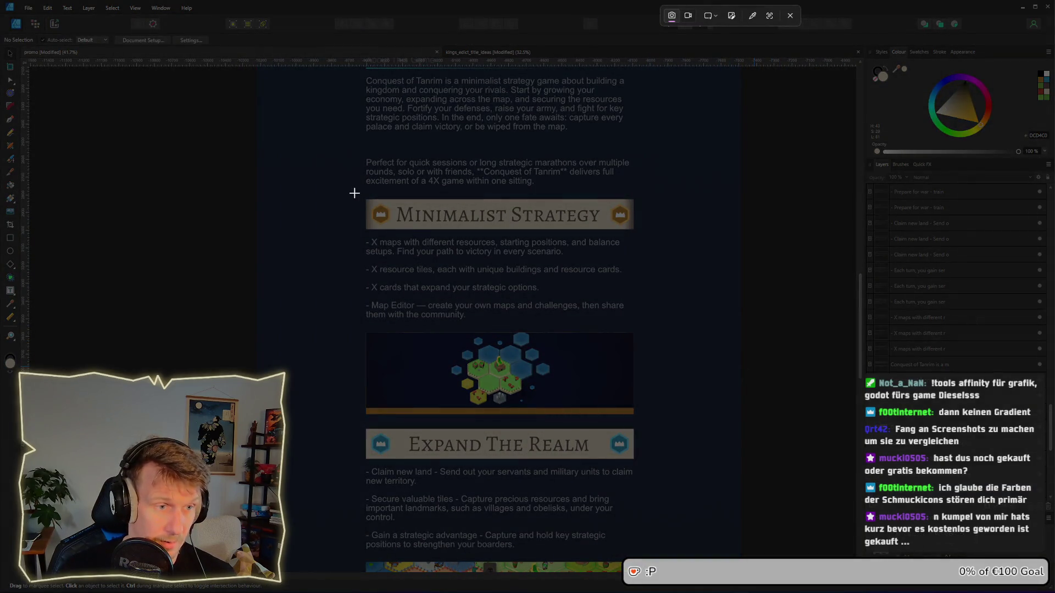
mouse_move(354, 193)
mouse_down()
mouse_move(519, 291)
mouse_move(691, 423)
mouse_move(646, 420)
mouse_up()
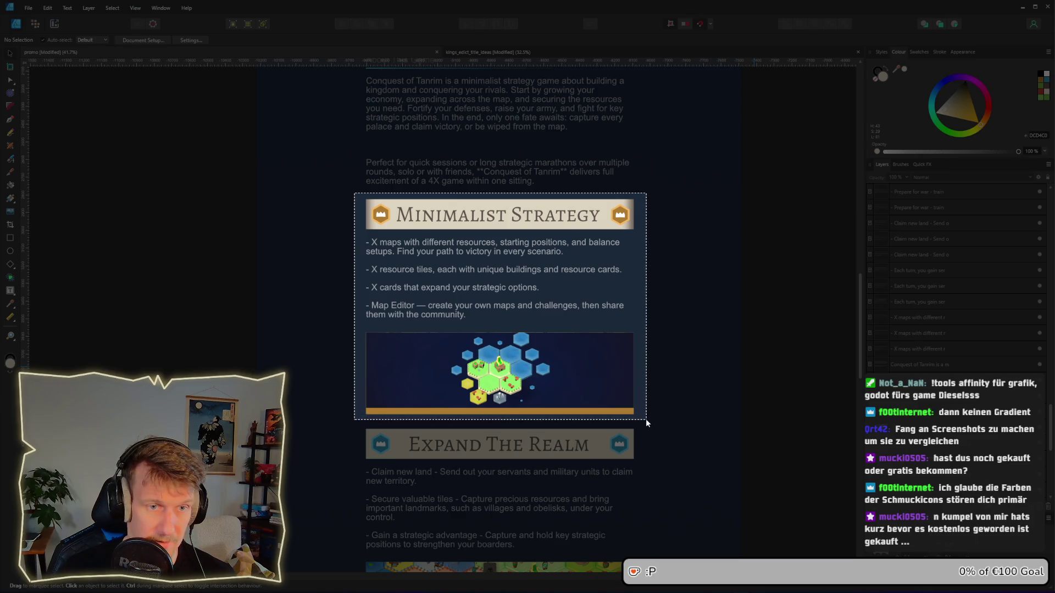
key(ctrl+v)
scroll(294, 324, down, 1)
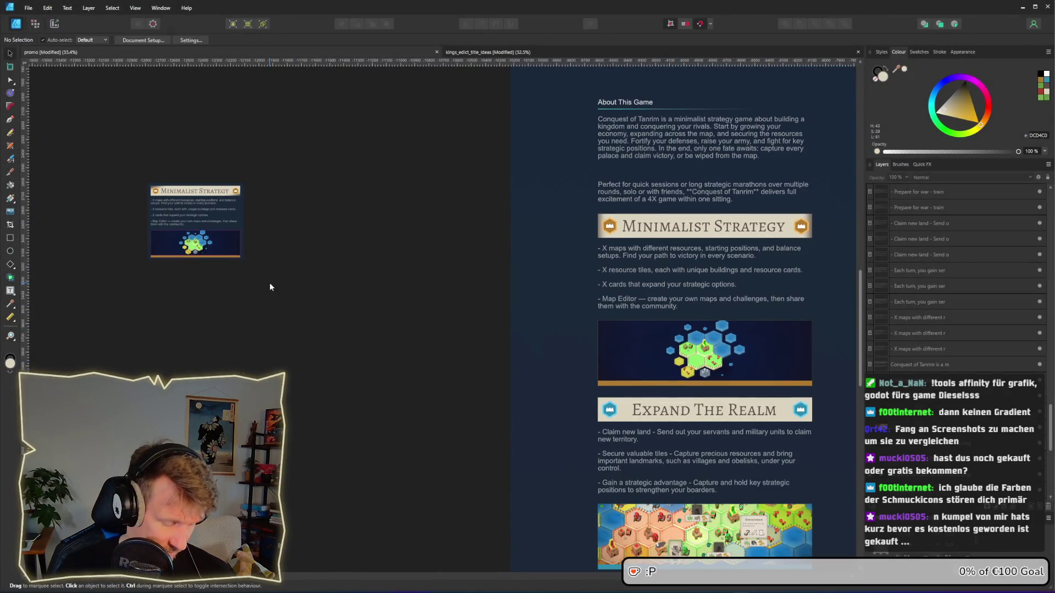
key(ctrl+v)
Step: Place the new screenshot beside the first one, then select the header group
mouse_move(436, 329)
mouse_down()
mouse_move(315, 235)
mouse_move(301, 236)
mouse_up()
click(405, 318)
click(292, 234)
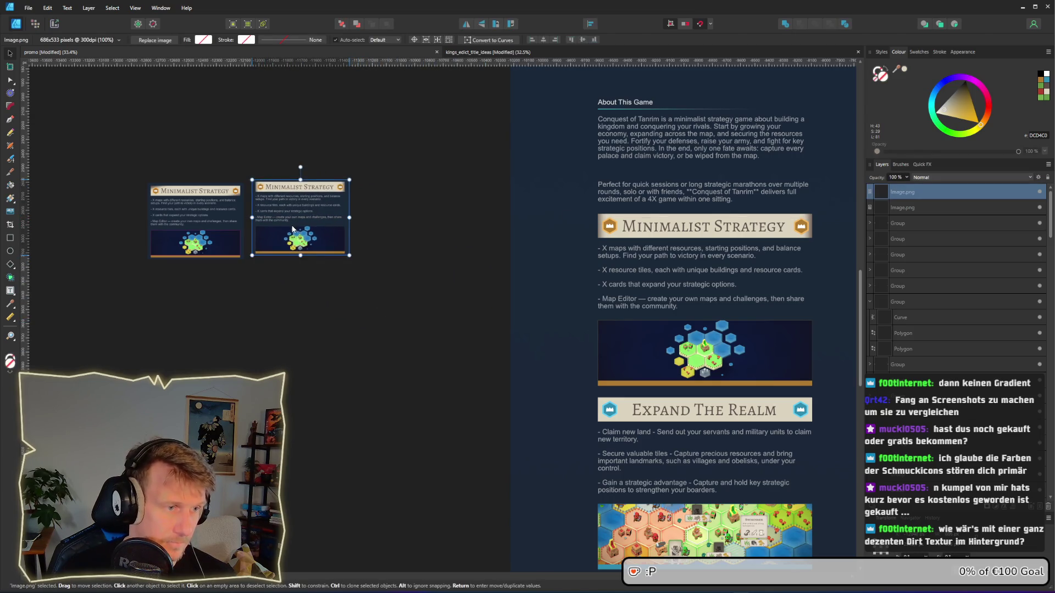
click(341, 269)
scroll(342, 269, down, 1)
scroll(342, 268, down, 1)
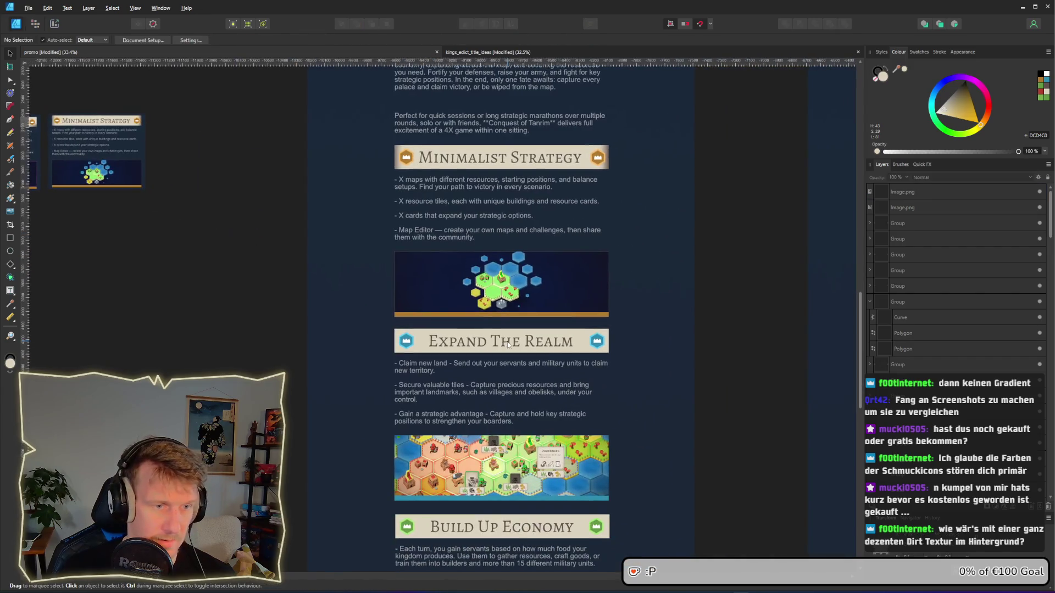
click(894, 220)
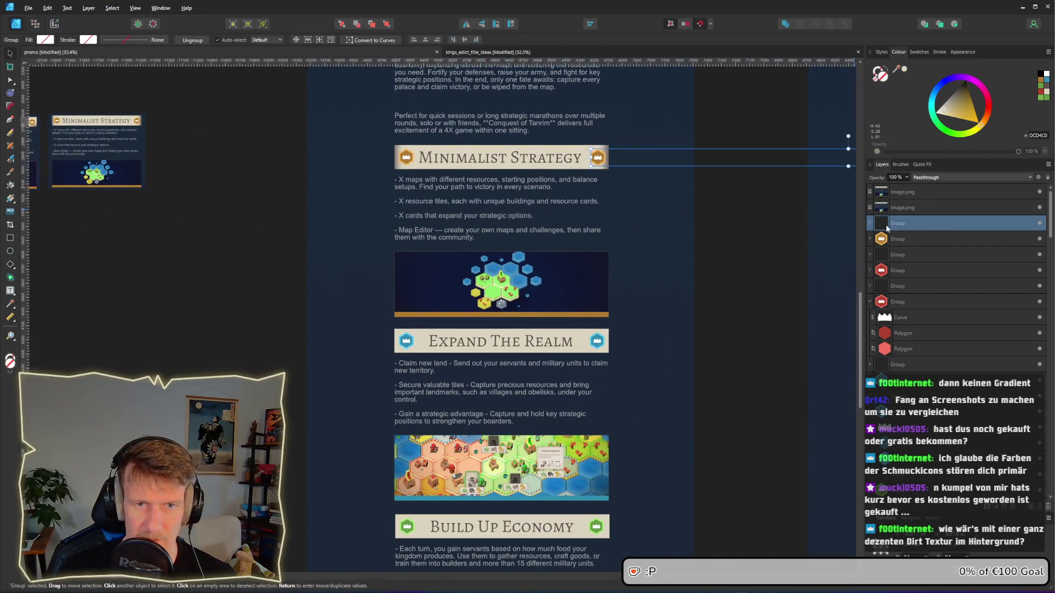
Step: Hide one rectangle layer inside the Minimalist Strategy header group
double_click(531, 163)
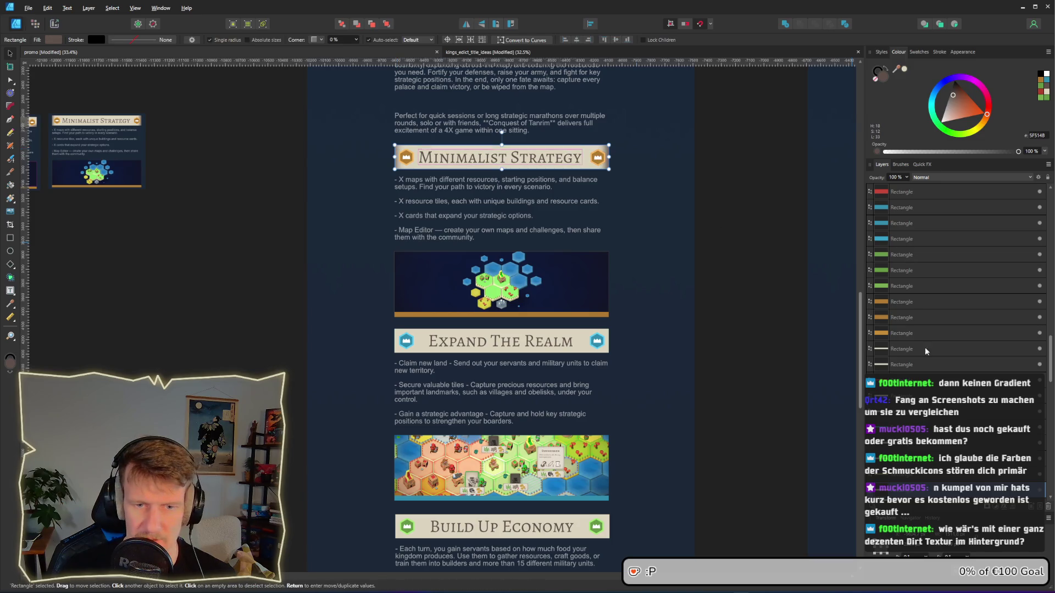
click(1043, 415)
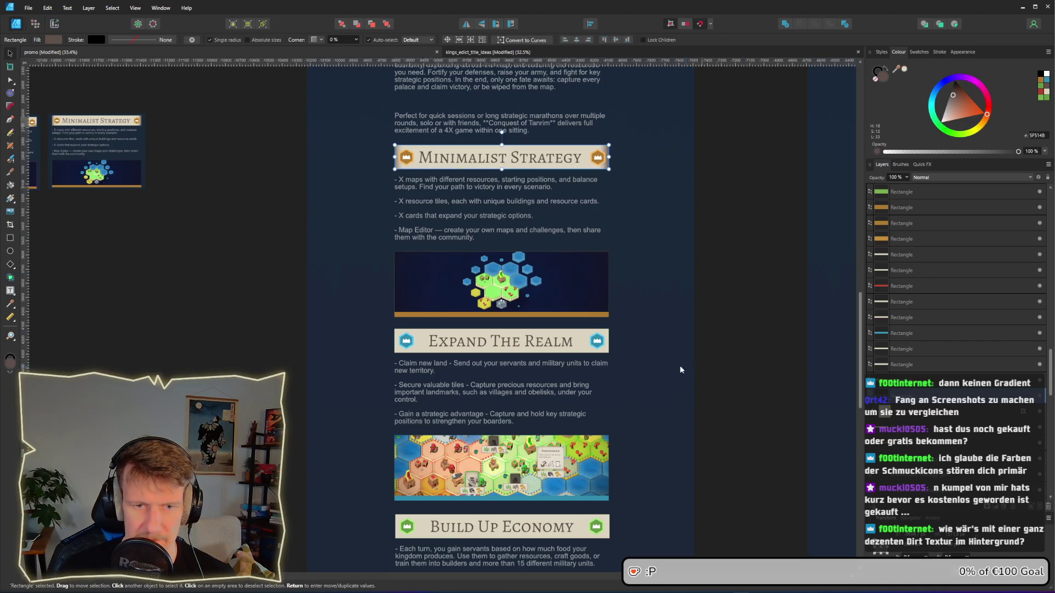
click(585, 353)
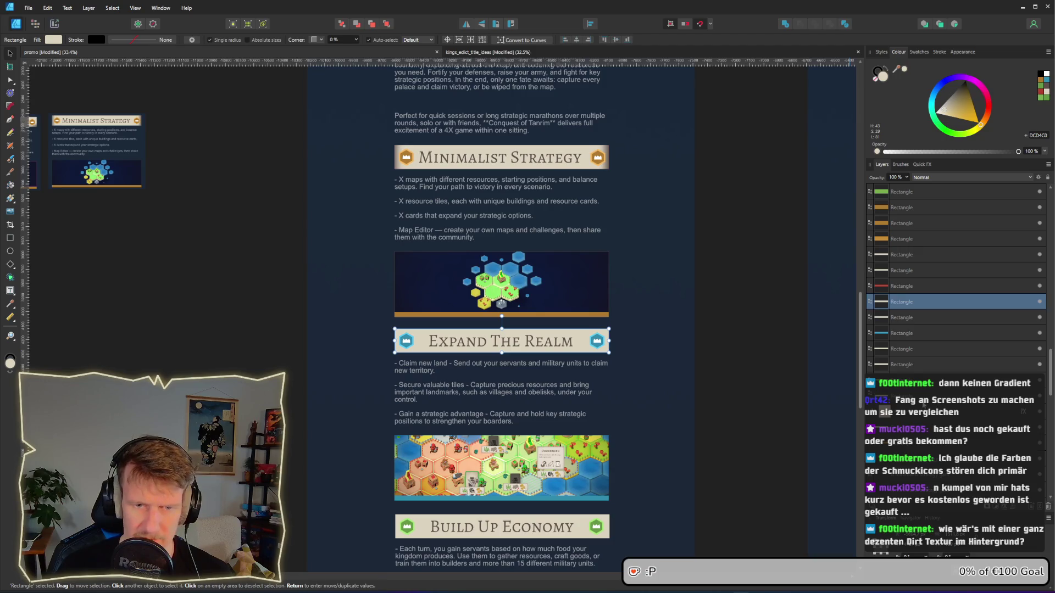
click(723, 313)
Step: Shift the Minimalist Strategy header rectangle slightly left and begin a fresh screen capture
click(520, 163)
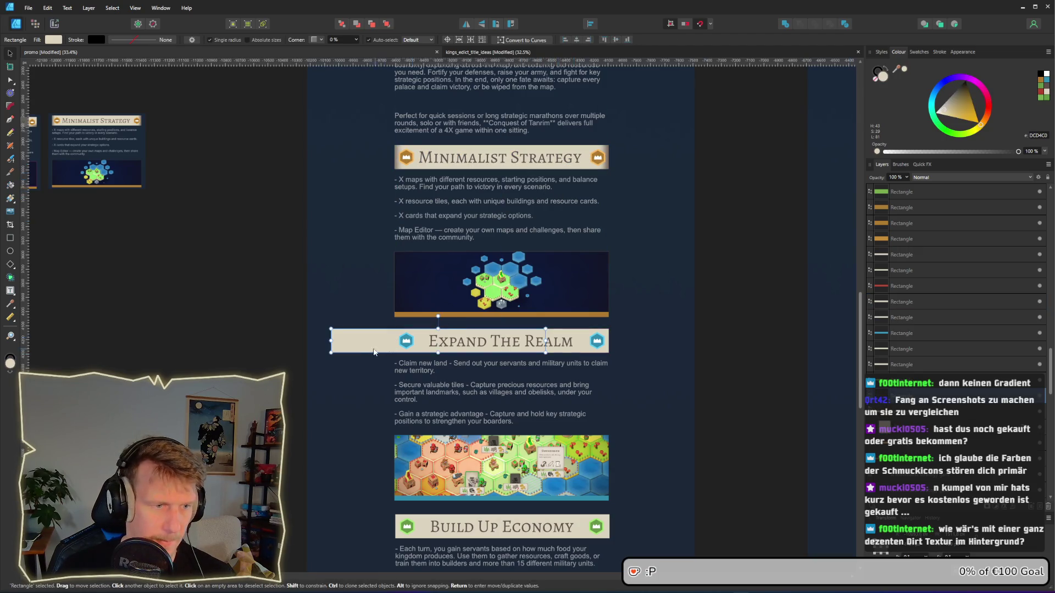
mouse_move(436, 162)
mouse_down()
mouse_move(488, 233)
mouse_move(429, 163)
mouse_up()
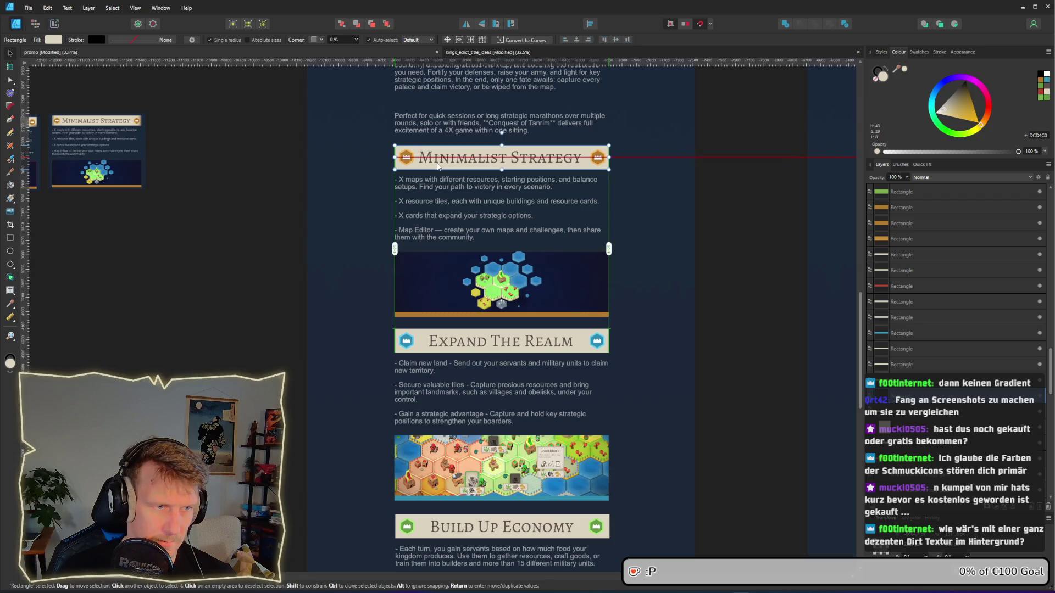
scroll(512, 267, up, 2)
key(Escape)
scroll(185, 239, up, 1)
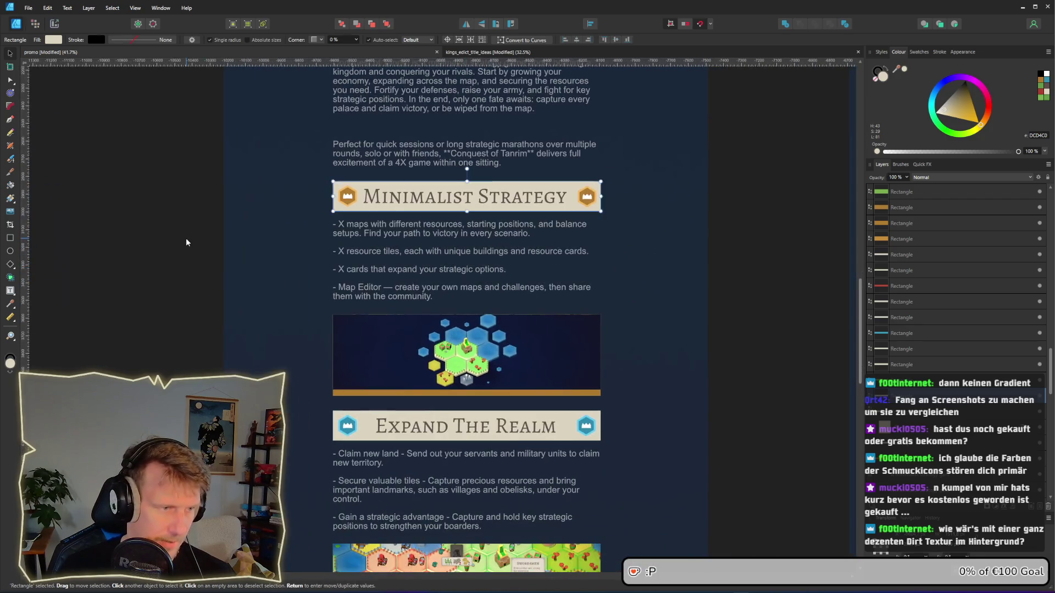
key(super+shift+s)
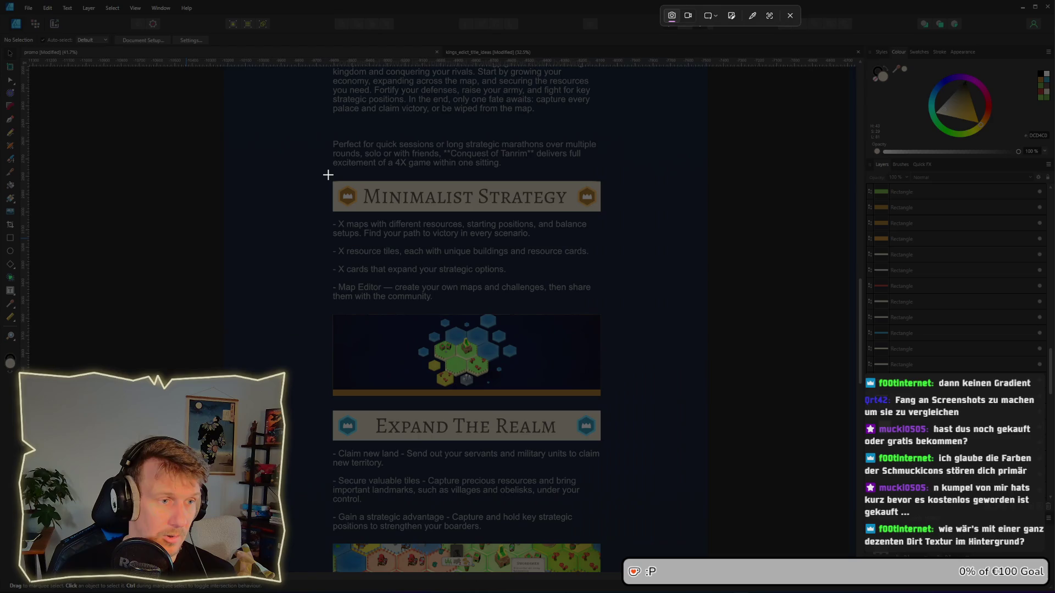
Step: Snip the updated Minimalist Strategy section and paste it as a third screenshot
drag(326, 176, 609, 409)
scroll(463, 338, left, 5)
scroll(346, 311, left, 4)
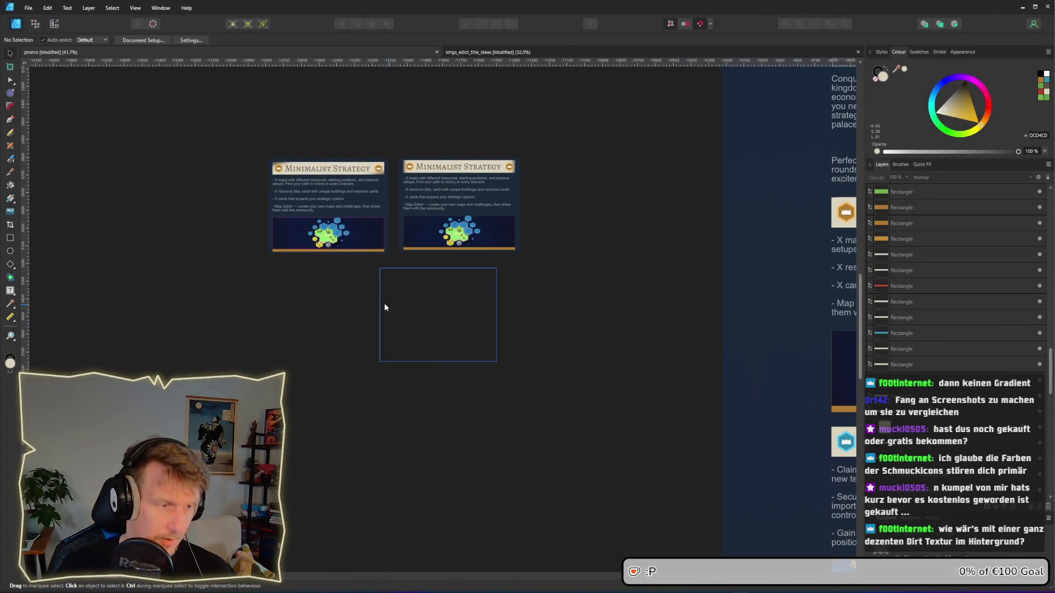
key(ctrl+v)
drag(396, 309, 193, 210)
Step: Arrange the three screenshots as two side by side with one centred below
scroll(196, 236, up, 5)
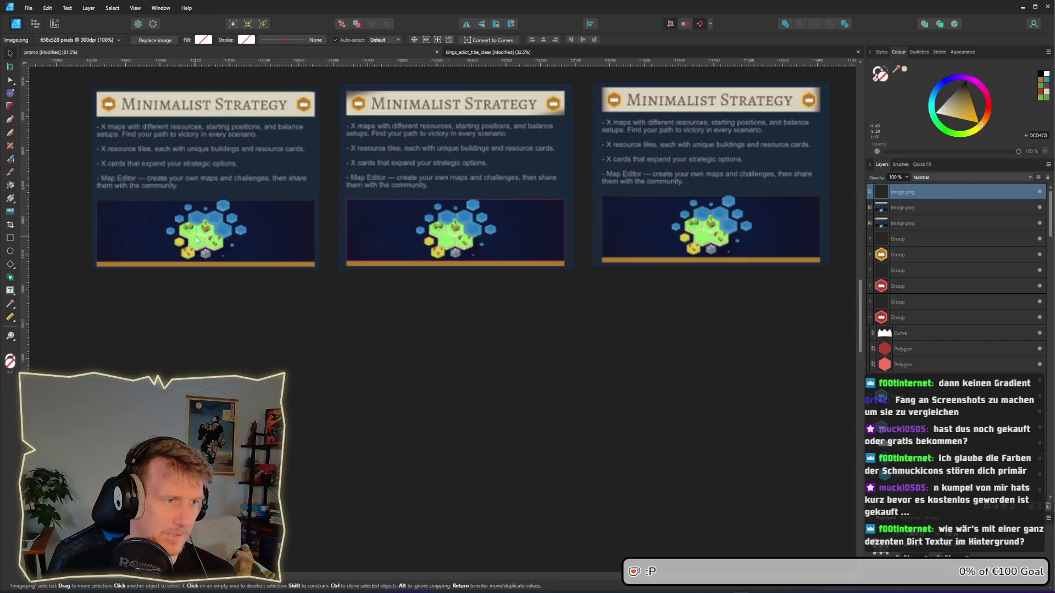
scroll(417, 304, down, 3)
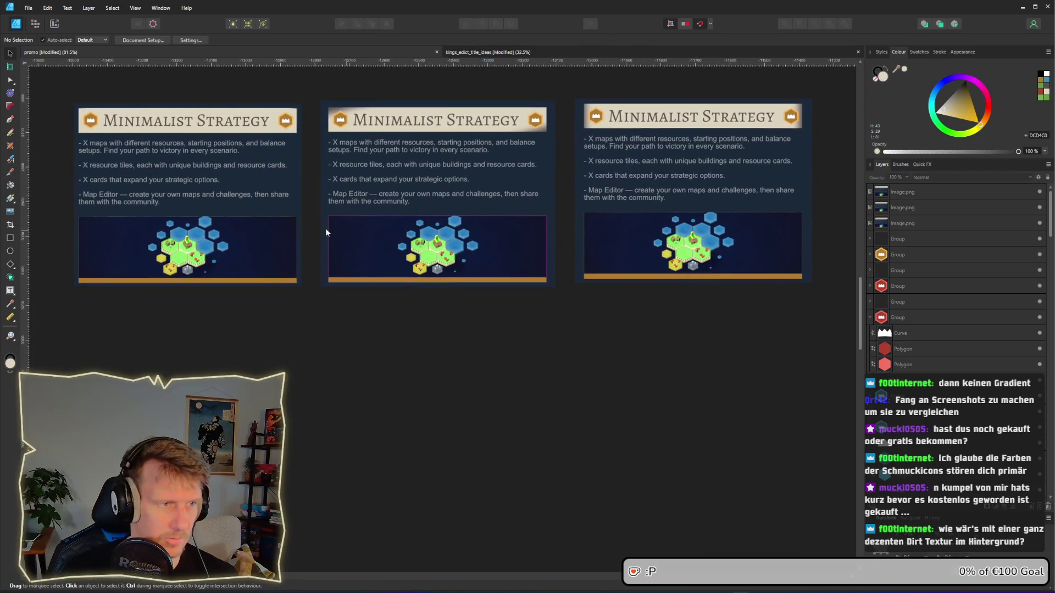
drag(297, 223, 266, 219)
click(346, 284)
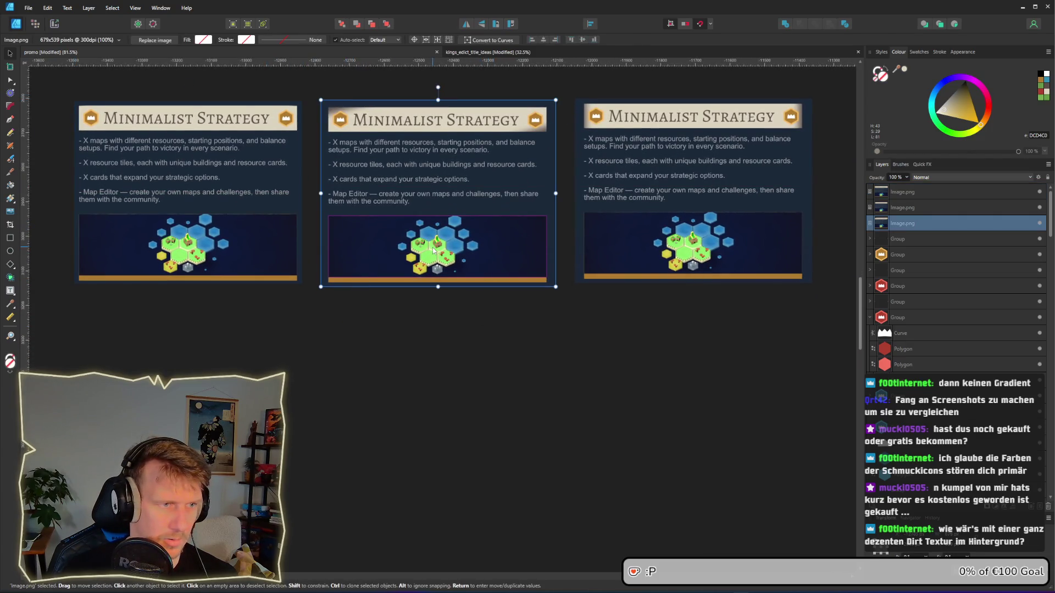
click(533, 321)
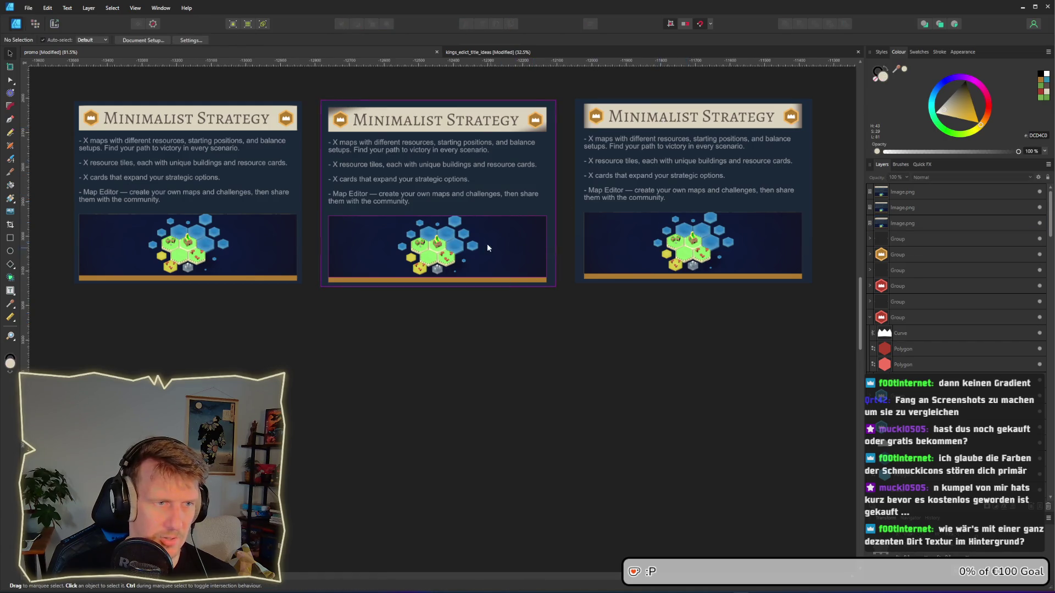
mouse_move(456, 205)
mouse_down()
mouse_move(457, 452)
mouse_move(451, 434)
mouse_up()
mouse_move(691, 231)
mouse_down()
mouse_move(463, 234)
mouse_move(544, 230)
mouse_up()
drag(242, 192, 349, 190)
click(727, 217)
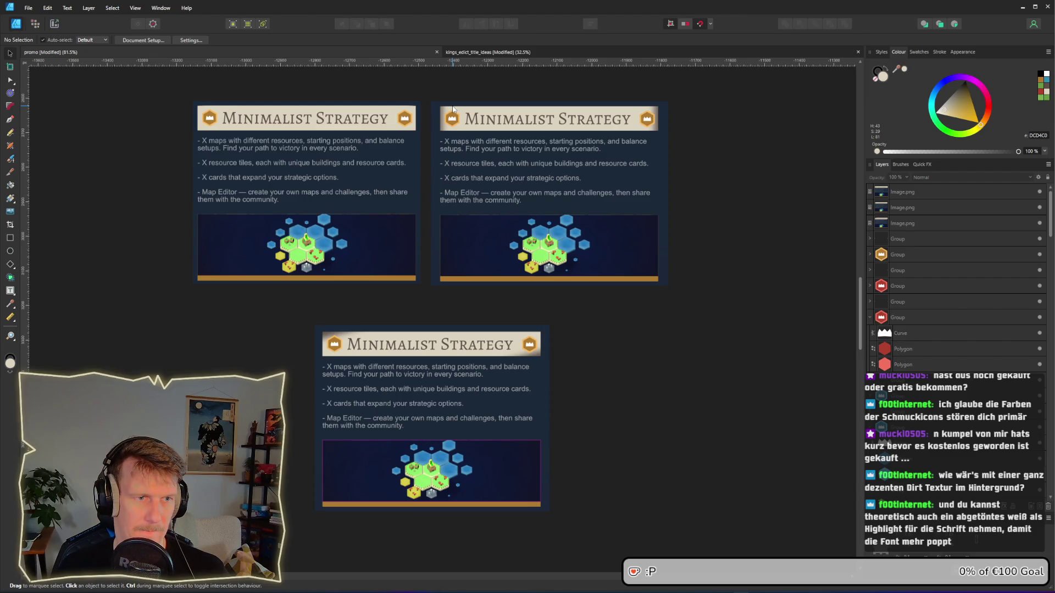
scroll(508, 159, down, 1)
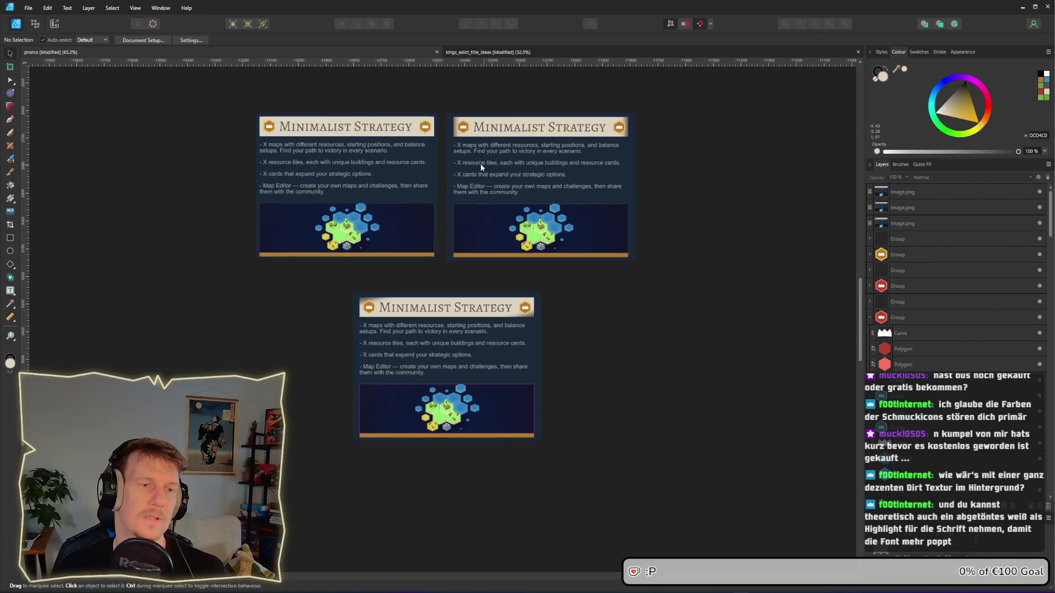
scroll(684, 163, right, 5)
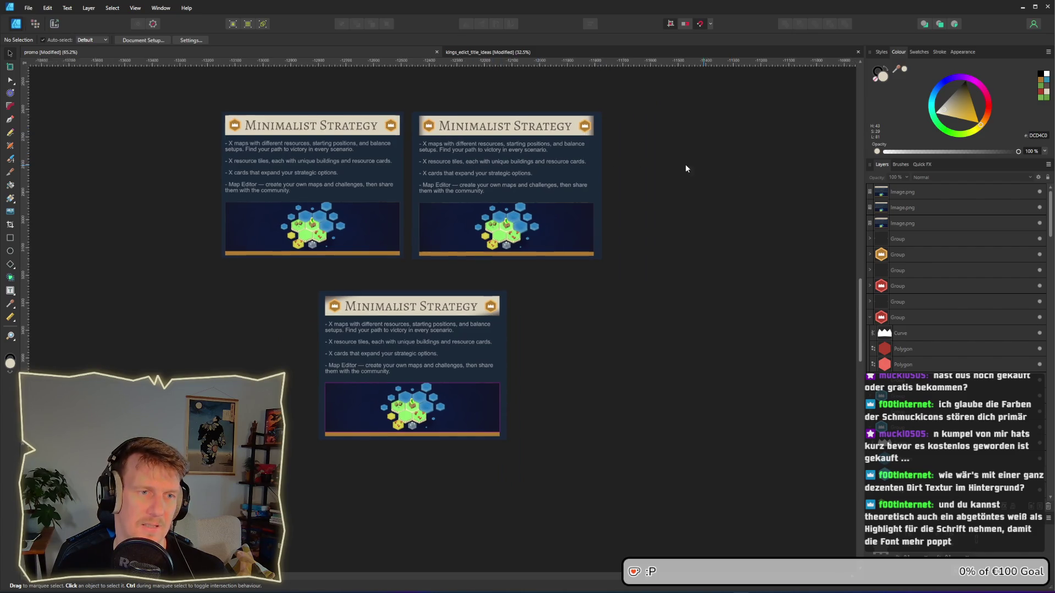
scroll(586, 231, up, 2)
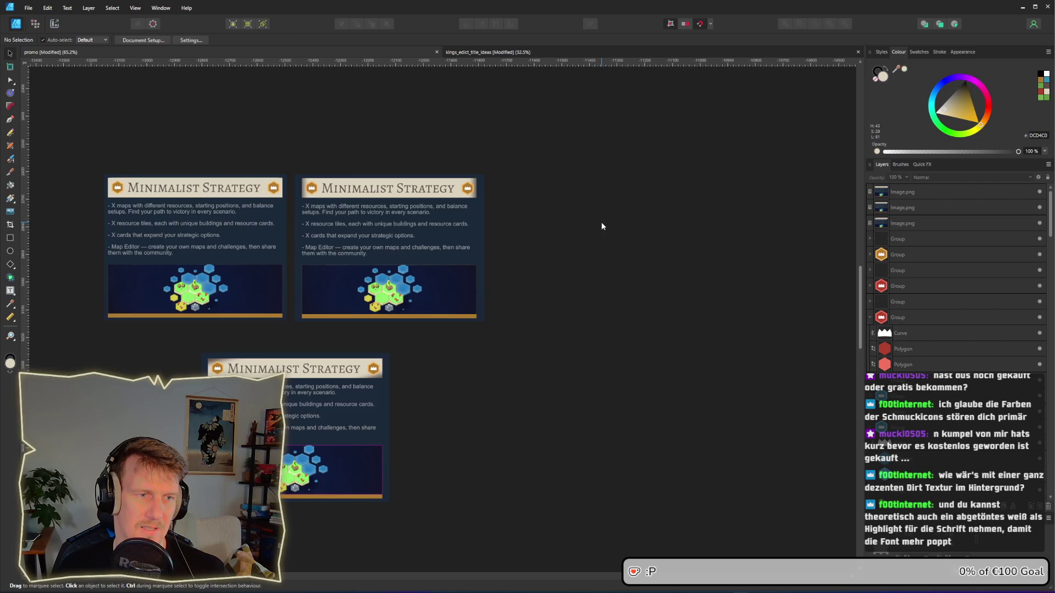
scroll(484, 229, right, 15)
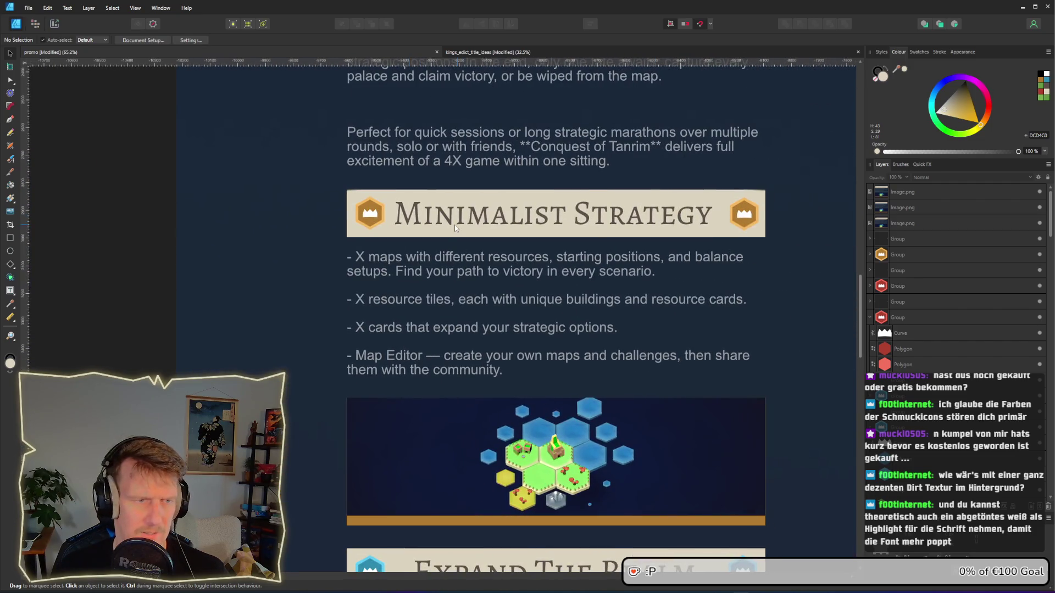
Step: Drag the beige rectangle's left edge to meet the banner's left edge
click(429, 236)
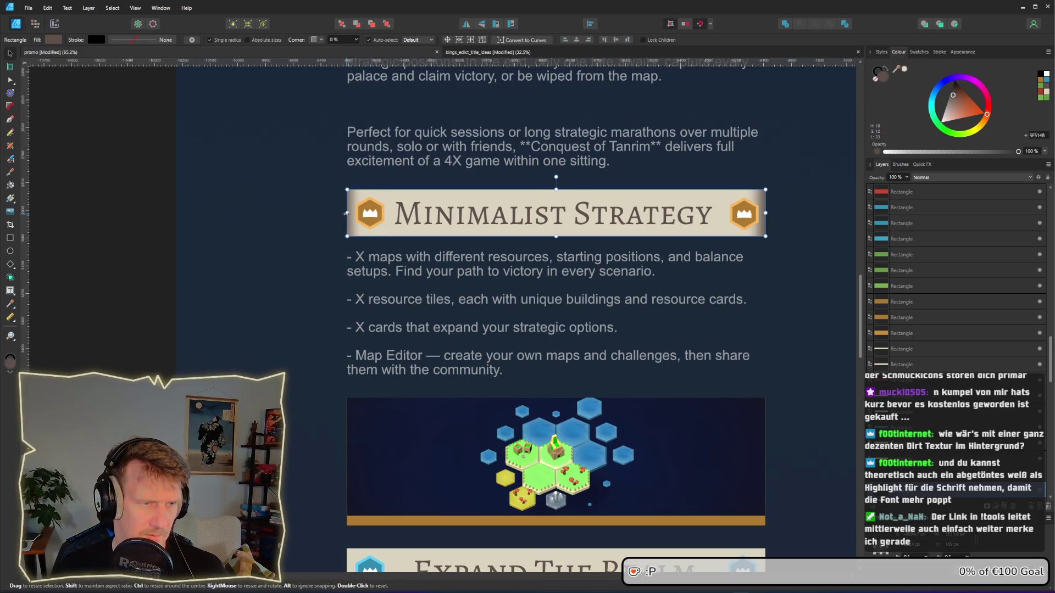
click(350, 211)
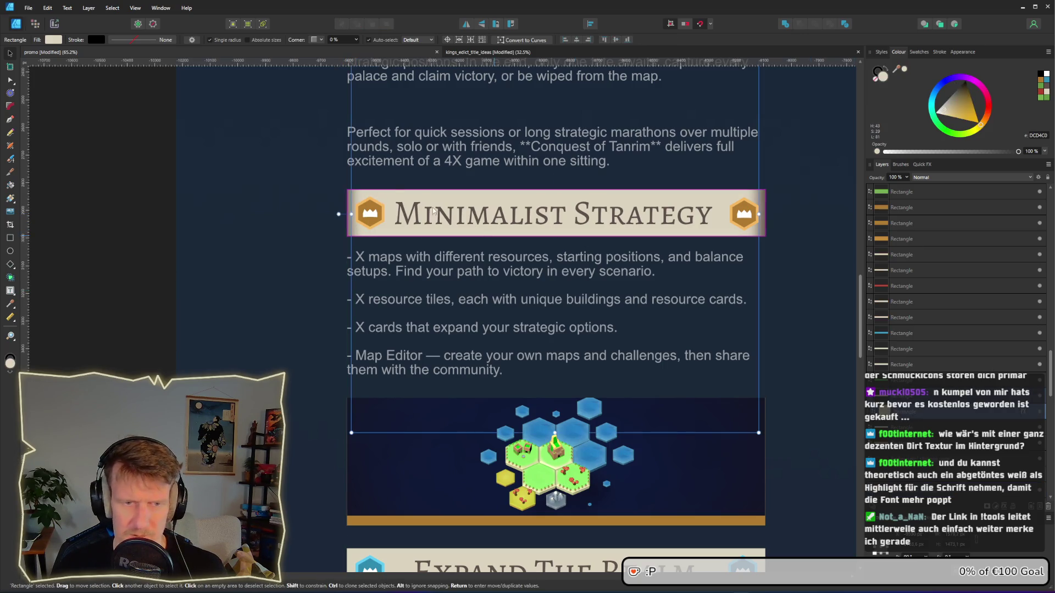
drag(350, 211, 346, 212)
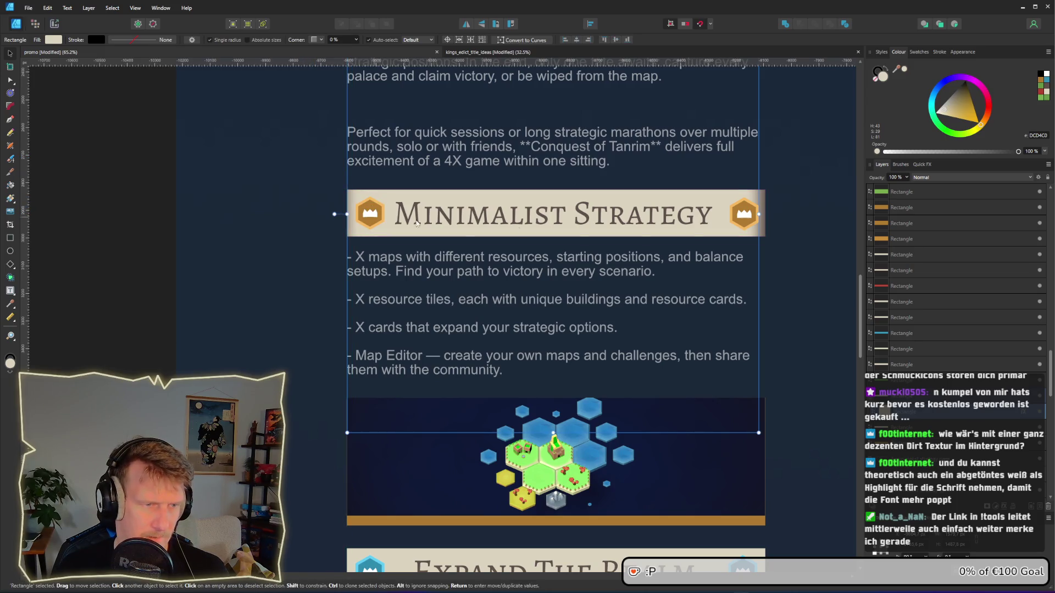
Step: Pan around the About This Game page to review, then reselect the header rectangle
click(793, 218)
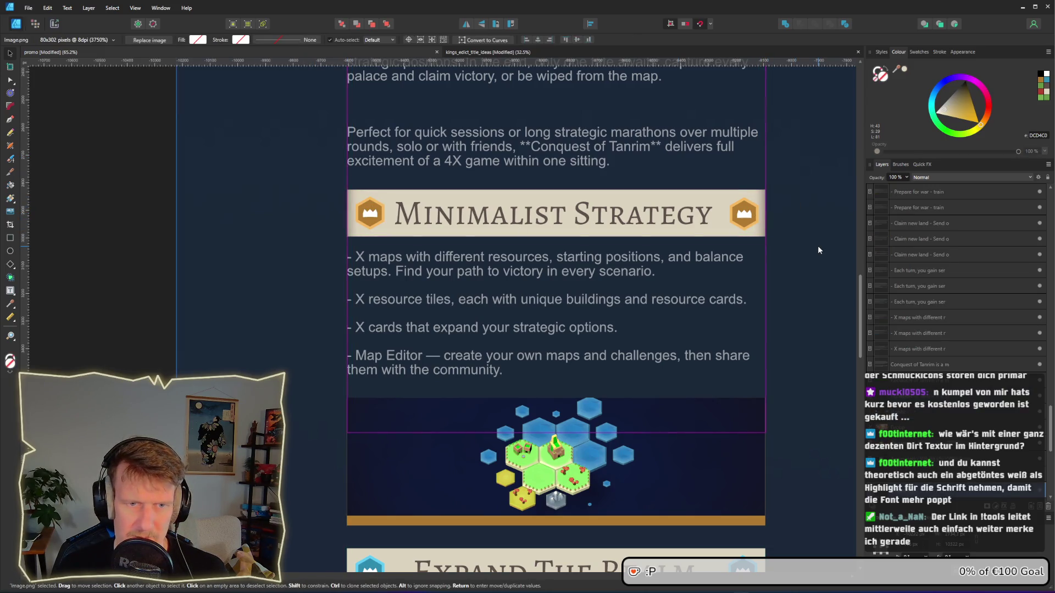
scroll(257, 224, down, 1)
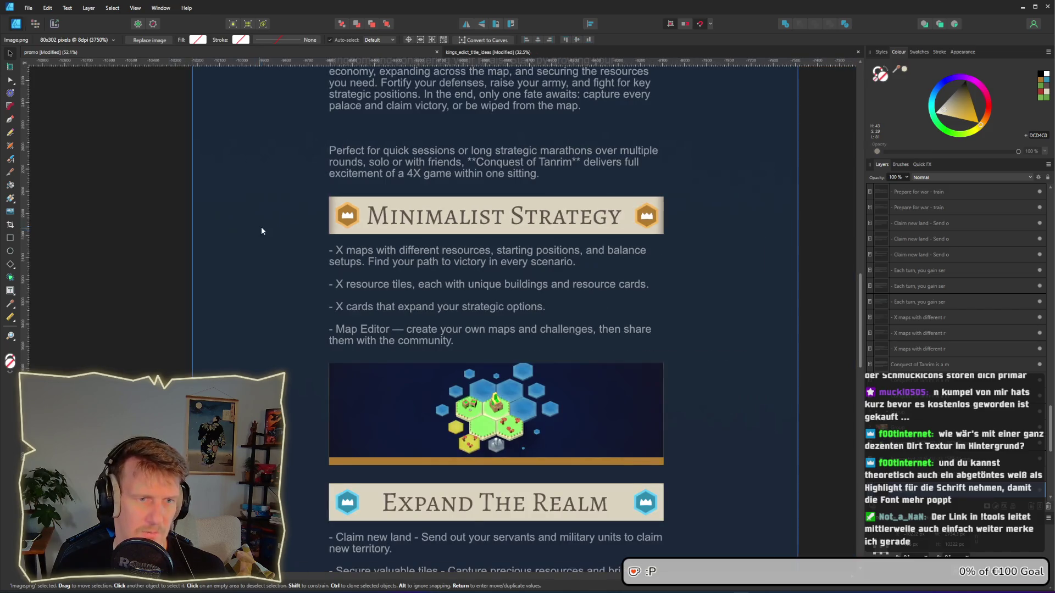
scroll(262, 225, down, 1)
drag(252, 218, 305, 276)
scroll(305, 281, down, 1)
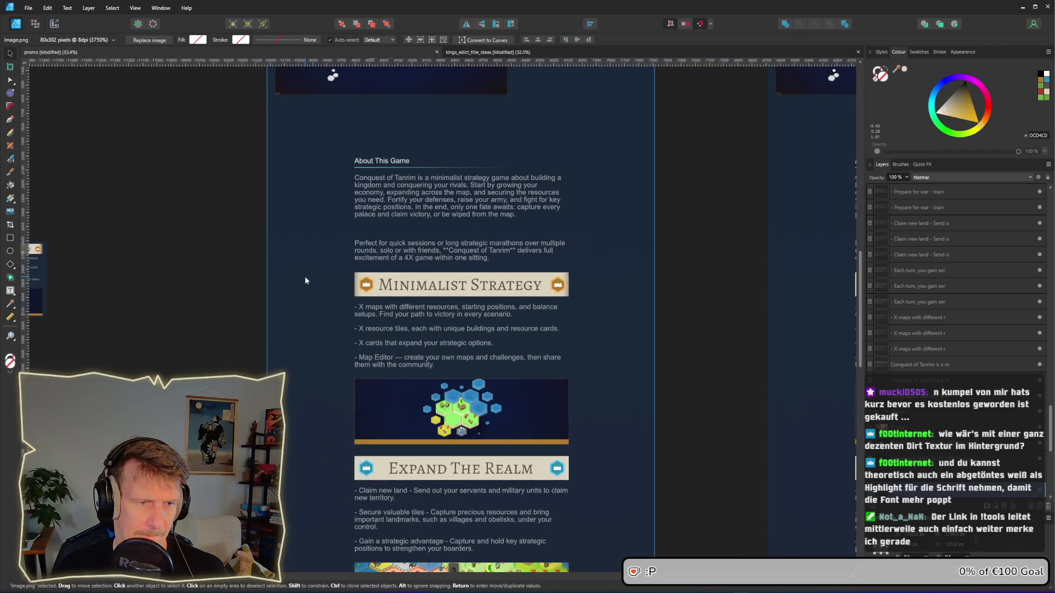
scroll(329, 278, down, 3)
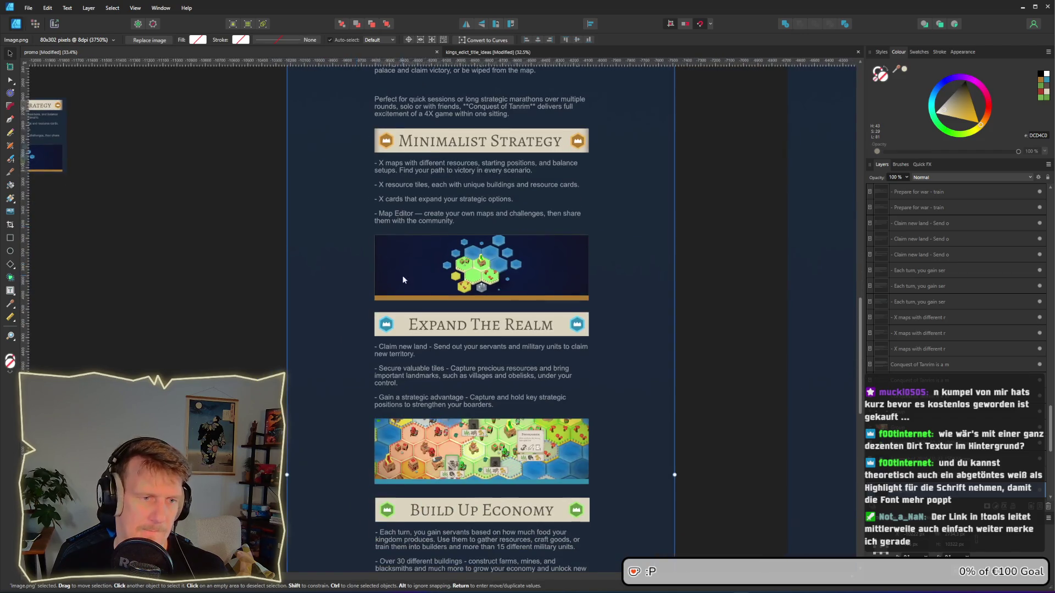
scroll(384, 209, up, 3)
scroll(432, 163, up, 3)
click(906, 207)
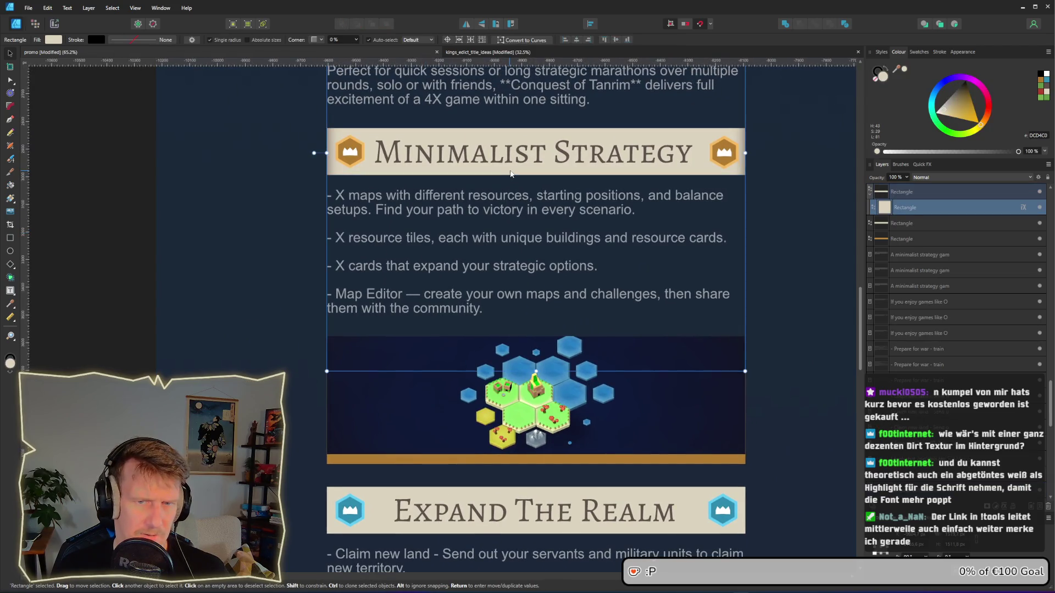
click(57, 40)
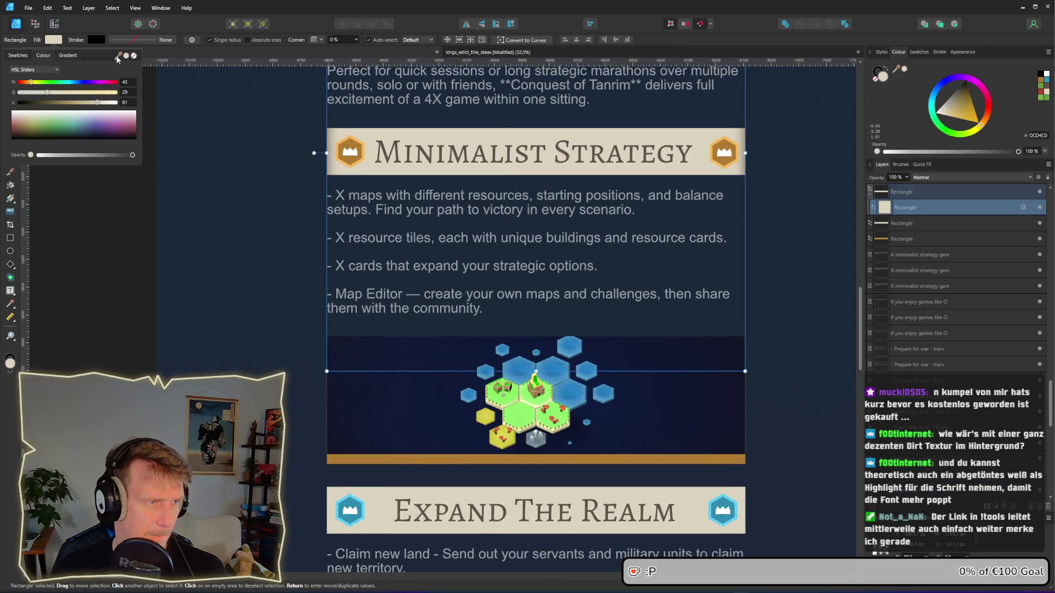
mouse_move(118, 56)
mouse_down()
mouse_move(328, 534)
mouse_move(382, 511)
mouse_move(373, 451)
mouse_up()
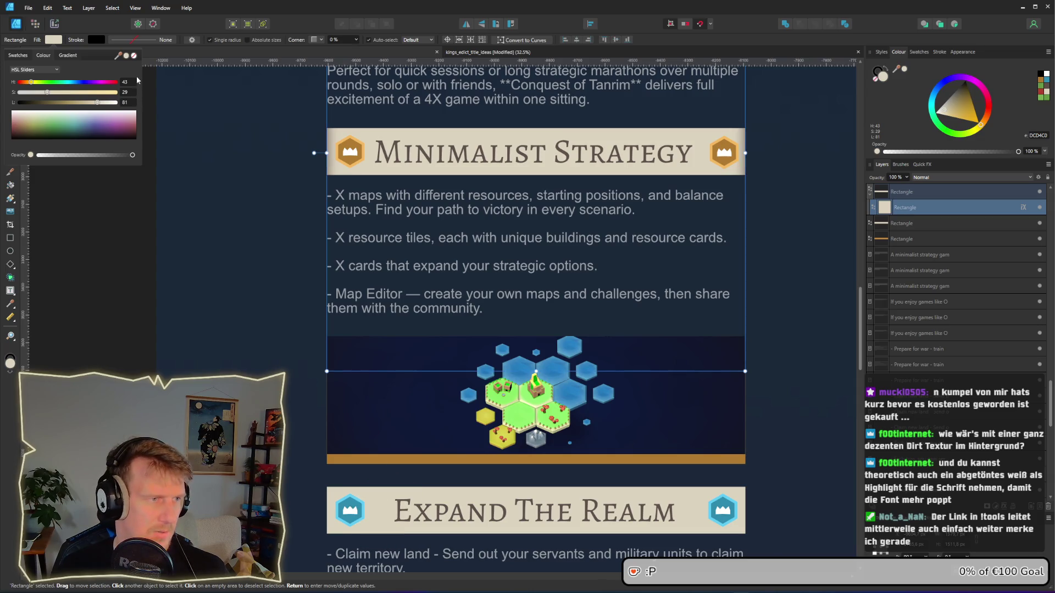
click(101, 103)
drag(101, 104, 94, 107)
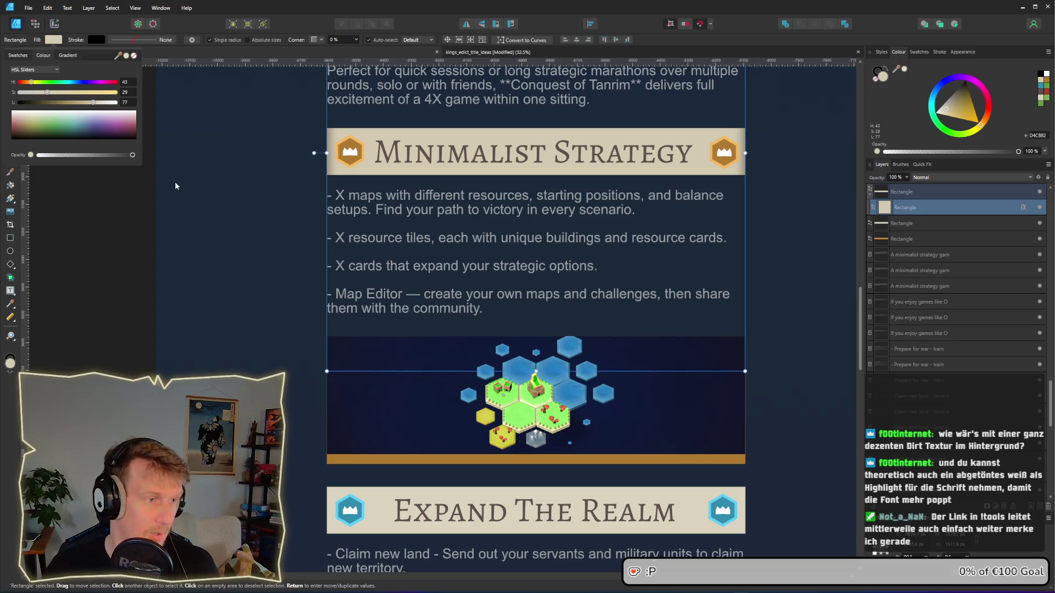
key(ctrl+z)
key(ctrl+z)
click(209, 217)
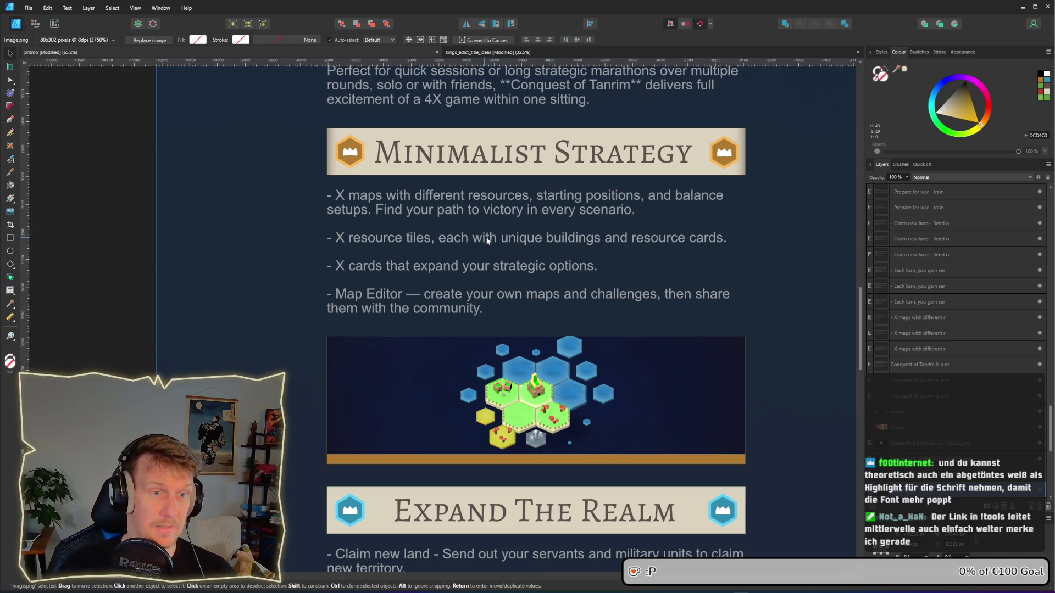
scroll(476, 231, down, 4)
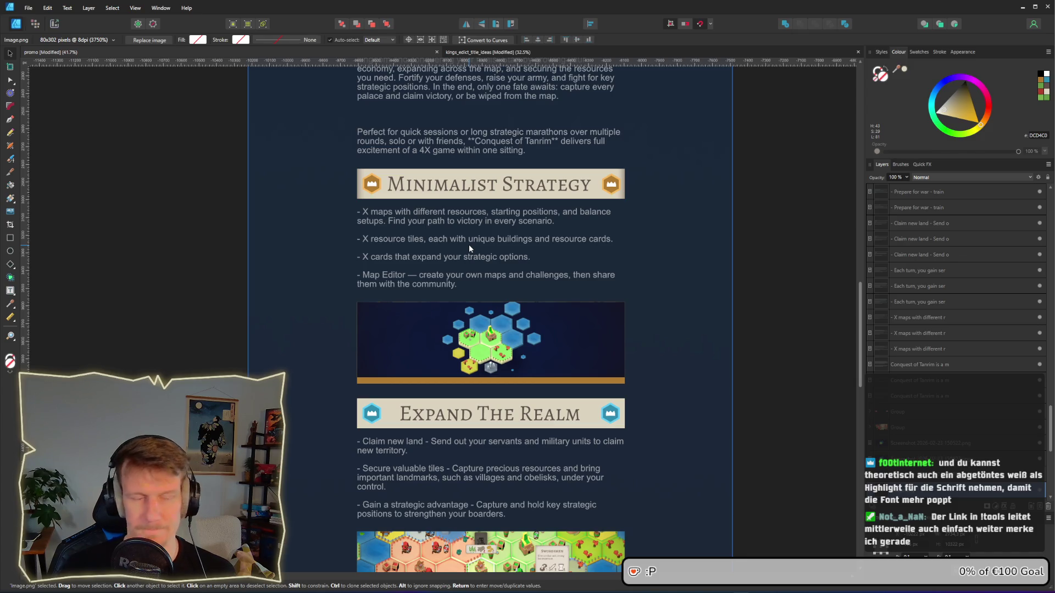
Step: Move the lower Minimalist Strategy comparison screenshot slightly up and left
scroll(469, 245, down, 3)
drag(441, 262, 630, 266)
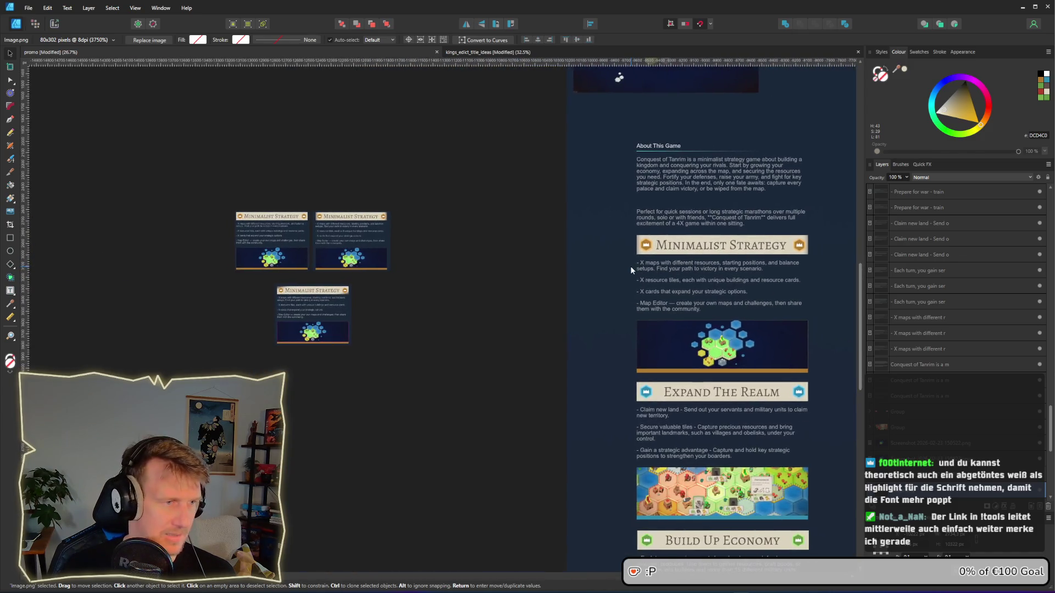
scroll(294, 228, up, 7)
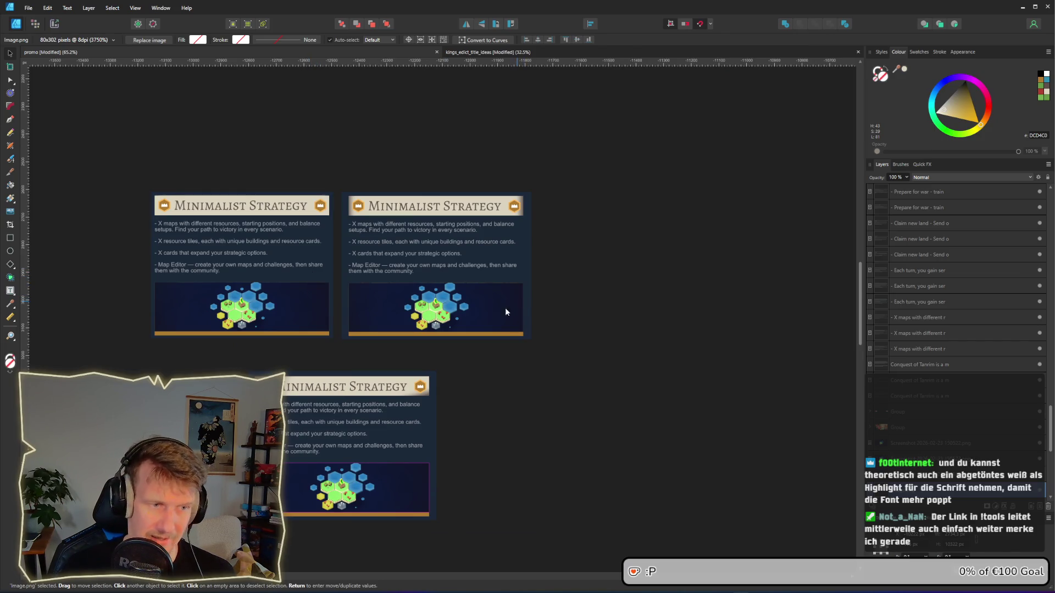
drag(329, 428, 325, 411)
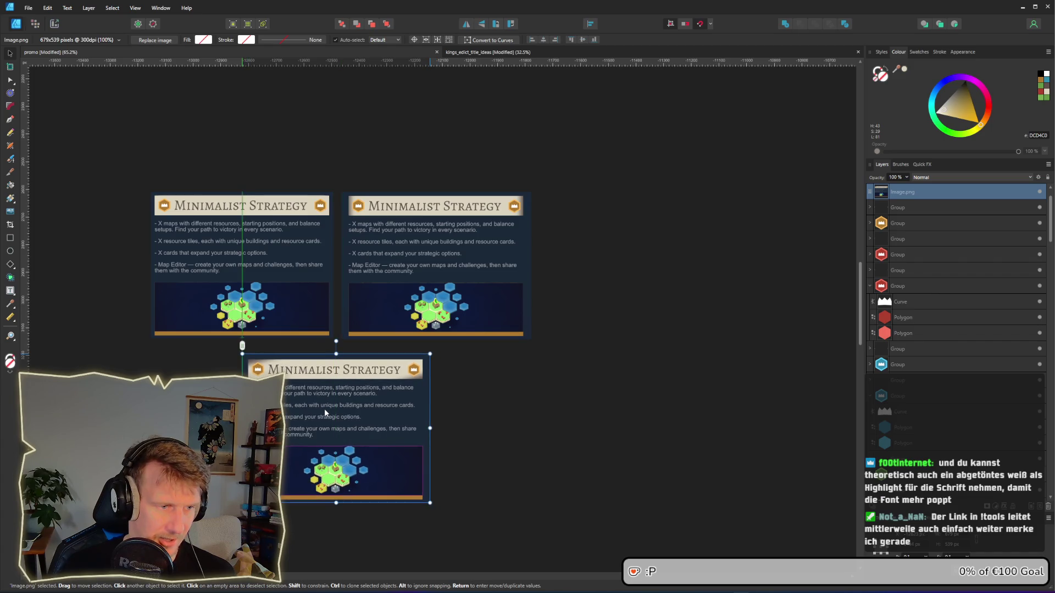
click(622, 433)
Step: Pan back to the About This Game artboard text
scroll(681, 409, down, 1)
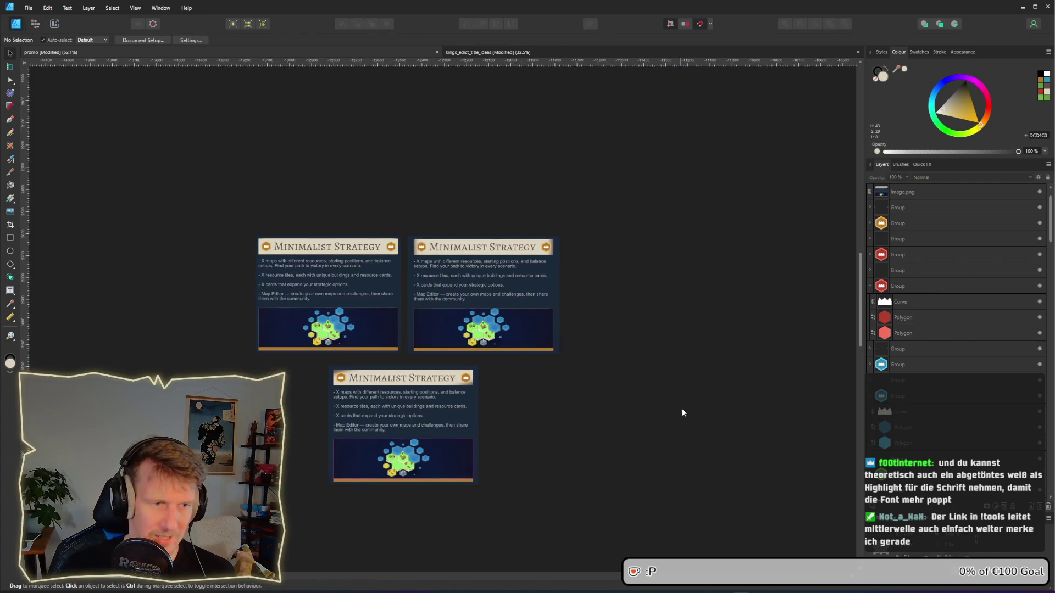
scroll(597, 363, right, 5)
drag(424, 339, 504, 328)
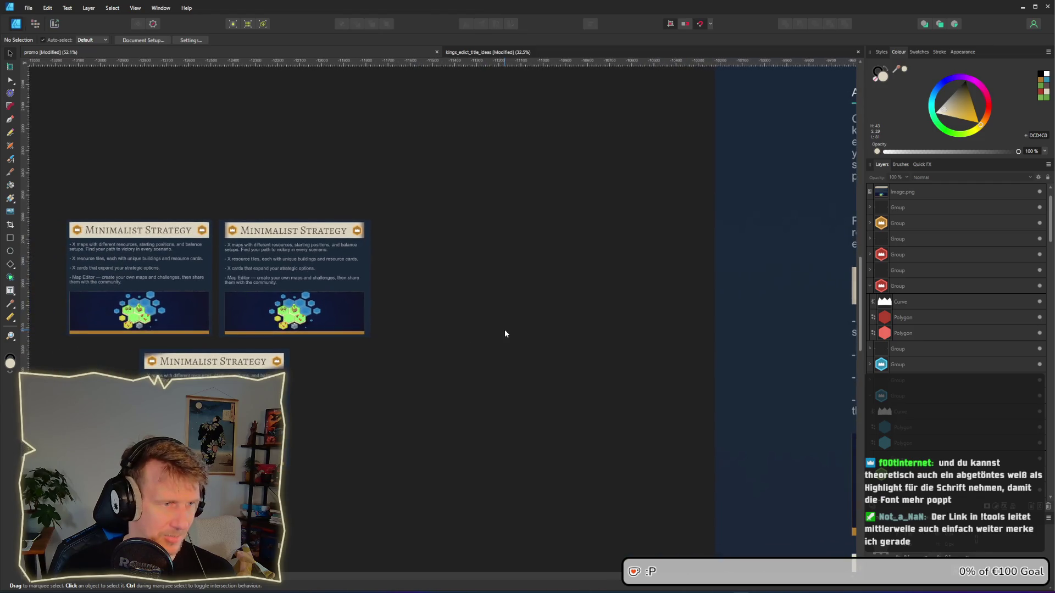
drag(663, 345, 311, 325)
scroll(654, 318, right, 1)
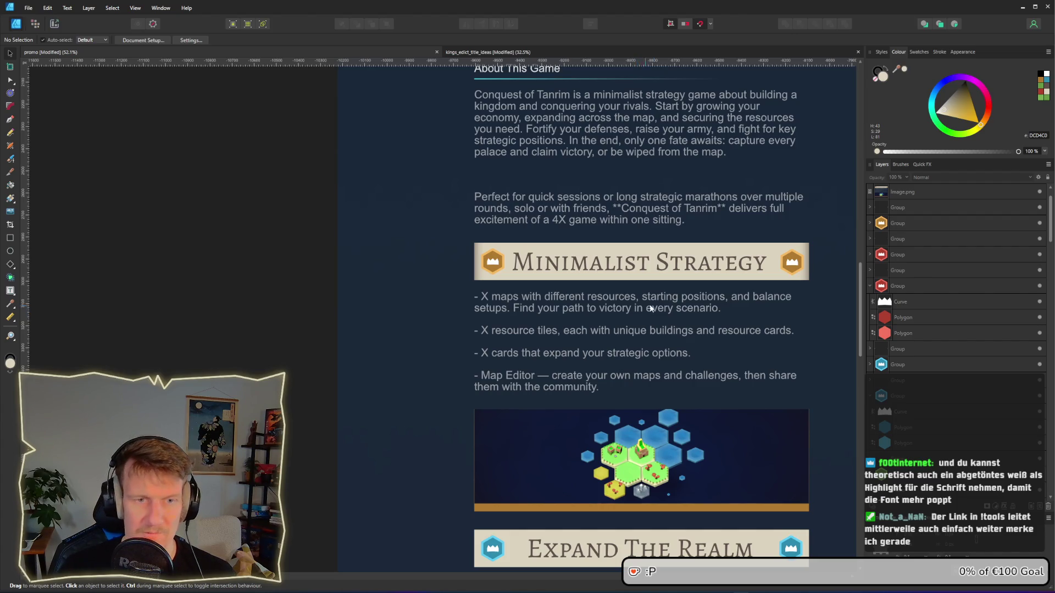
scroll(595, 301, right, 3)
scroll(595, 301, down, 4)
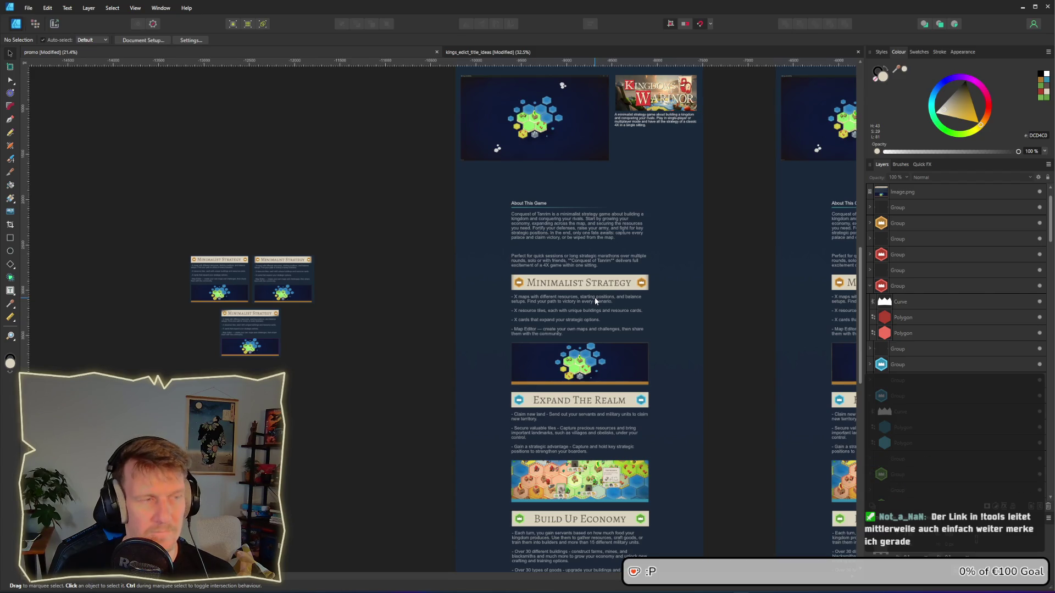
scroll(595, 301, up, 2)
Step: Open assets_2.afdesign from File > Open Recent and select its grunge texture image
click(28, 8)
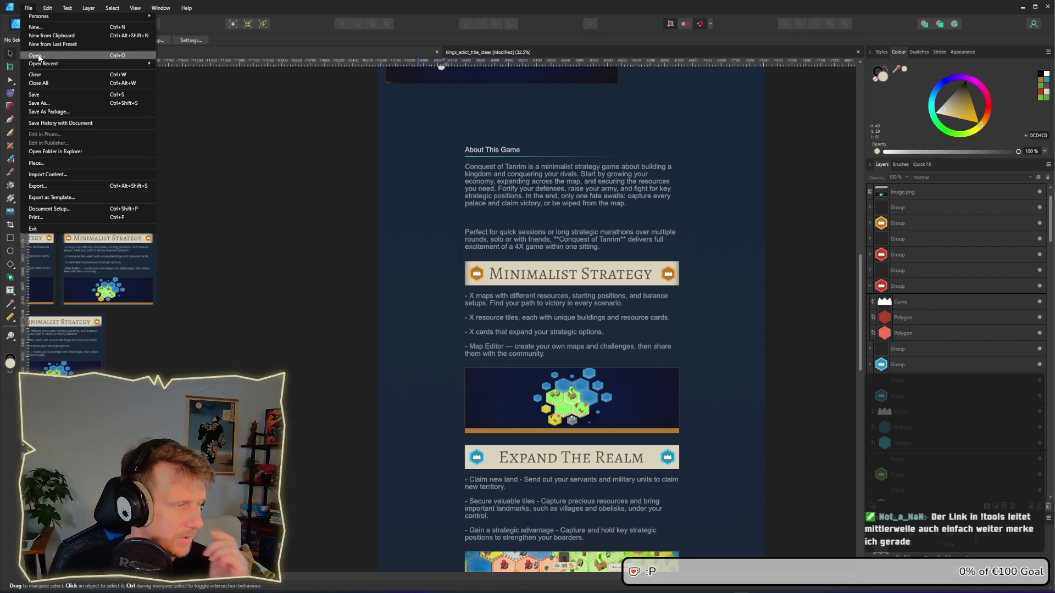
click(38, 57)
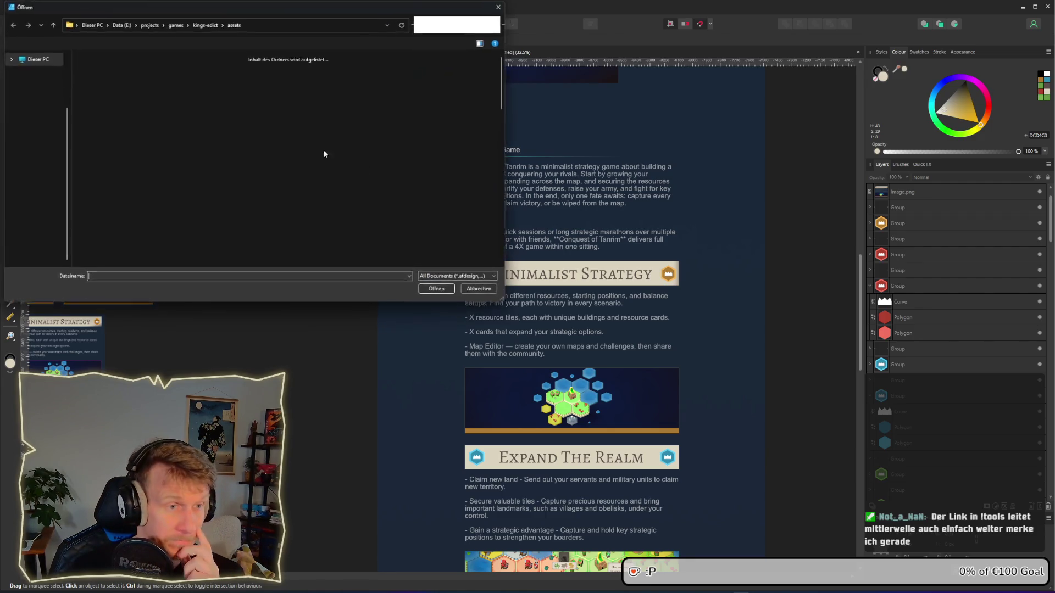
click(28, 8)
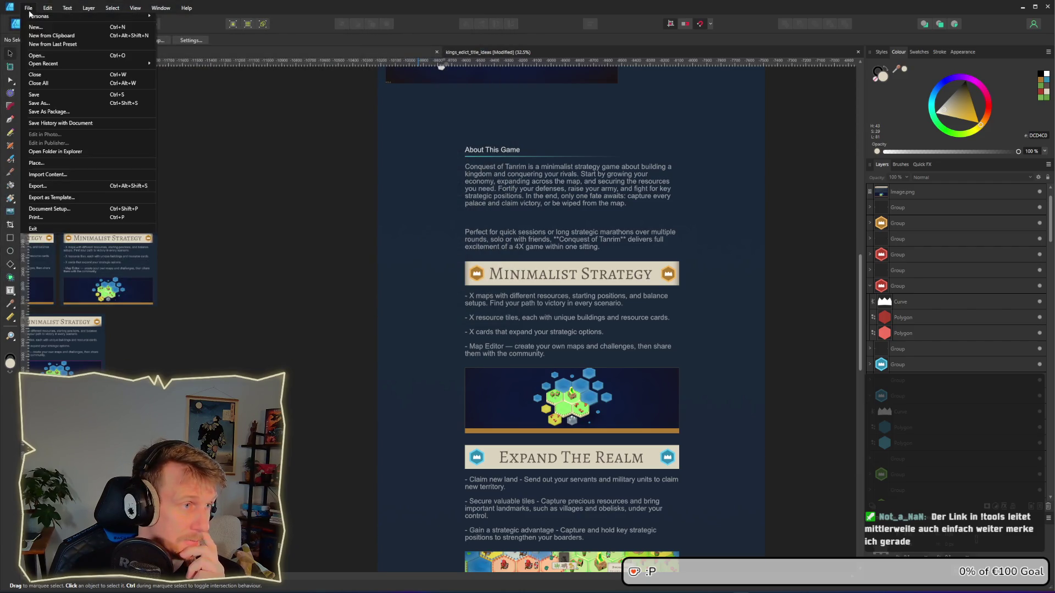
mouse_move(61, 63)
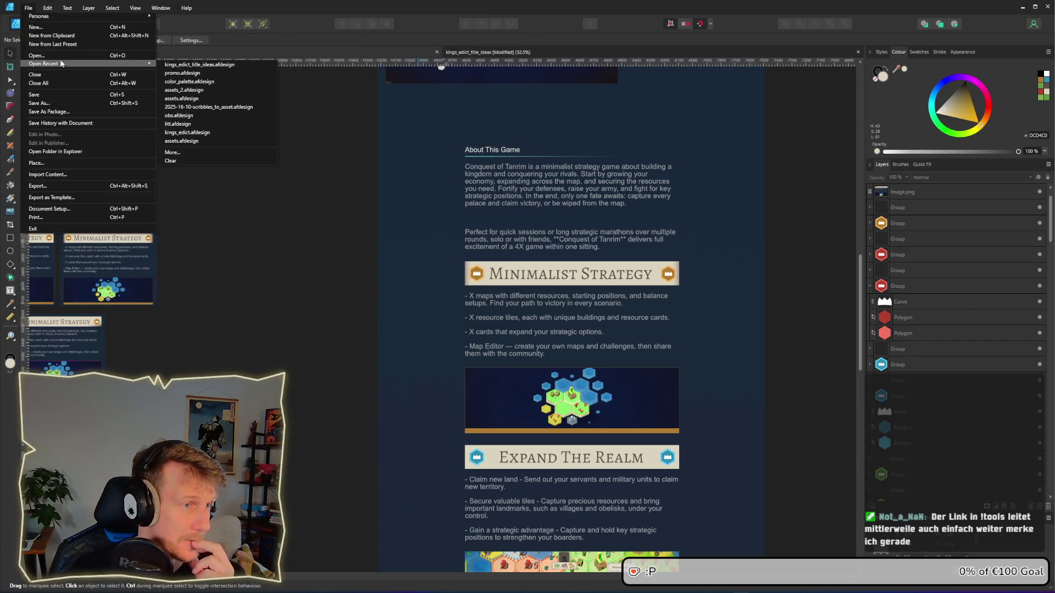
click(194, 91)
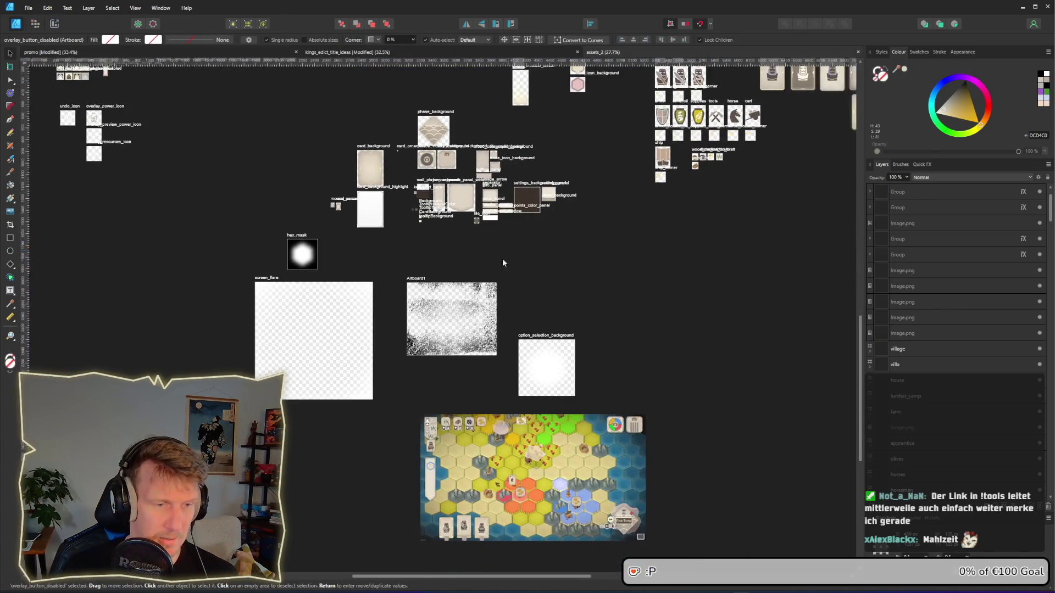
click(502, 263)
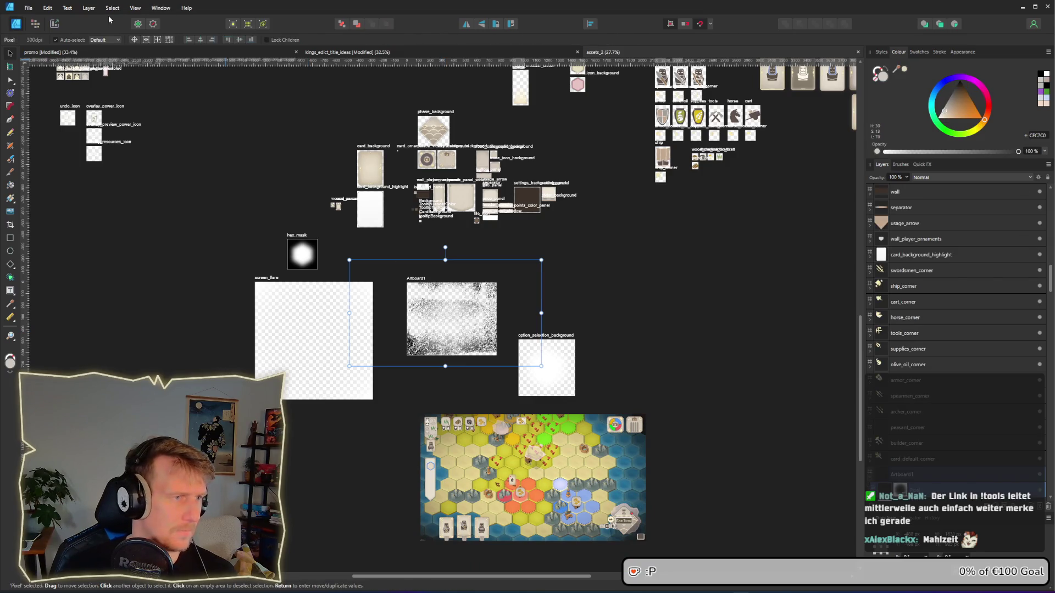
Step: In the promo document, paste the grunge texture and clip it inside the banner rectangle
click(290, 53)
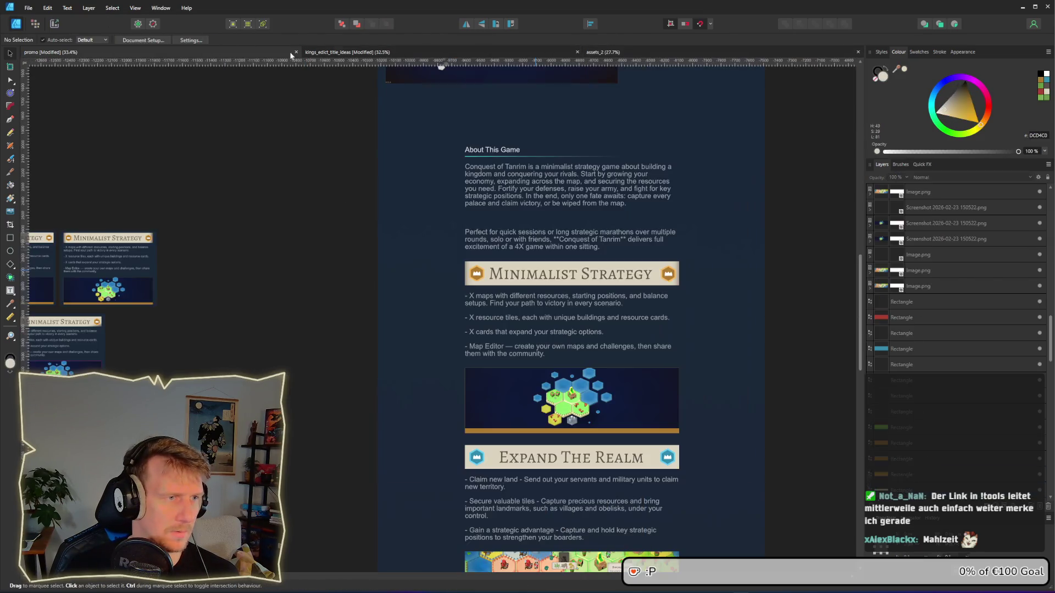
scroll(190, 225, down, 3)
scroll(424, 236, up, 6)
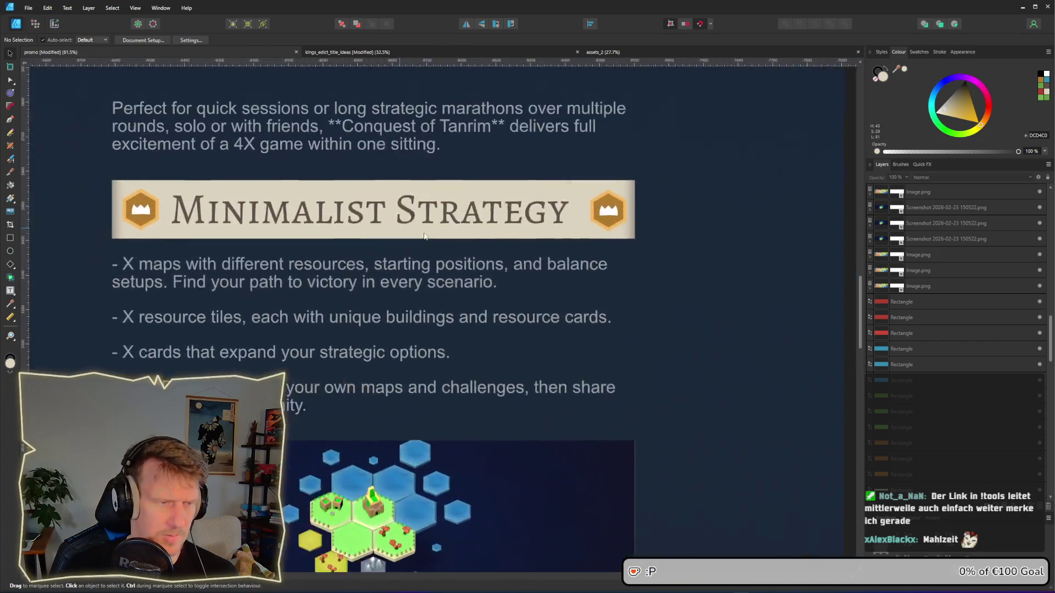
click(424, 236)
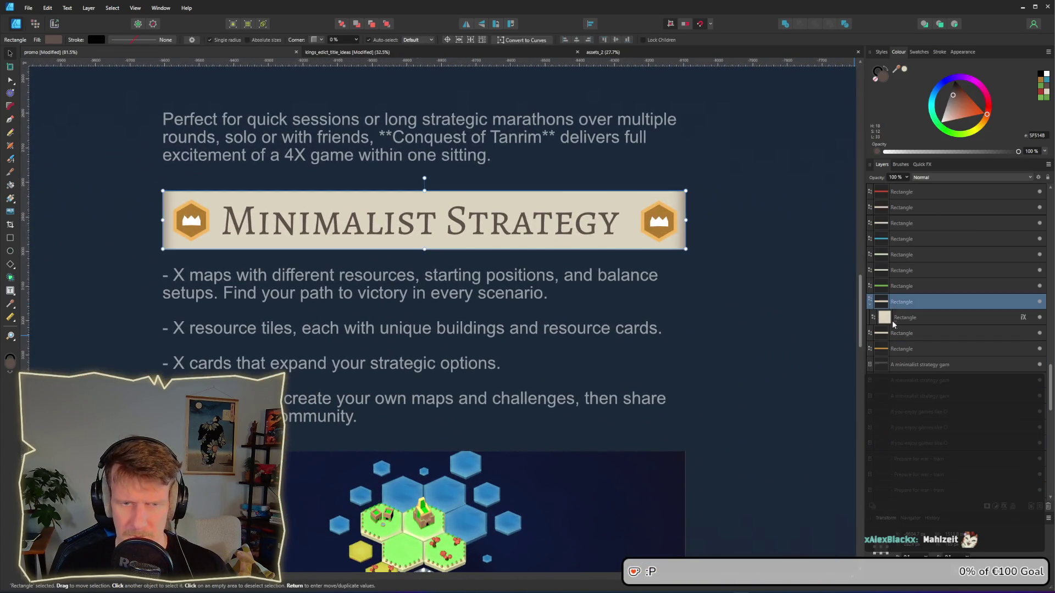
click(892, 321)
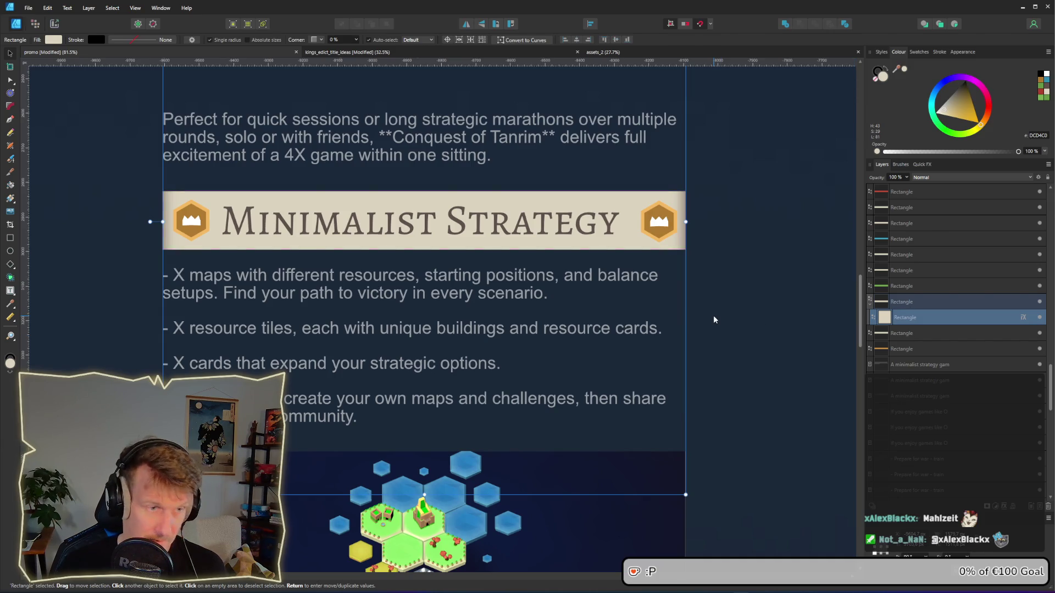
key(ctrl+v)
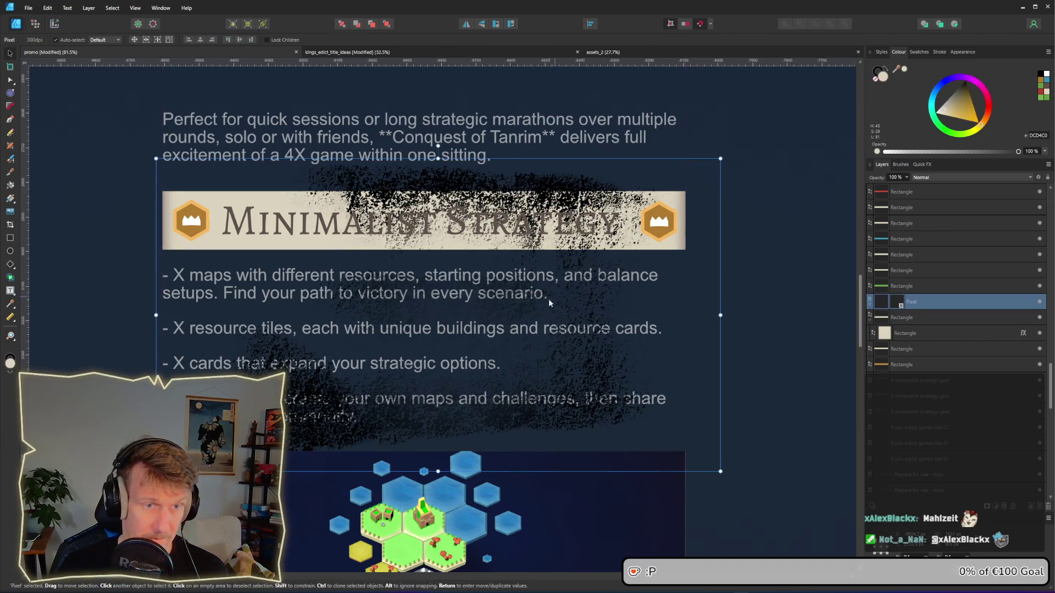
drag(912, 302, 912, 319)
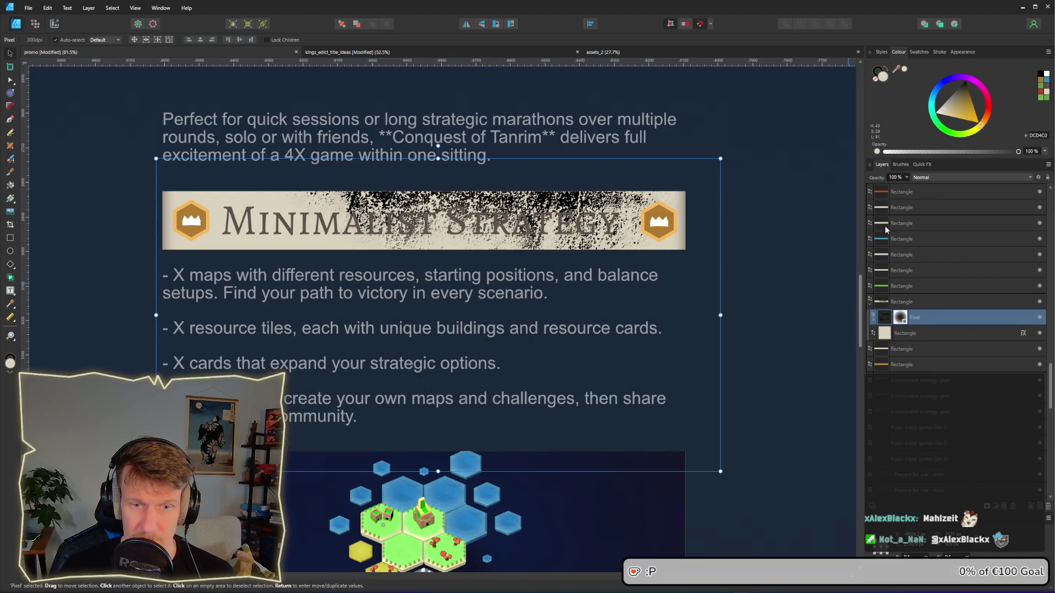
Step: Set the texture to 6% opacity and enlarge it to cover the banner
click(906, 177)
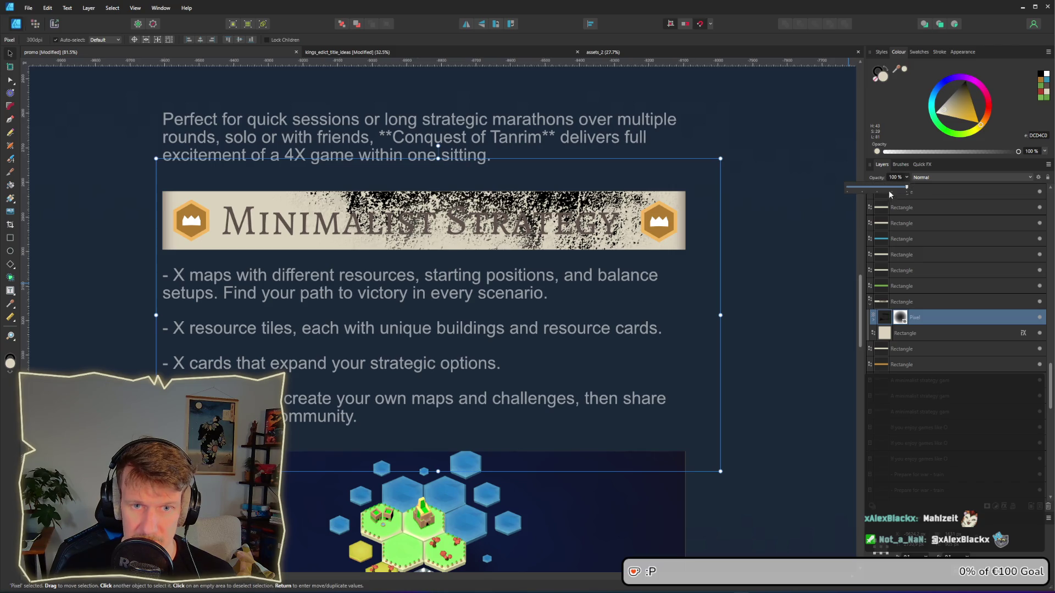
drag(906, 188, 851, 189)
mouse_move(590, 329)
mouse_down()
mouse_move(536, 311)
mouse_move(583, 194)
mouse_move(641, 168)
mouse_move(602, 170)
mouse_up()
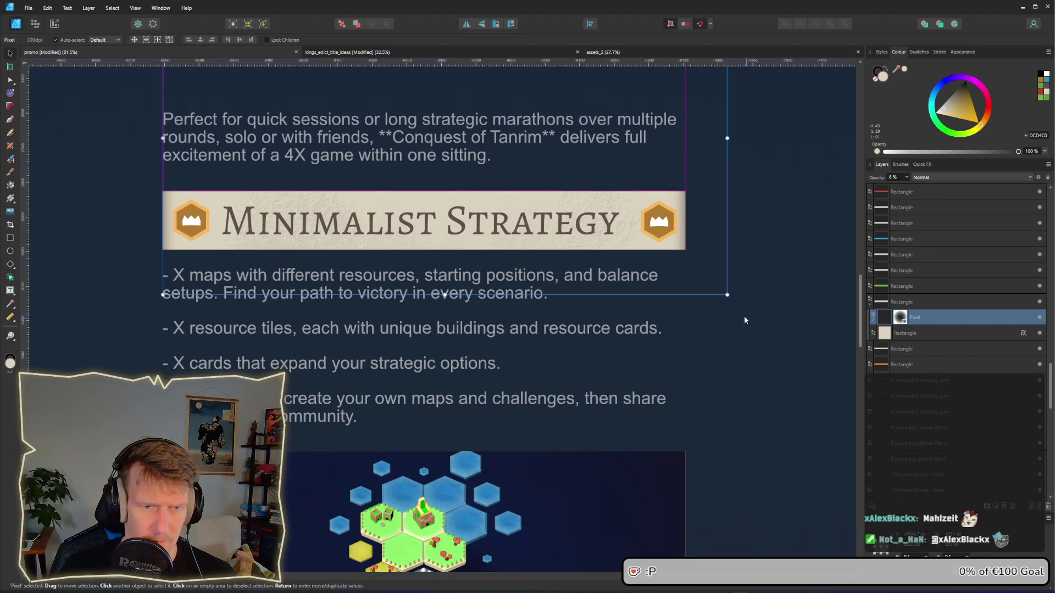
drag(726, 295, 811, 340)
mouse_move(640, 304)
mouse_down()
mouse_move(626, 262)
mouse_move(589, 229)
mouse_up()
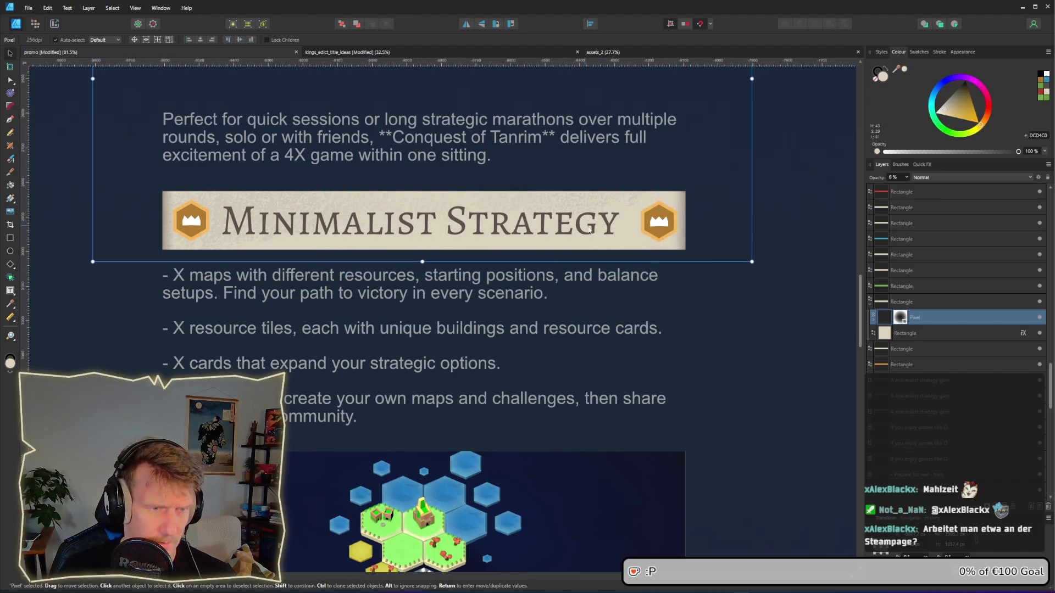
click(747, 259)
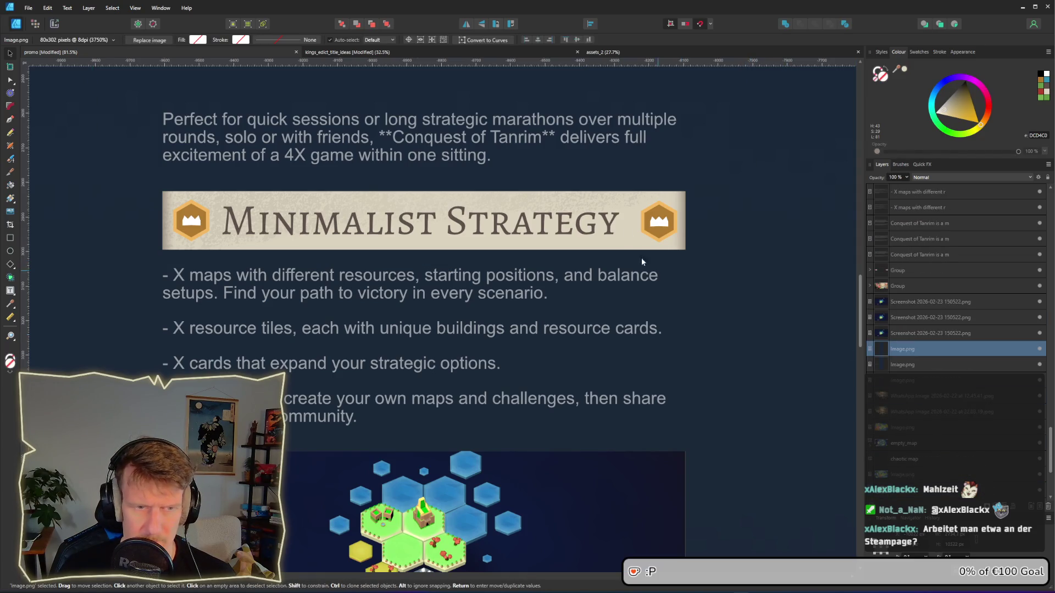
click(611, 203)
Step: Enlarge the grunge texture and shift it up-left to fully cover the banner
click(907, 209)
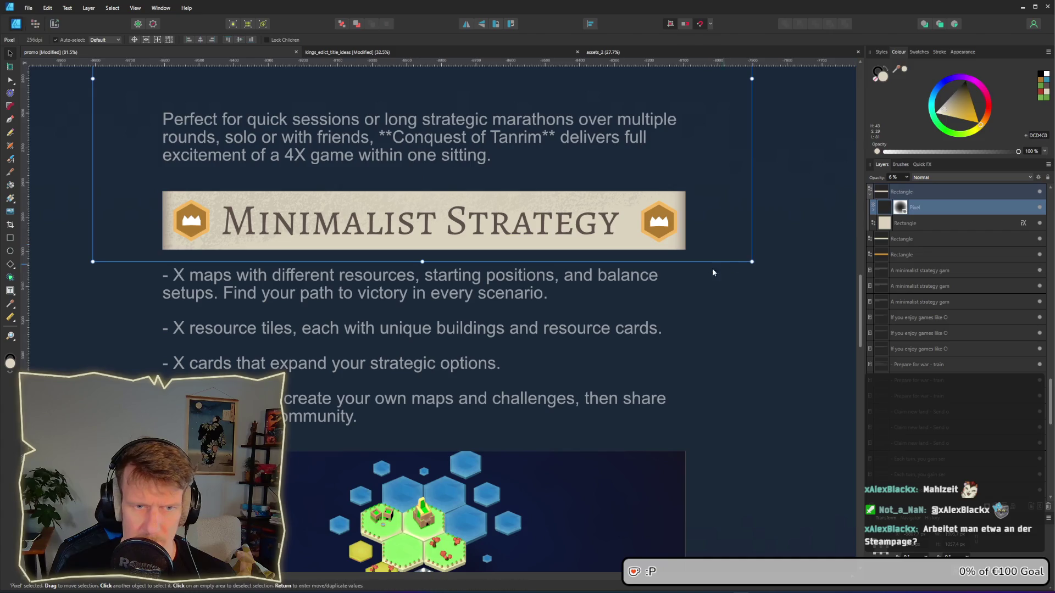
mouse_move(751, 261)
mouse_down()
mouse_move(846, 324)
mouse_move(856, 338)
mouse_move(839, 350)
mouse_up()
drag(578, 286, 552, 263)
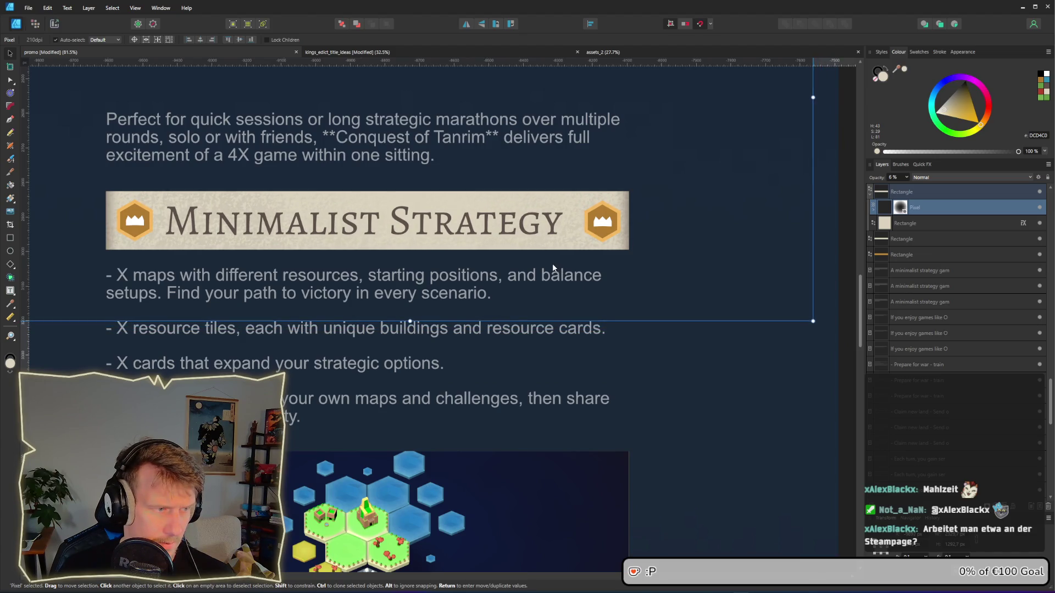
click(762, 412)
Step: Reduce the white texture overlay's opacity from 6% to 3%
scroll(724, 403, down, 1)
scroll(721, 401, down, 1)
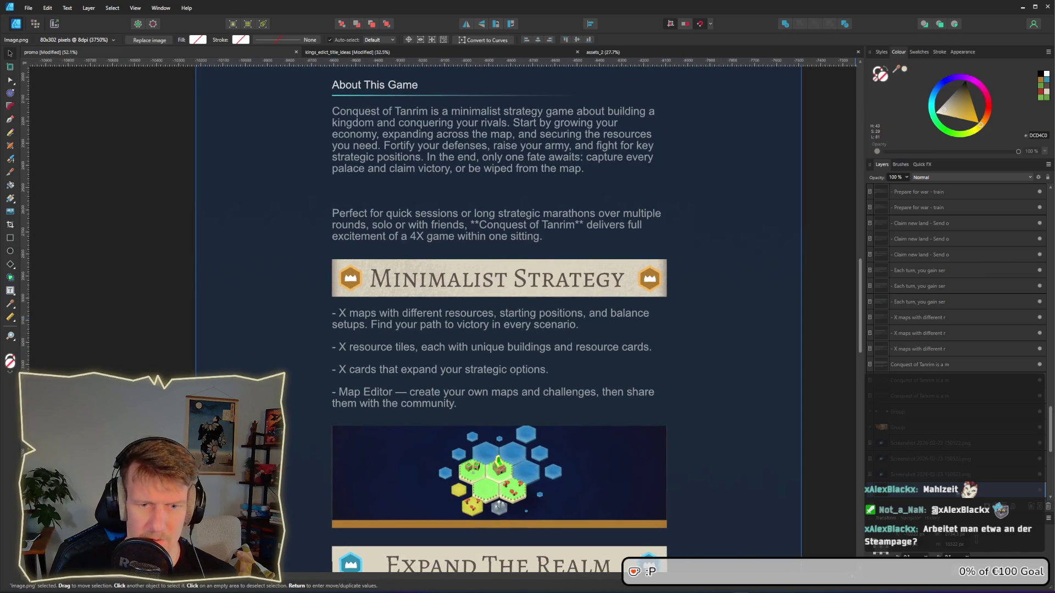
click(634, 296)
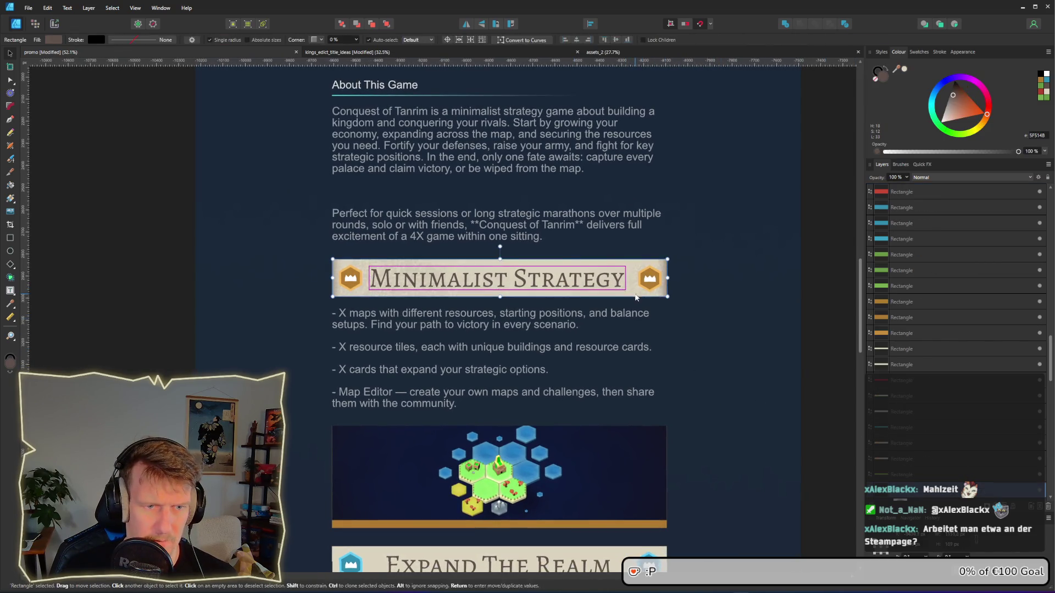
click(926, 428)
click(923, 411)
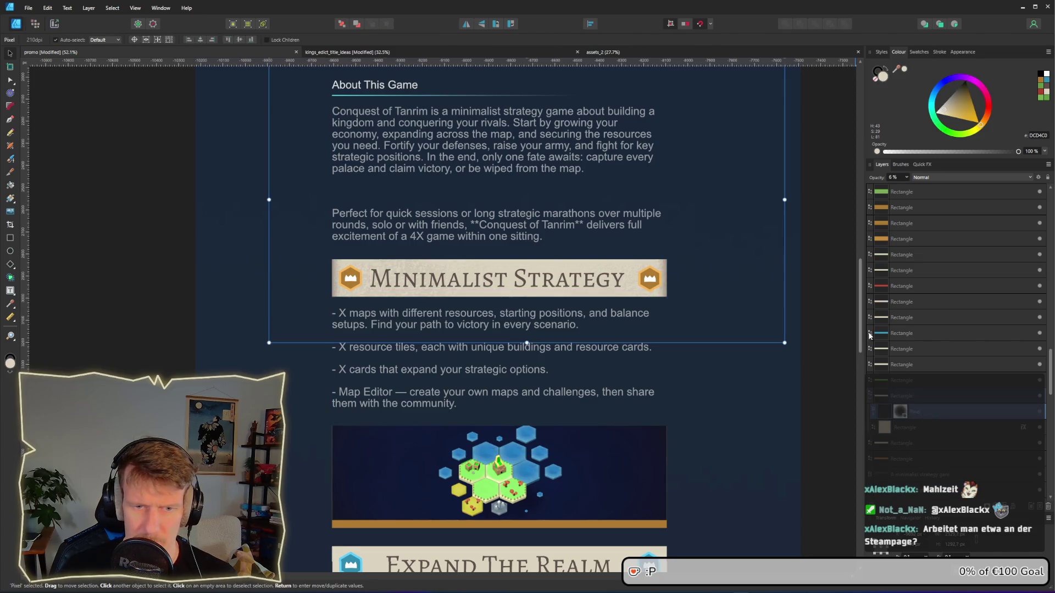
click(906, 176)
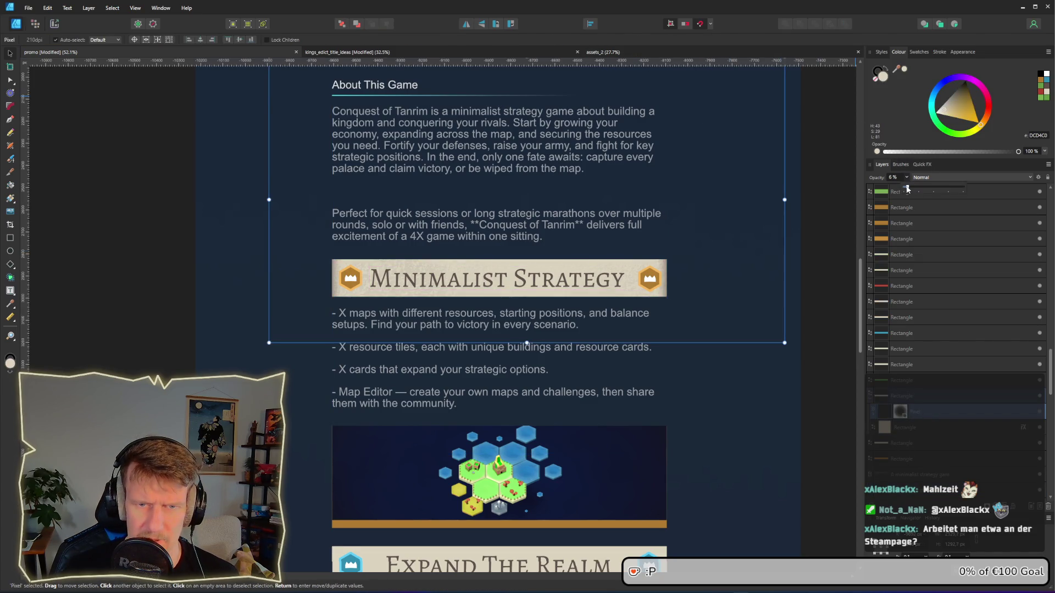
drag(908, 189, 906, 189)
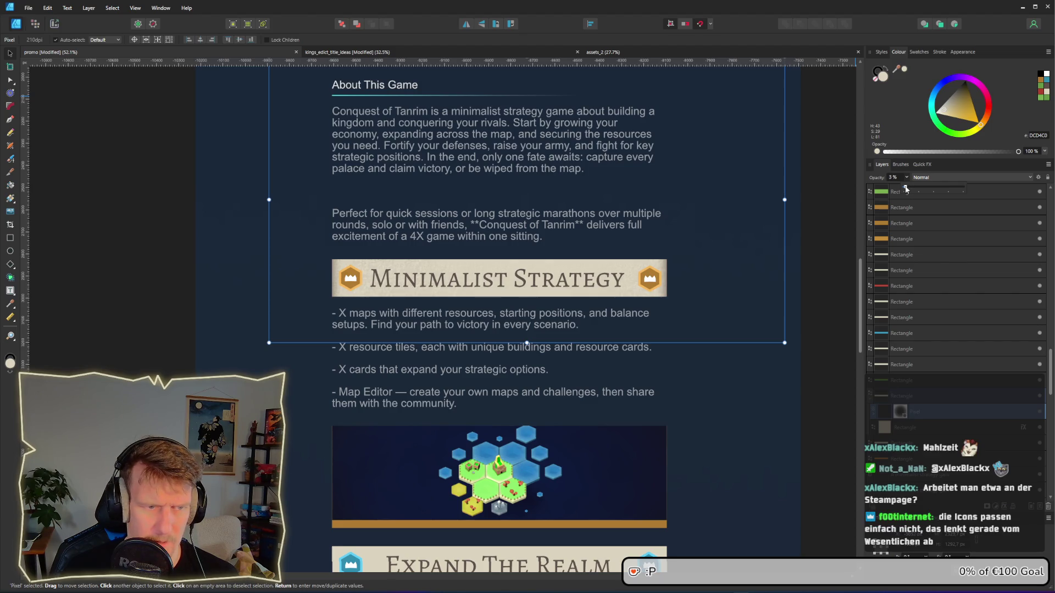
click(813, 243)
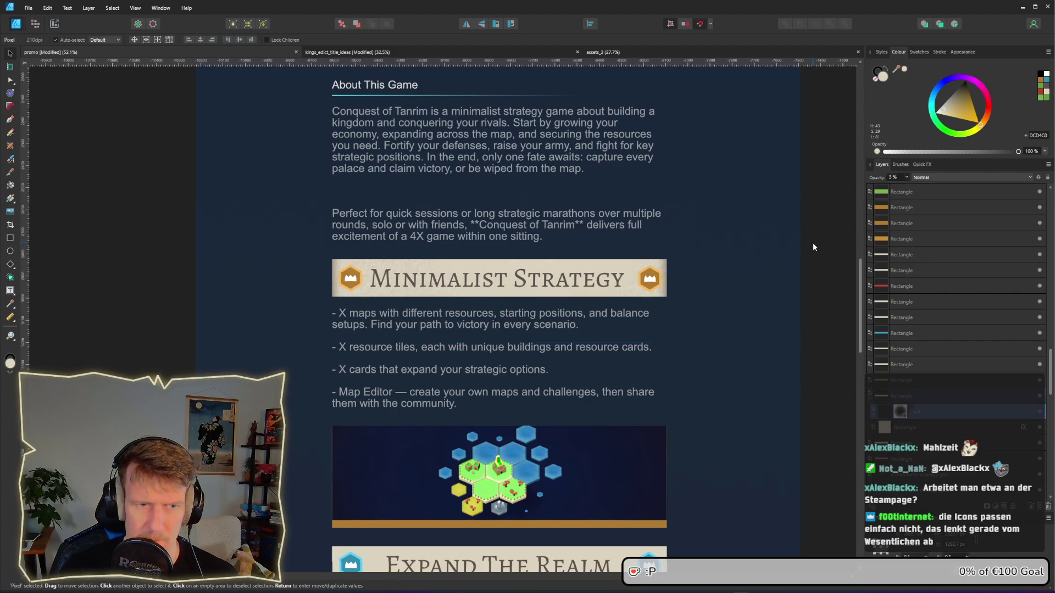
scroll(595, 323, up, 3)
scroll(629, 308, down, 1)
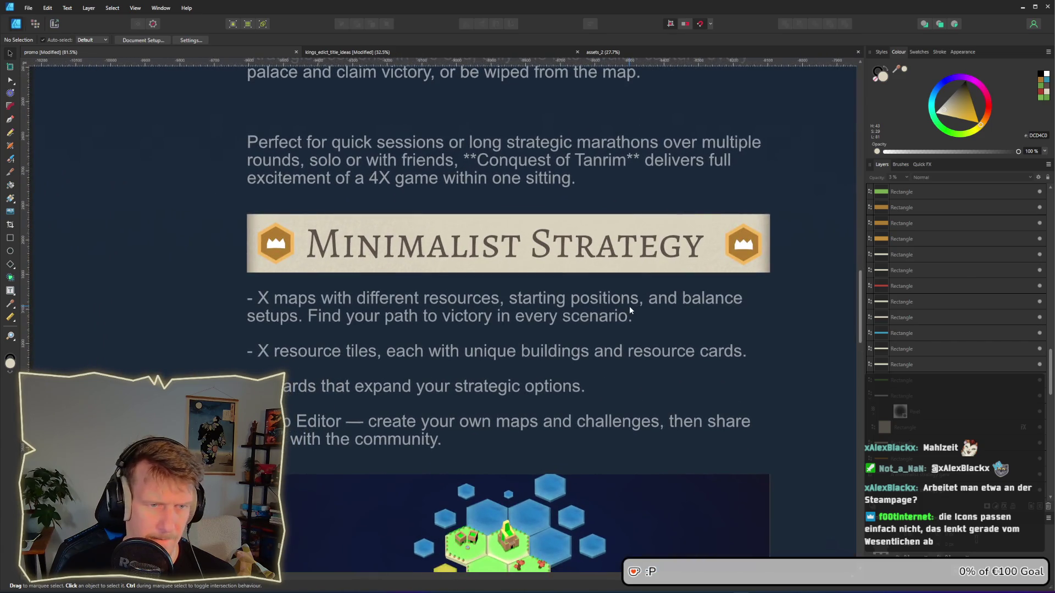
scroll(631, 367, down, 1)
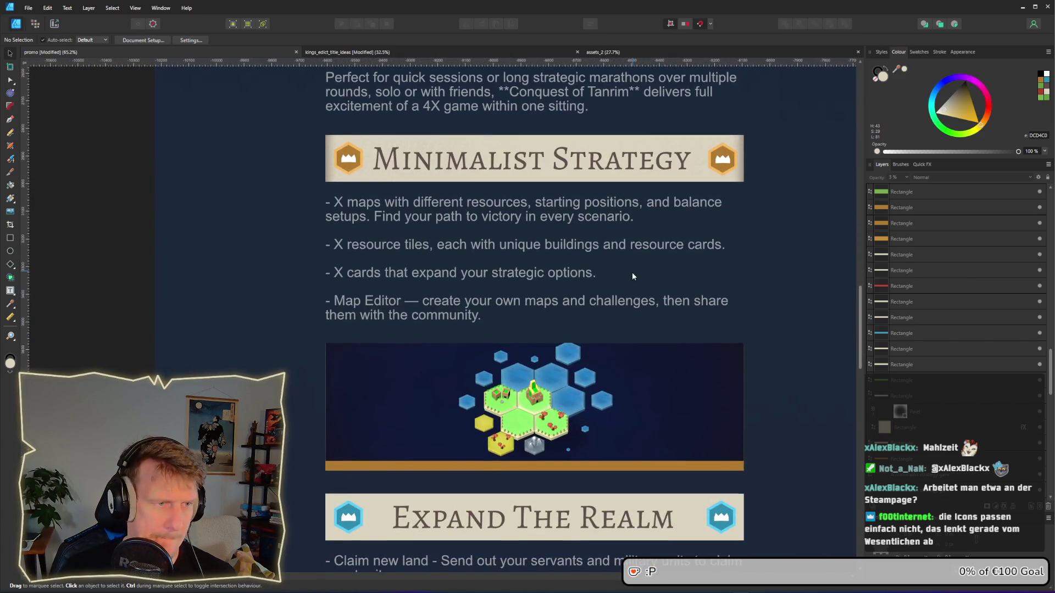
scroll(797, 374, down, 2)
scroll(723, 365, up, 1)
scroll(723, 366, up, 1)
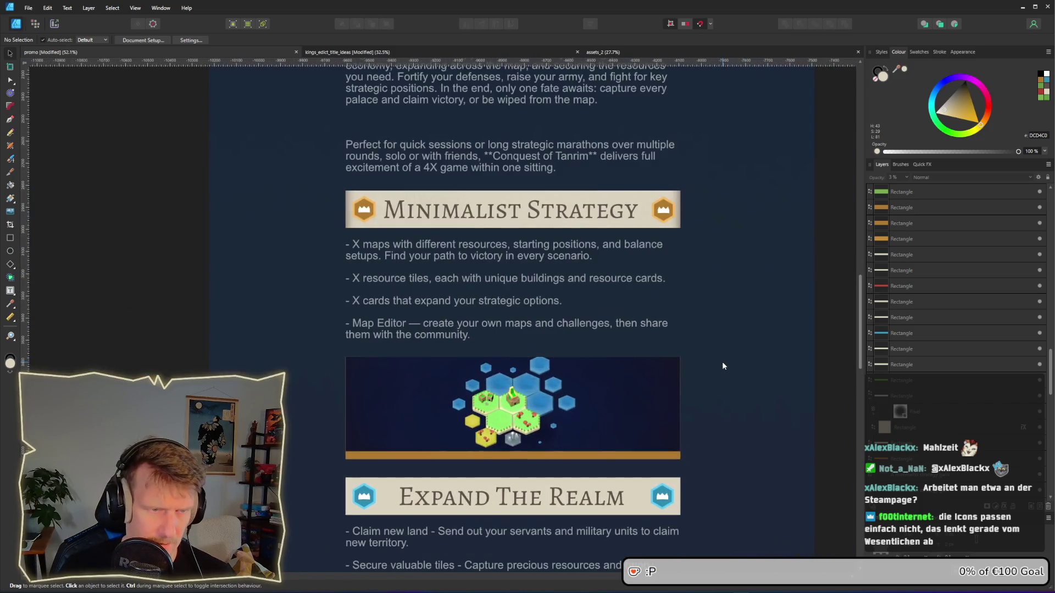
Step: Snip the Minimalist Strategy section, paste it on the pasteboard and shrink it to match
key(super+shift+s)
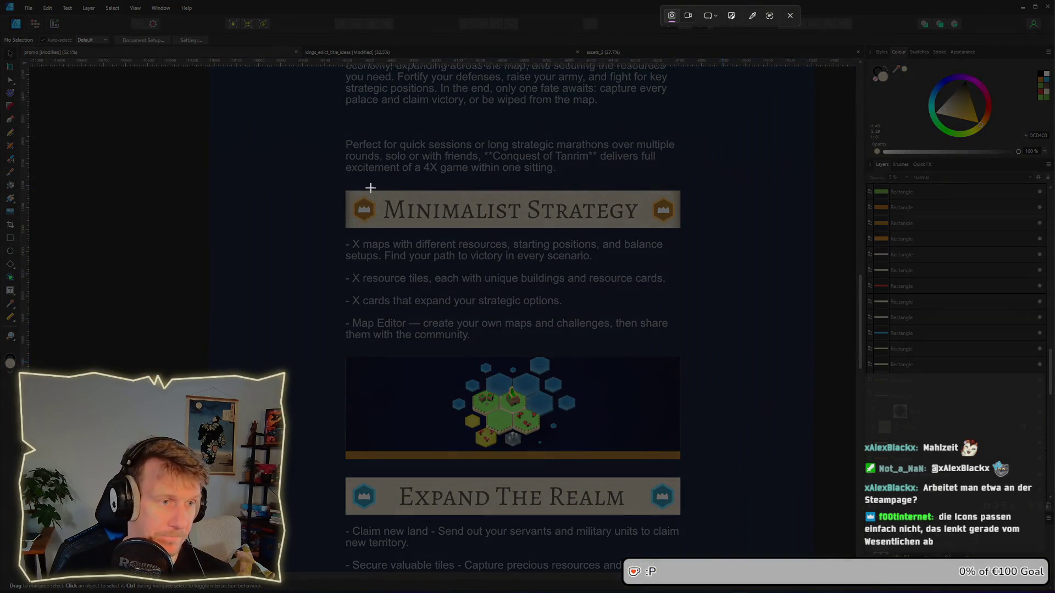
mouse_move(340, 187)
mouse_down()
mouse_move(696, 467)
mouse_move(688, 464)
mouse_up()
scroll(384, 315, left, 10)
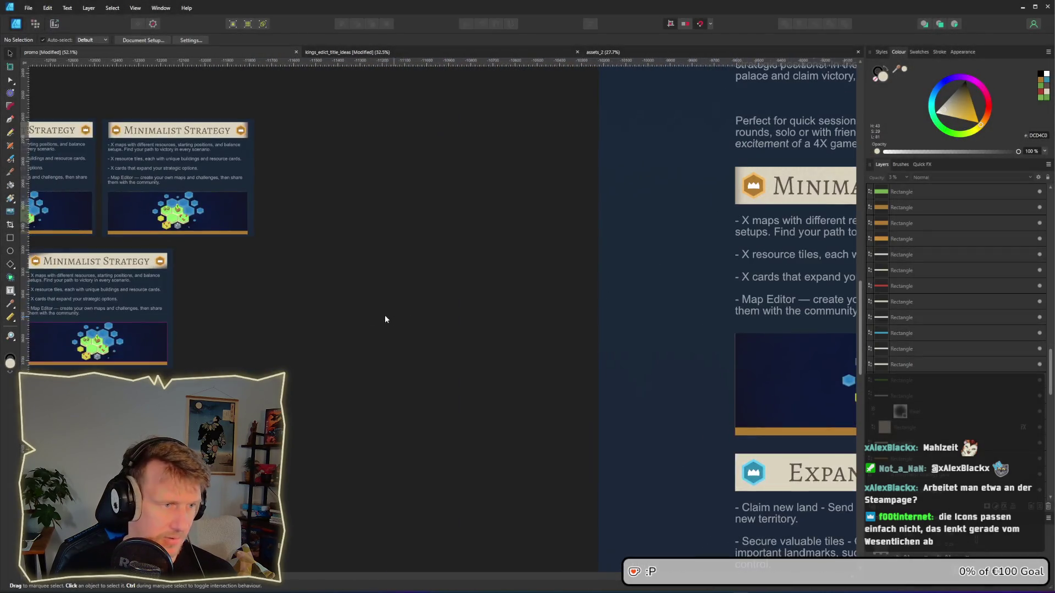
click(373, 208)
key(ctrl+v)
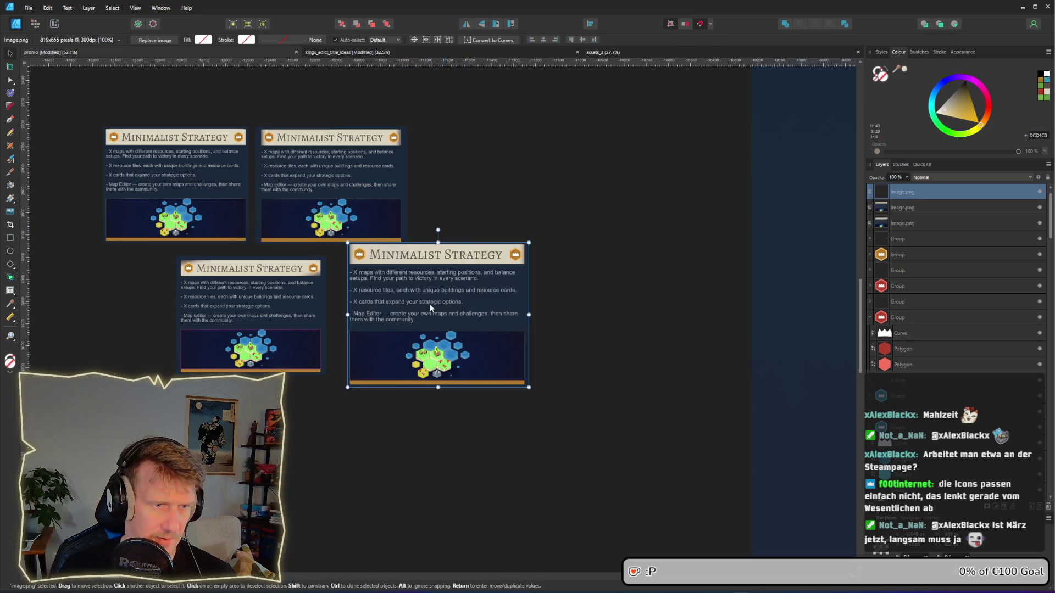
drag(429, 305, 434, 322)
drag(530, 401, 479, 361)
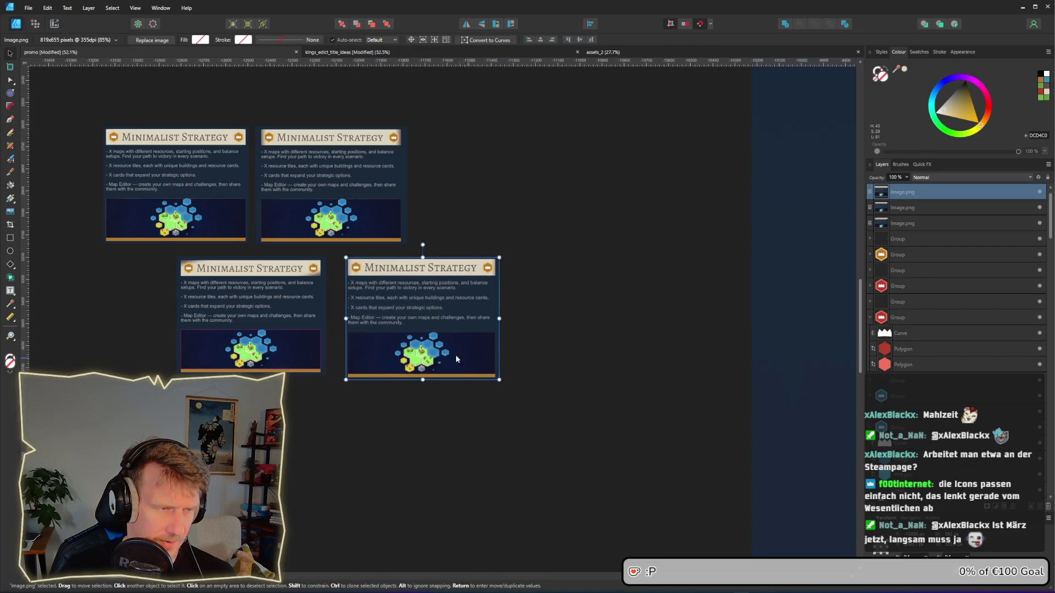
ctrl+scroll(456, 354, up, 3)
scroll(475, 348, up, 2)
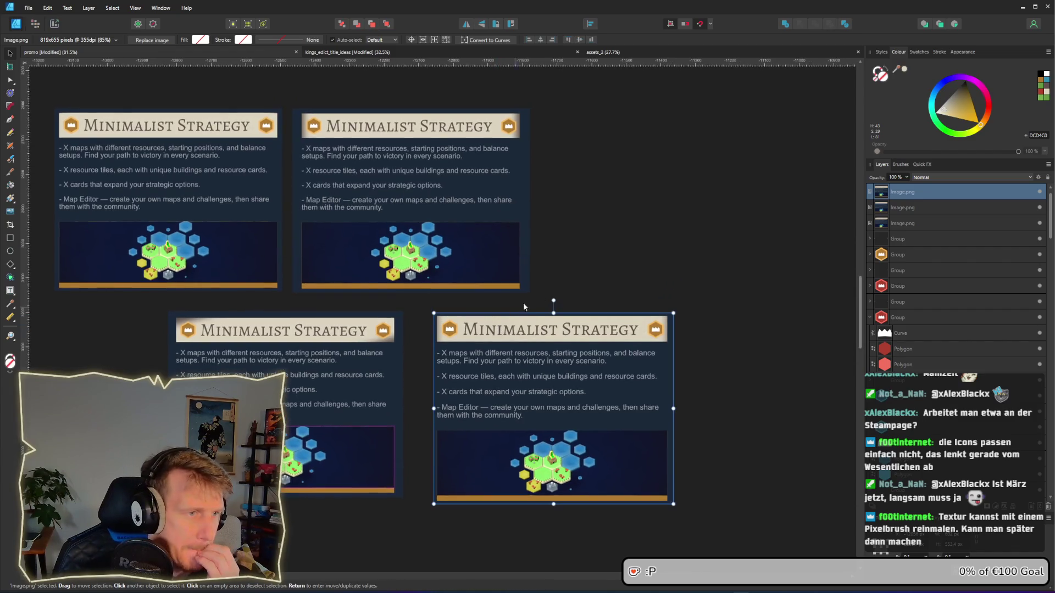
click(602, 215)
Step: Arrange the screenshot cards into a two-above-two comparison grid
key(ctrl+v)
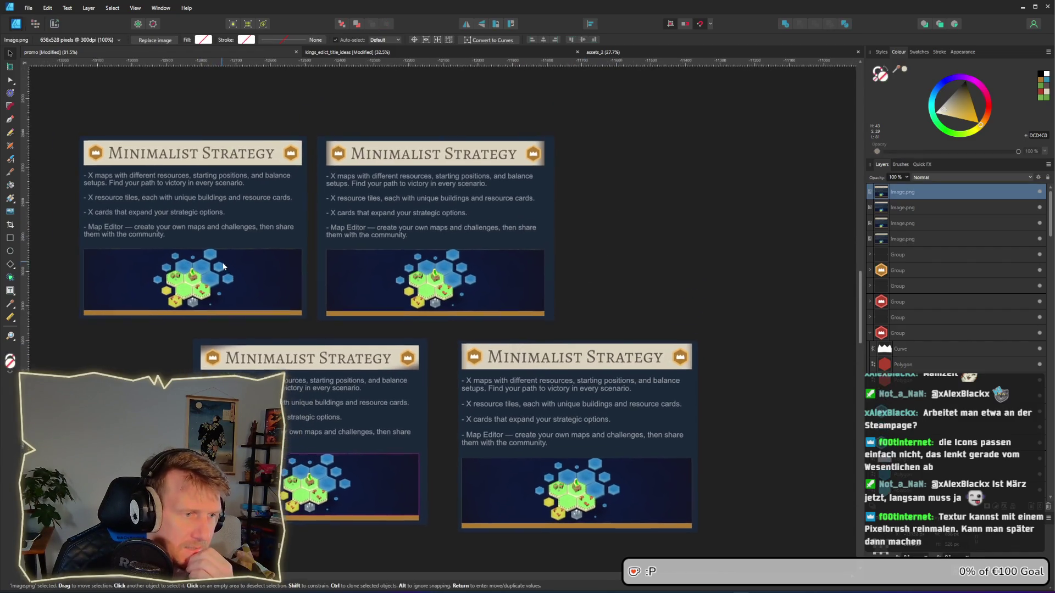
click(467, 261)
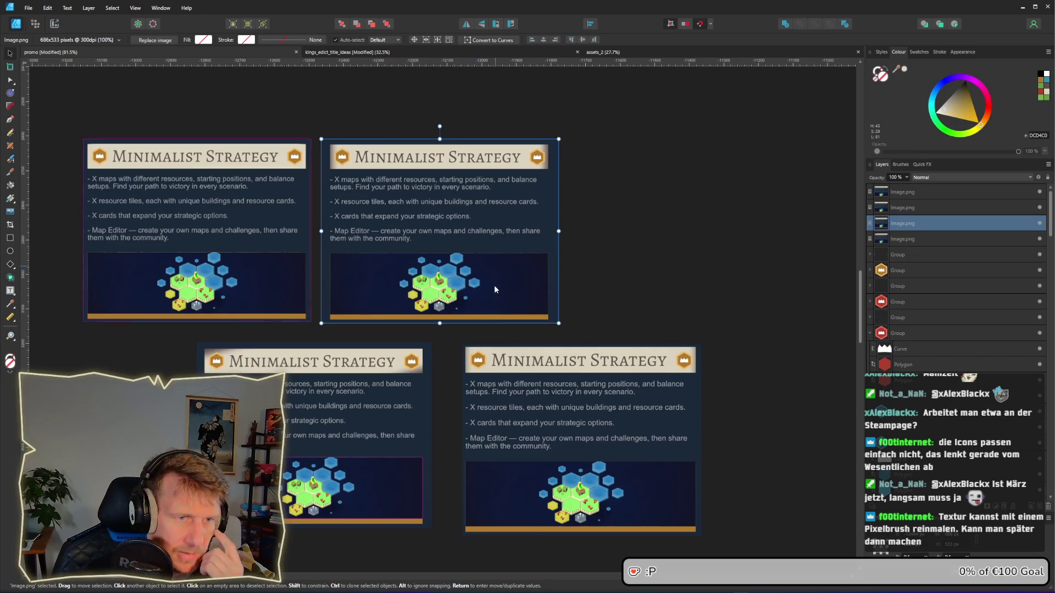
mouse_move(403, 216)
mouse_down()
mouse_move(477, 247)
mouse_move(671, 463)
mouse_up()
key(ctrl+z)
drag(510, 433, 365, 245)
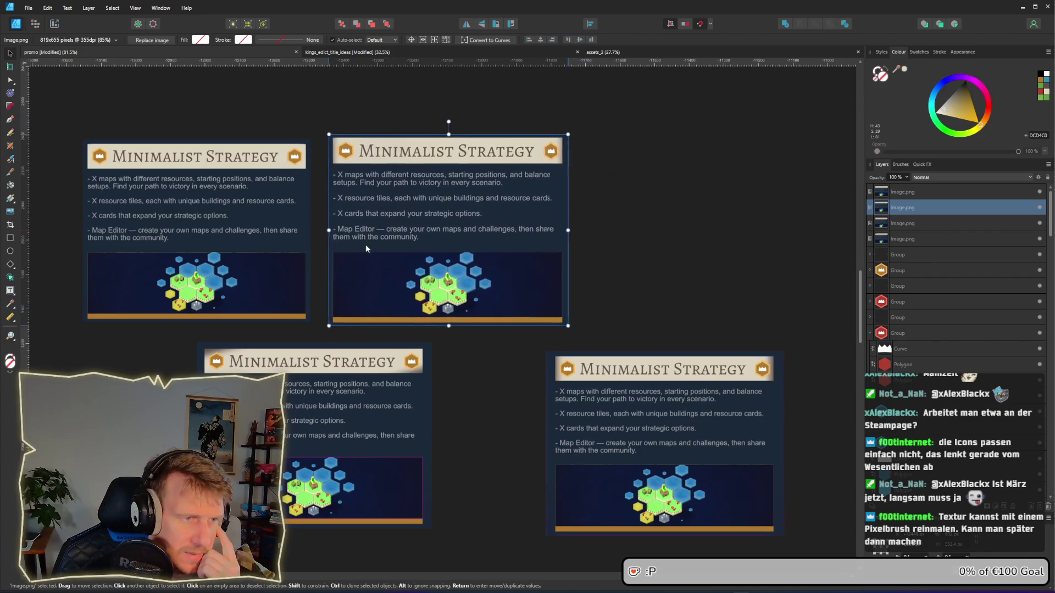
ctrl+scroll(484, 258, up, 2)
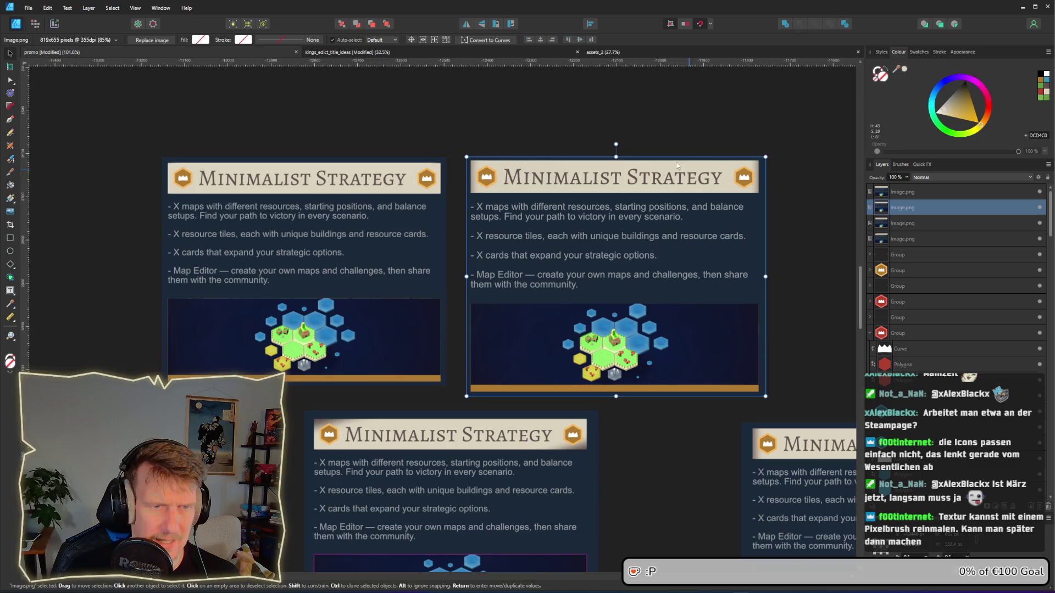
drag(786, 488, 657, 482)
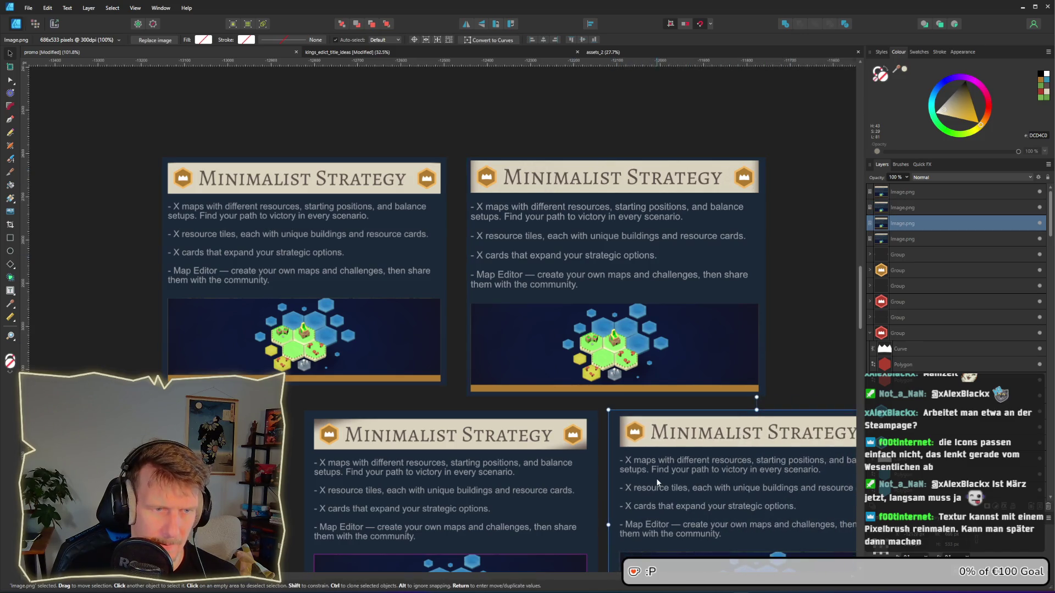
click(535, 108)
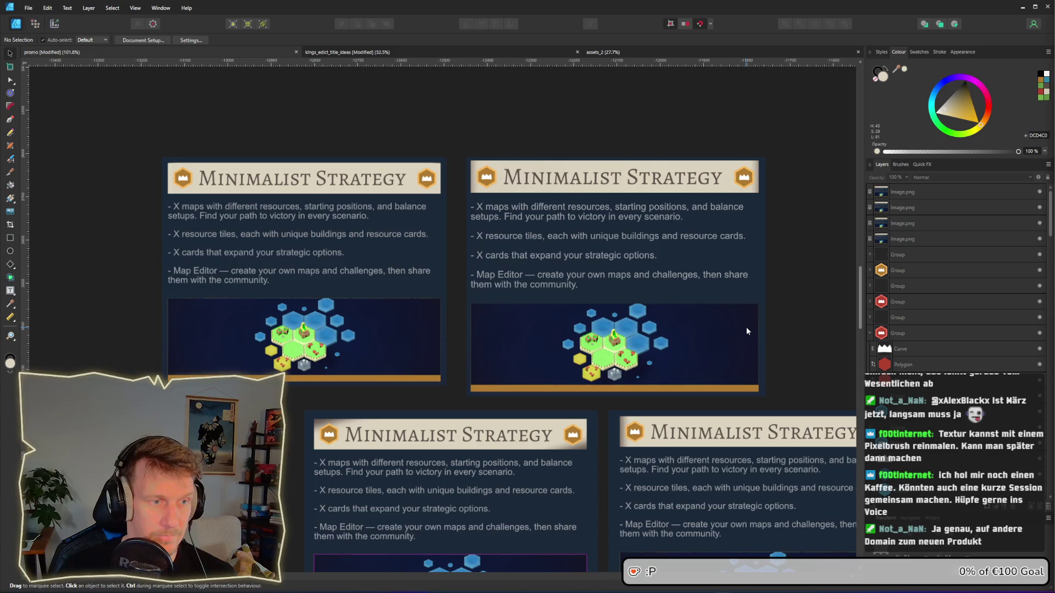
drag(746, 327, 735, 302)
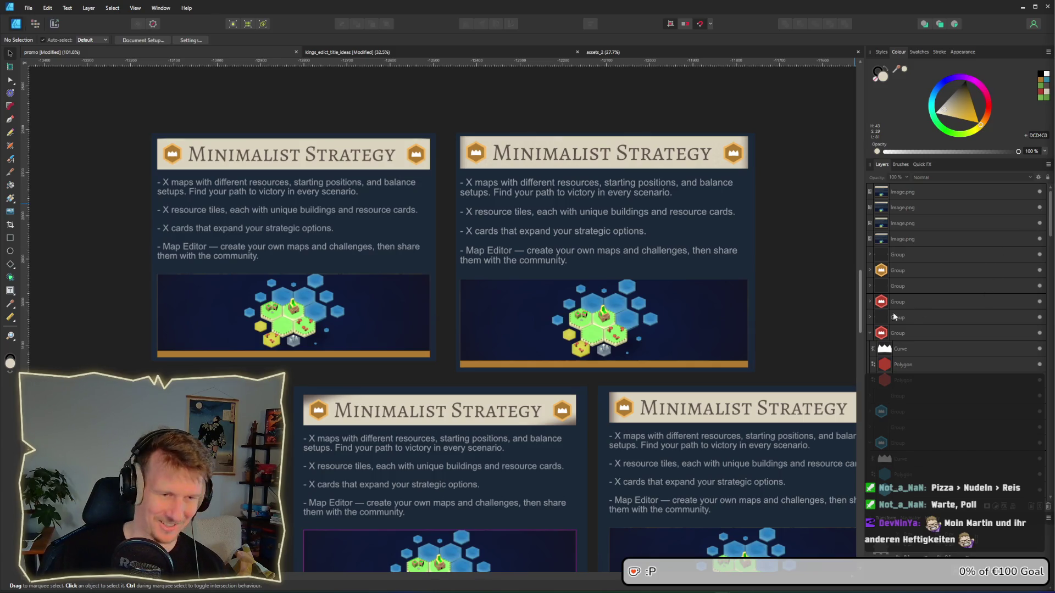
Step: Select and then deselect the top-right screenshot card while scrolling the page
scroll(769, 395, up, 1)
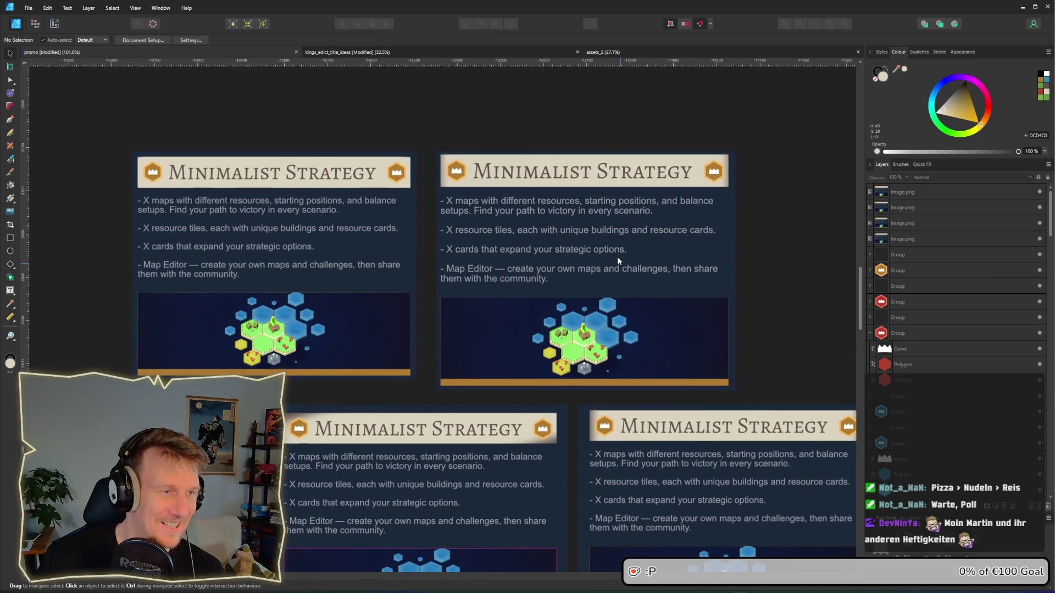
scroll(612, 248, down, 2)
scroll(610, 241, up, 4)
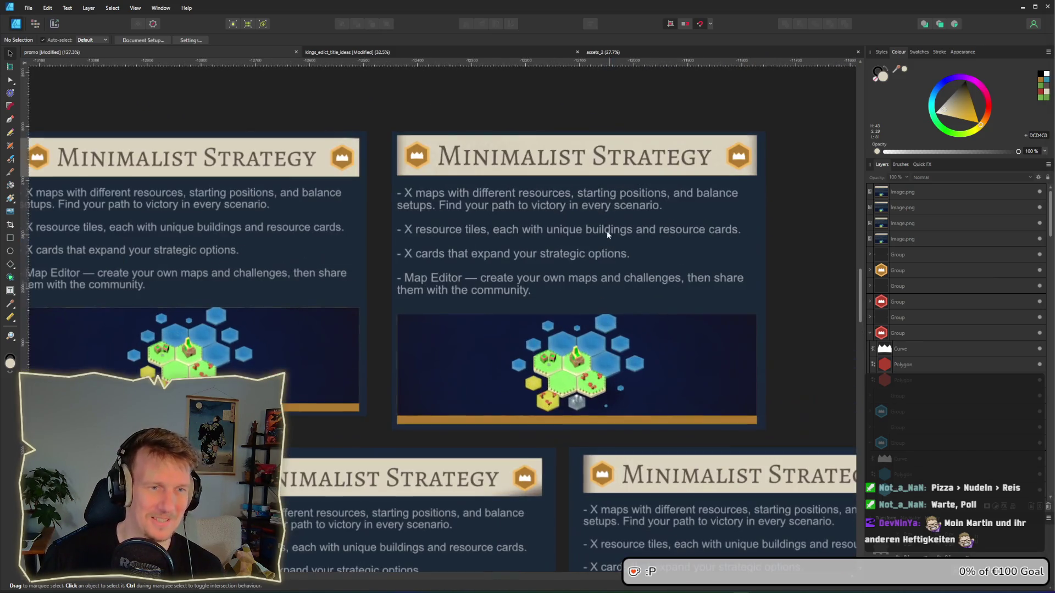
click(623, 186)
scroll(623, 186, up, 2)
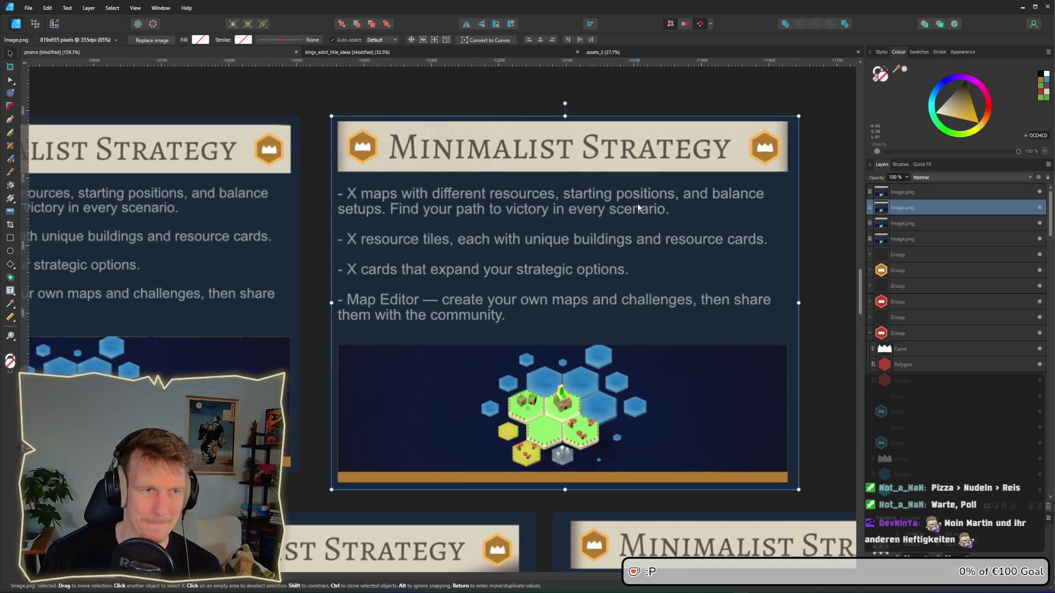
scroll(568, 186, down, 4)
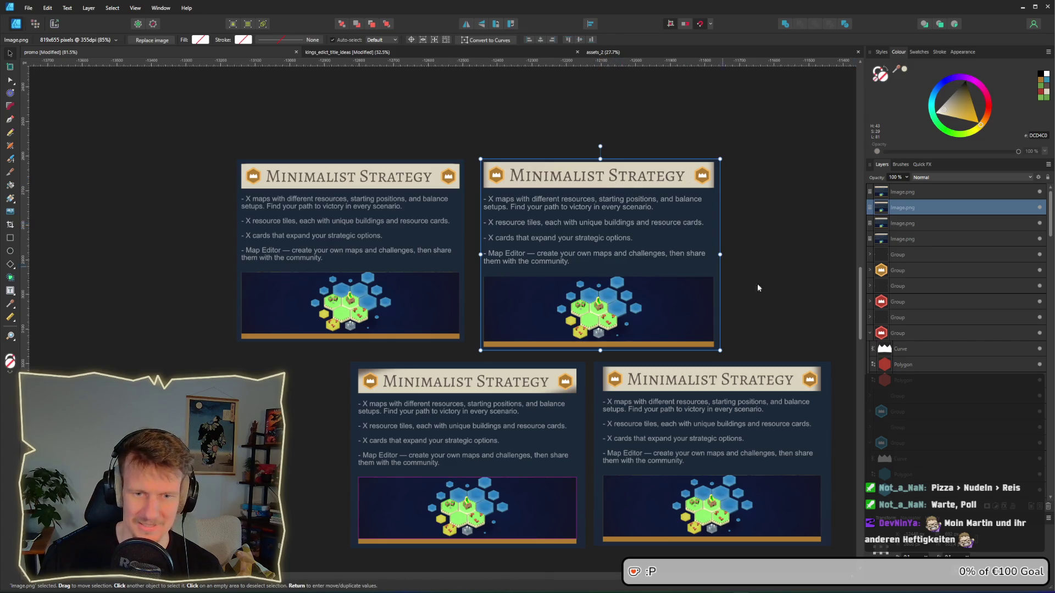
click(784, 251)
Step: Select the Minimalist Strategy heading, then the white texture layer lying over it
scroll(783, 252, down, 3)
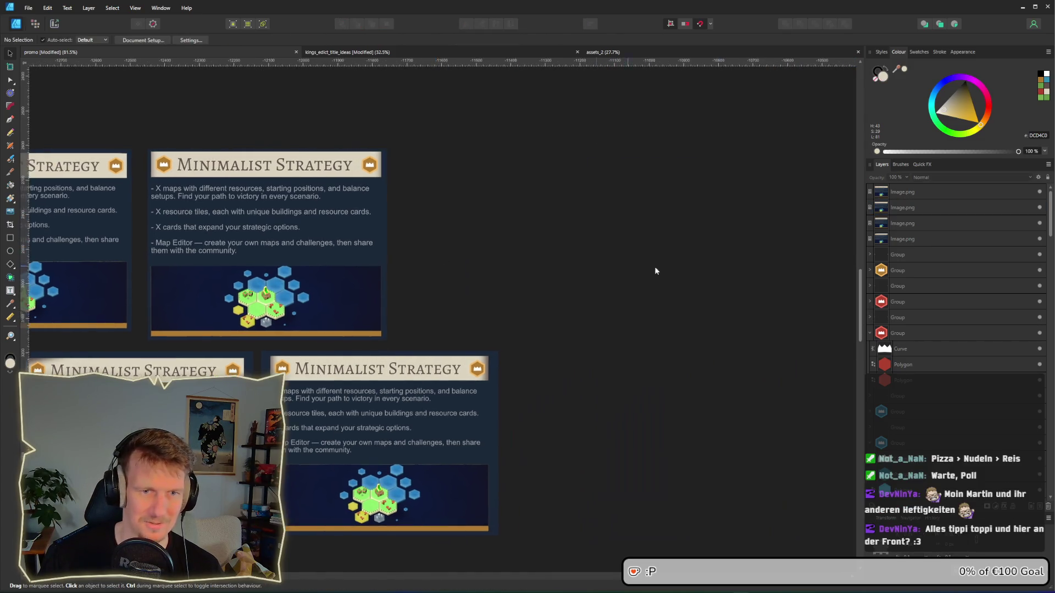
scroll(565, 288, up, 5)
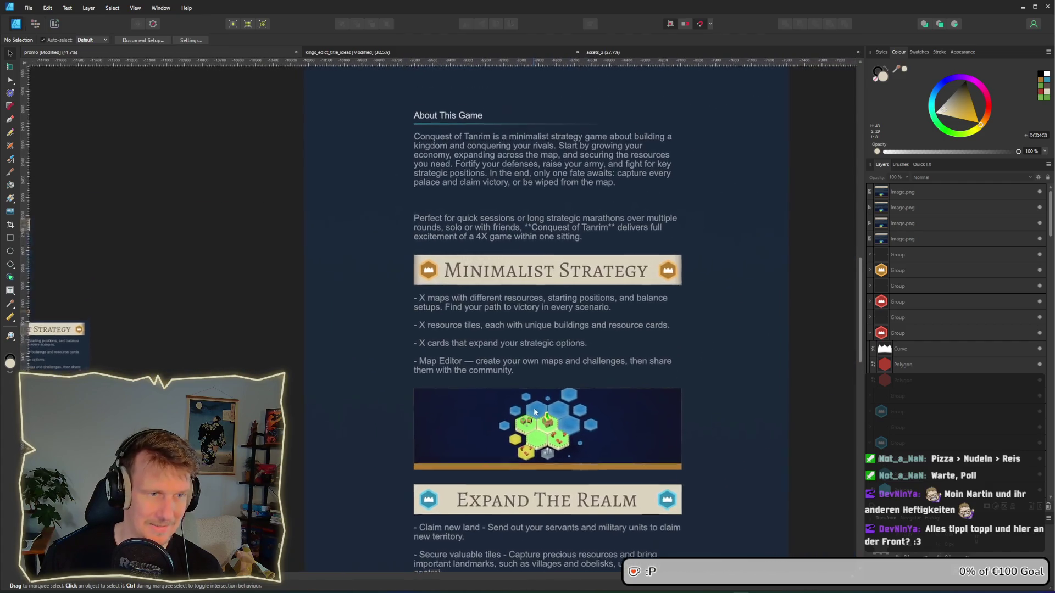
click(532, 273)
scroll(531, 278, down, 1)
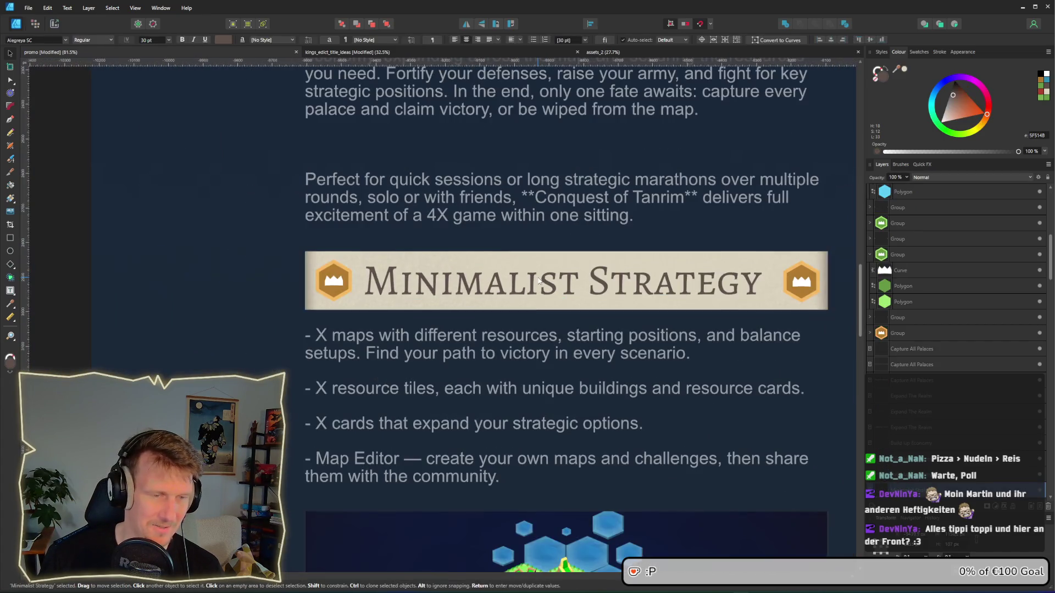
click(473, 301)
scroll(440, 314, down, 2)
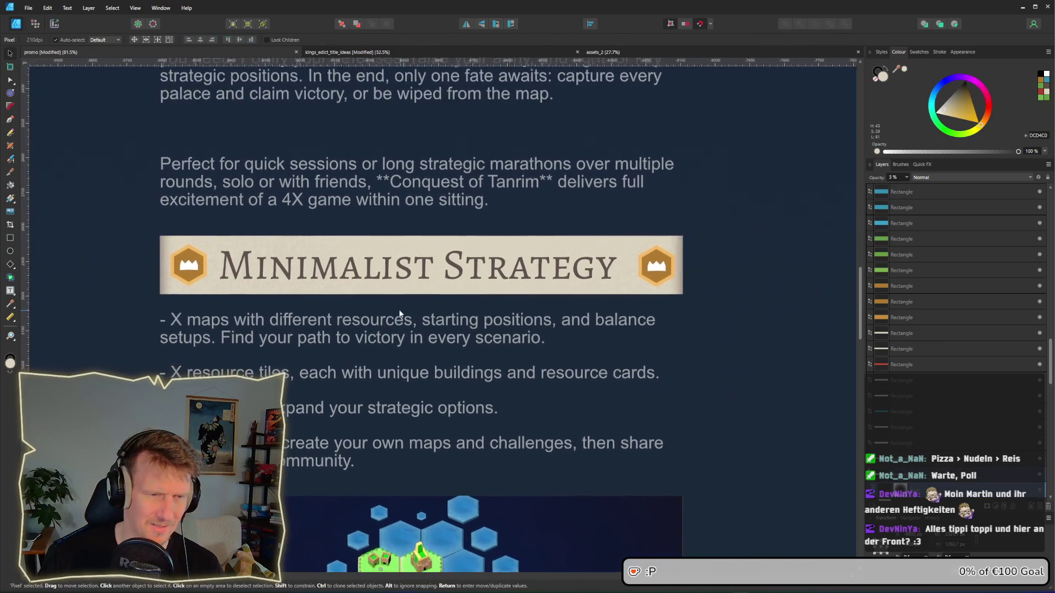
scroll(438, 316, down, 1)
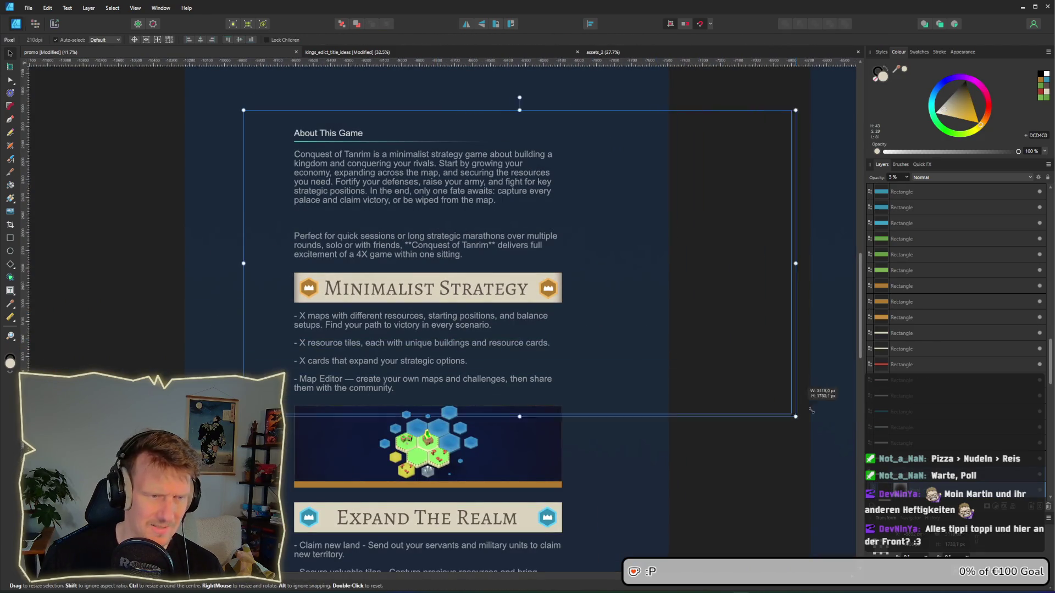
scroll(442, 315, right, 3)
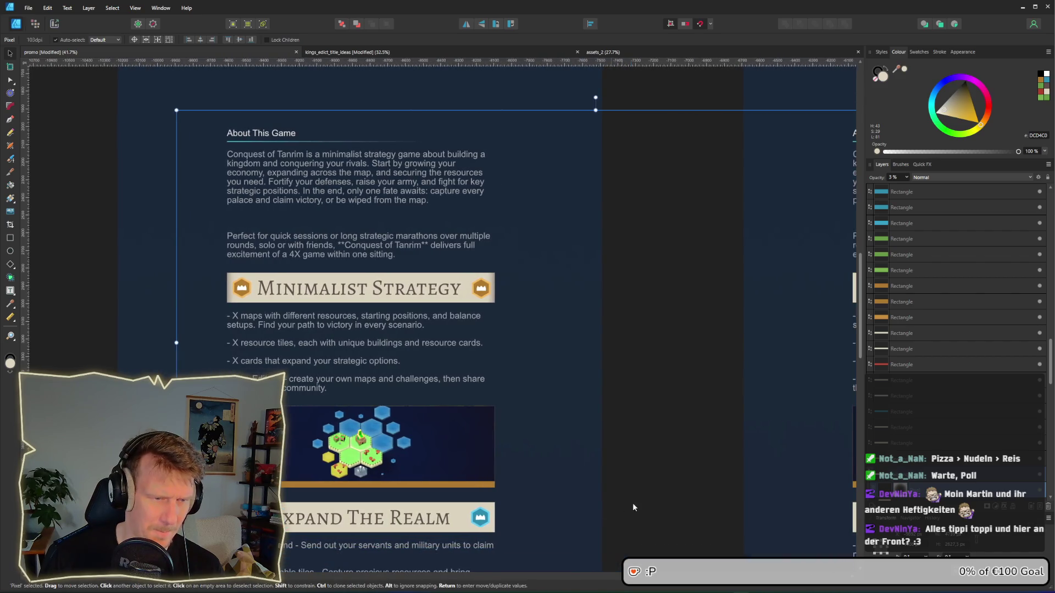
Step: Enlarge the texture layer across the promo page, raise its opacity to 25%, and shift it up-right
drag(631, 502, 493, 388)
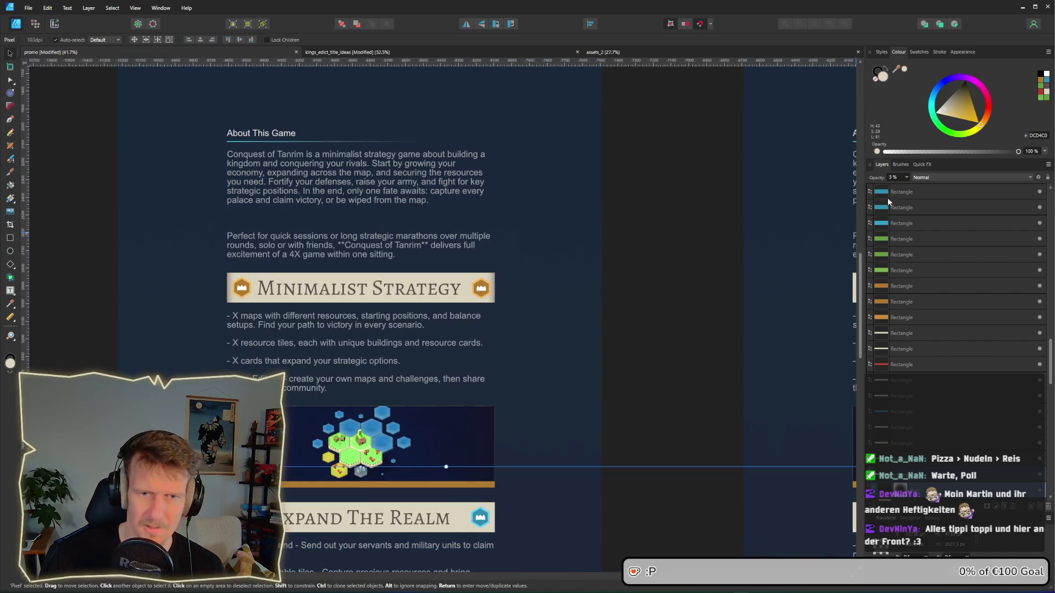
click(906, 177)
drag(907, 191, 921, 190)
mouse_move(595, 325)
mouse_down()
mouse_move(665, 256)
mouse_move(691, 257)
mouse_up()
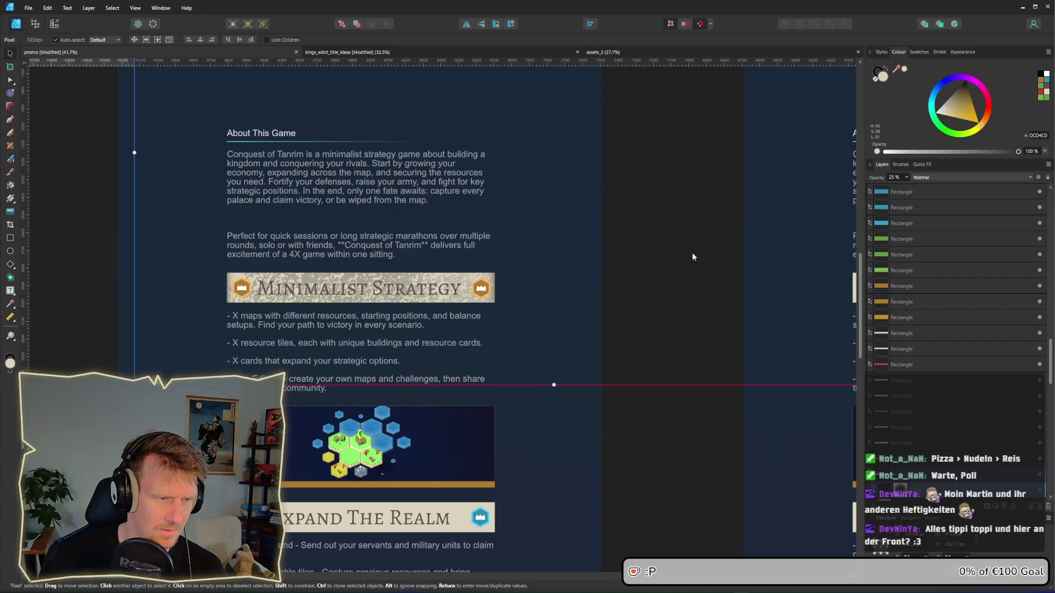
scroll(530, 306, up, 3)
scroll(652, 296, down, 1)
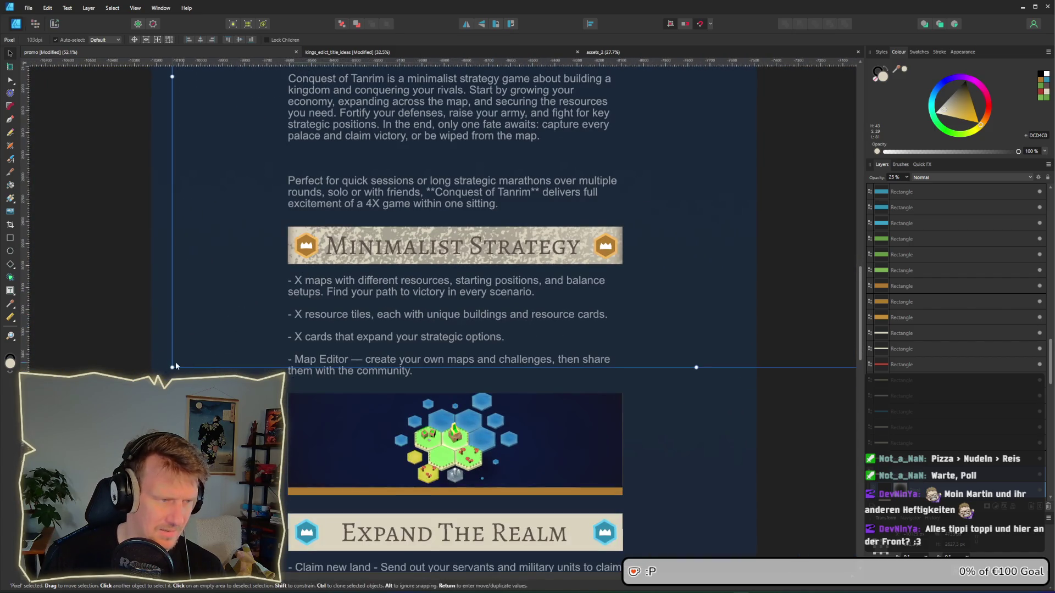
Step: Stretch the texture down over the header, lower its opacity to about 4%, and select the banner rectangle
mouse_move(665, 401)
mouse_down()
mouse_move(642, 417)
mouse_move(669, 392)
mouse_up()
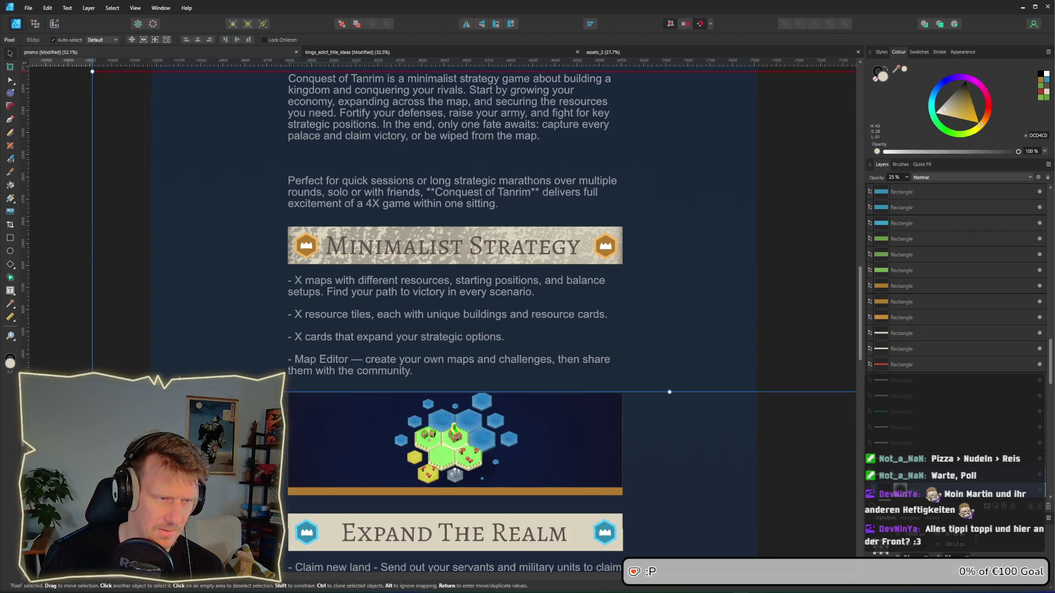
scroll(301, 295, up, 2)
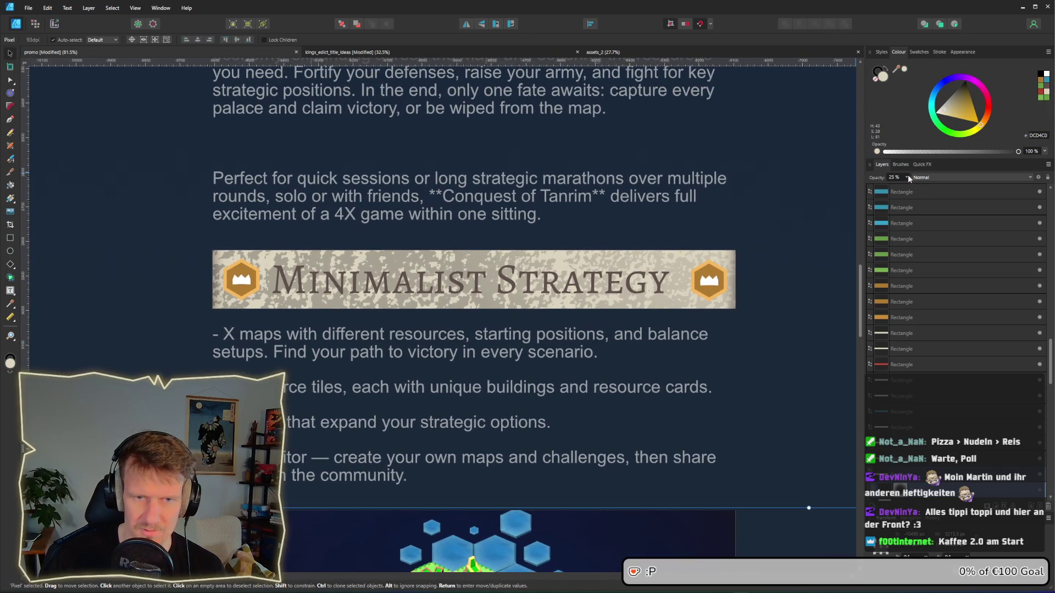
drag(907, 190, 896, 188)
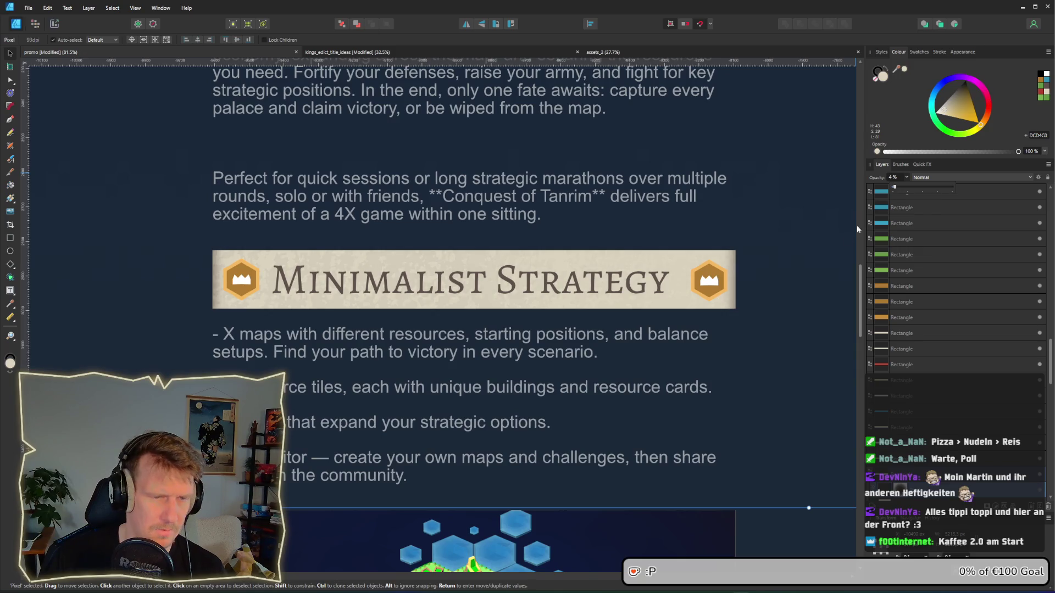
click(794, 339)
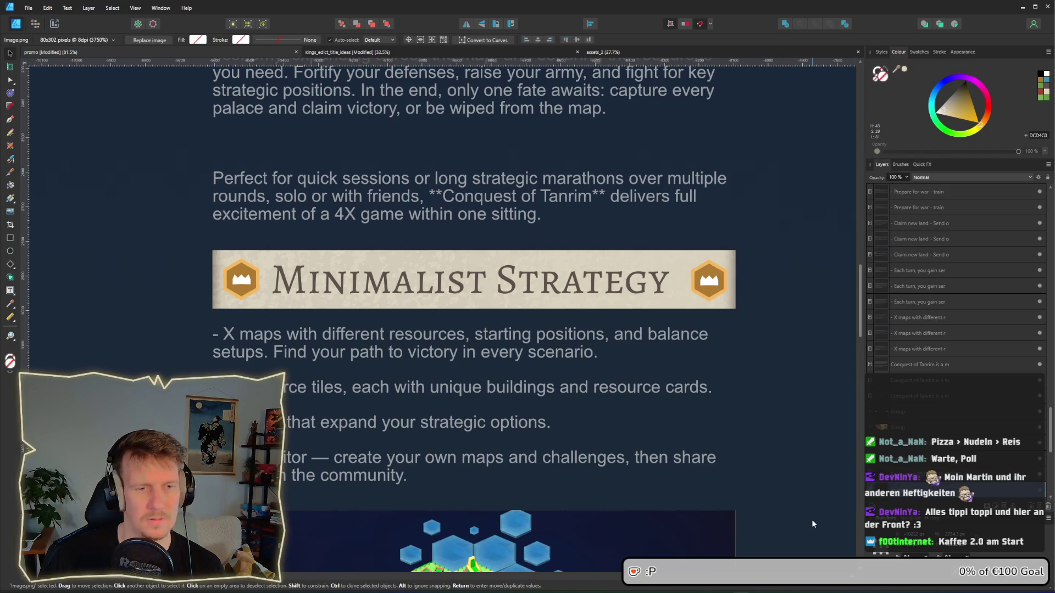
scroll(651, 429, down, 4)
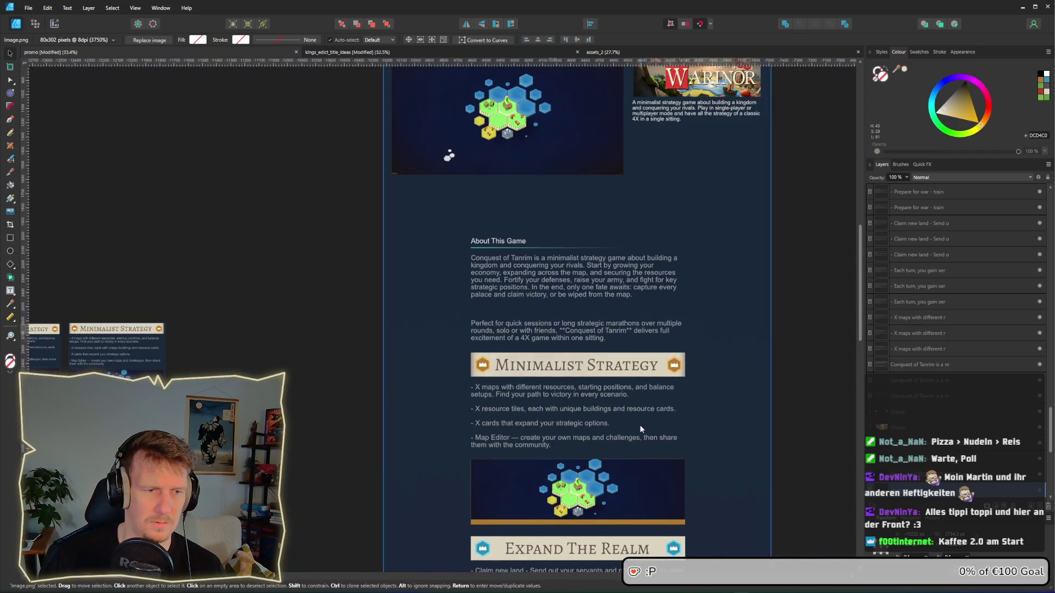
scroll(641, 401, up, 5)
scroll(431, 341, left, 3)
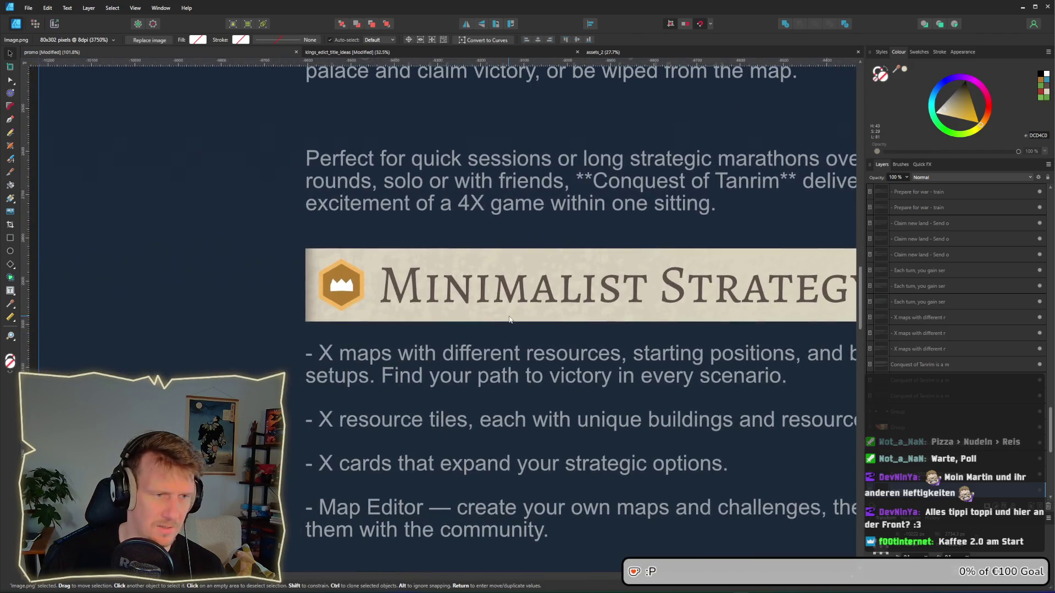
click(510, 319)
scroll(509, 319, down, 3)
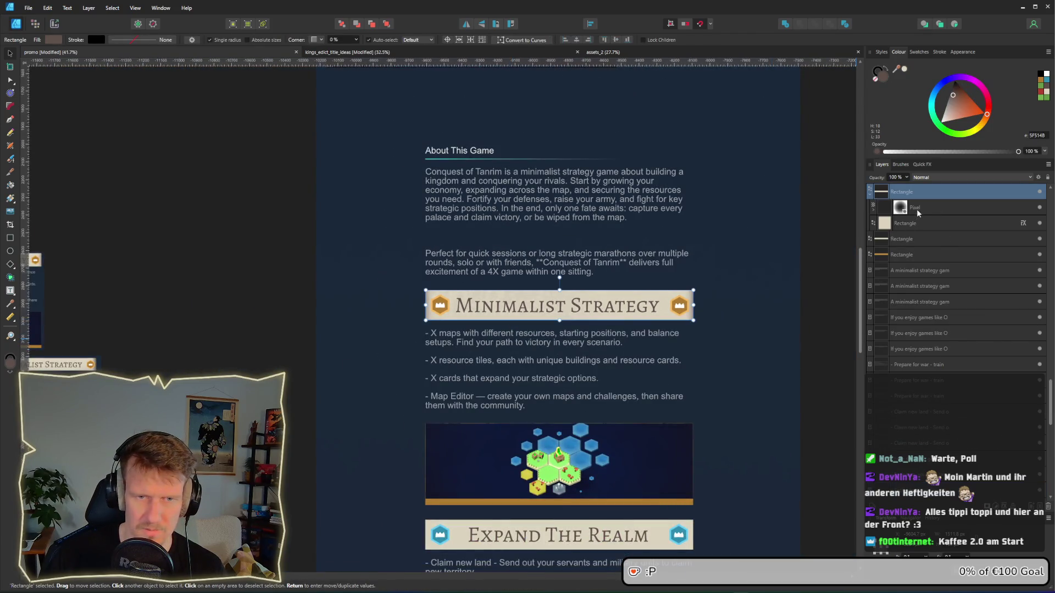
Step: Resize and reposition the texture overlay so it ends above the map image
click(916, 210)
scroll(437, 421, down, 2)
drag(353, 419, 231, 488)
drag(362, 441, 425, 400)
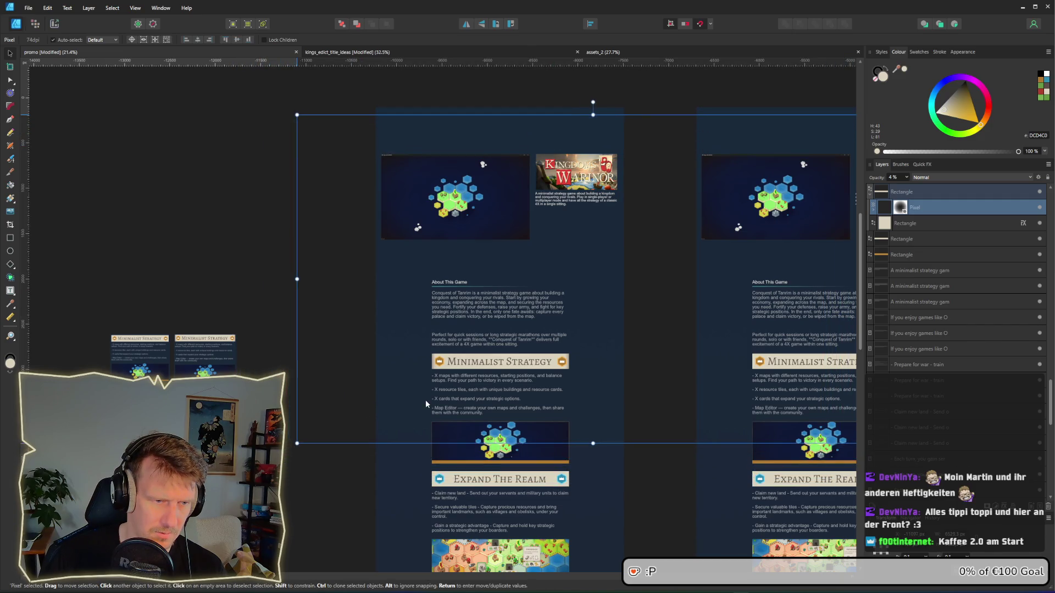
scroll(425, 399, up, 3)
scroll(519, 377, up, 2)
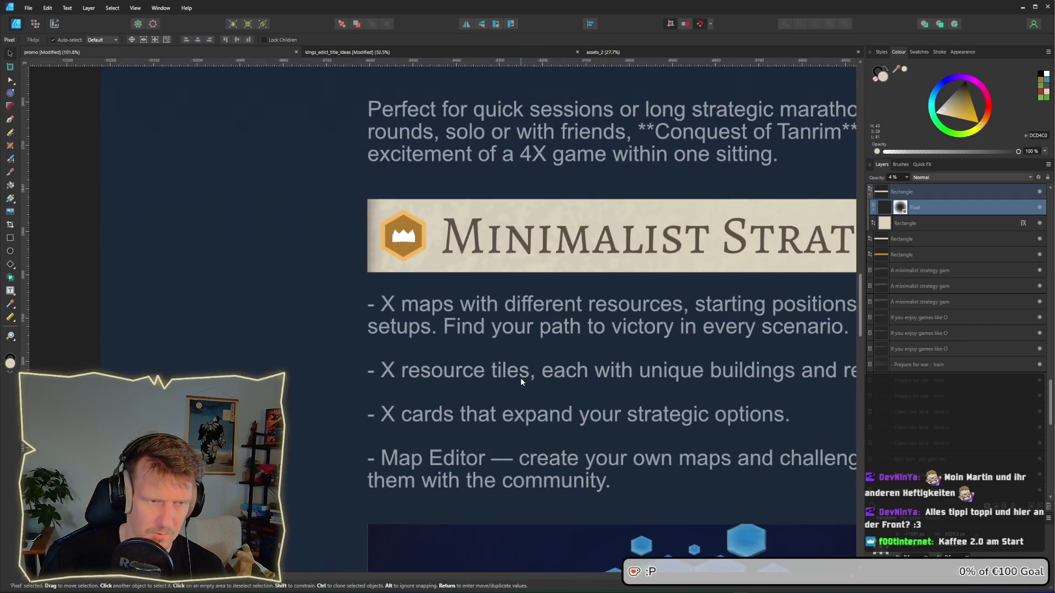
scroll(520, 377, down, 4)
scroll(520, 377, up, 1)
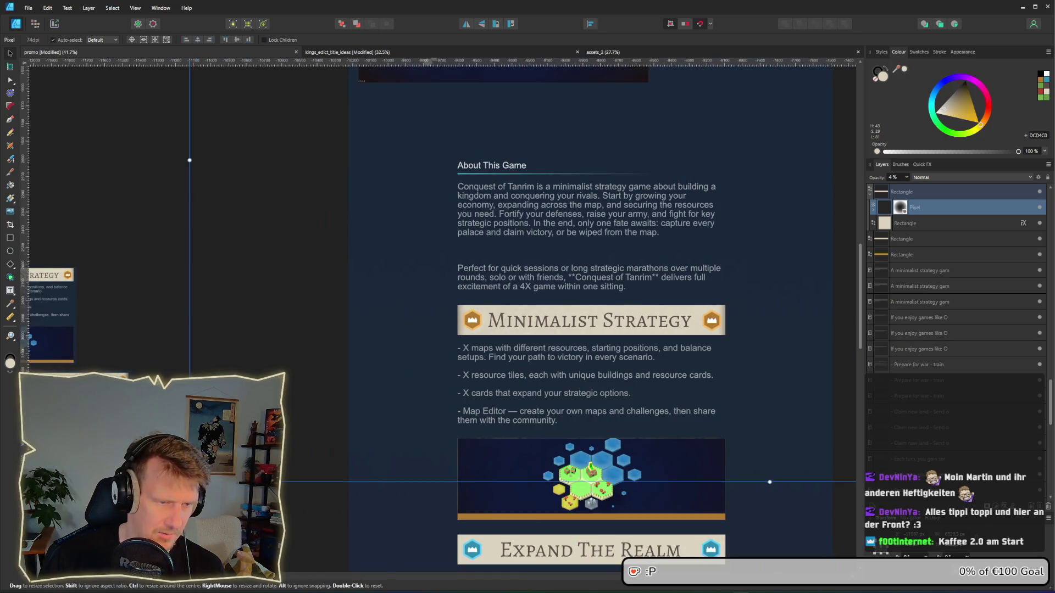
mouse_move(189, 482)
mouse_down()
mouse_move(164, 484)
mouse_move(292, 462)
mouse_move(371, 375)
mouse_move(398, 361)
mouse_up()
Step: Step the texture layer's opacity down from 6% to 3%, then deselect to judge it
click(907, 177)
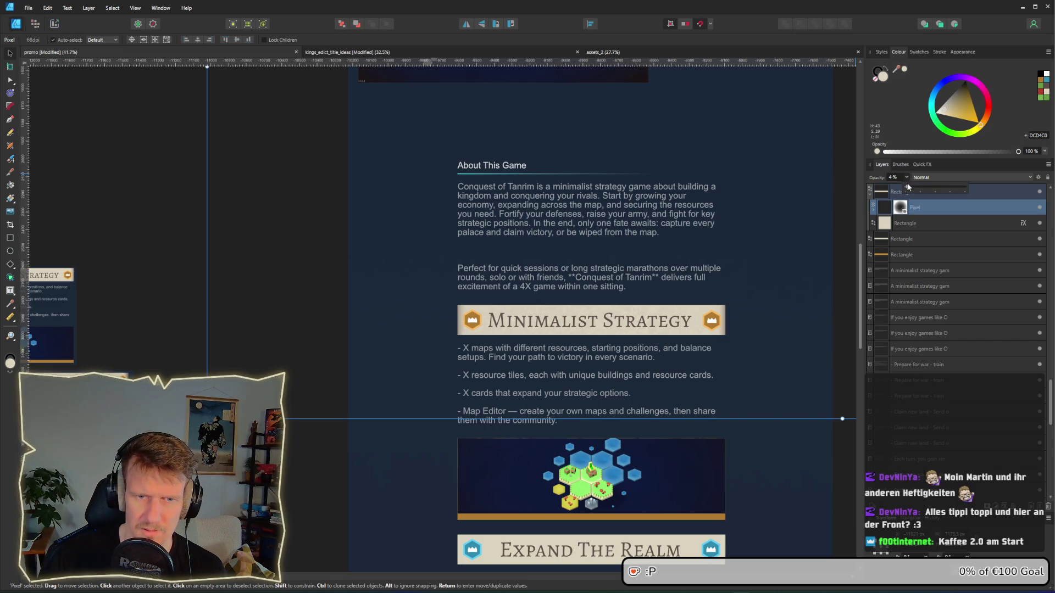
drag(908, 189, 909, 189)
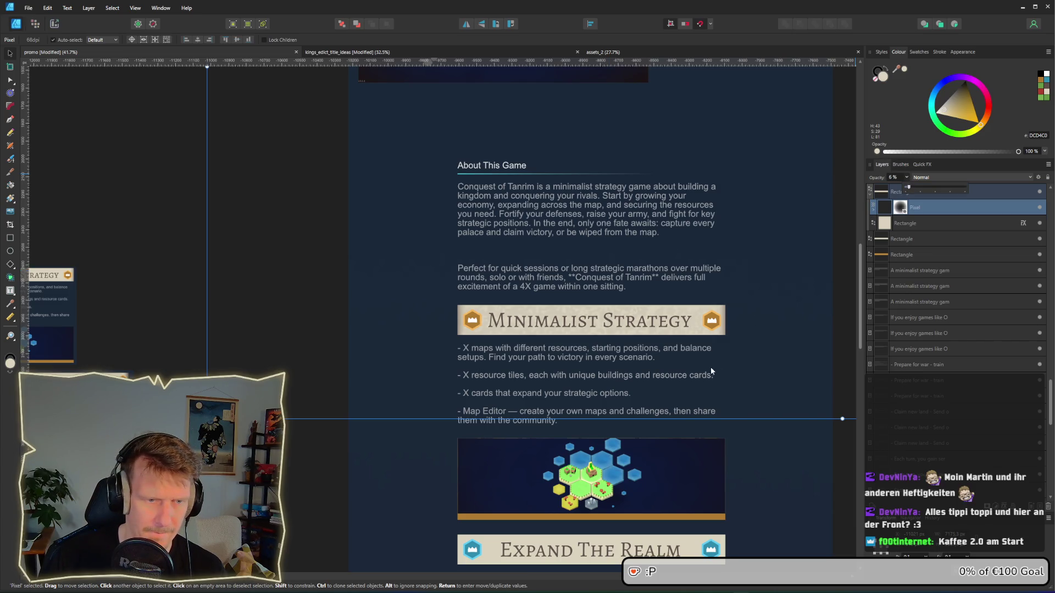
scroll(711, 369, up, 2)
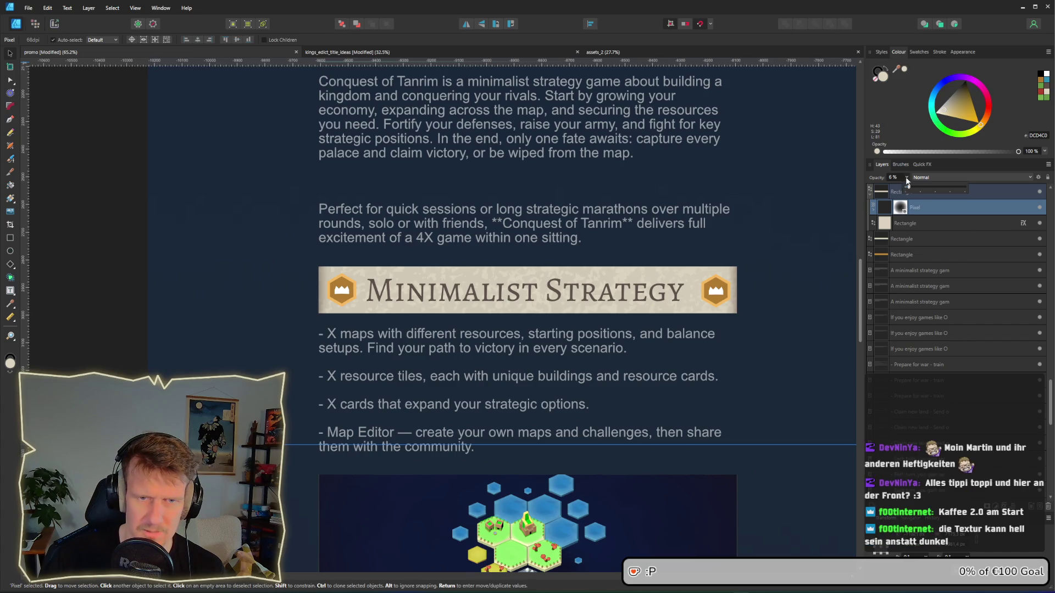
click(907, 190)
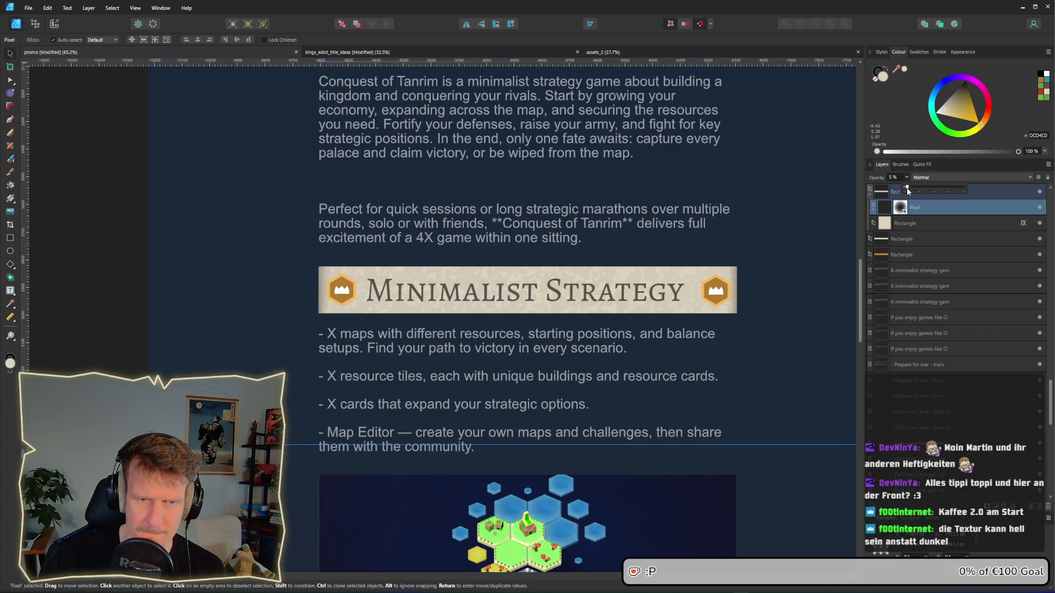
drag(907, 190, 907, 192)
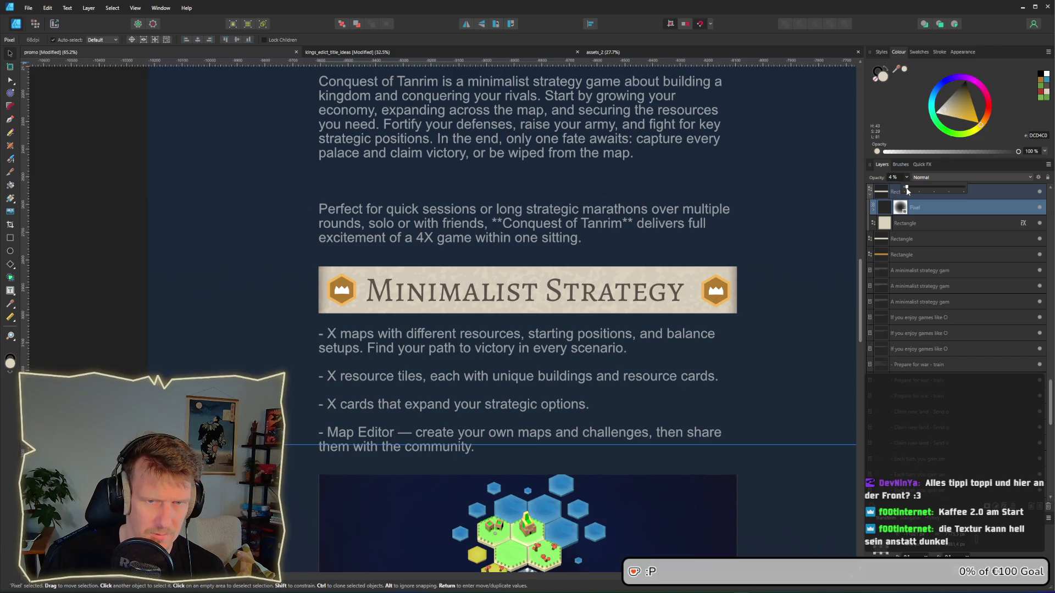
scroll(726, 363, down, 4)
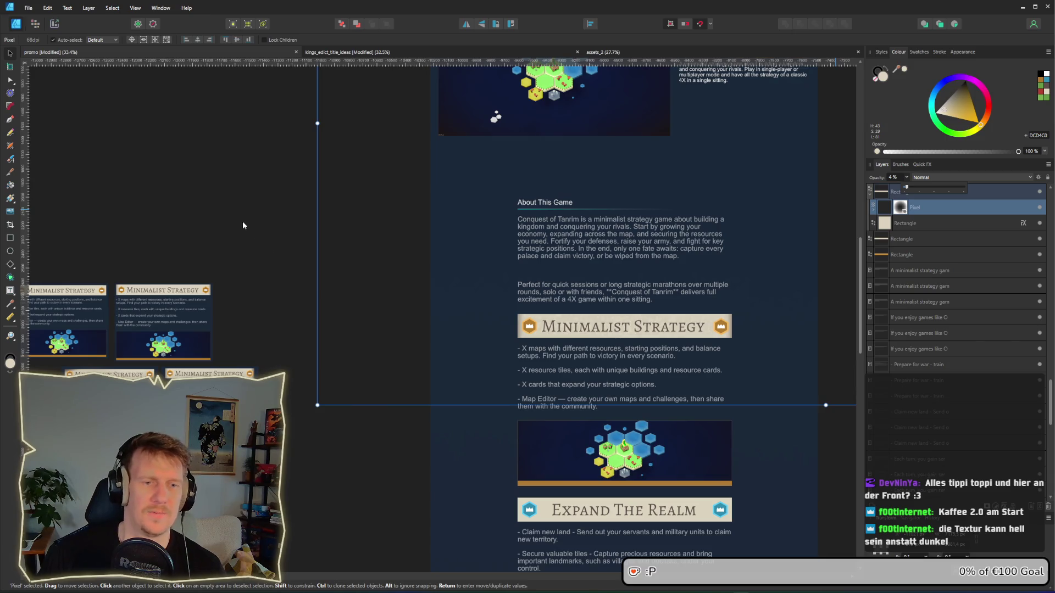
scroll(532, 298, up, 5)
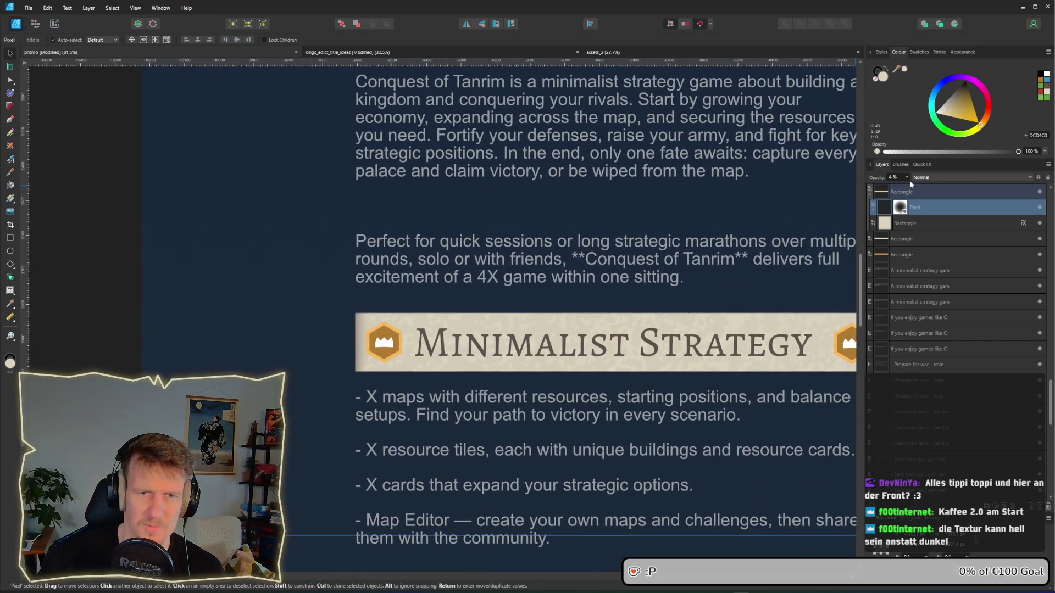
click(907, 177)
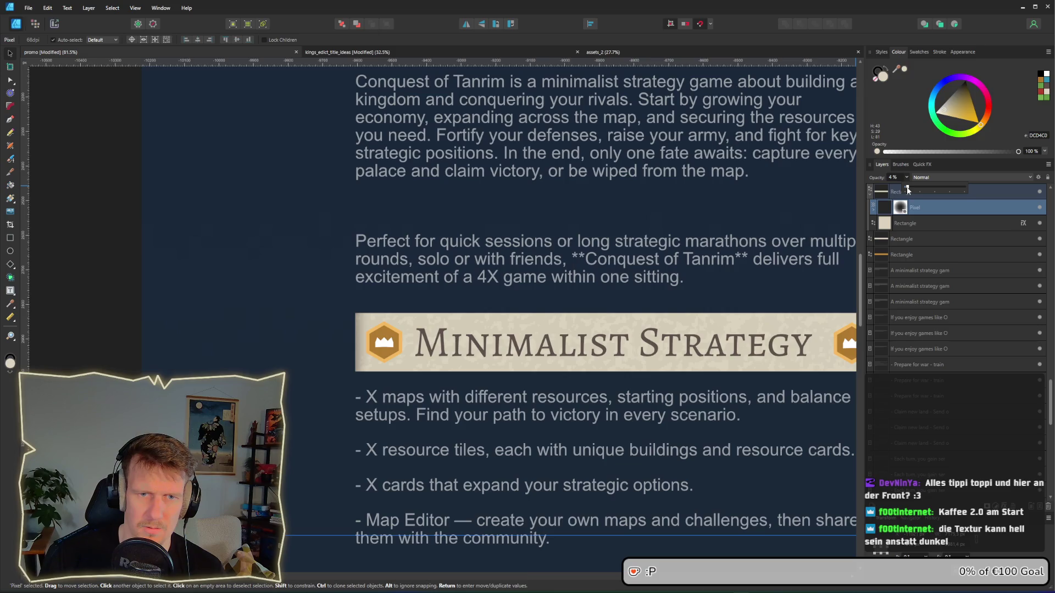
drag(908, 189, 907, 189)
scroll(440, 343, down, 5)
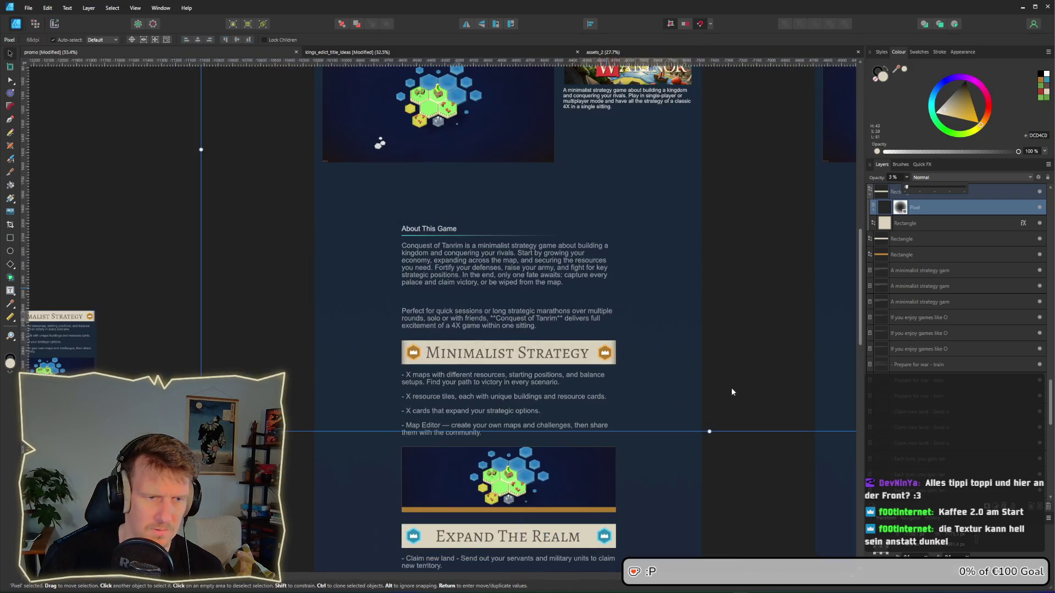
click(753, 452)
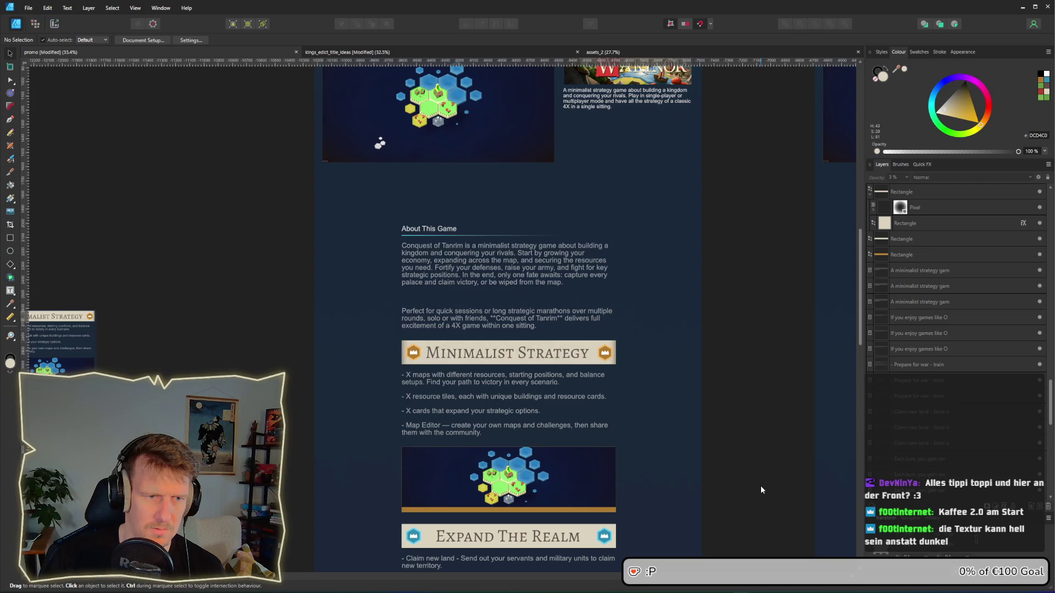
Step: Paste a copy of the light rectangle onto the Minimalist Strategy banner
scroll(571, 404, up, 5)
click(646, 286)
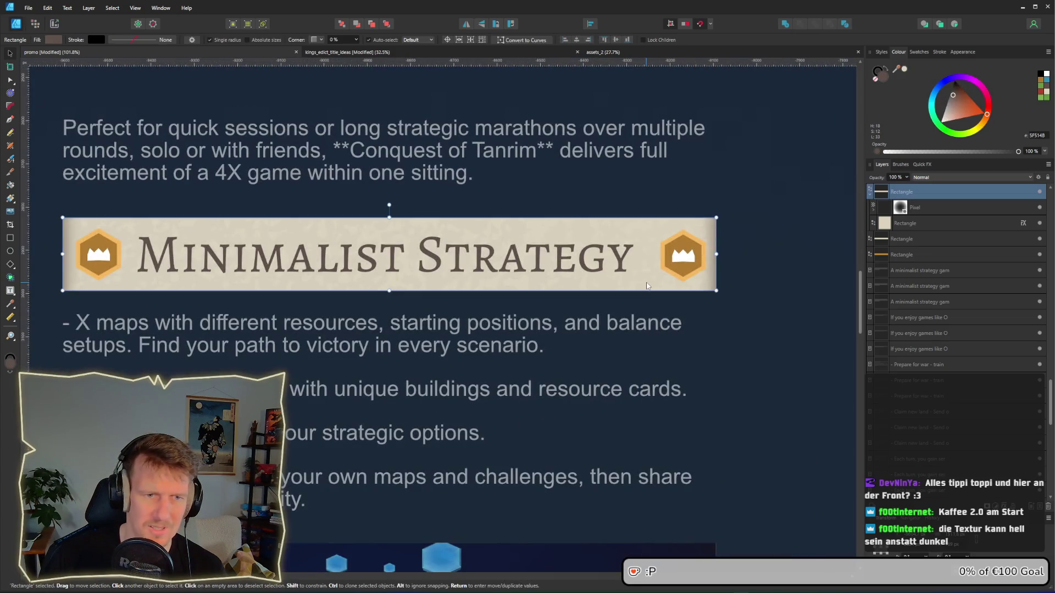
click(906, 225)
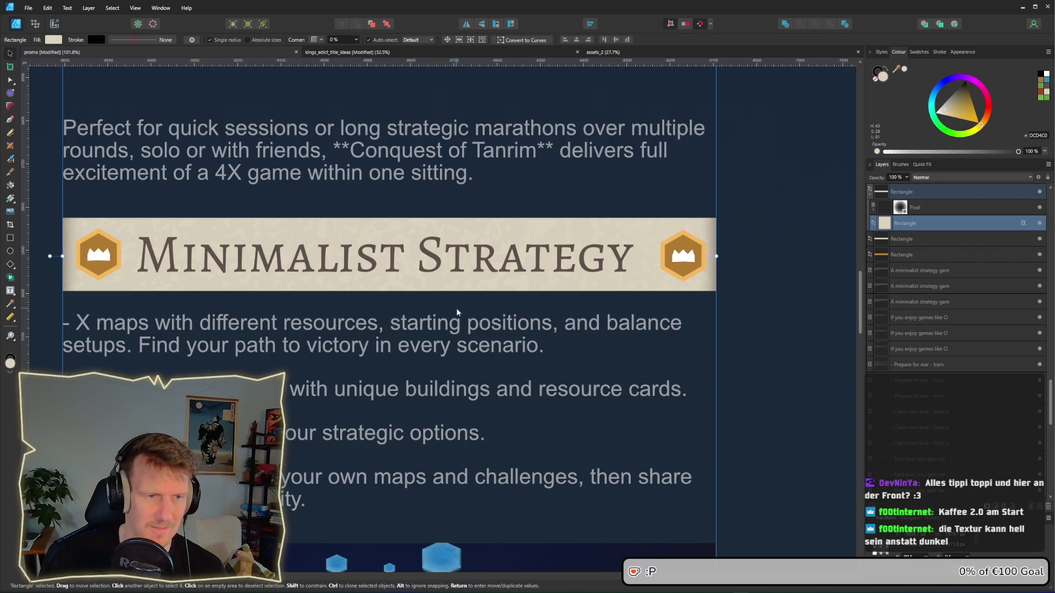
scroll(481, 327, down, 4)
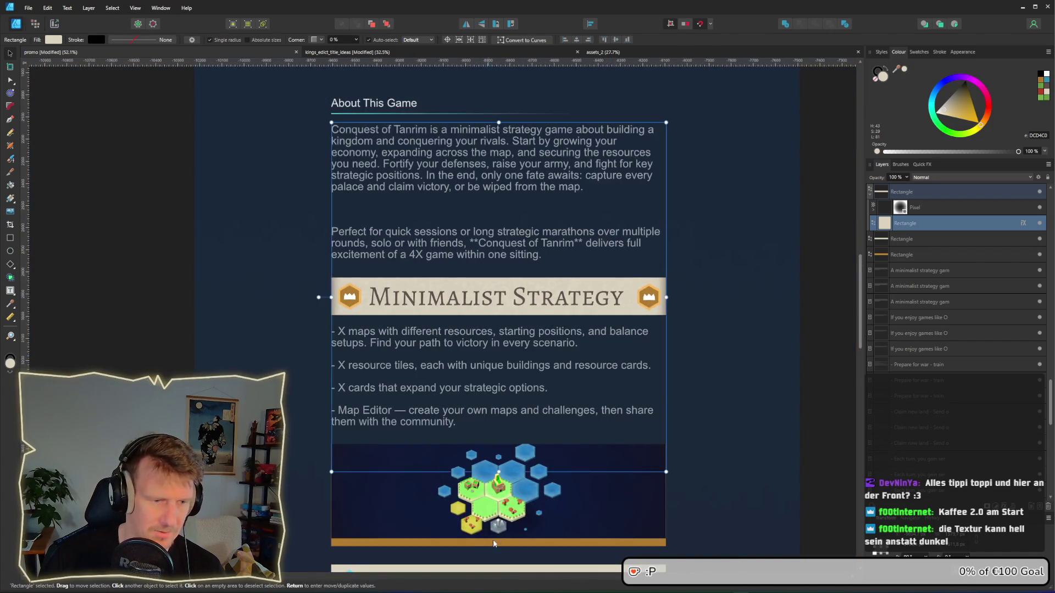
click(473, 473)
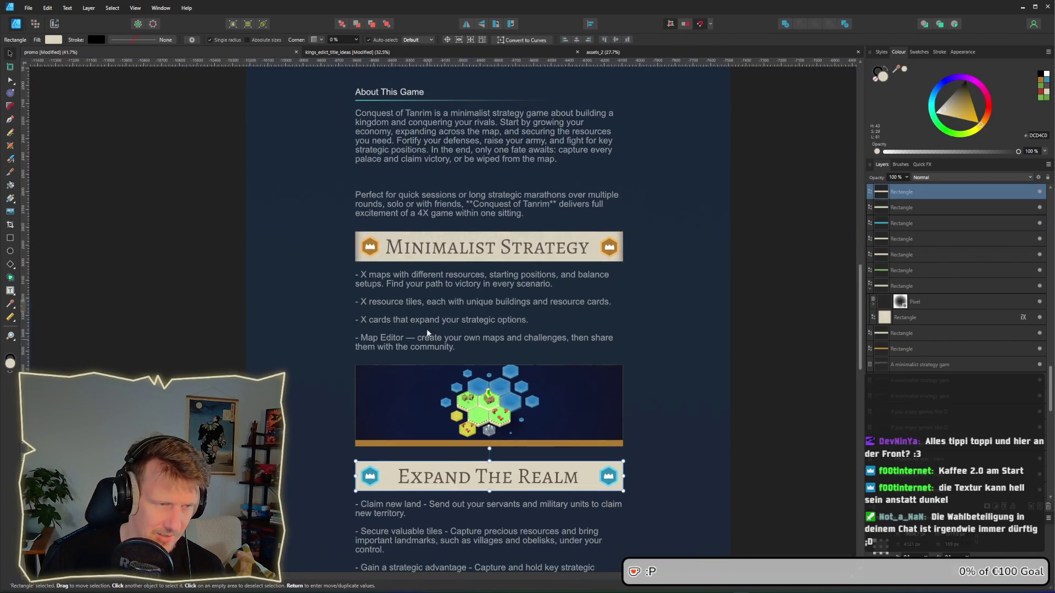
key(ctrl+v)
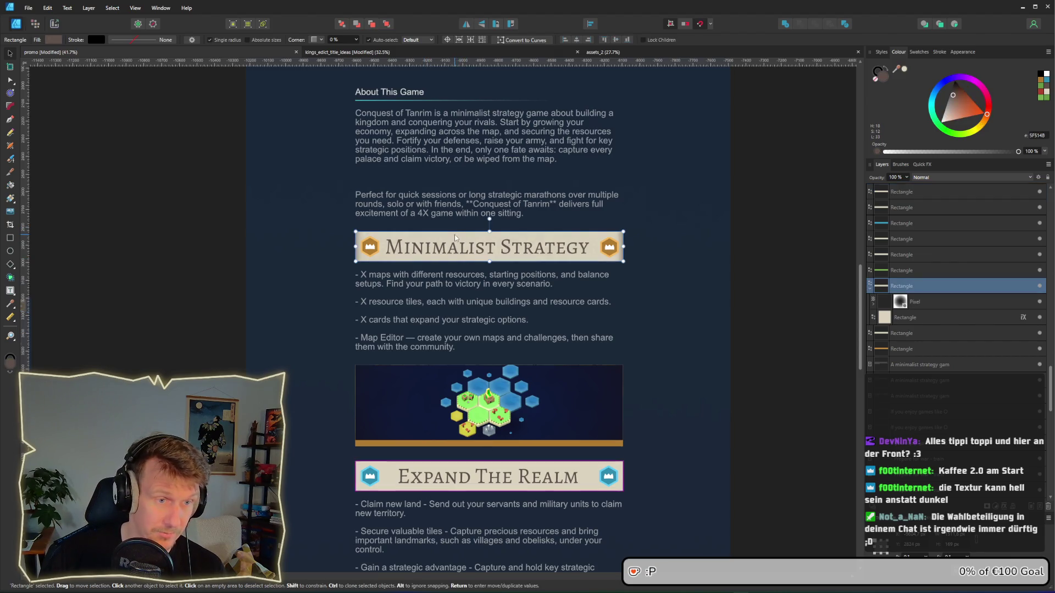
drag(334, 480, 386, 250)
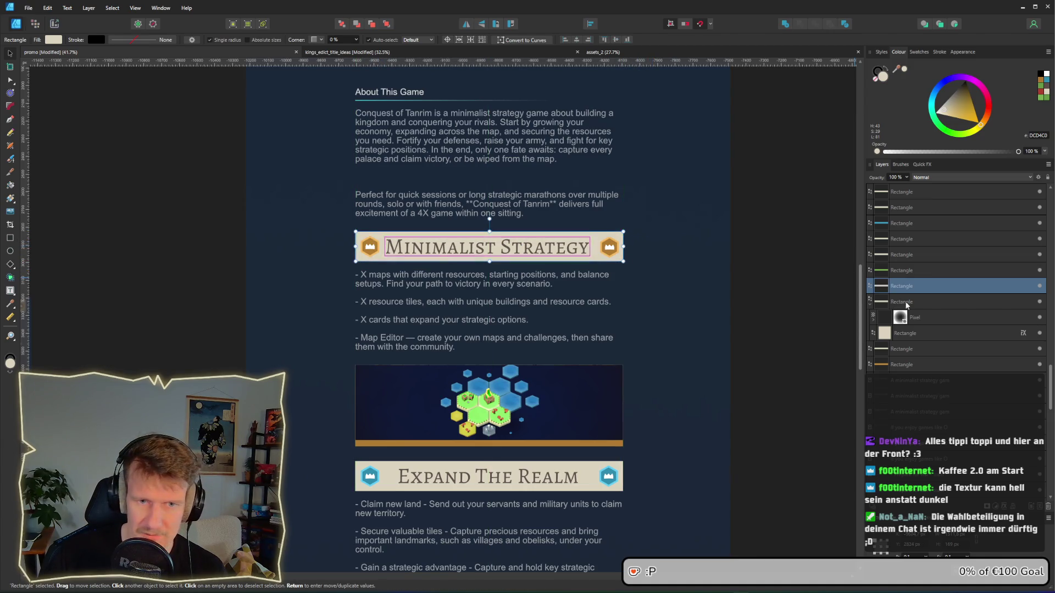
Step: Duplicate the texture overlay layer, delete the unwanted duplicate, and clear the selection
click(915, 317)
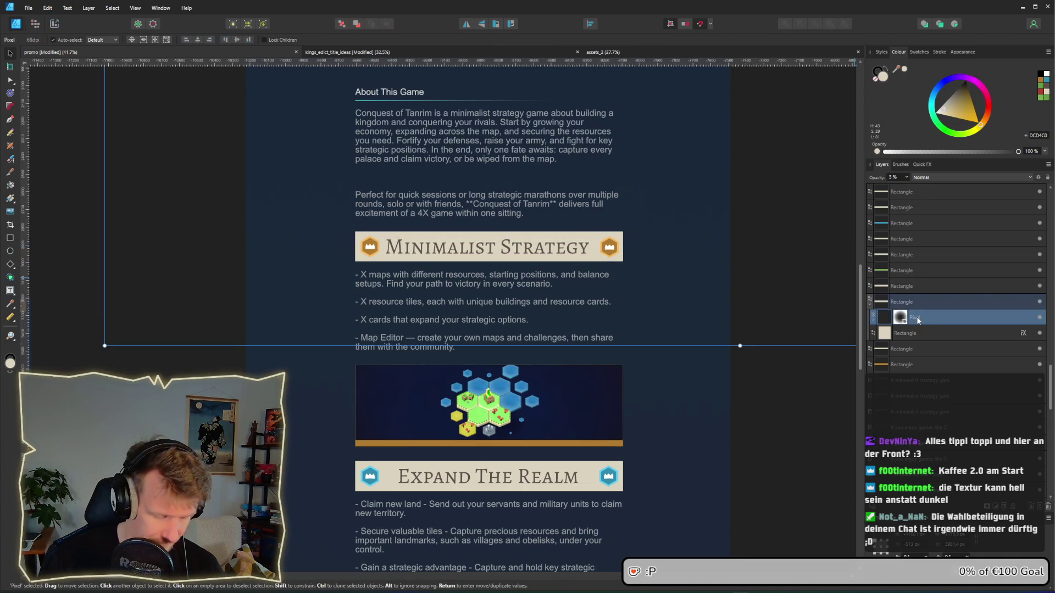
key(ctrl+shift+n)
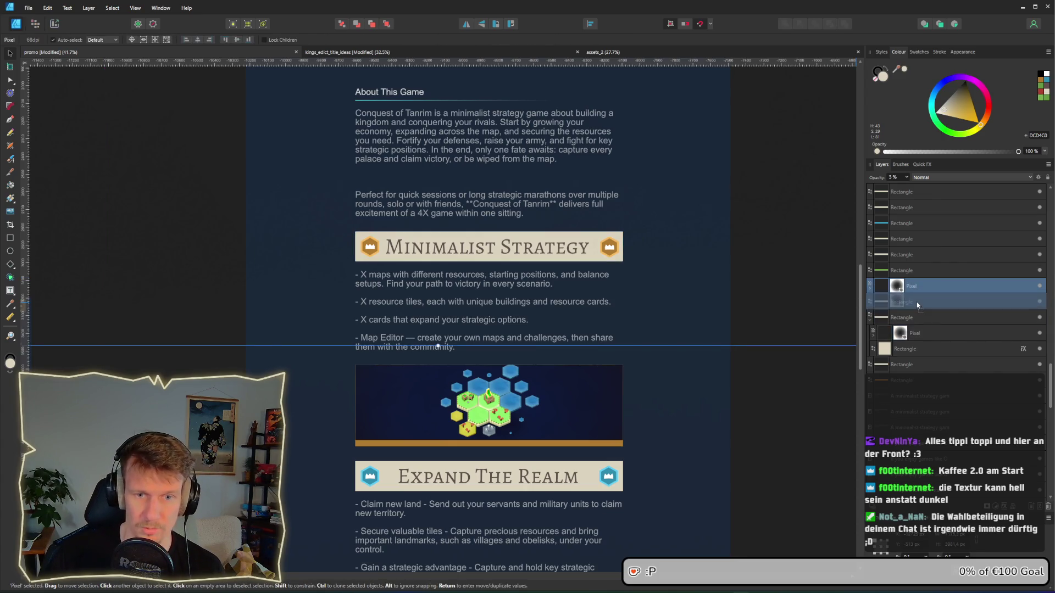
key(Delete)
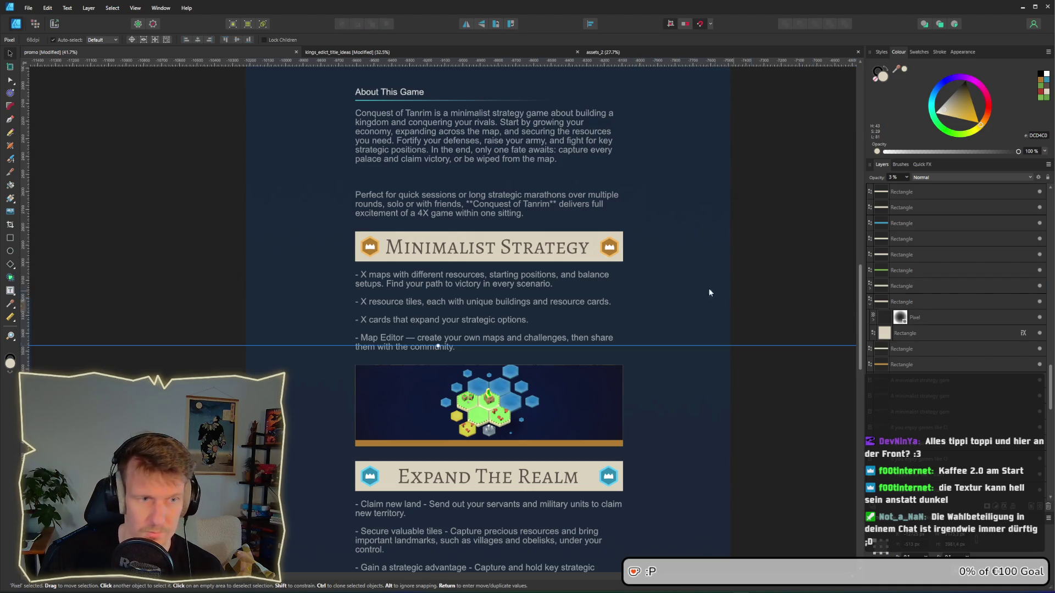
scroll(503, 264, up, 4)
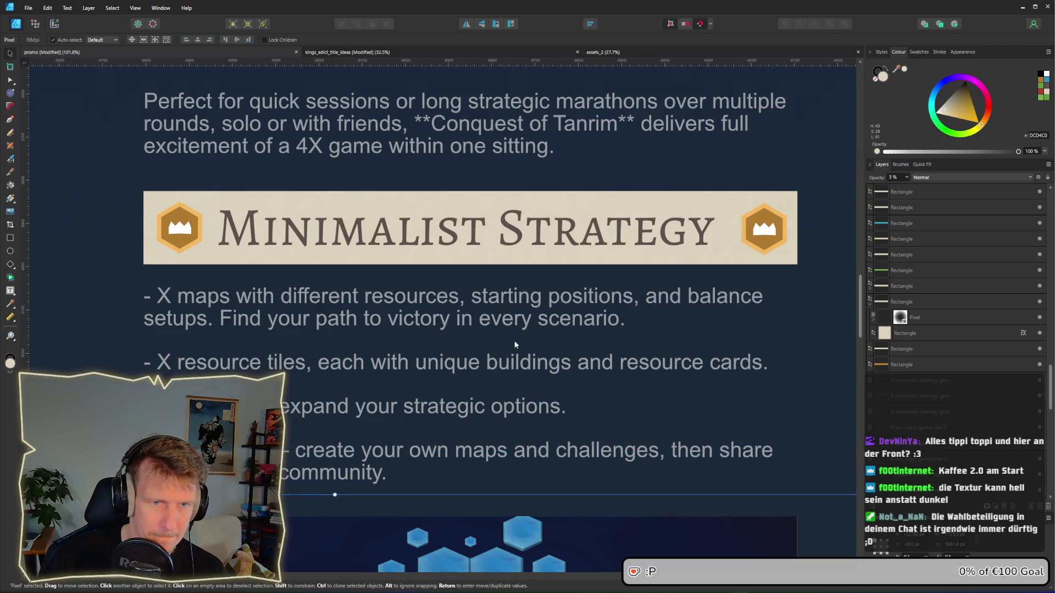
scroll(520, 347, down, 1)
scroll(520, 345, down, 4)
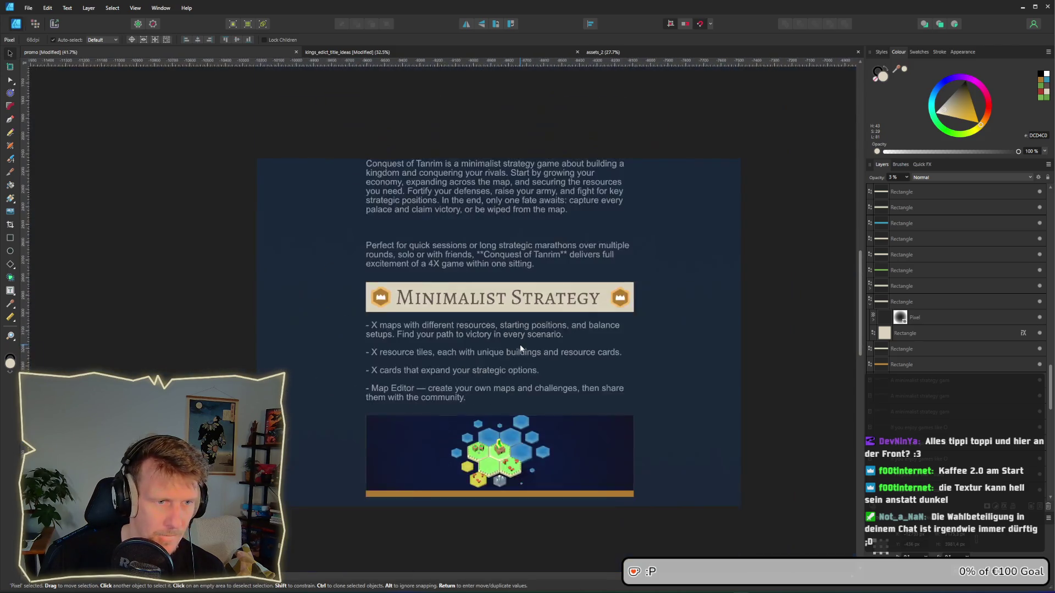
click(231, 268)
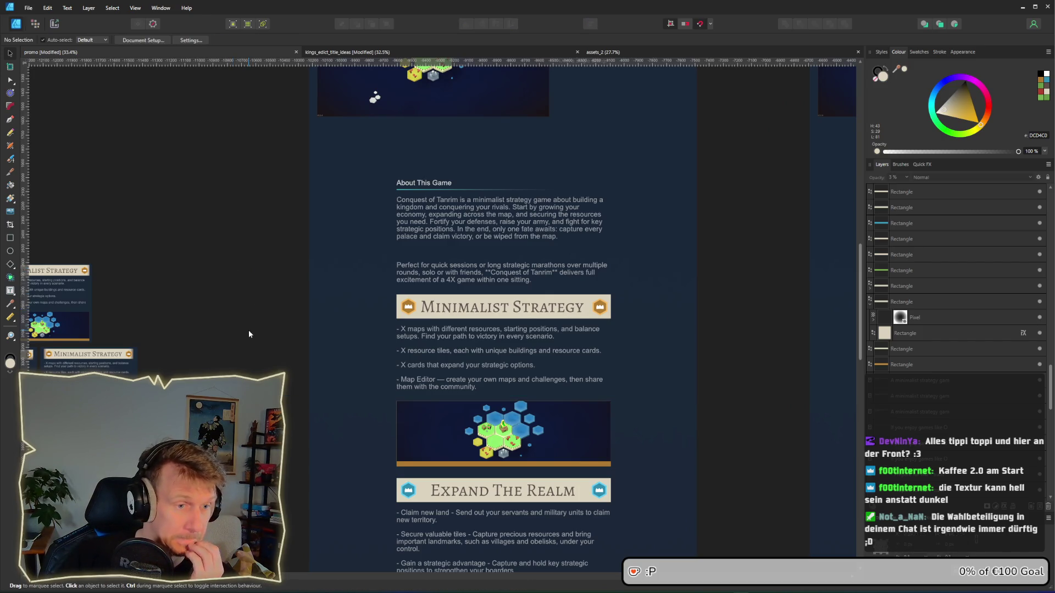
Step: Pan and zoom out to about 11% to frame all three page versions and the screenshot assets
drag(249, 331, 255, 321)
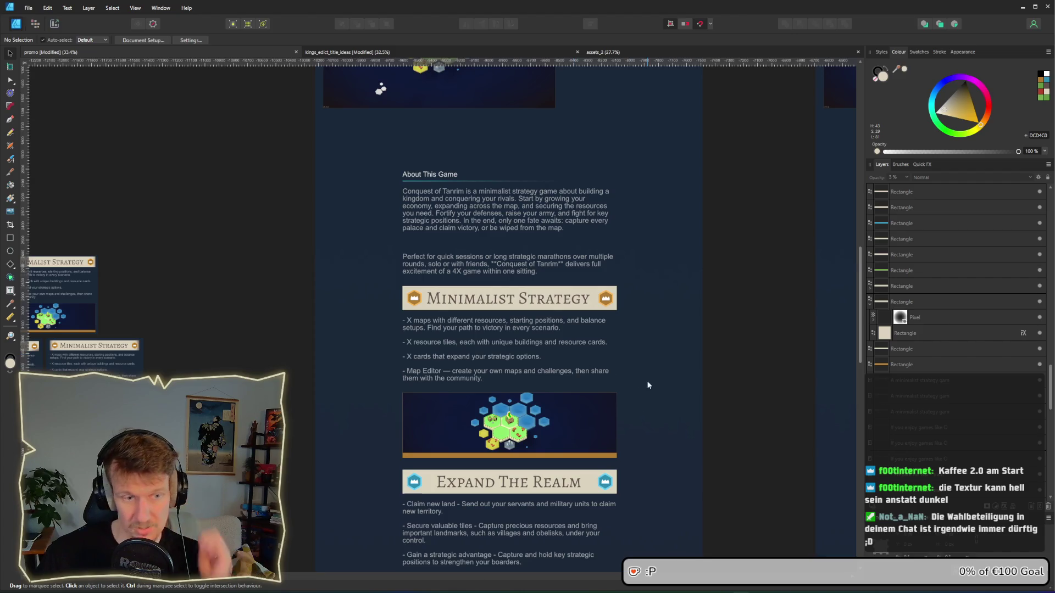
drag(648, 384, 601, 325)
scroll(601, 325, down, 5)
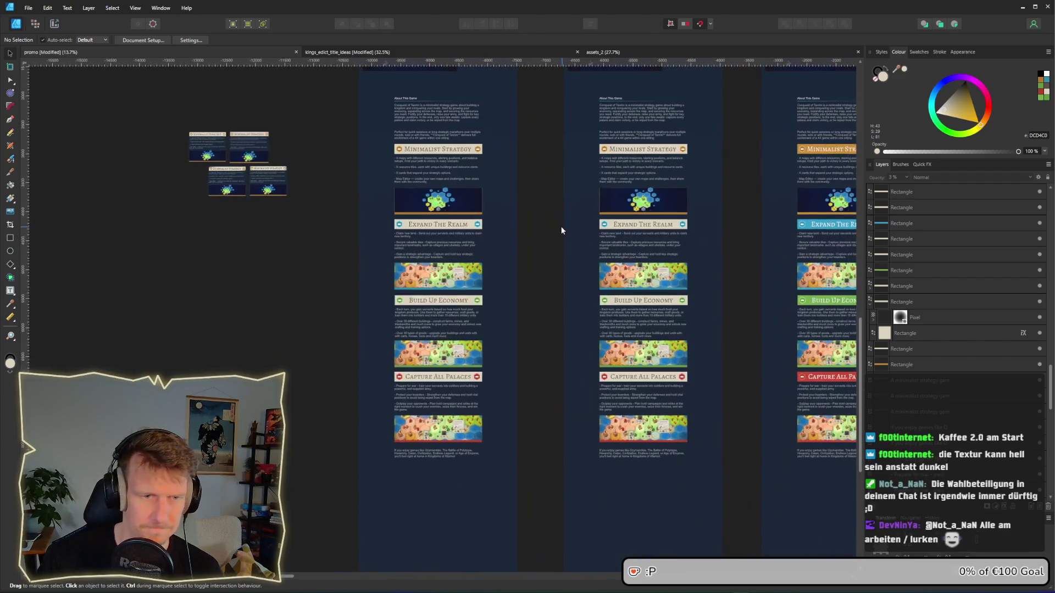
scroll(566, 278, right, 2)
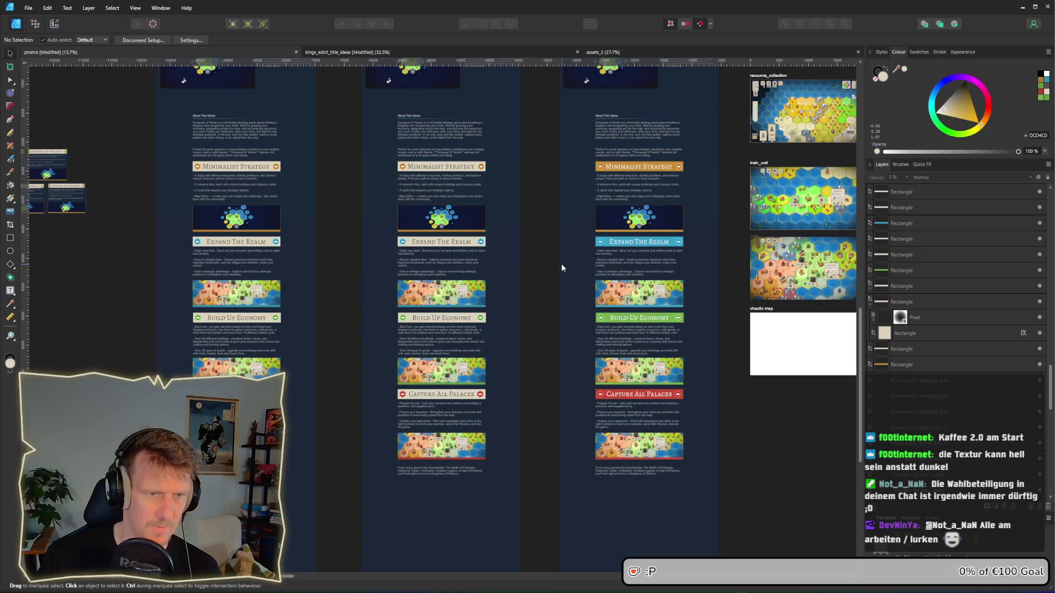
scroll(532, 261, right, 3)
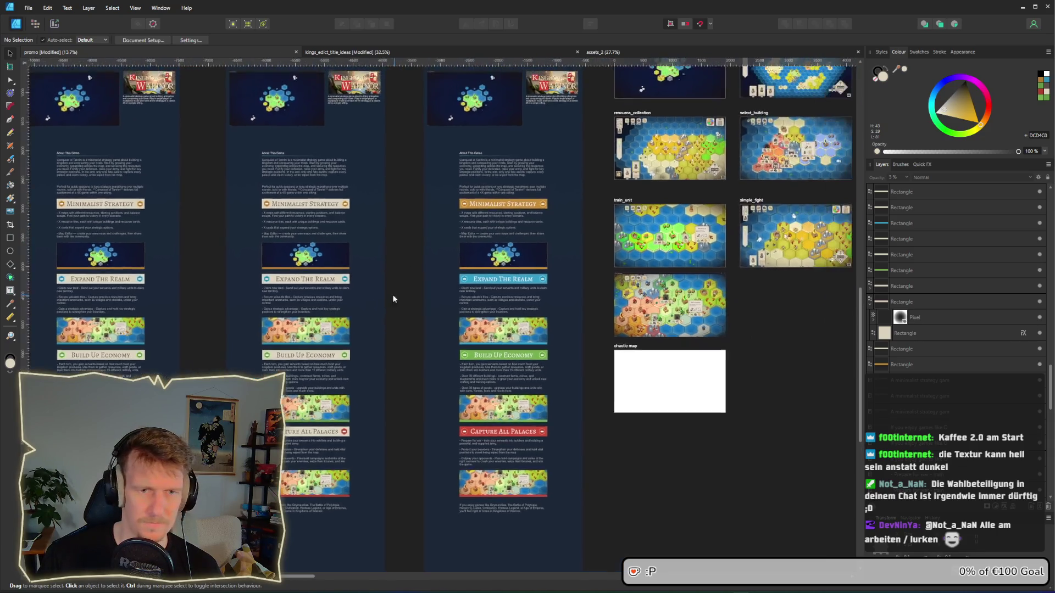
scroll(463, 285, down, 2)
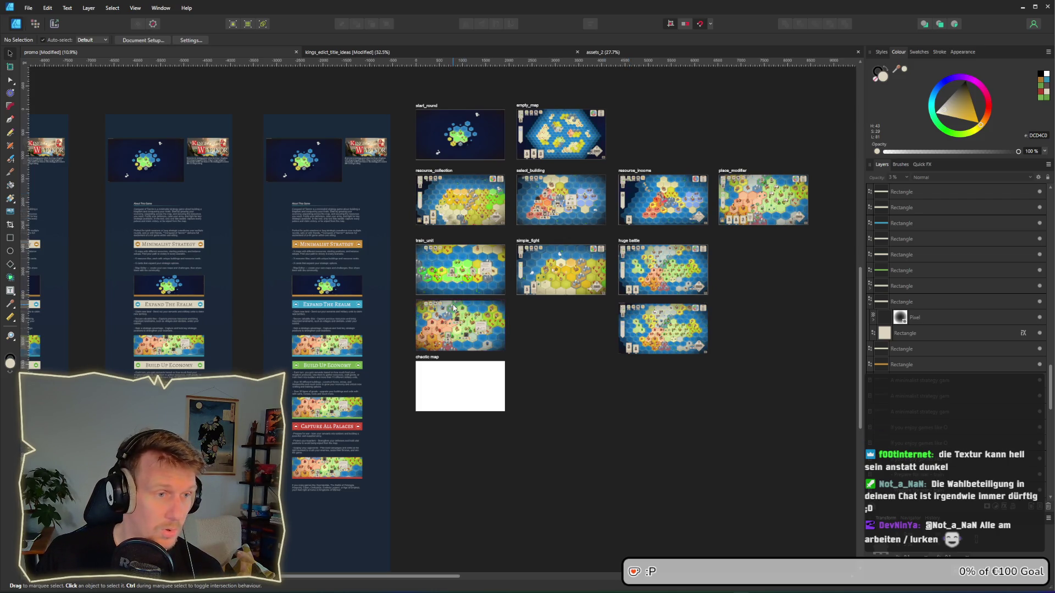
drag(378, 294, 726, 364)
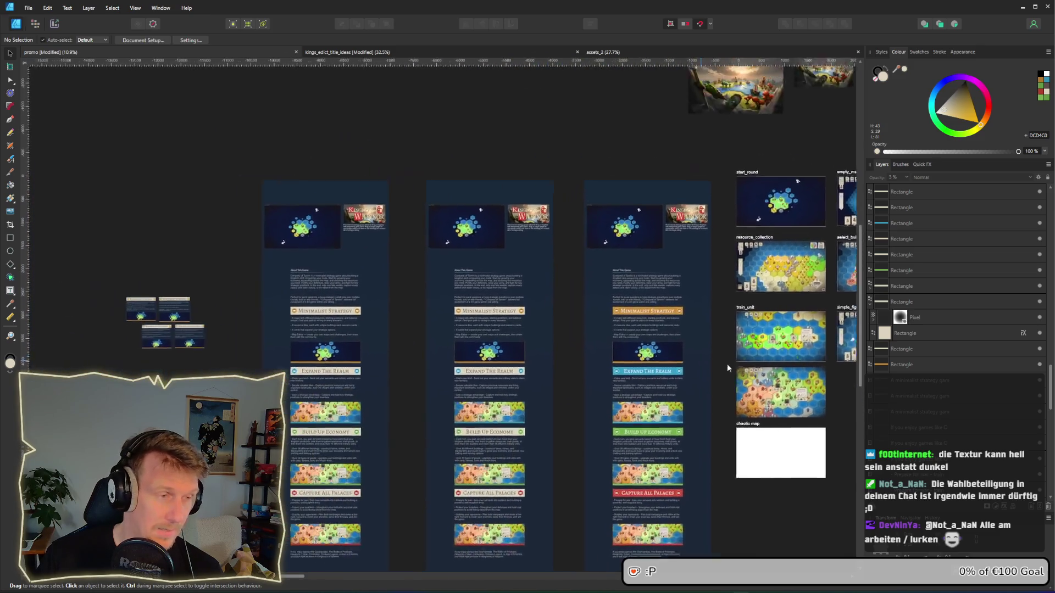
Step: Zoom into the Kingdoms of Warinor header, then zoom out to about 52% on the Minimalist Strategy section
scroll(398, 186, up, 10)
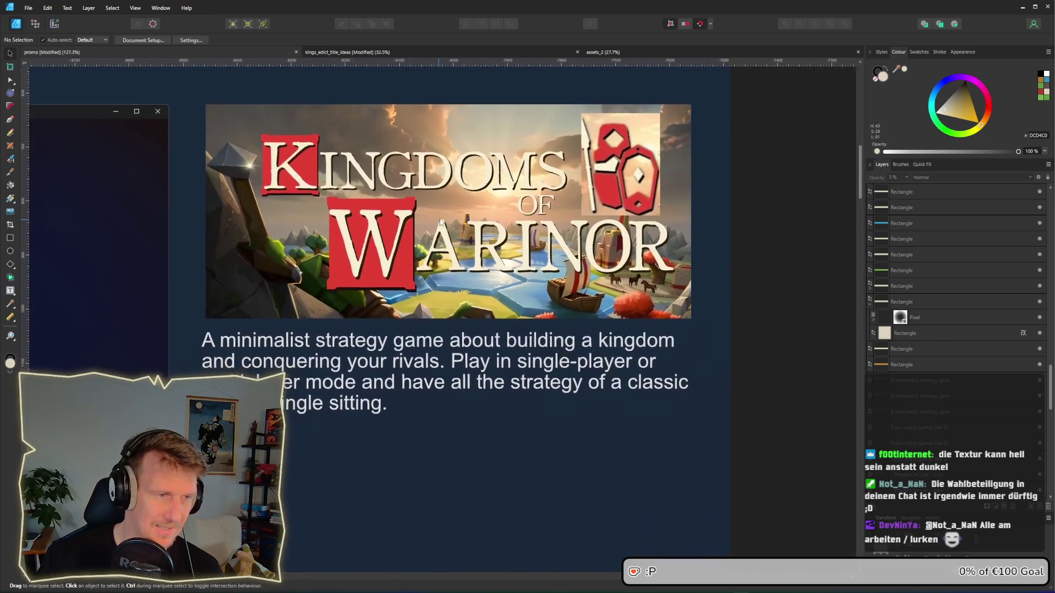
drag(440, 222, 443, 222)
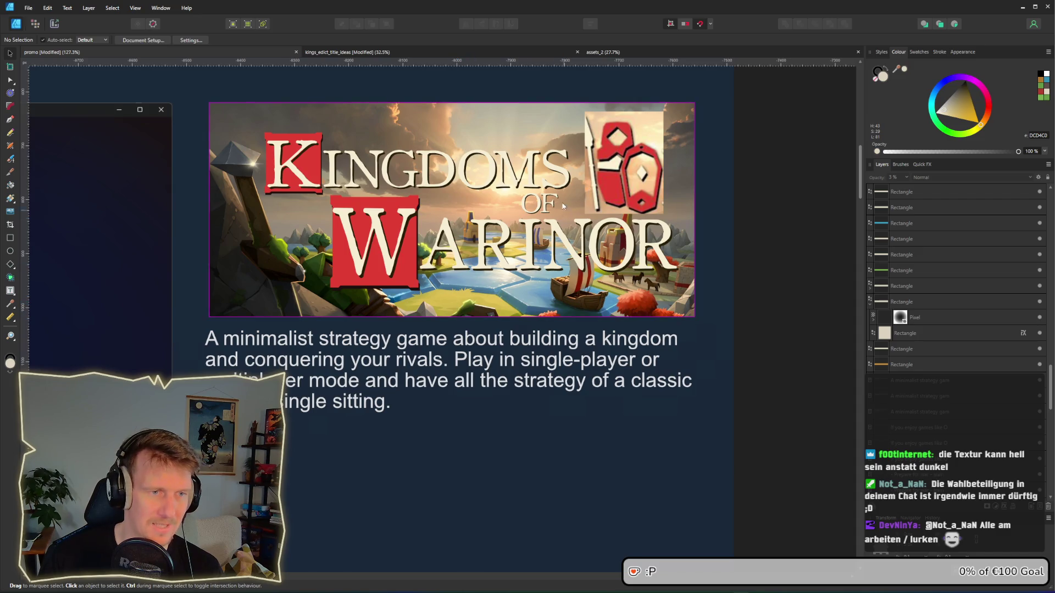
ctrl+scroll(514, 294, down, 5)
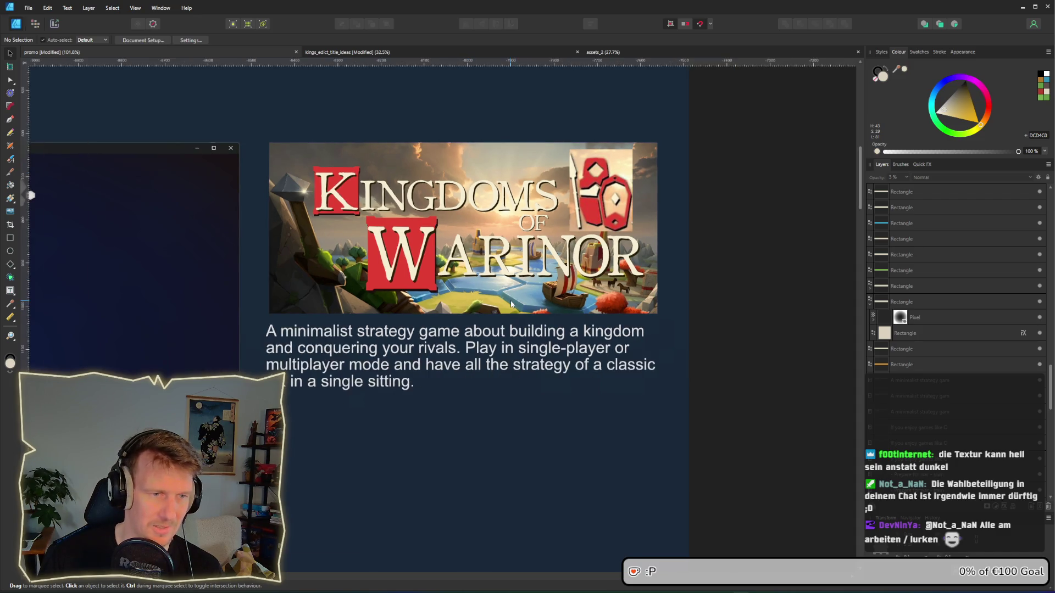
scroll(511, 209, down, 3)
scroll(510, 210, down, 5)
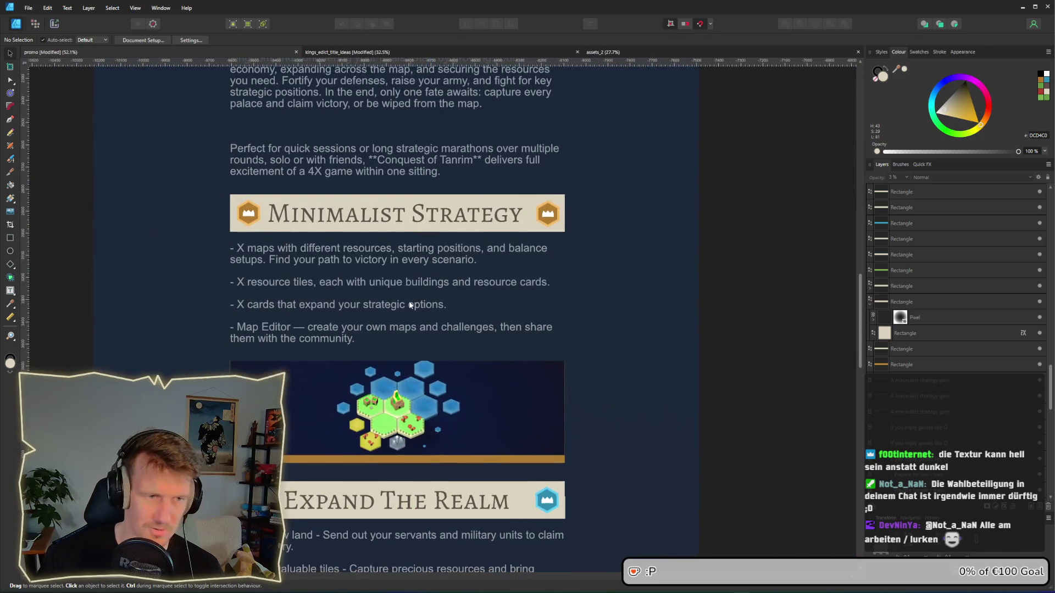
scroll(407, 303, down, 1)
drag(391, 284, 407, 292)
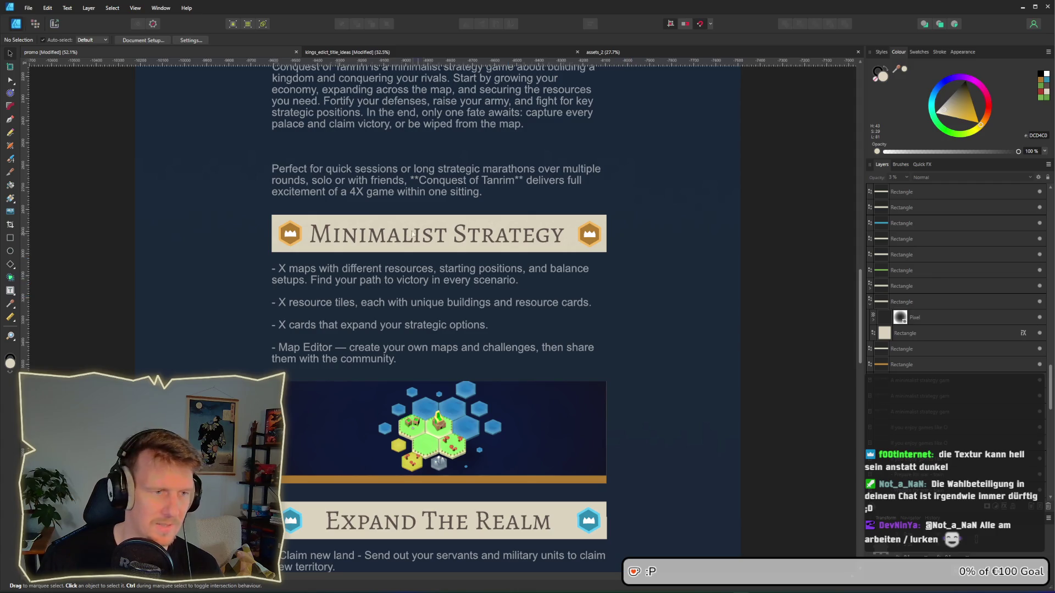
Step: Select the texture layer inside the banner and raise its opacity to 100%
click(347, 226)
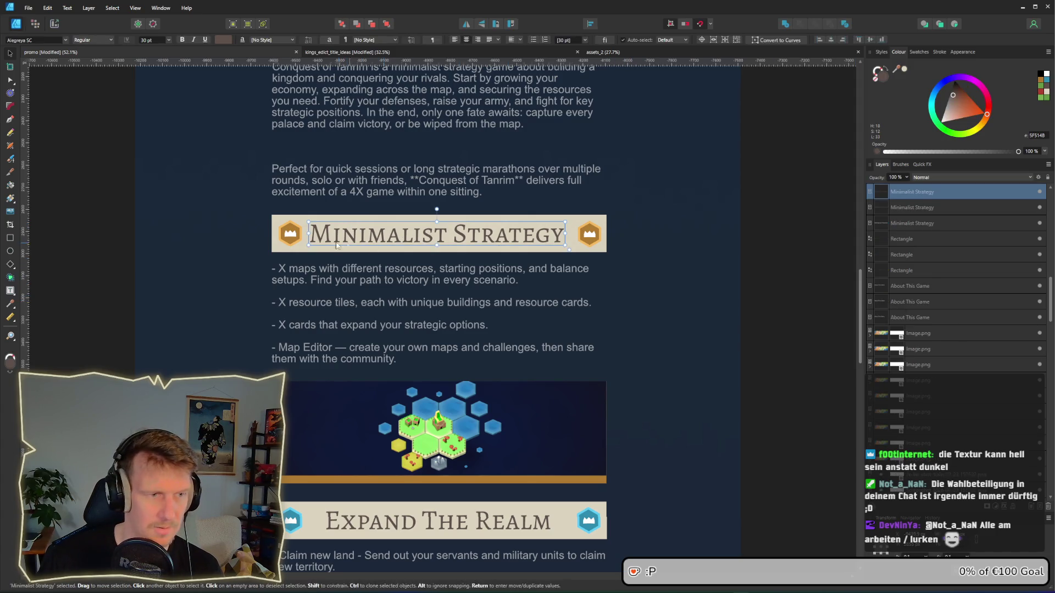
click(297, 252)
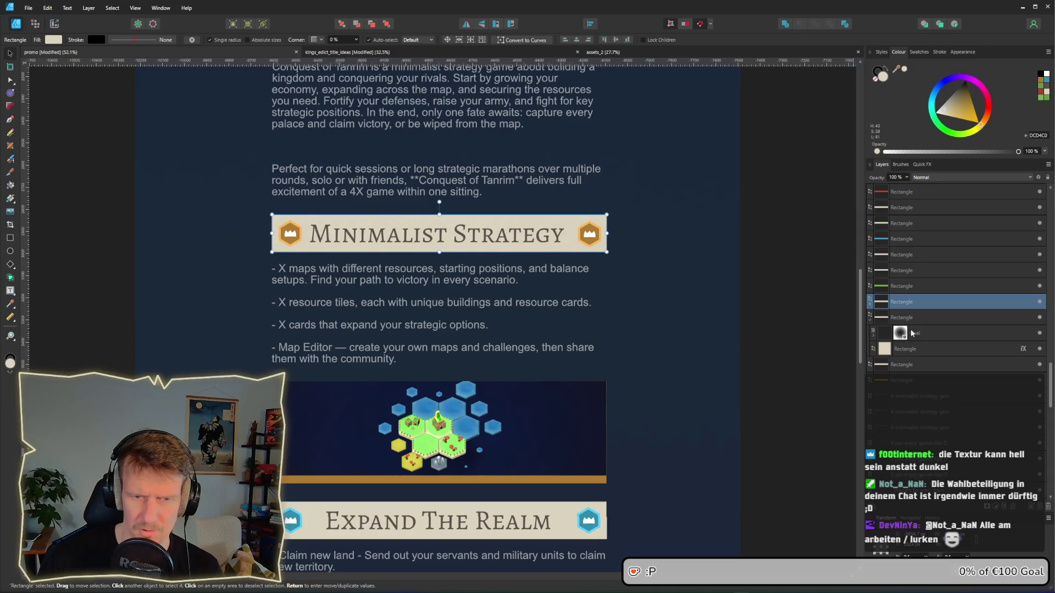
click(911, 333)
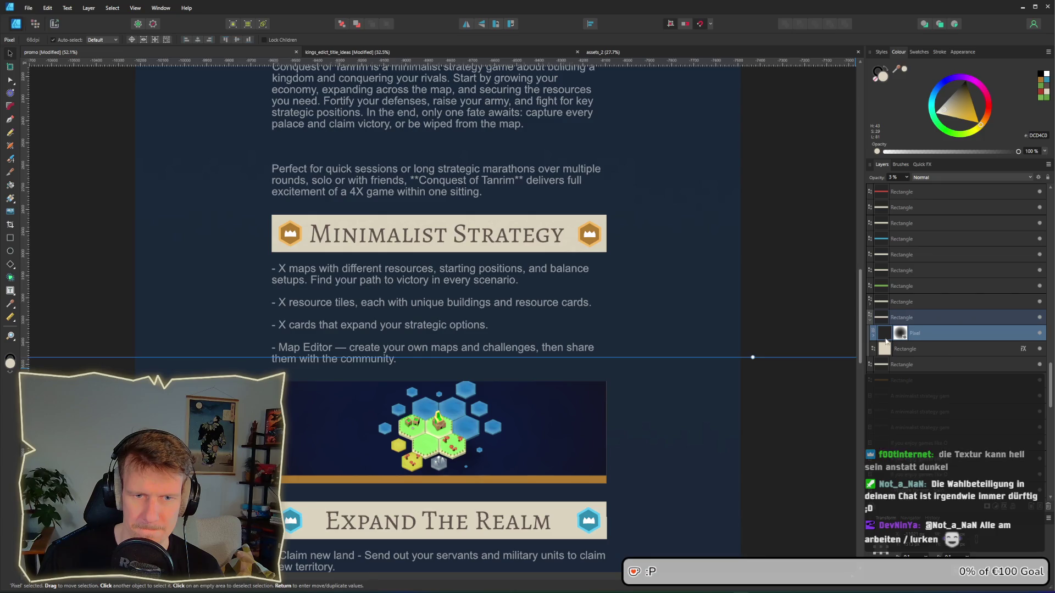
click(907, 178)
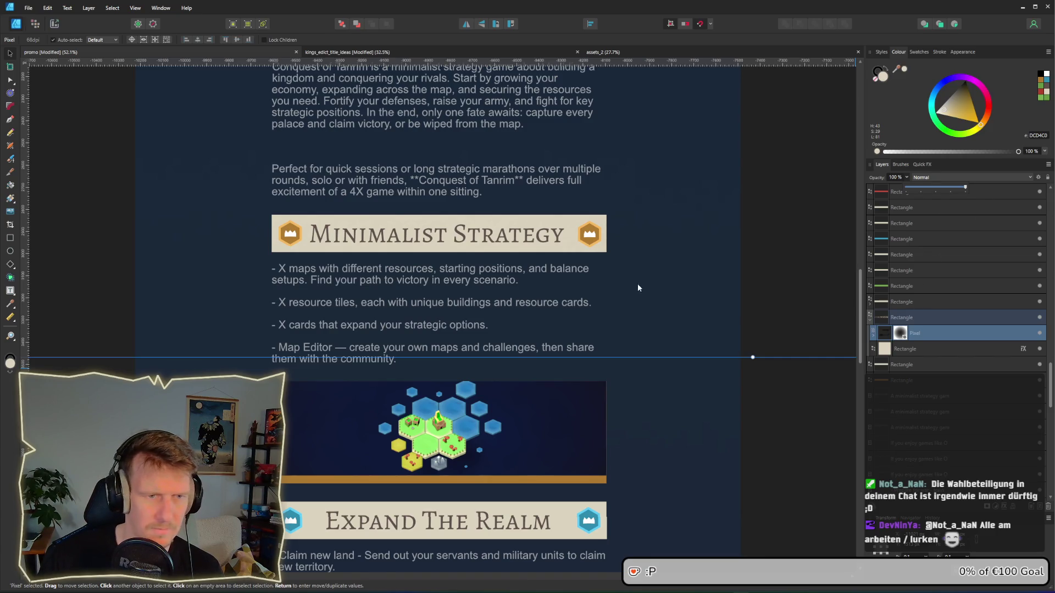
mouse_move(638, 285)
mouse_down()
mouse_move(616, 305)
mouse_move(650, 266)
mouse_move(654, 279)
mouse_up()
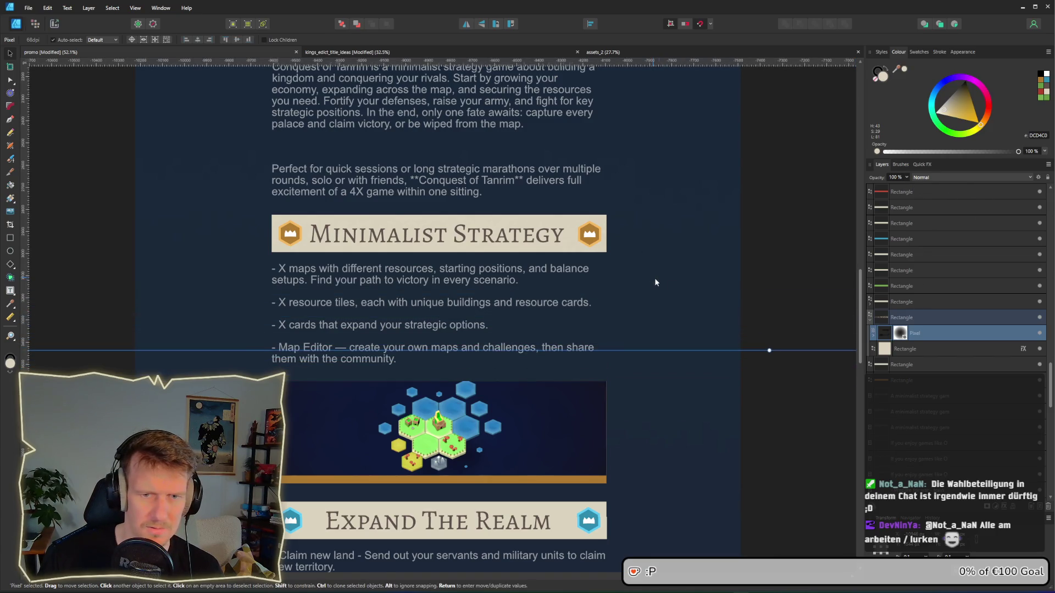
click(923, 322)
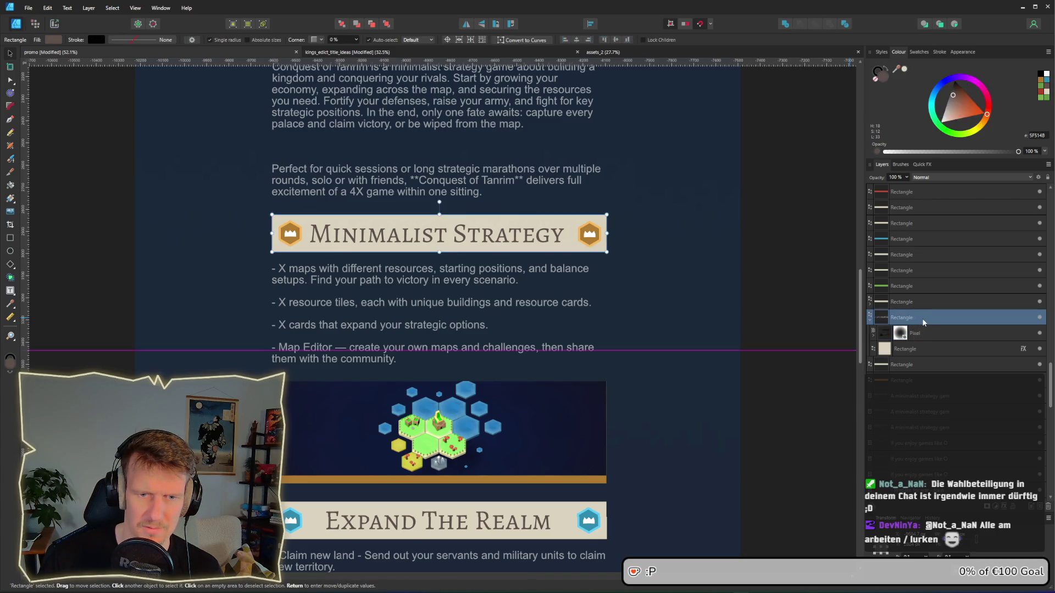
click(914, 333)
drag(635, 299, 651, 324)
Step: Move the texture above the banner rectangle in Layers, tidy the layer nesting, and open Layer Effects
click(908, 323)
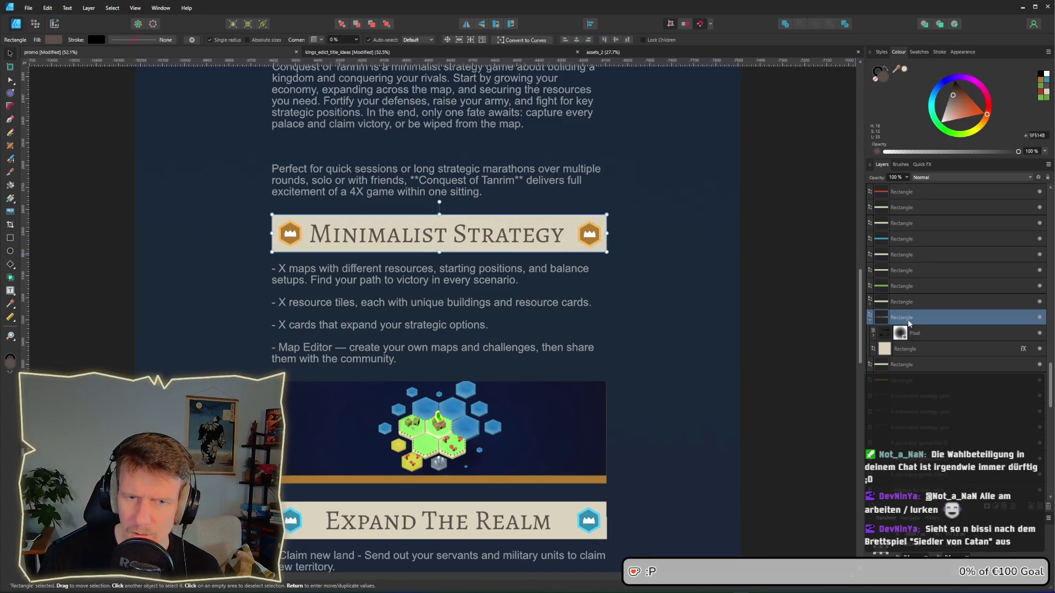
click(912, 333)
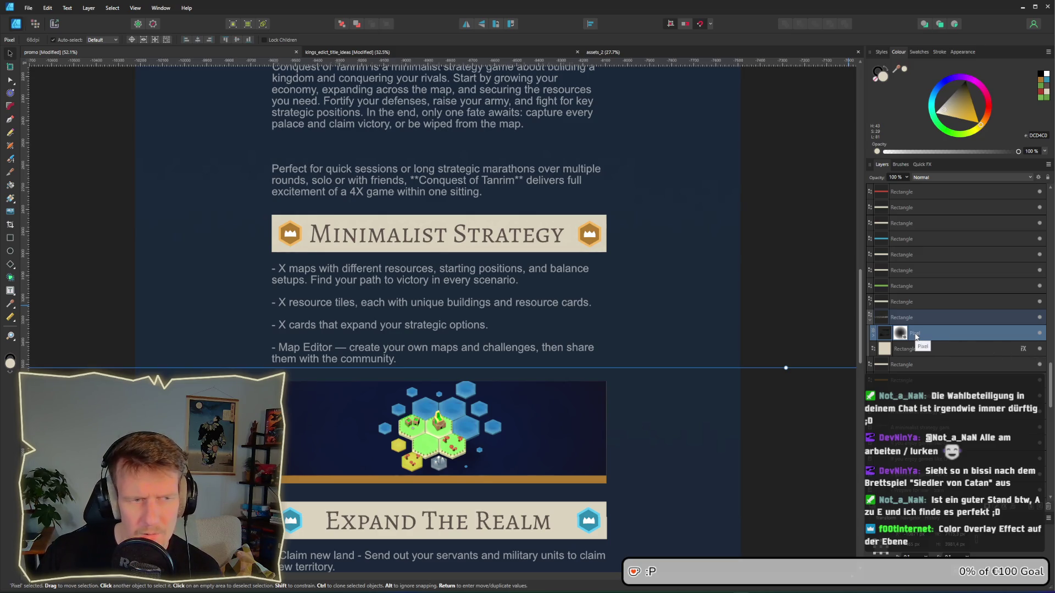
drag(915, 337, 891, 301)
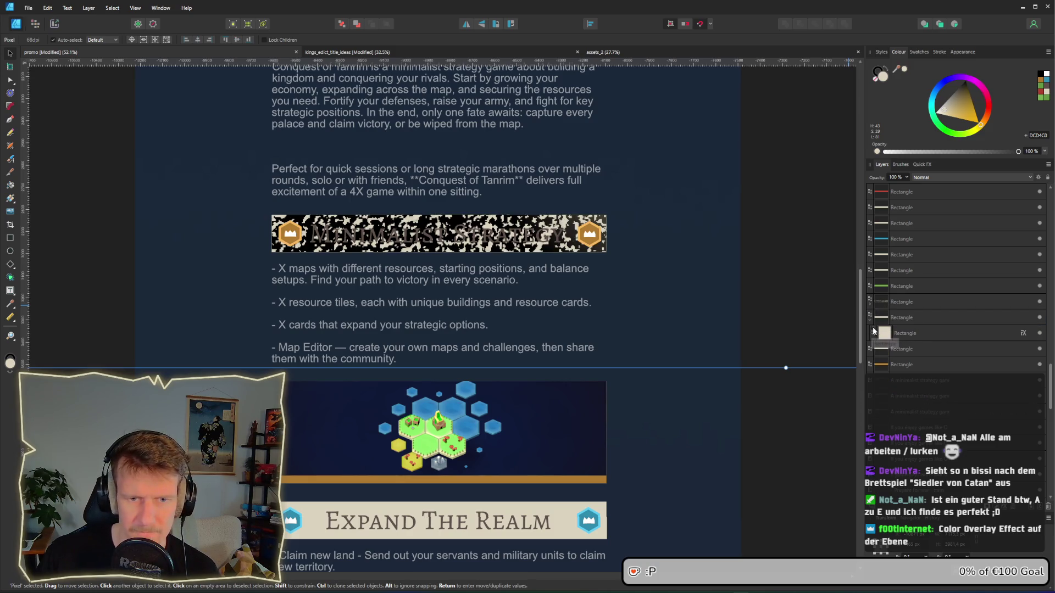
click(903, 334)
drag(898, 319, 909, 350)
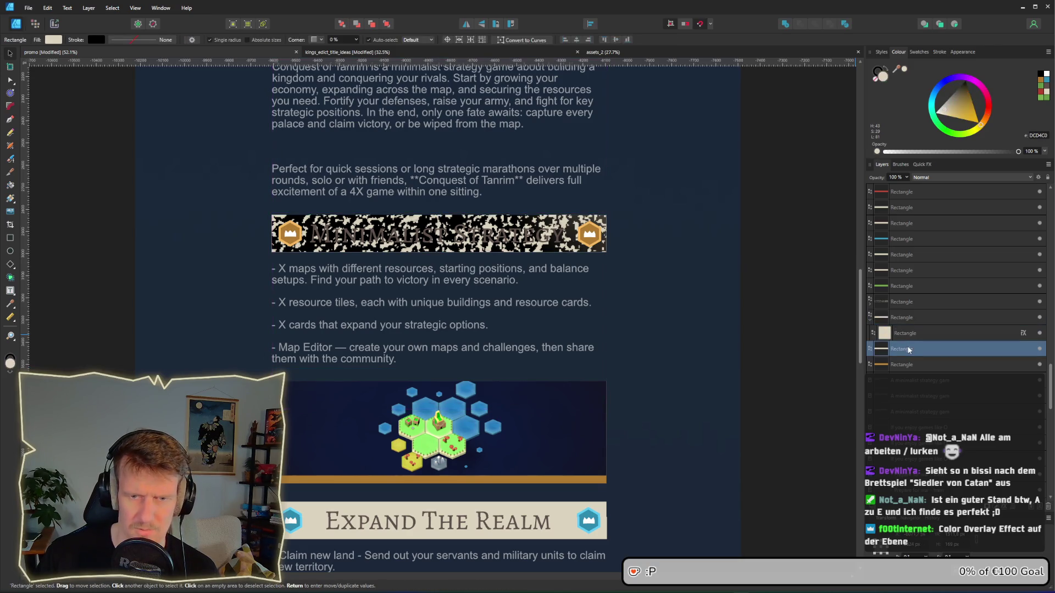
click(870, 303)
drag(884, 322, 934, 339)
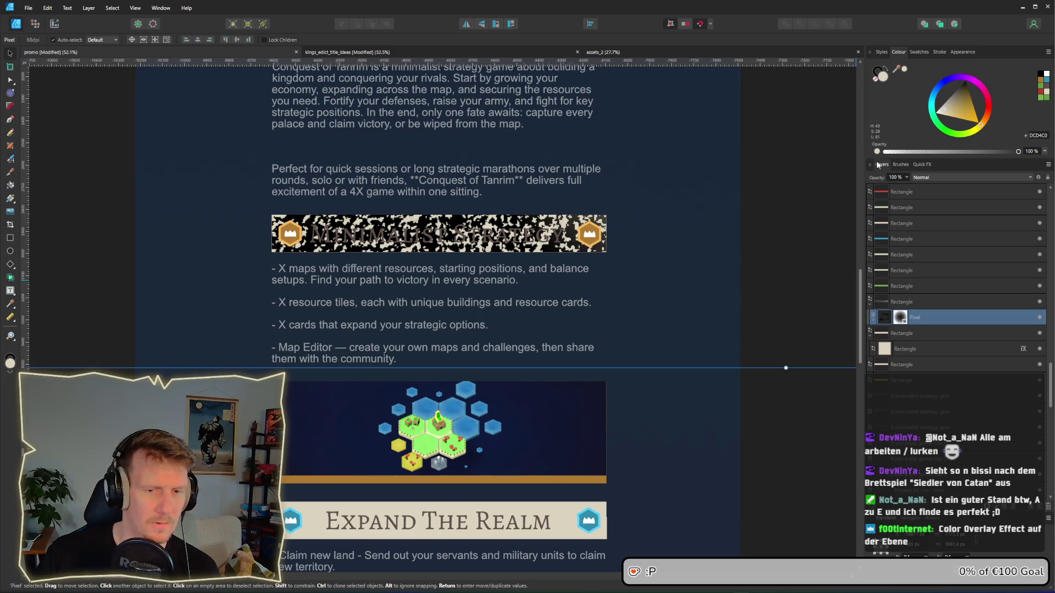
click(1008, 509)
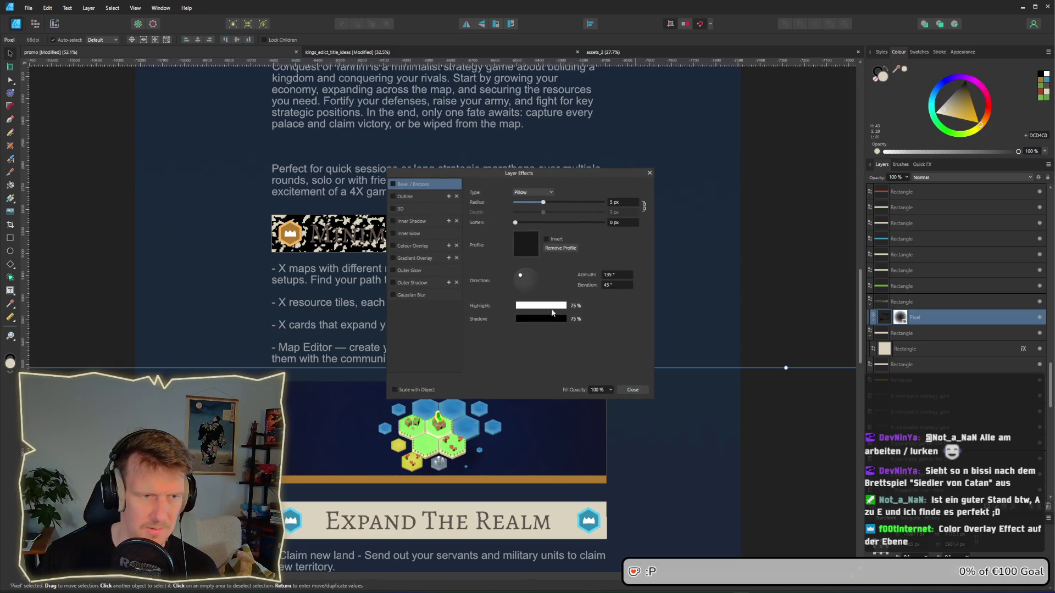
Step: Add a Recolour adjustment to the texture and raise its lightness to turn it white
click(649, 173)
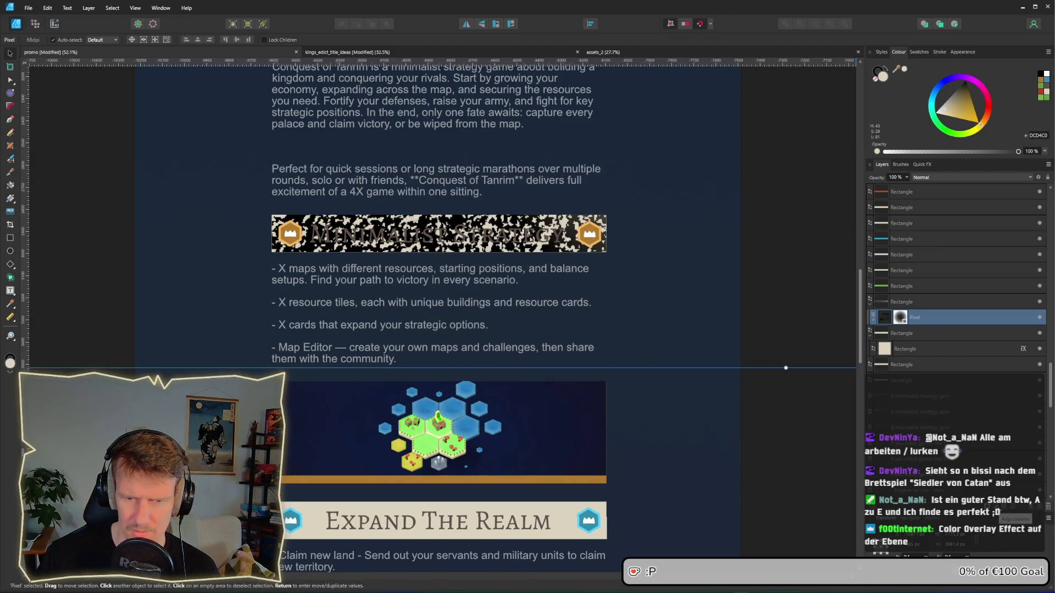
click(1026, 506)
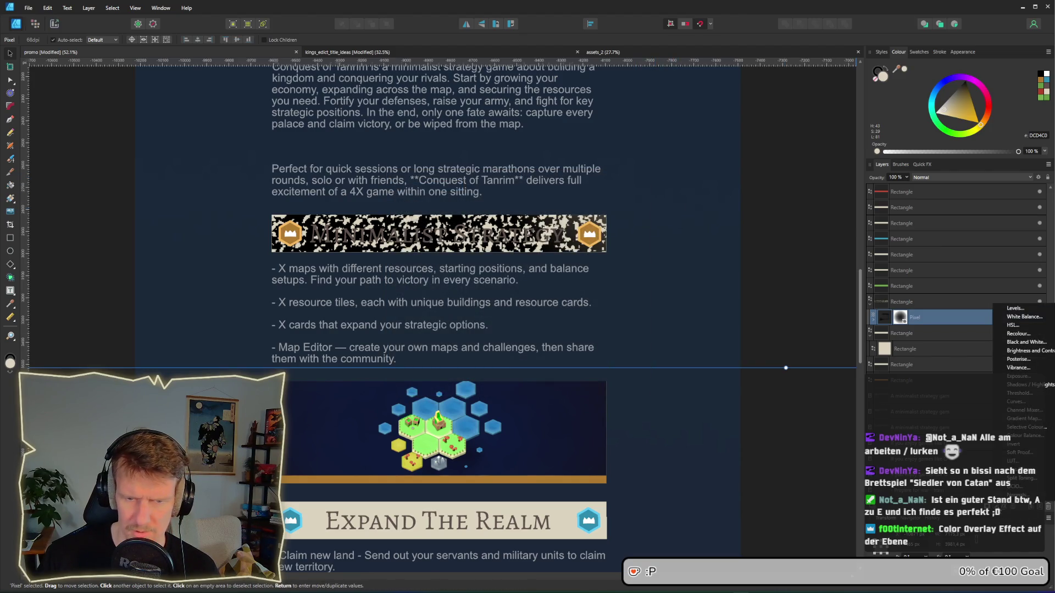
click(1027, 337)
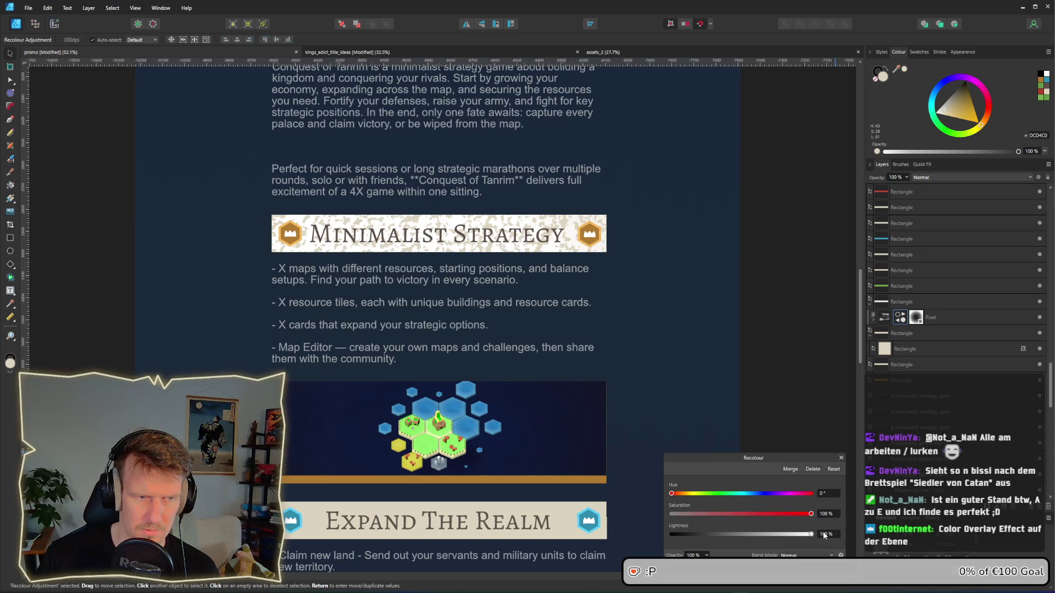
click(905, 178)
mouse_move(907, 188)
mouse_down()
mouse_move(873, 189)
mouse_move(910, 191)
mouse_up()
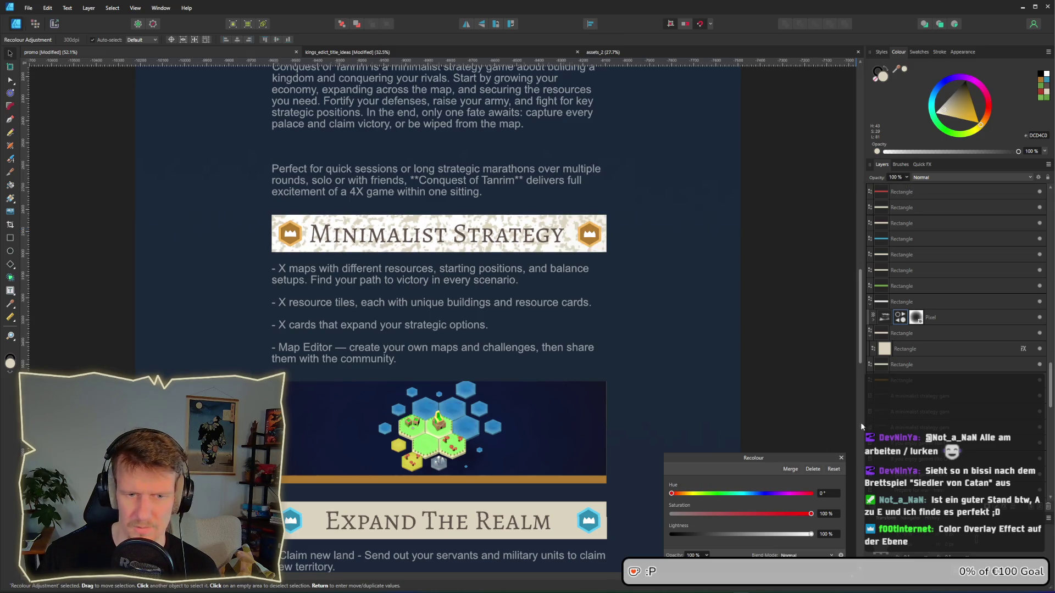
click(841, 458)
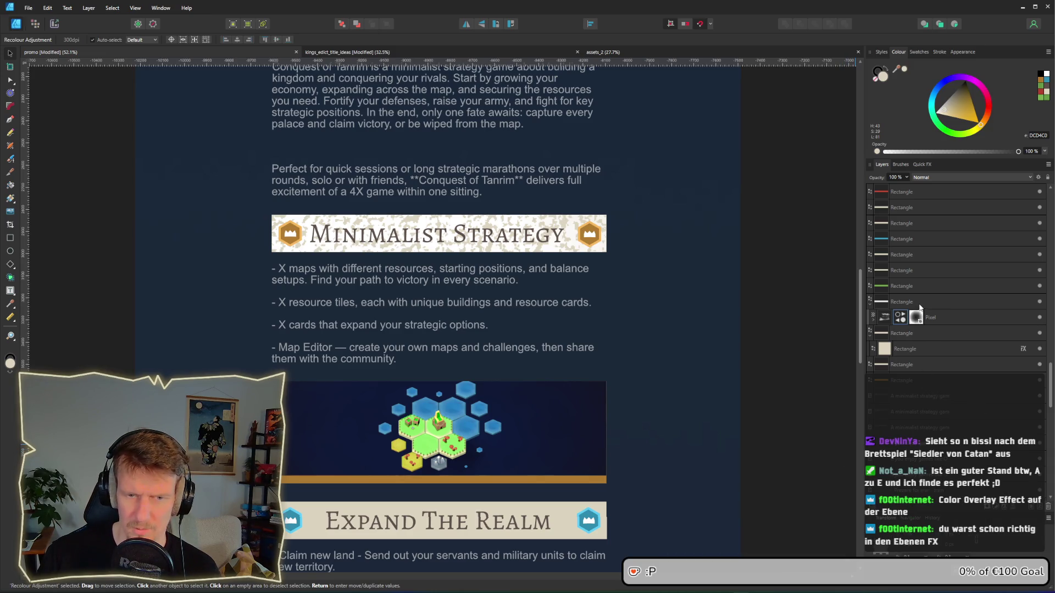
Step: Delete the Recolour adjustment from the texture and reselect the Pixel layer
click(925, 321)
right_click(901, 318)
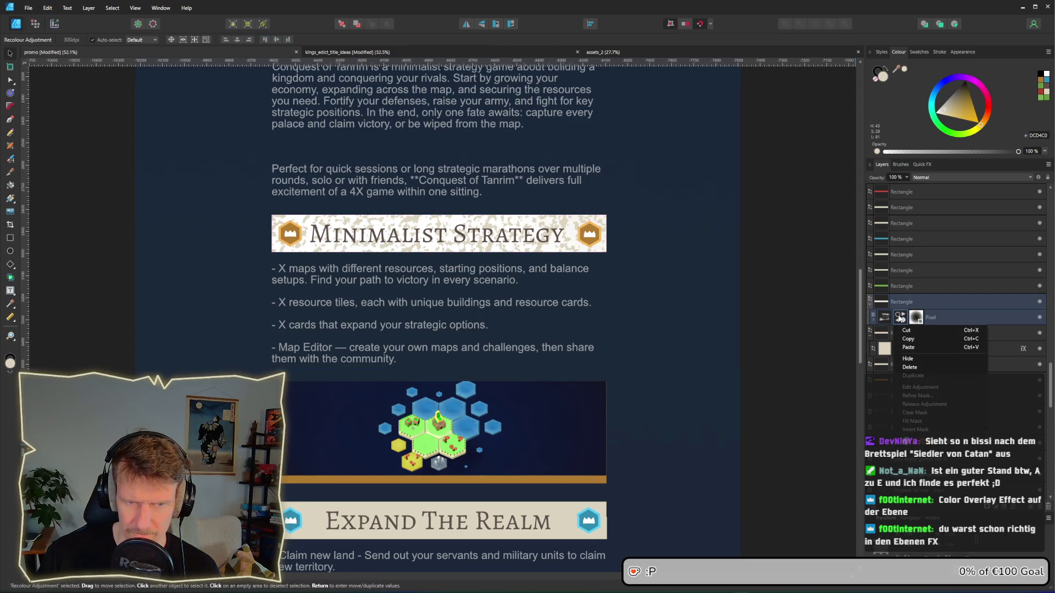
click(901, 319)
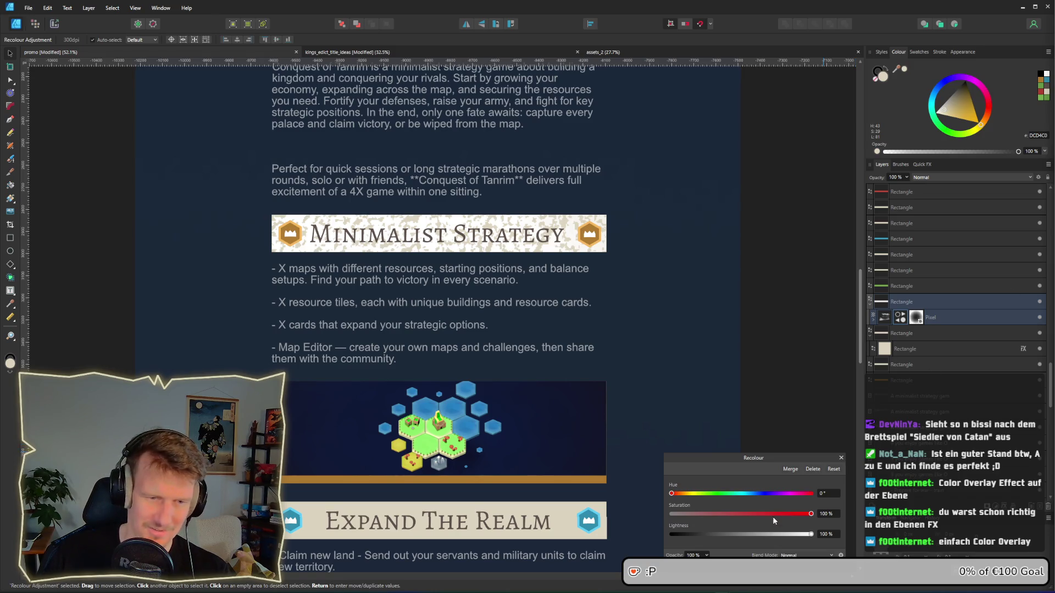
click(840, 457)
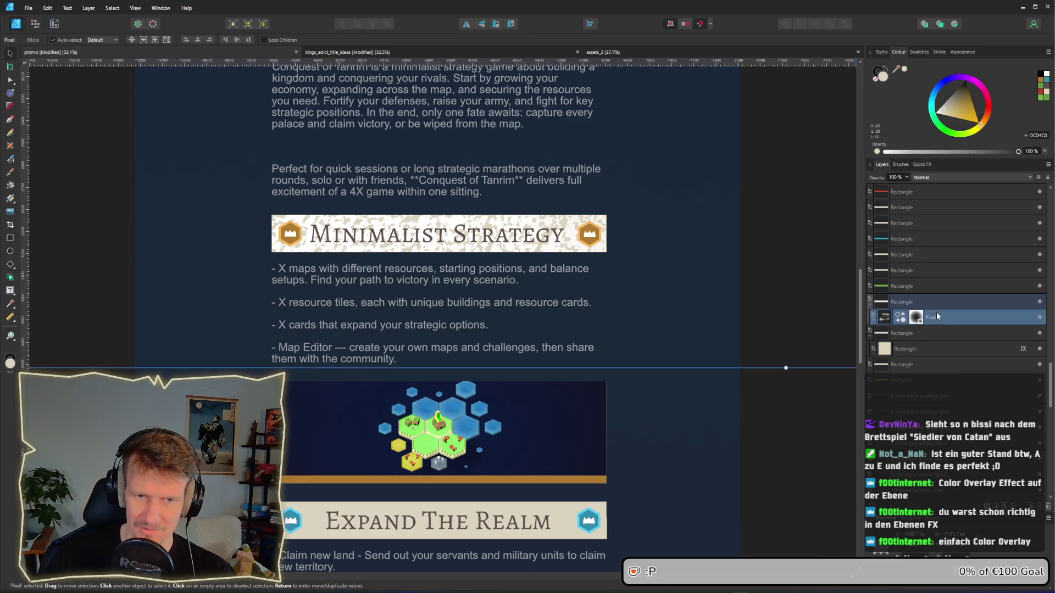
double_click(903, 320)
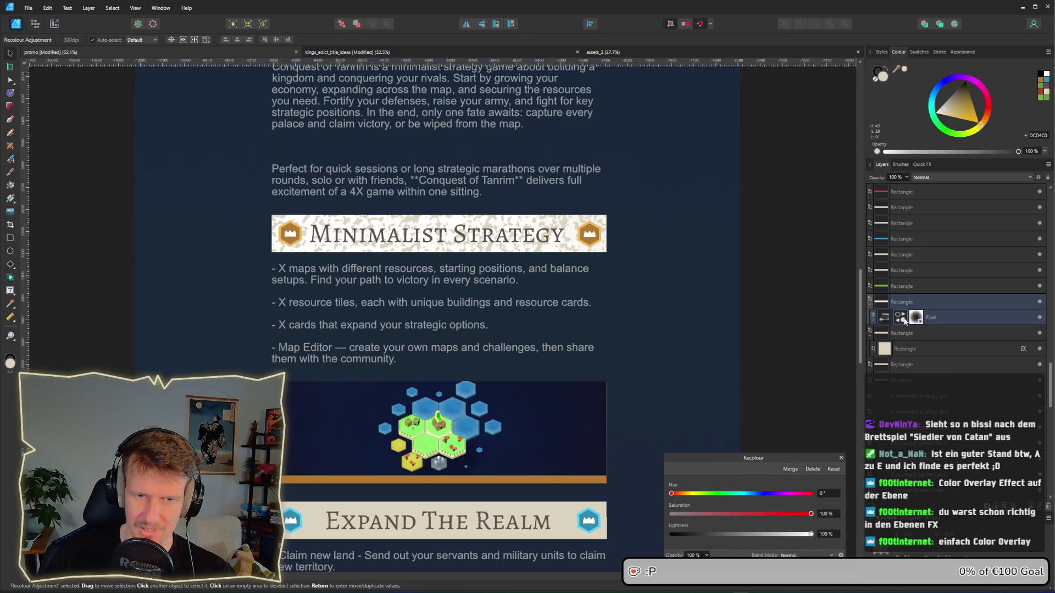
click(842, 457)
double_click(902, 320)
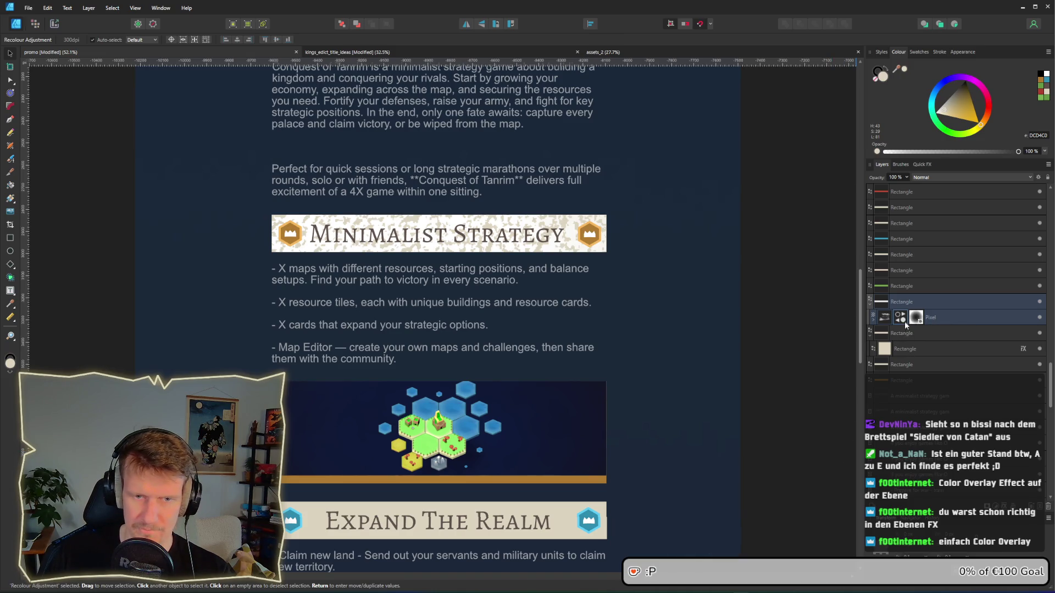
right_click(904, 322)
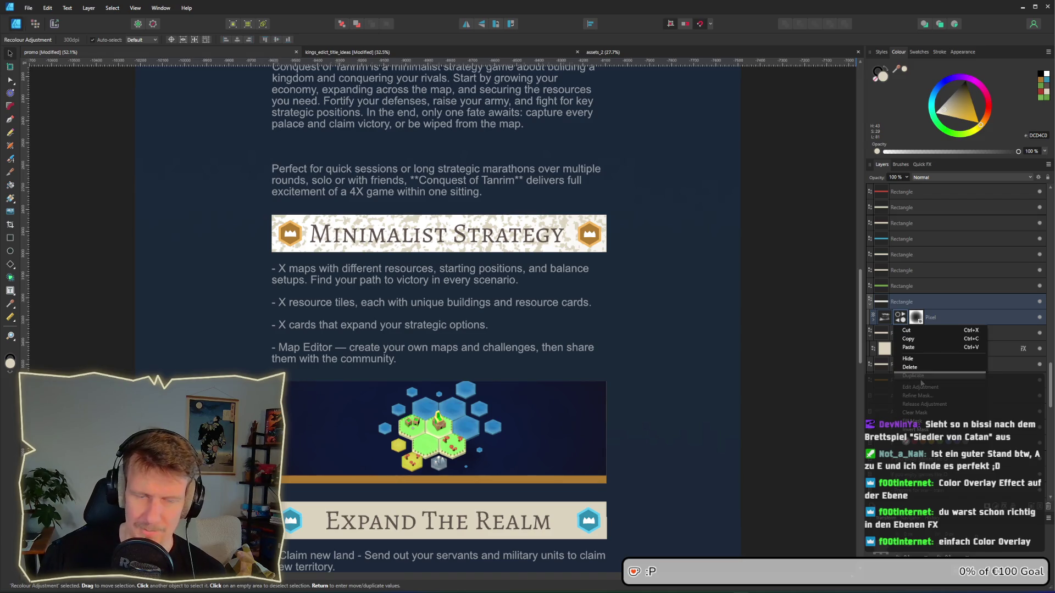
click(920, 368)
click(927, 316)
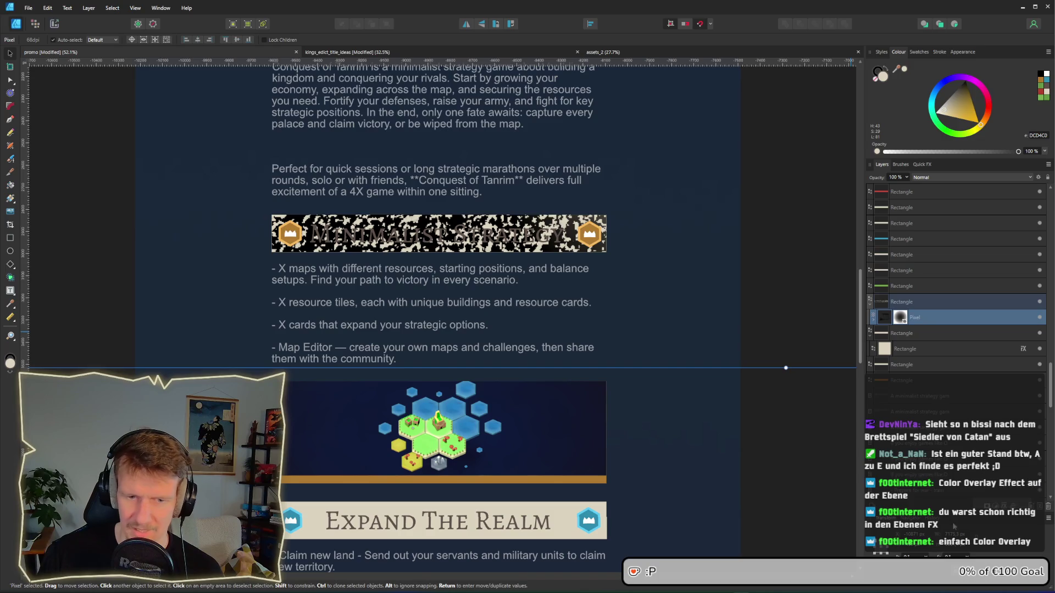
Step: Give the texture layer a white Colour Overlay layer effect
click(997, 506)
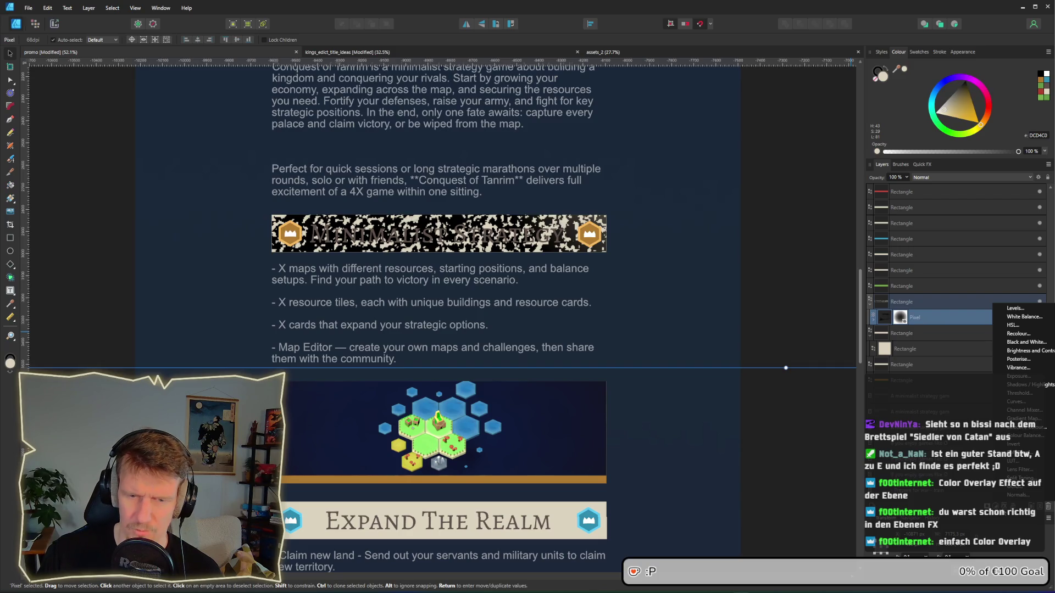
click(987, 507)
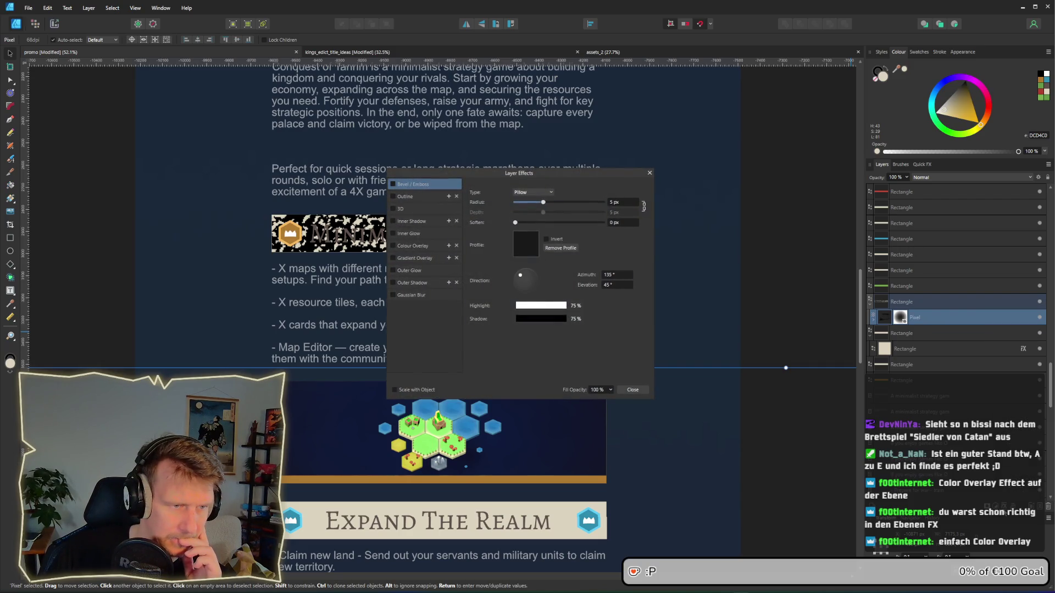
click(393, 246)
click(529, 214)
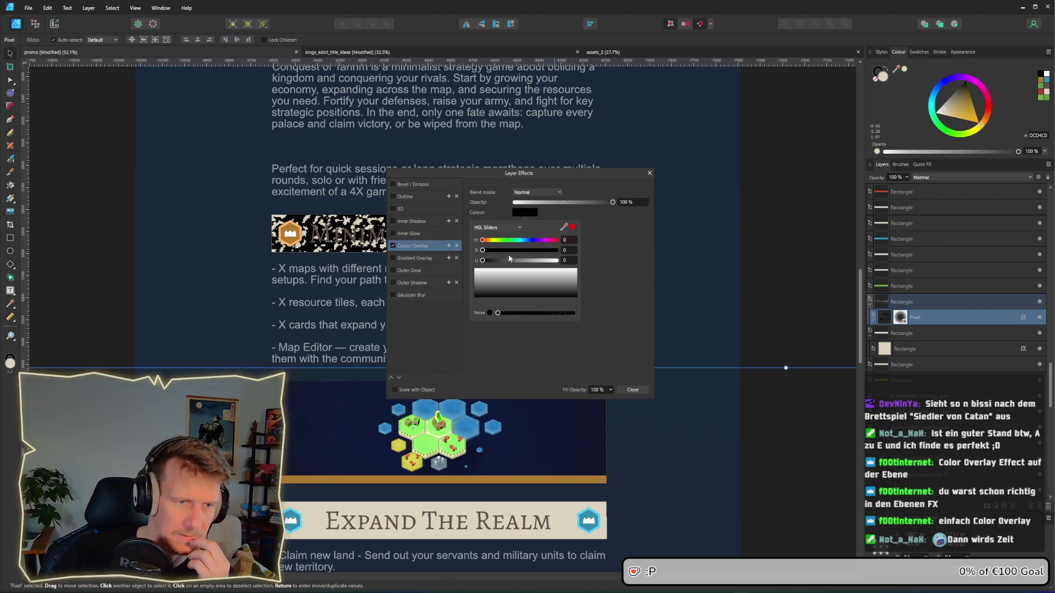
drag(509, 260, 568, 269)
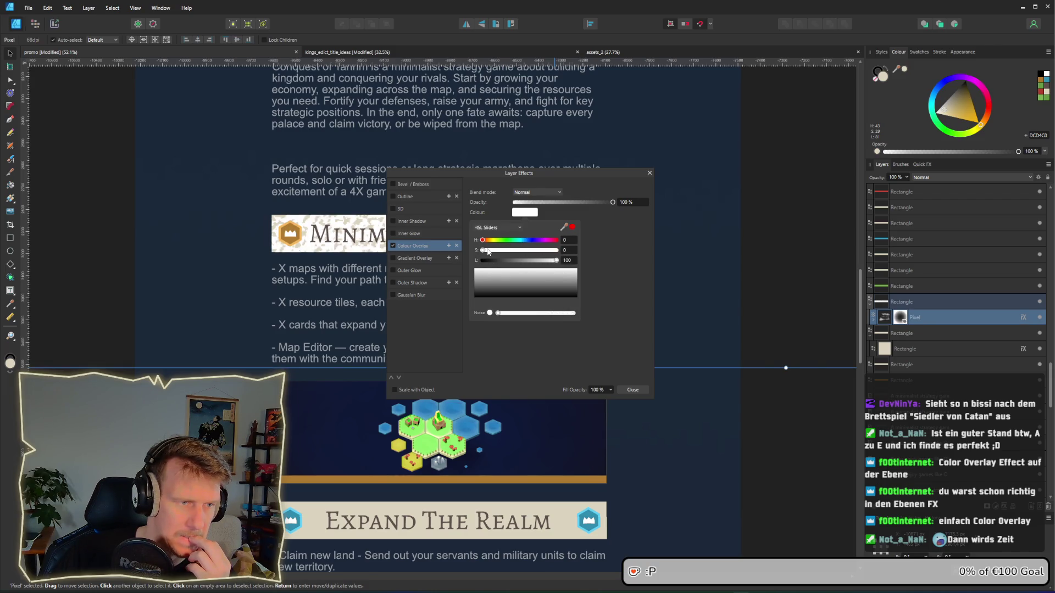
mouse_move(556, 261)
mouse_down()
mouse_move(492, 262)
mouse_move(557, 262)
mouse_up()
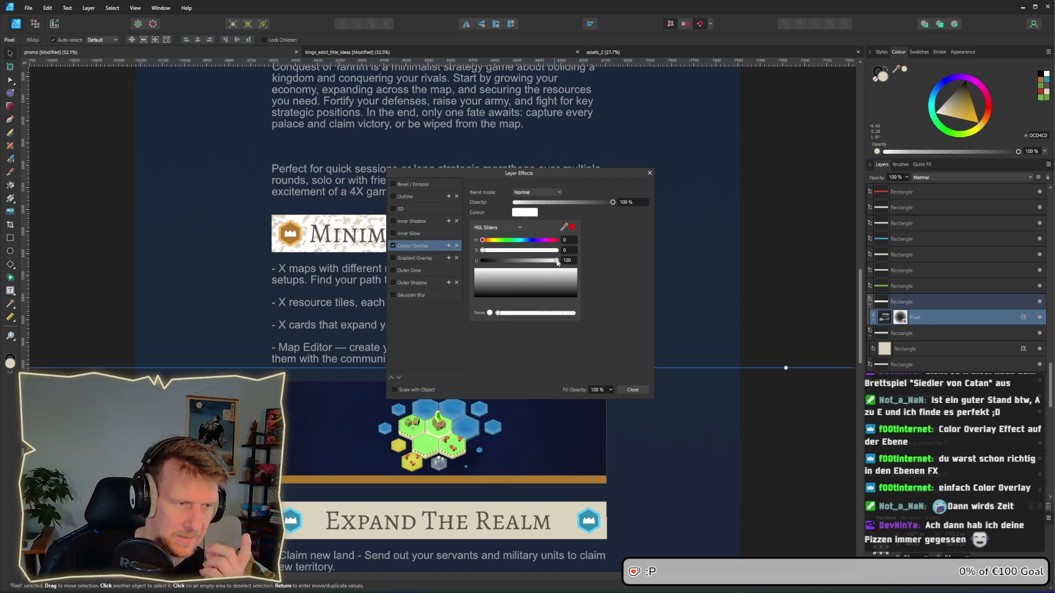
click(632, 390)
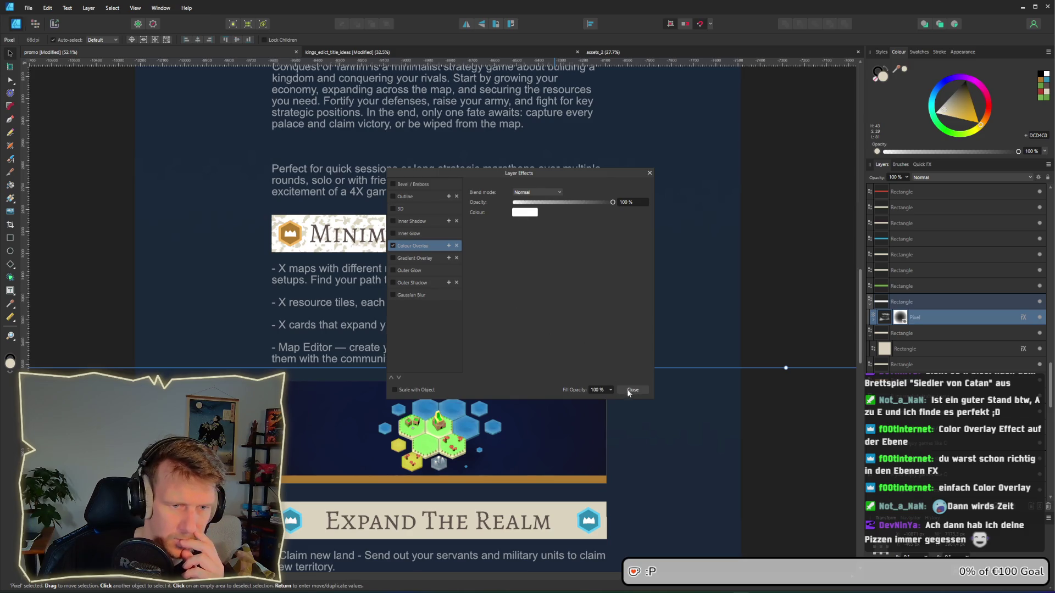
click(632, 390)
Step: Shorten the texture layer from its bottom edge and lower its opacity to about 25%
mouse_move(785, 368)
mouse_down()
mouse_move(657, 279)
mouse_move(685, 301)
mouse_move(700, 289)
mouse_move(713, 298)
mouse_up()
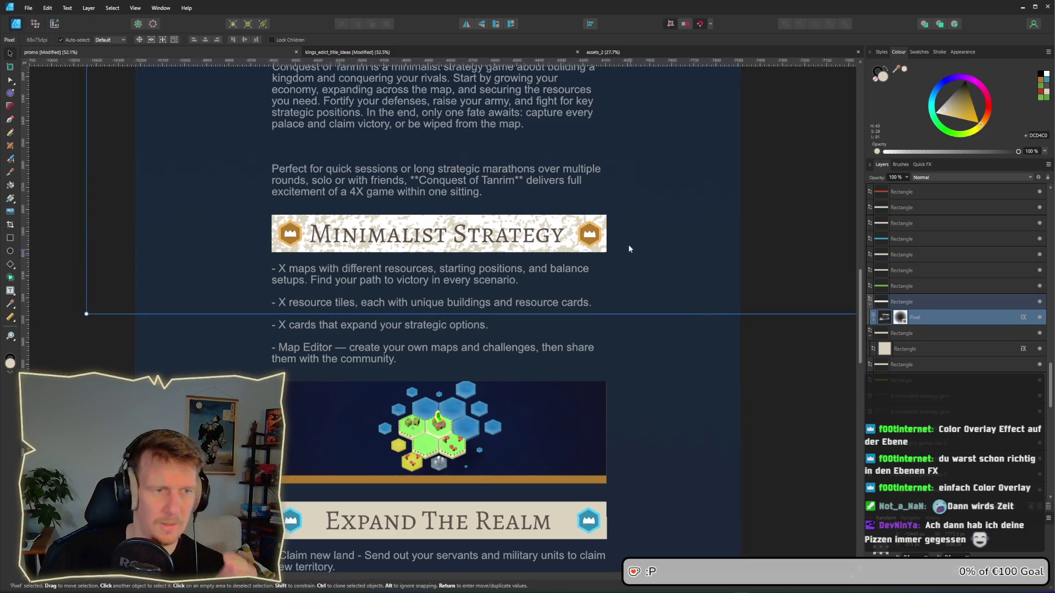
click(911, 179)
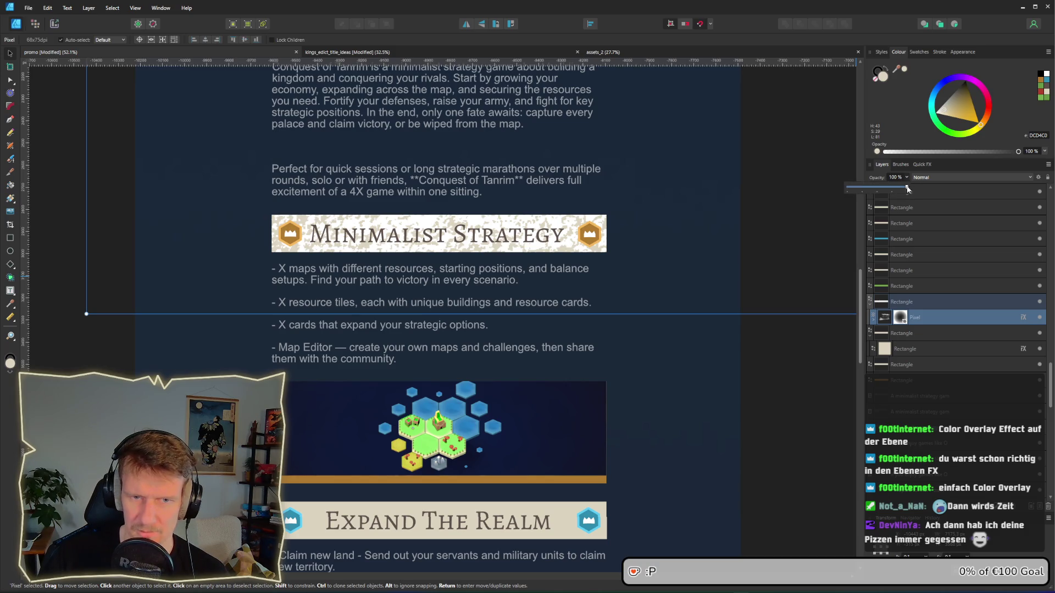
drag(909, 188, 866, 185)
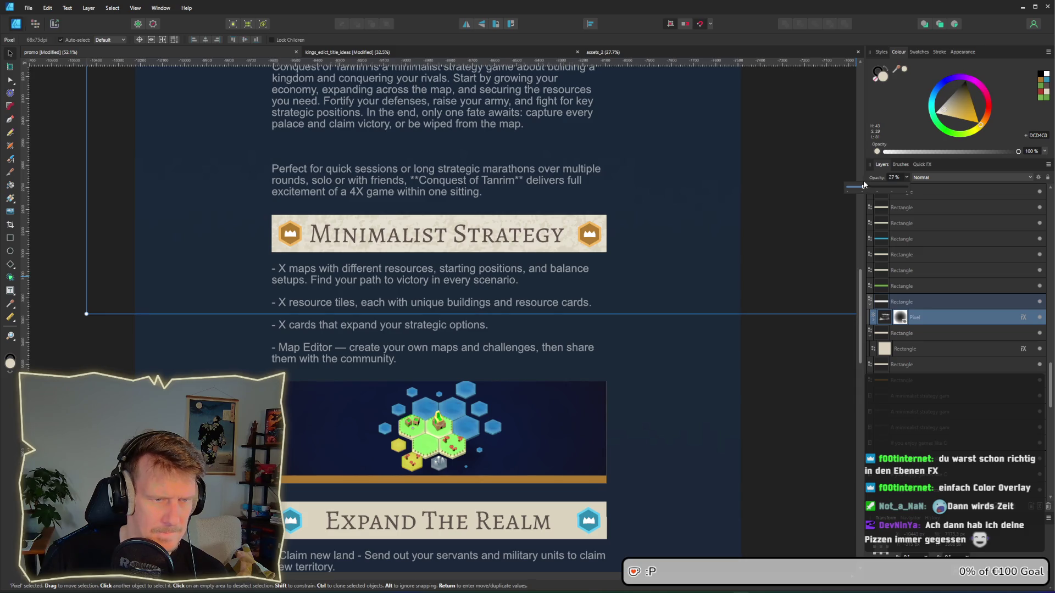
click(747, 388)
Step: Snip the updated Minimalist Strategy section as a screenshot with Win+Shift+S
scroll(747, 388, down, 2)
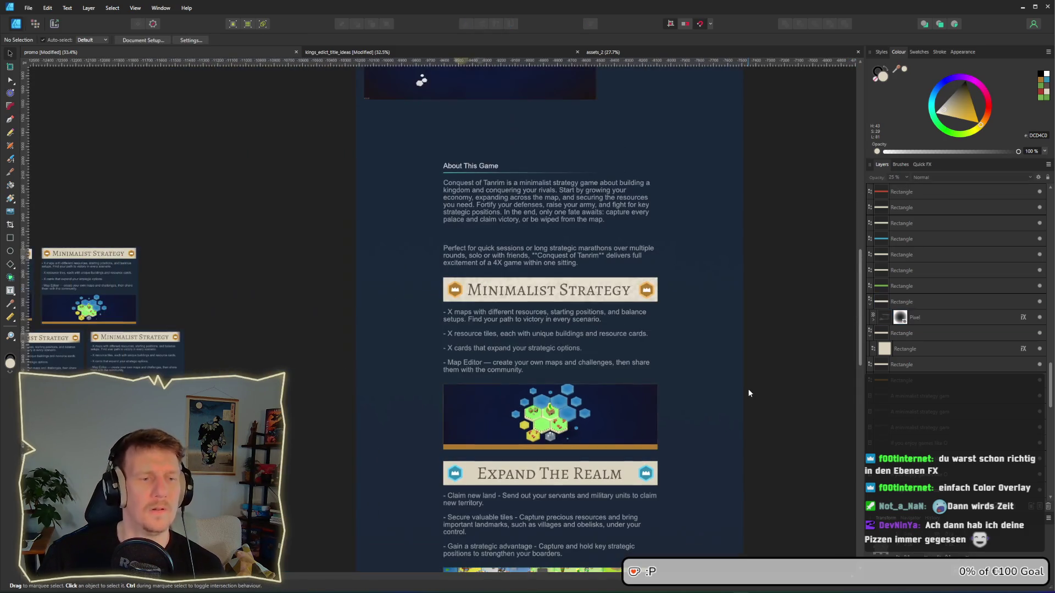
scroll(717, 329, up, 2)
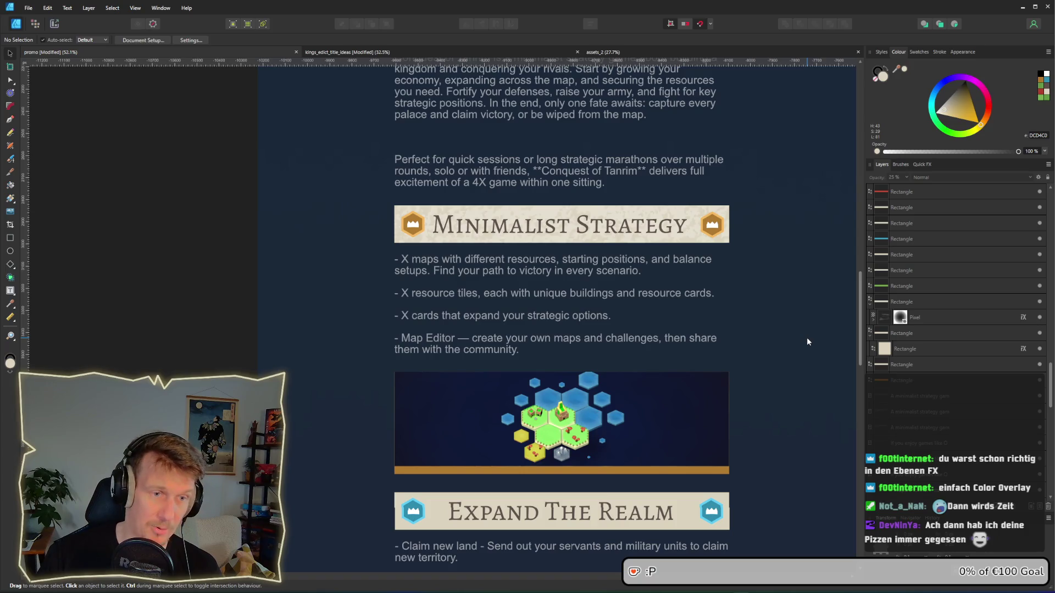
key(super+shift+s)
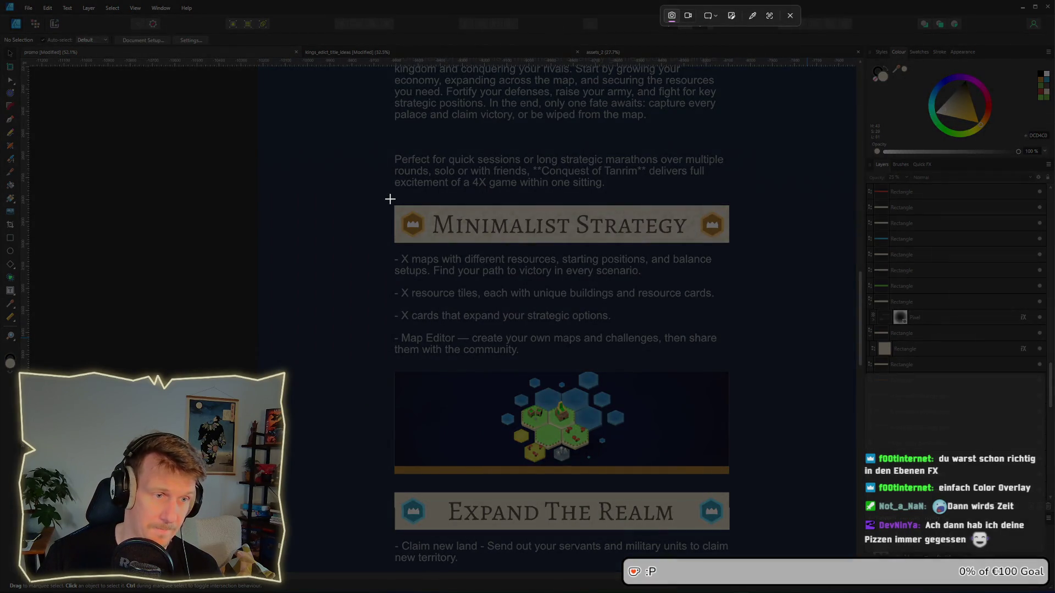
drag(390, 199, 736, 480)
Step: Paste the snapshot and scale it to line up beside the top row of comparison cards
scroll(538, 345, left, 5)
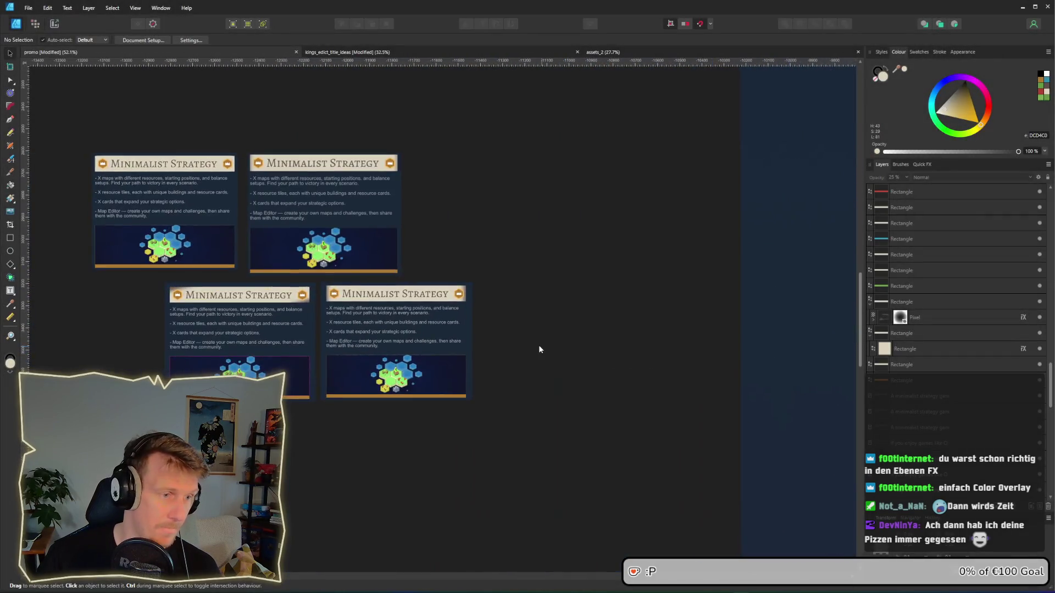
scroll(521, 384, left, 3)
scroll(521, 384, down, 1)
key(ctrl+v)
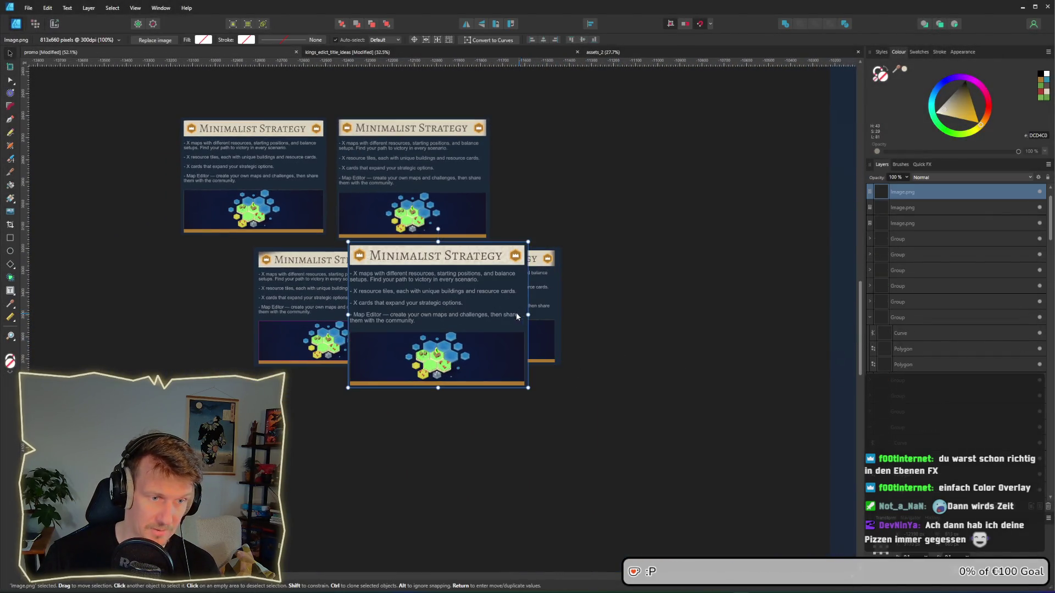
drag(450, 319, 580, 214)
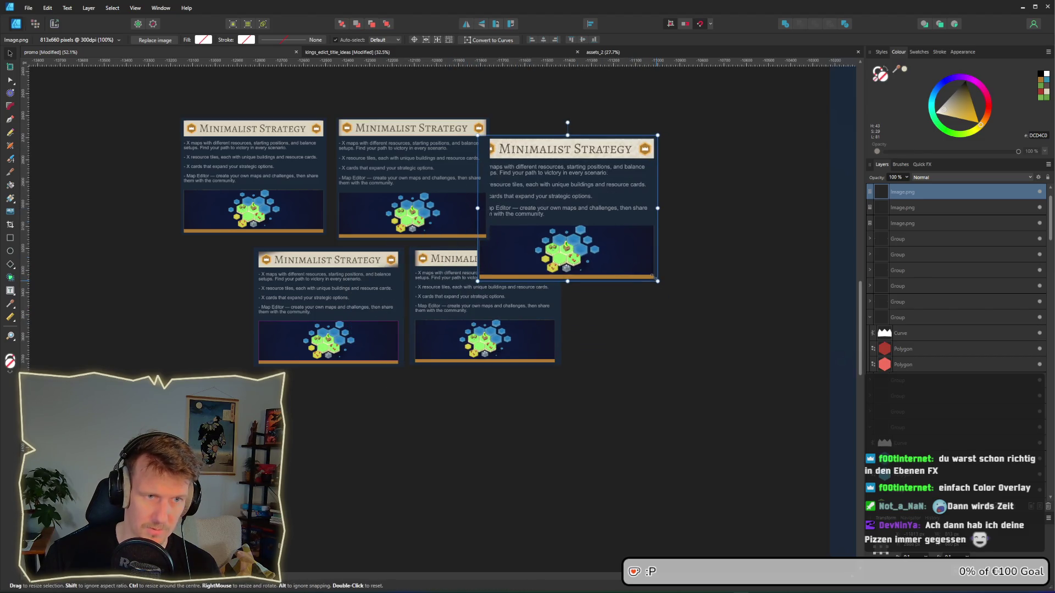
drag(653, 278, 637, 265)
mouse_move(585, 235)
mouse_down()
mouse_move(610, 218)
mouse_move(641, 233)
mouse_up()
scroll(690, 197, up, 5)
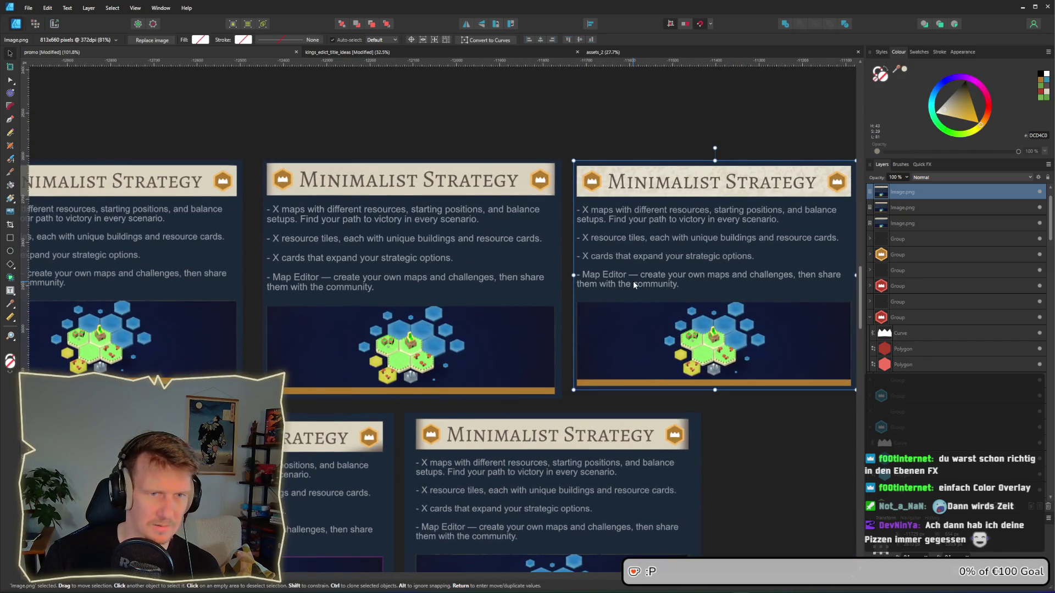
scroll(633, 284, down, 2)
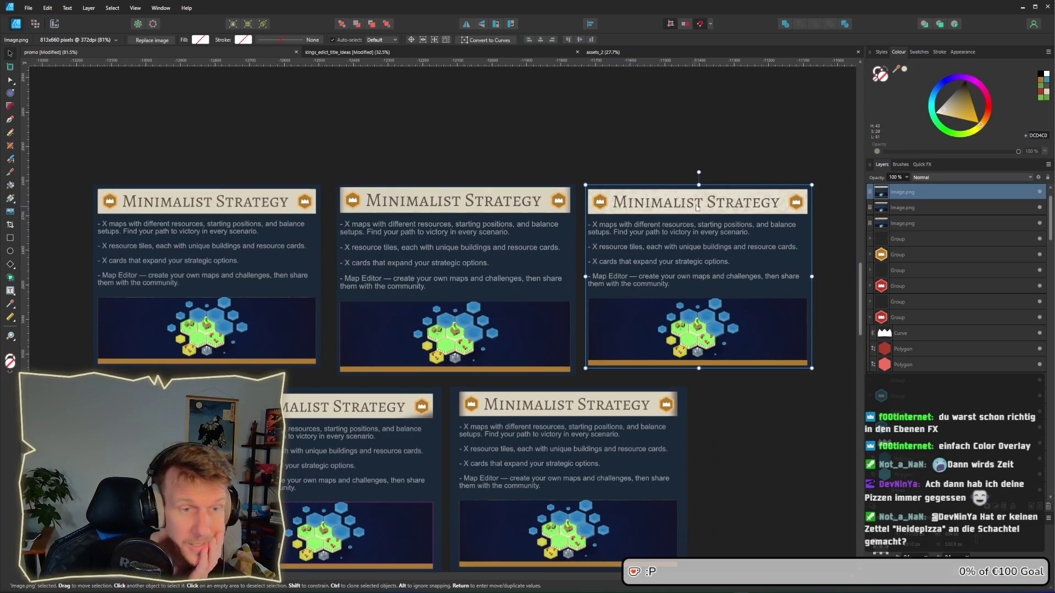
click(694, 158)
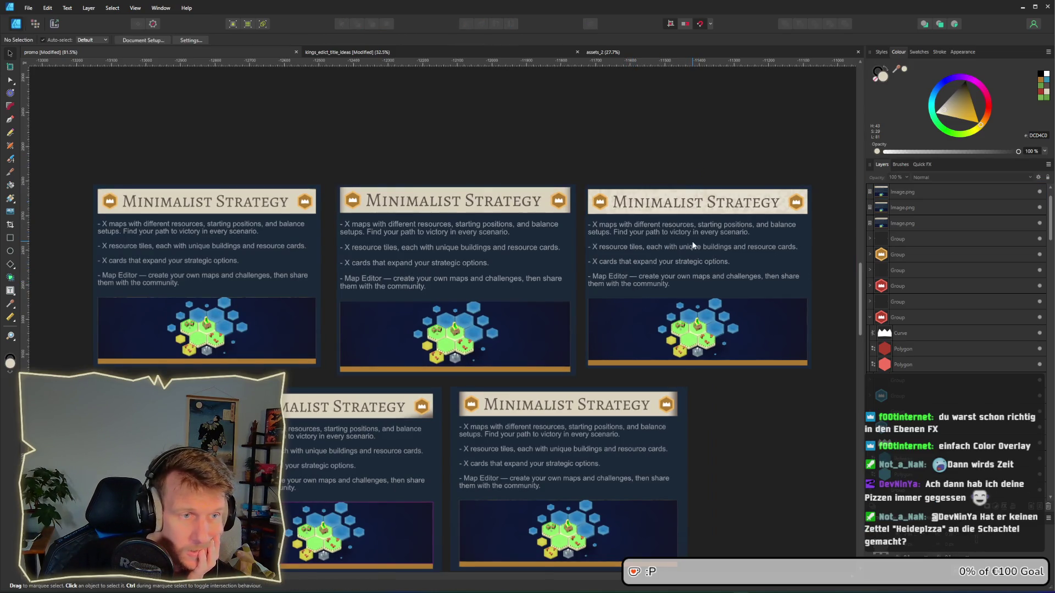
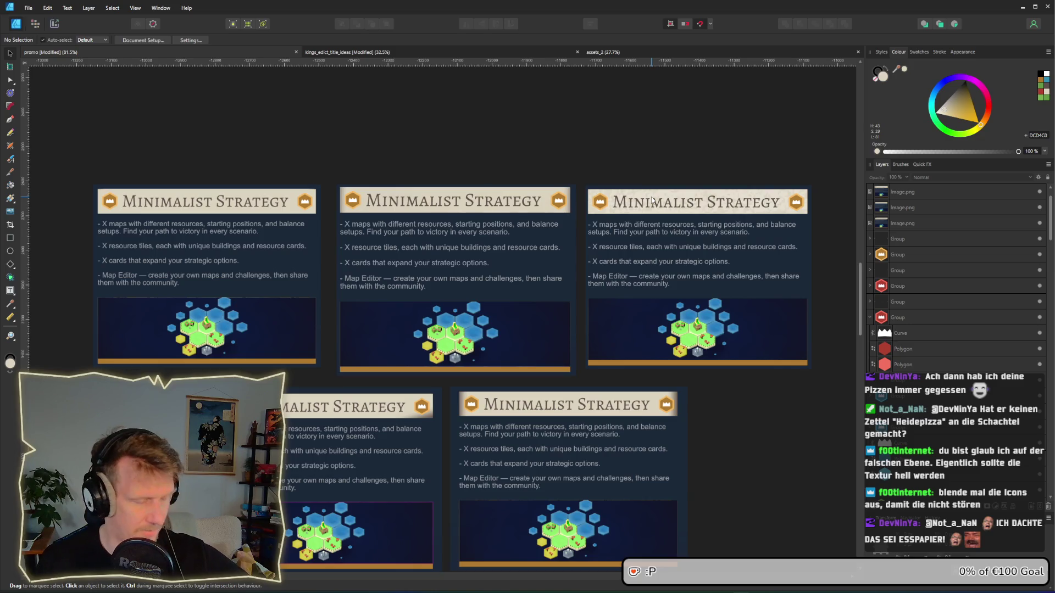
Step: Select the faint Pixel texture layer over the Minimalist Strategy banner
scroll(794, 206, down, 6)
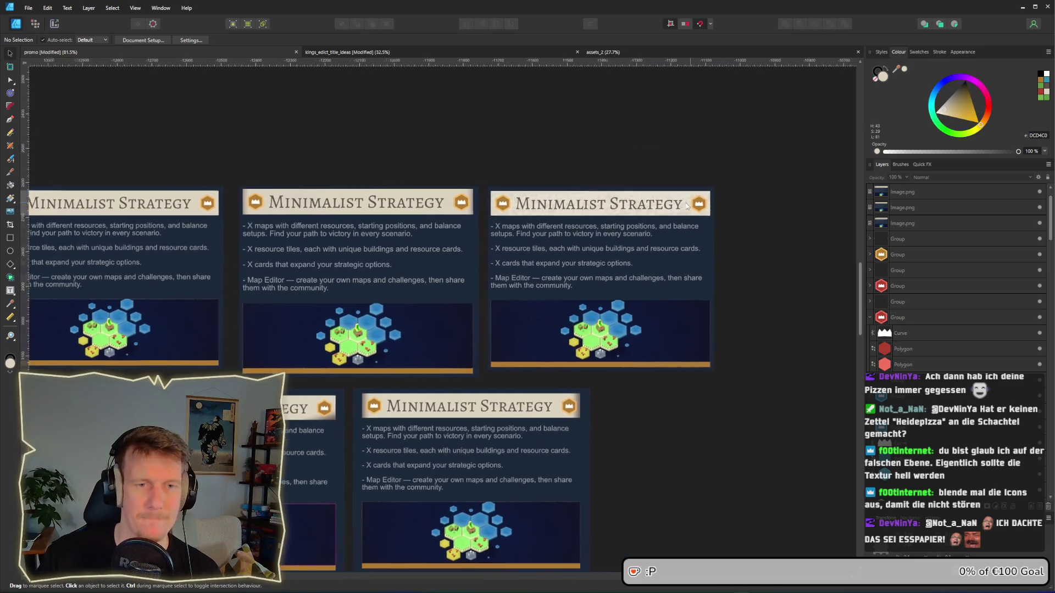
scroll(550, 230, up, 3)
scroll(525, 262, right, 15)
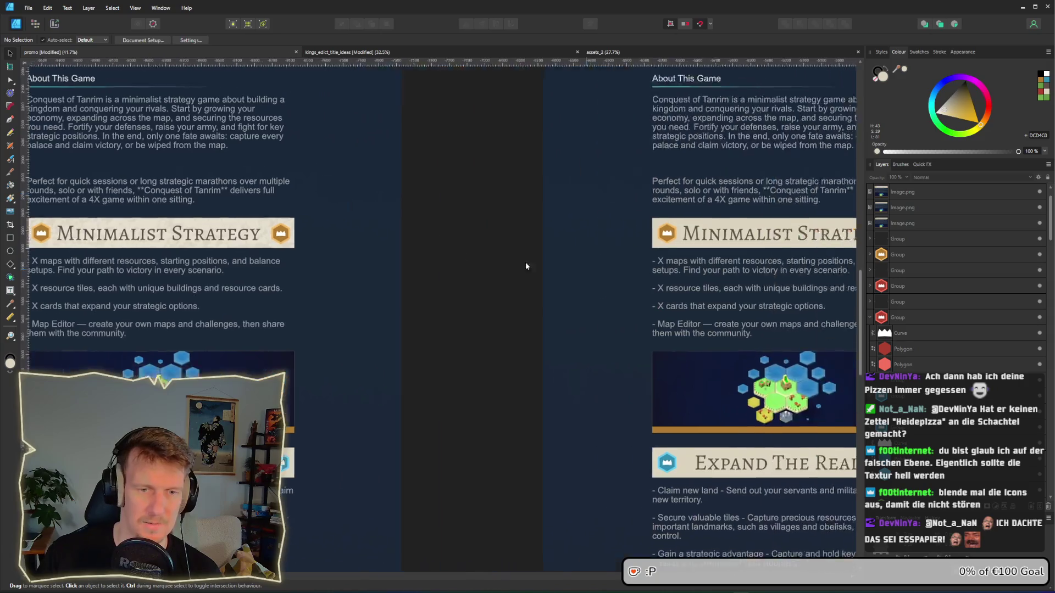
scroll(523, 232, up, 5)
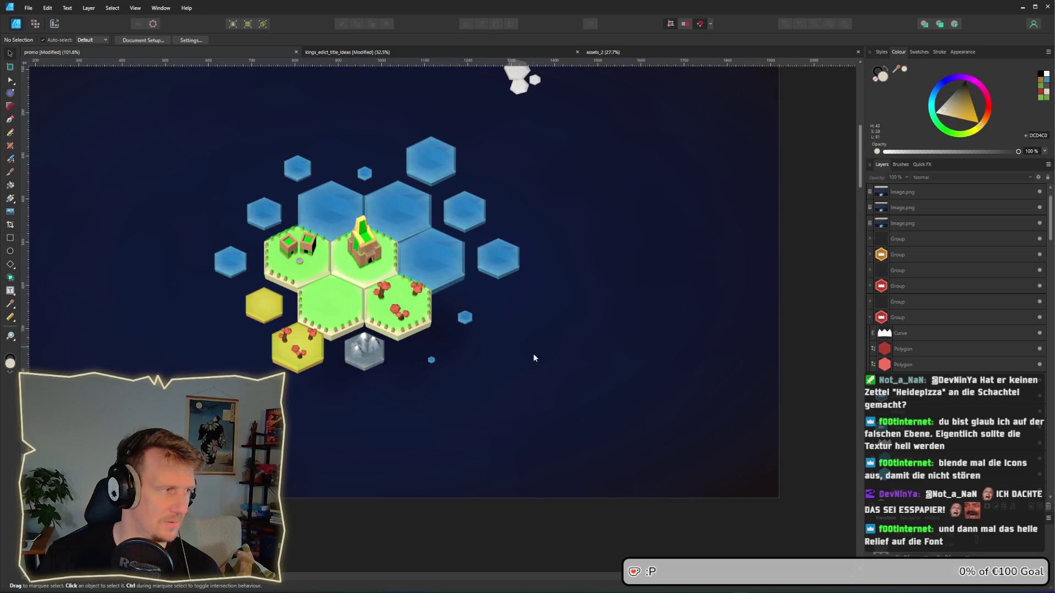
scroll(533, 358, down, 5)
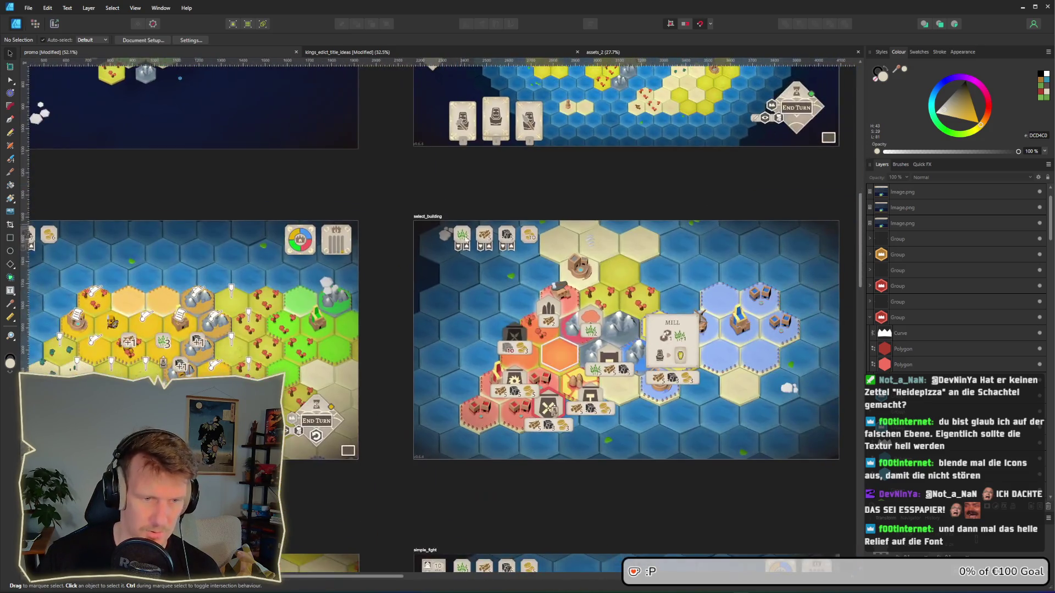
scroll(287, 387, up, 5)
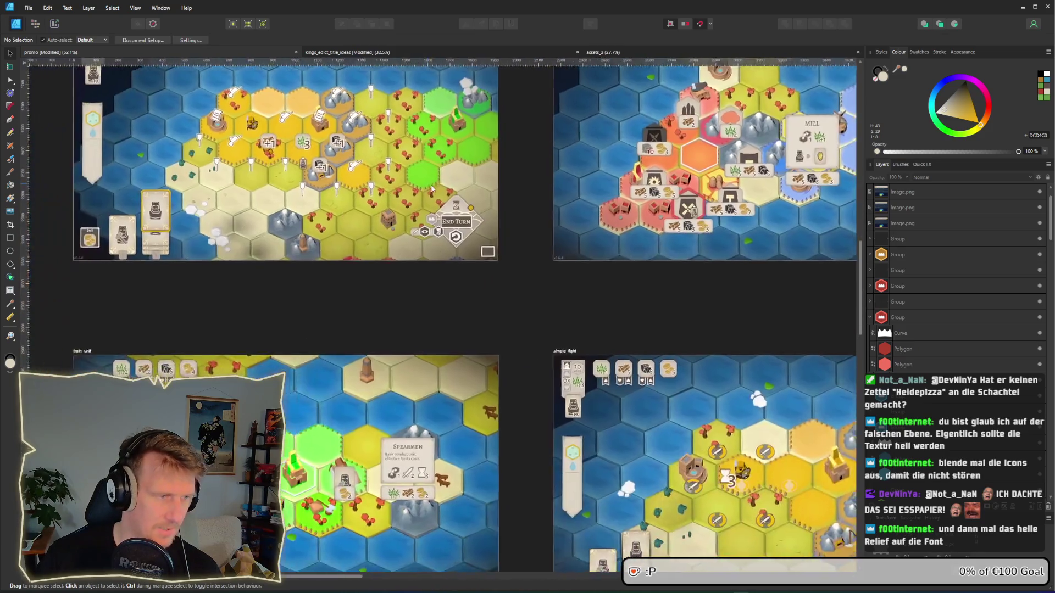
scroll(439, 275, left, 5)
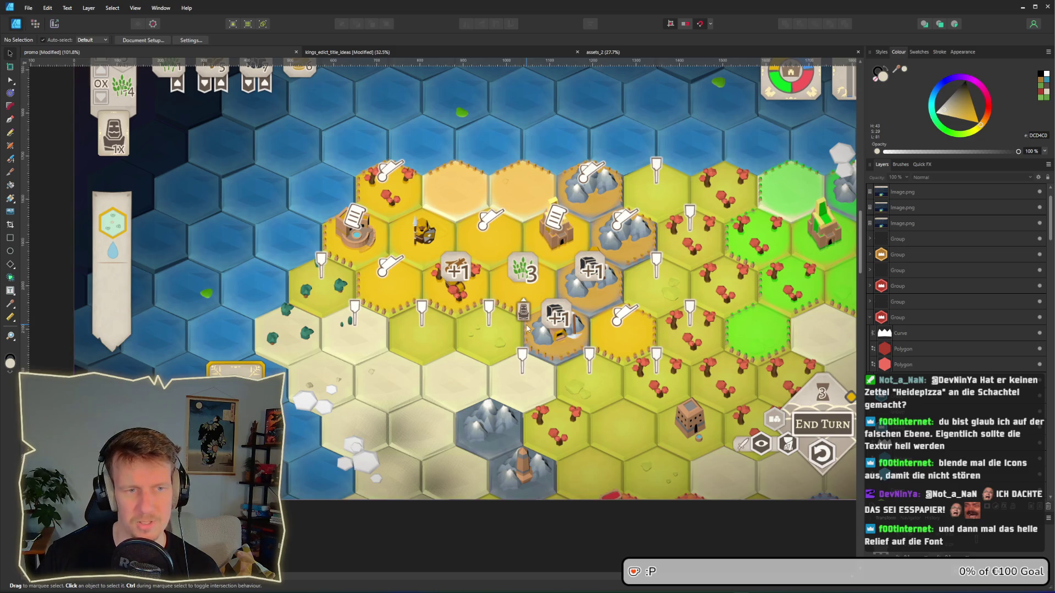
scroll(533, 307, right, 2)
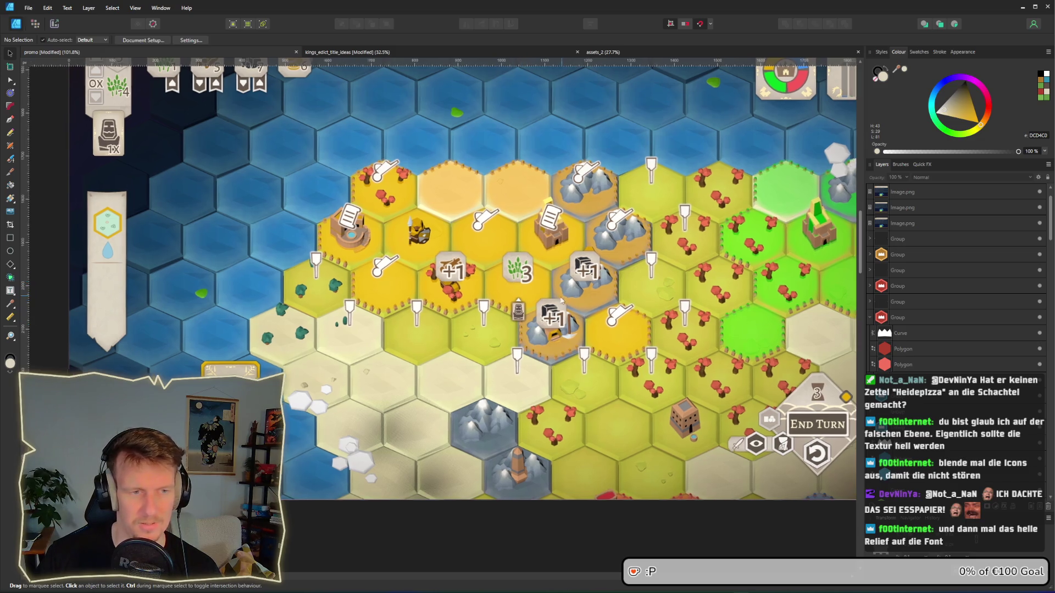
scroll(522, 306, down, 2)
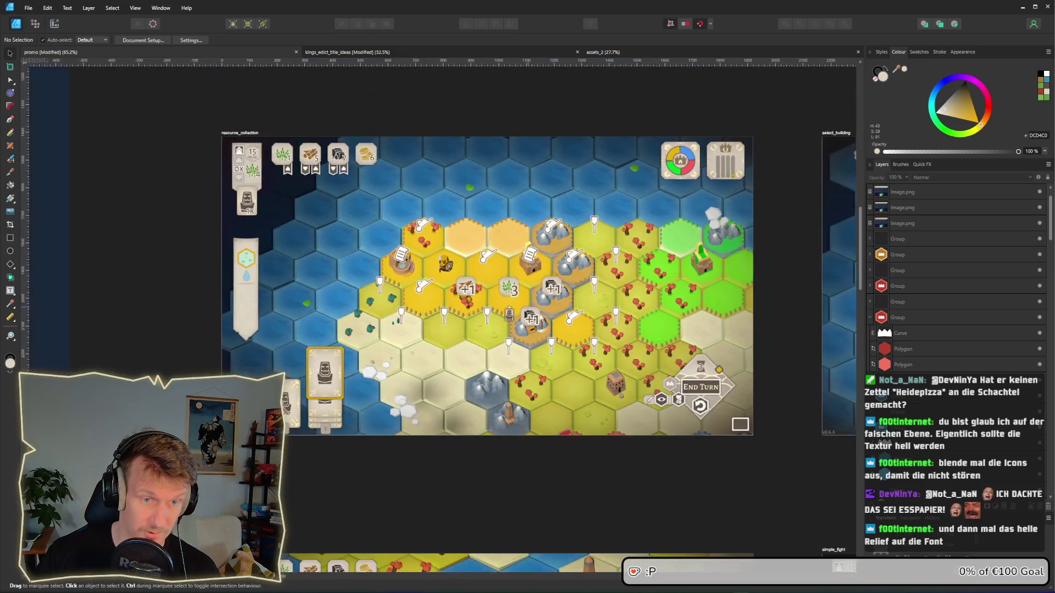
scroll(467, 329, right, 5)
scroll(633, 429, down, 5)
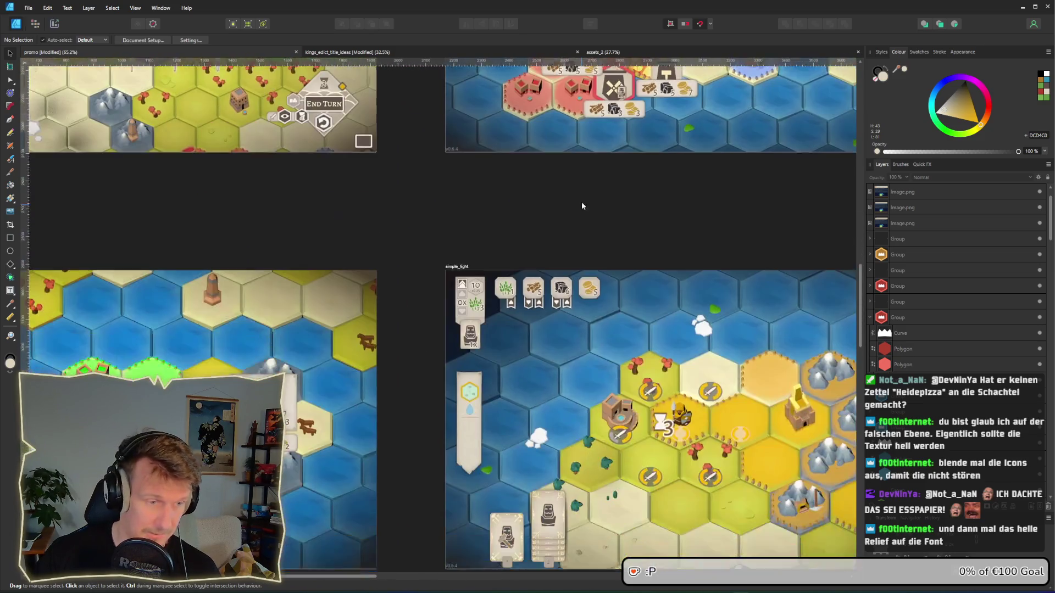
scroll(375, 393, up, 1)
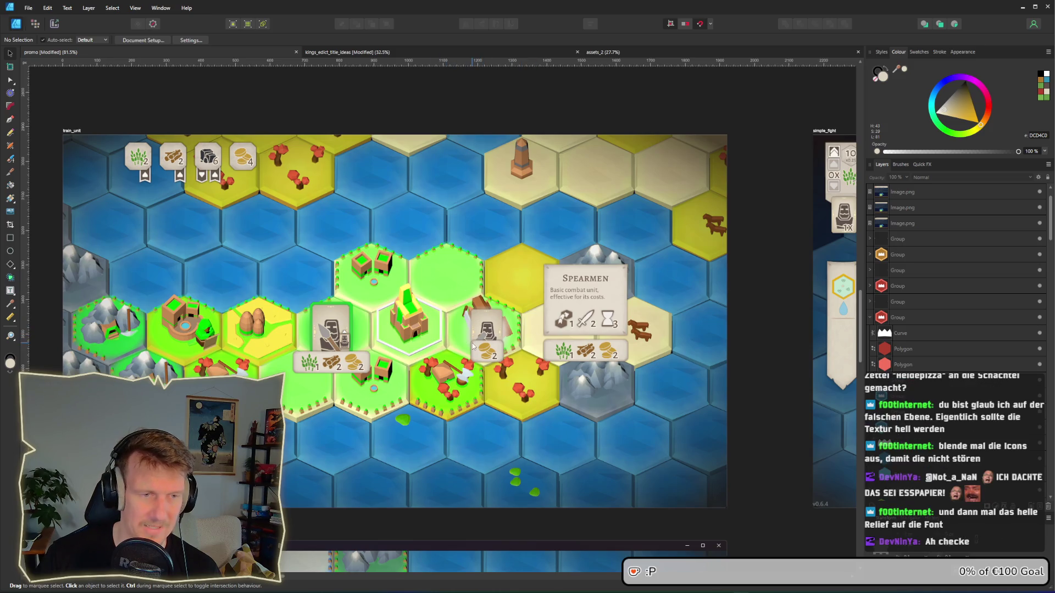
scroll(472, 345, down, 1)
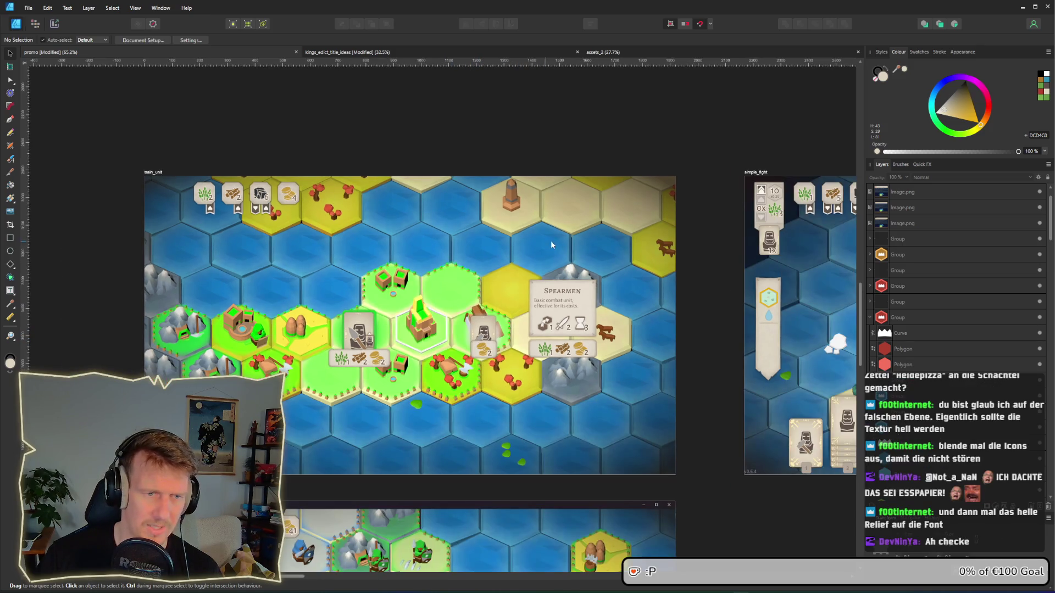
scroll(570, 214, up, 5)
scroll(529, 250, right, 8)
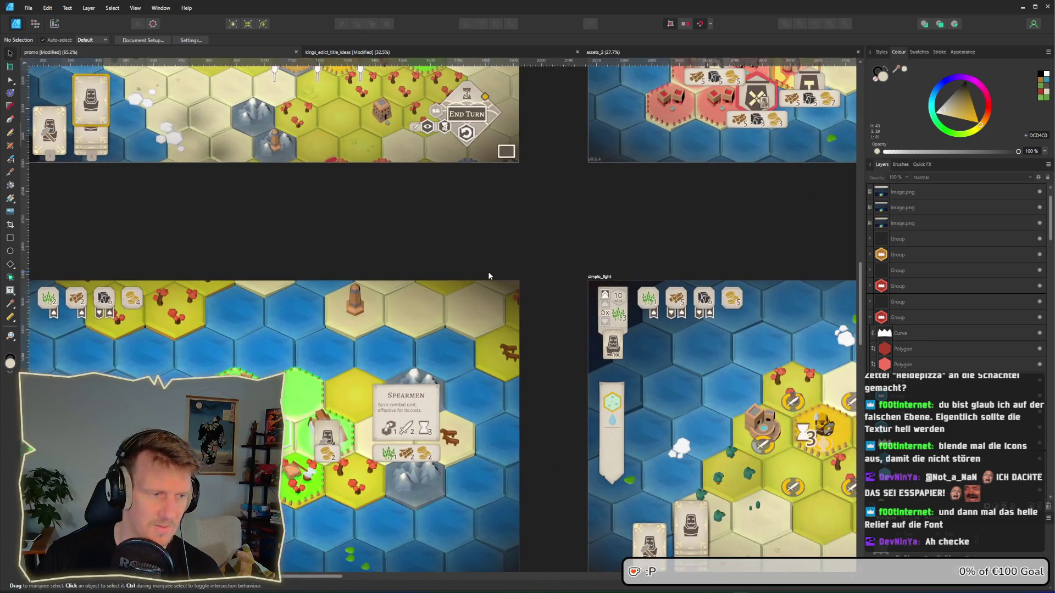
scroll(425, 264, up, 1)
scroll(425, 263, right, 1)
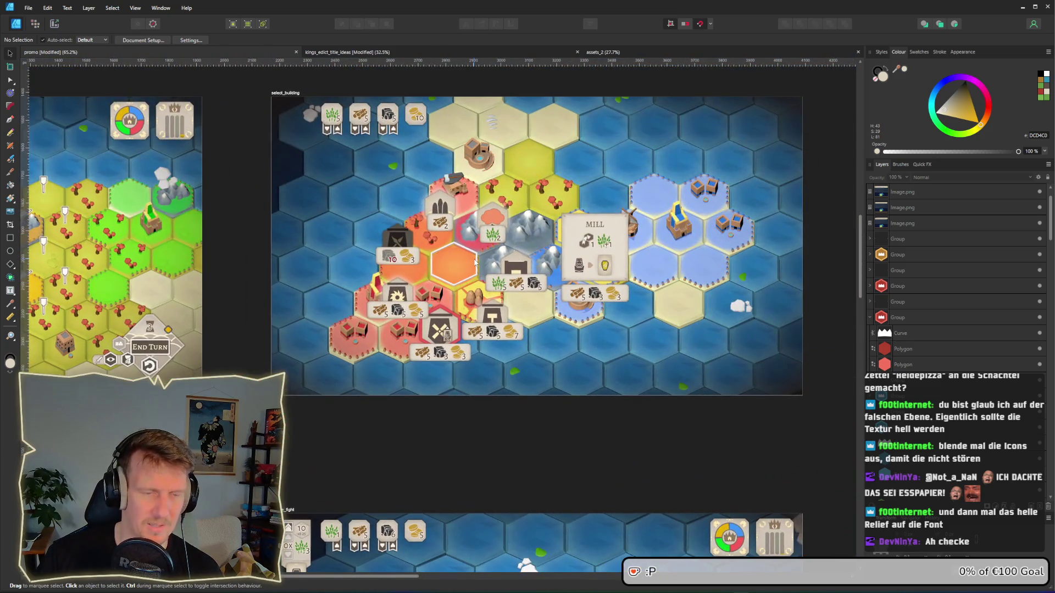
scroll(462, 364, down, 1)
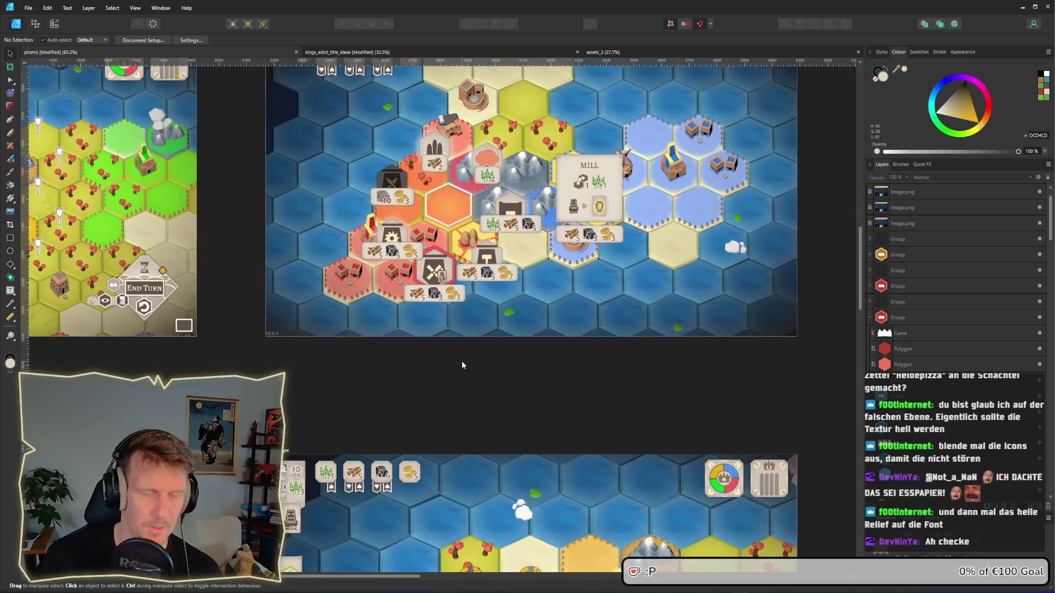
scroll(468, 173, down, 5)
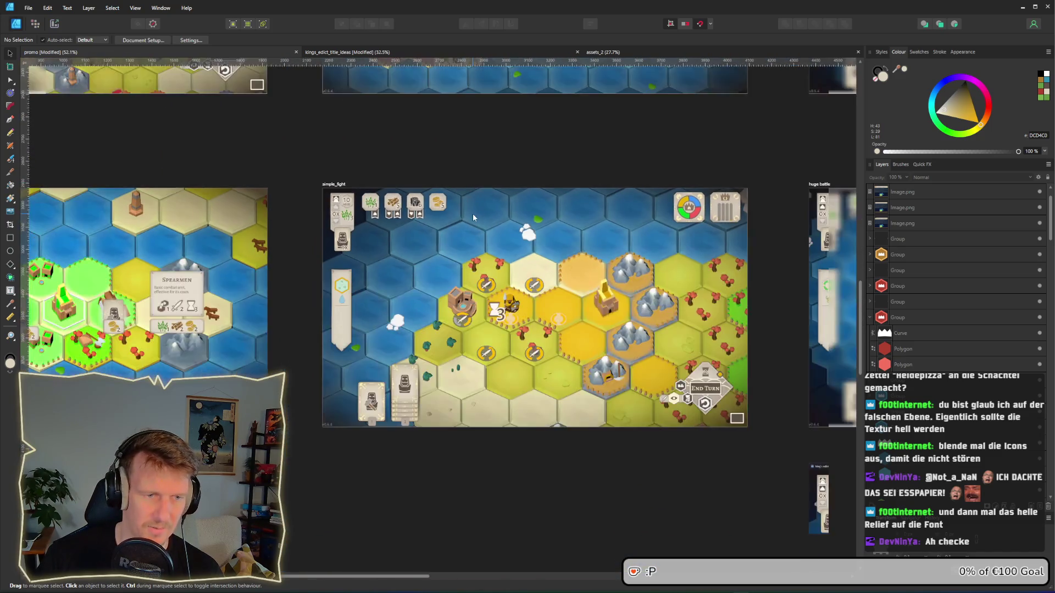
scroll(498, 260, right, 8)
scroll(483, 269, down, 1)
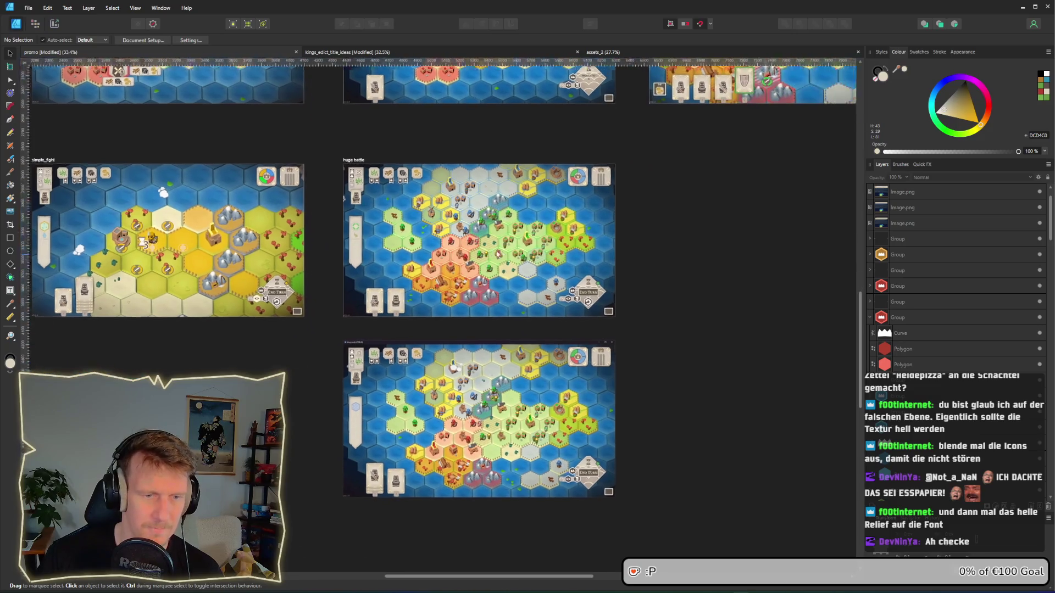
scroll(443, 267, up, 2)
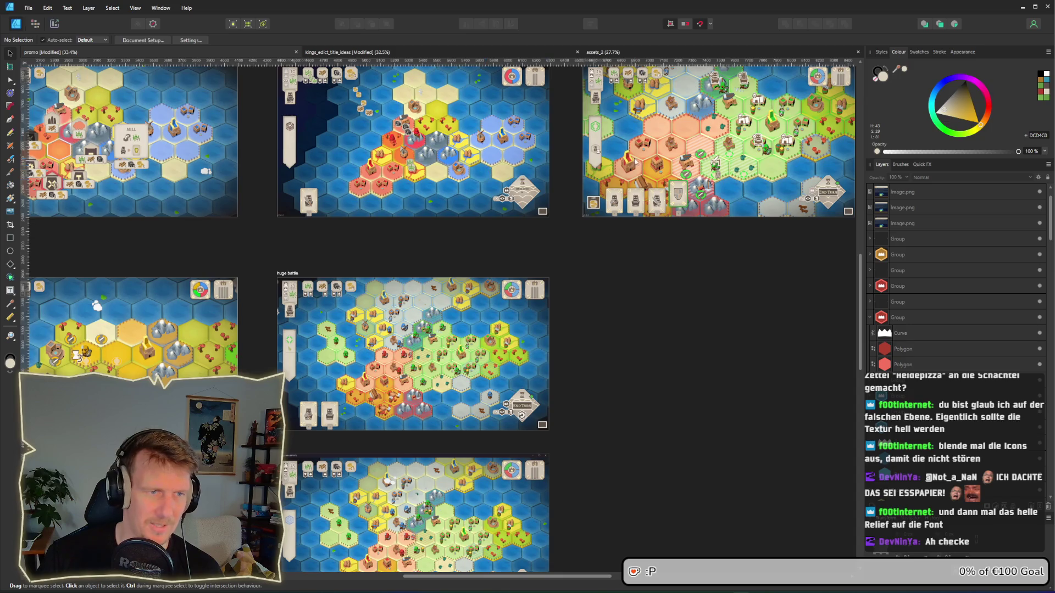
scroll(636, 163, up, 6)
scroll(461, 260, up, 3)
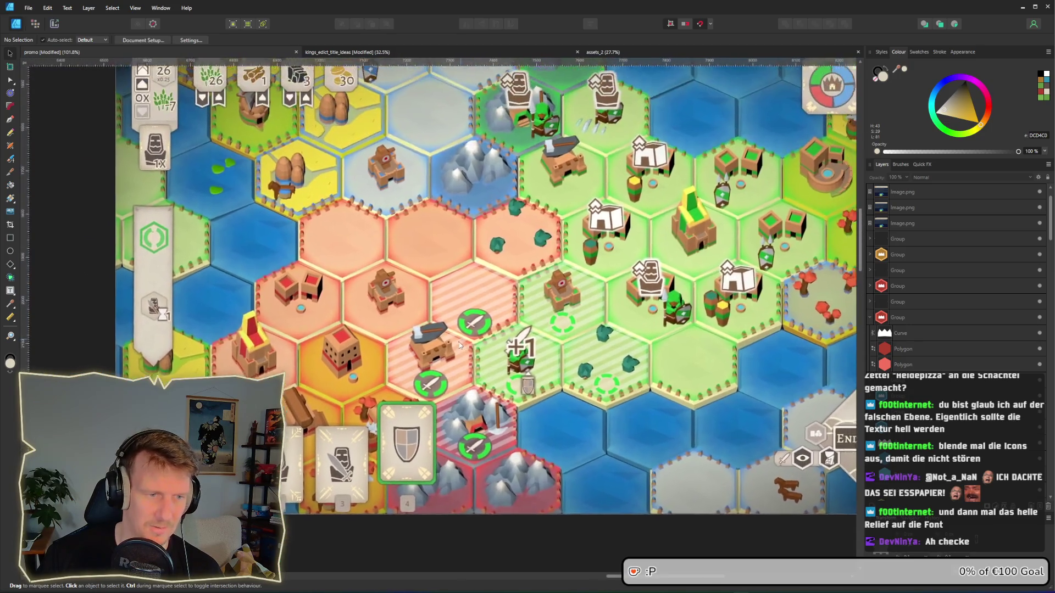
scroll(521, 407, down, 1)
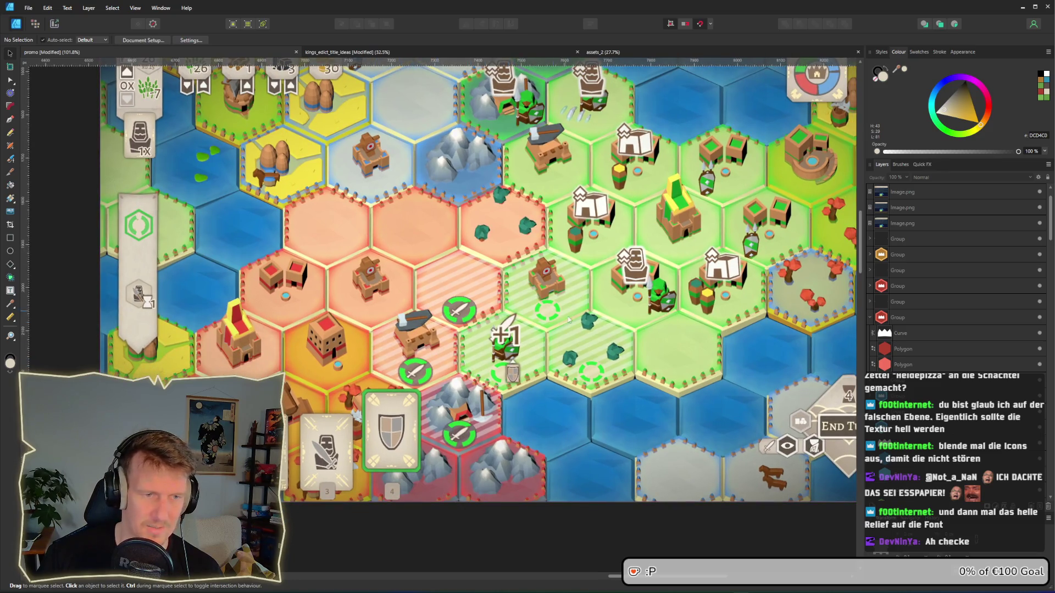
scroll(501, 347, down, 2)
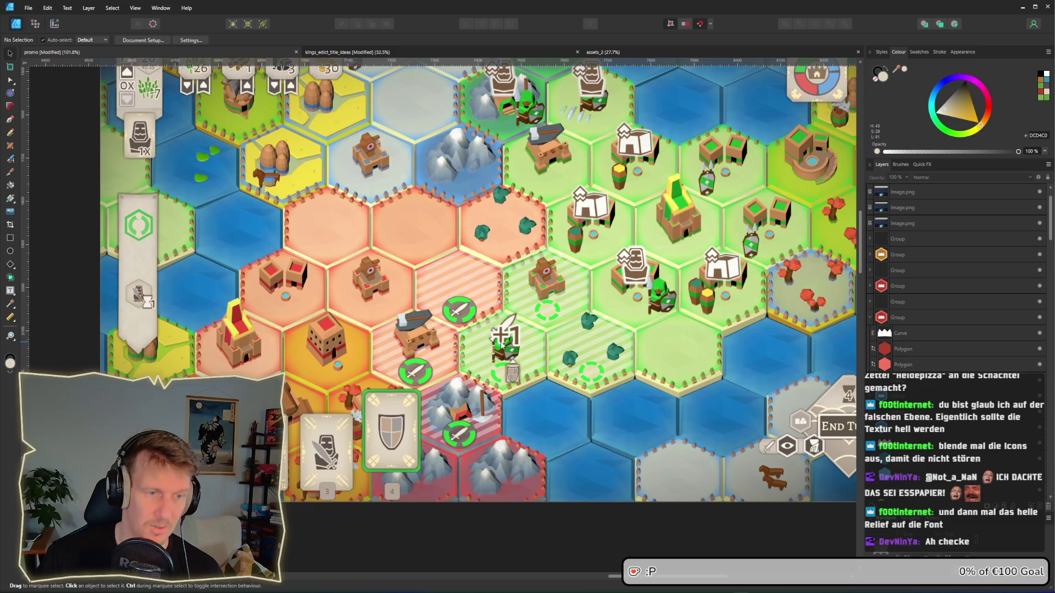
scroll(457, 391, down, 4)
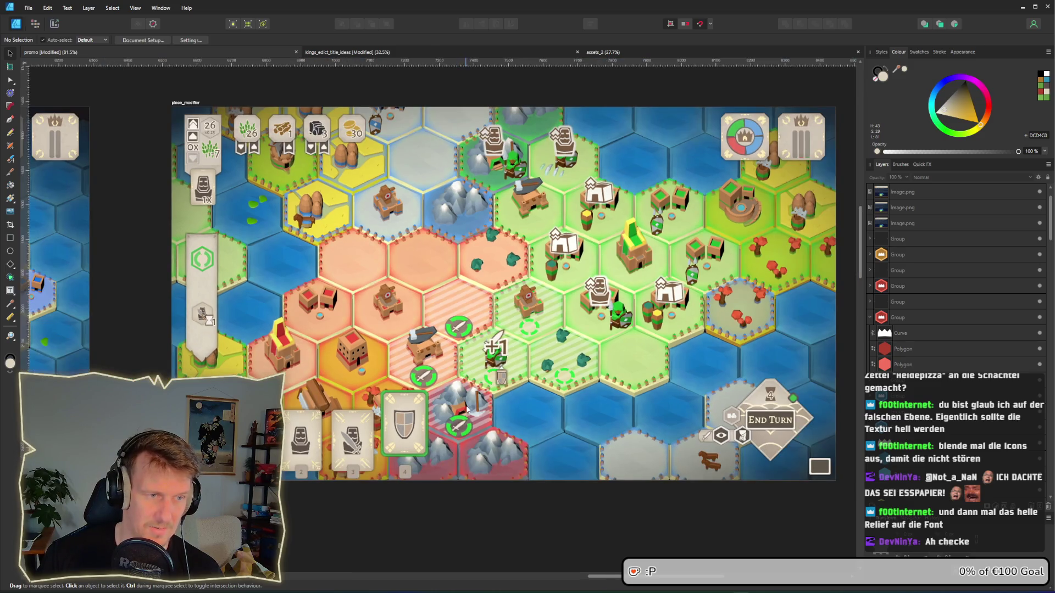
scroll(365, 446, left, 5)
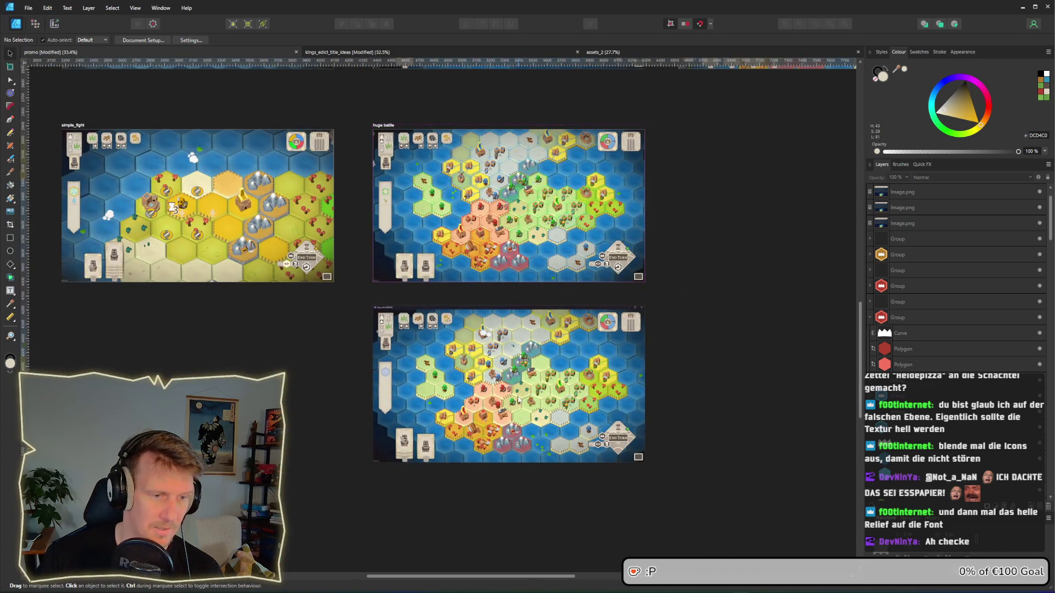
scroll(414, 433, up, 4)
scroll(413, 434, up, 4)
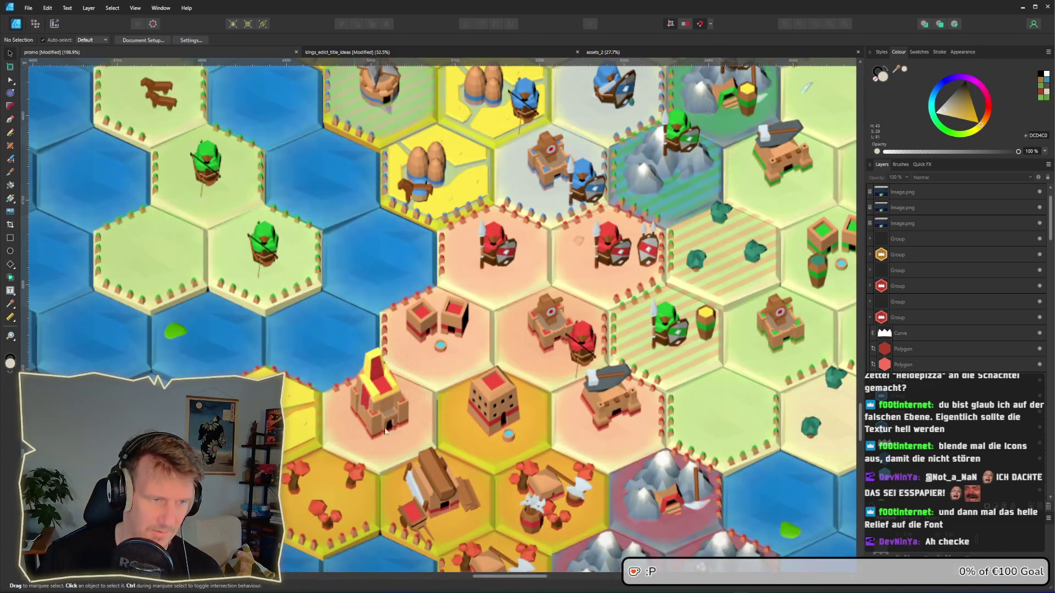
scroll(375, 384, down, 2)
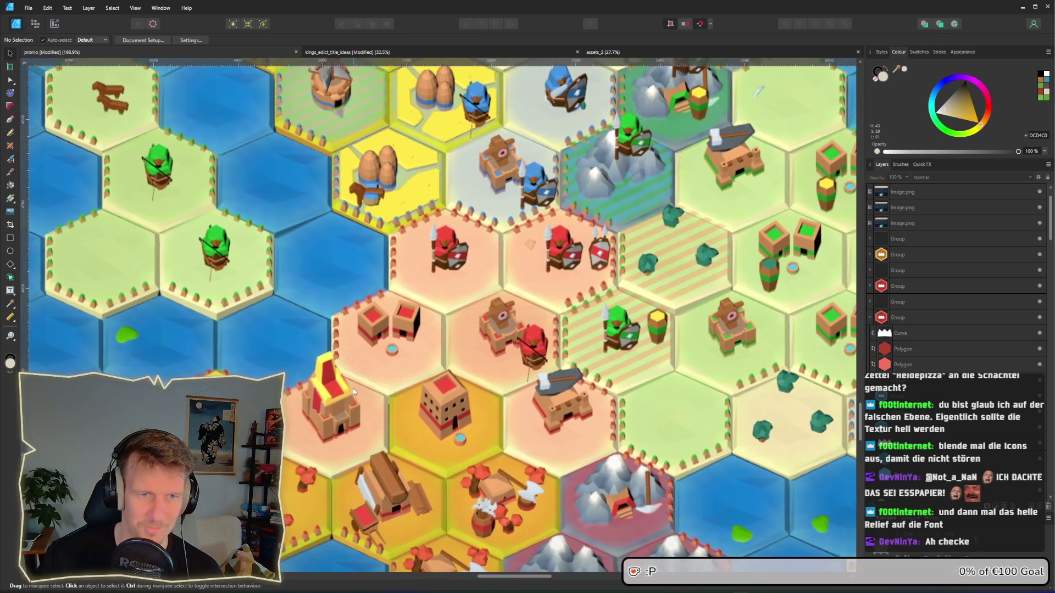
scroll(480, 373, down, 1)
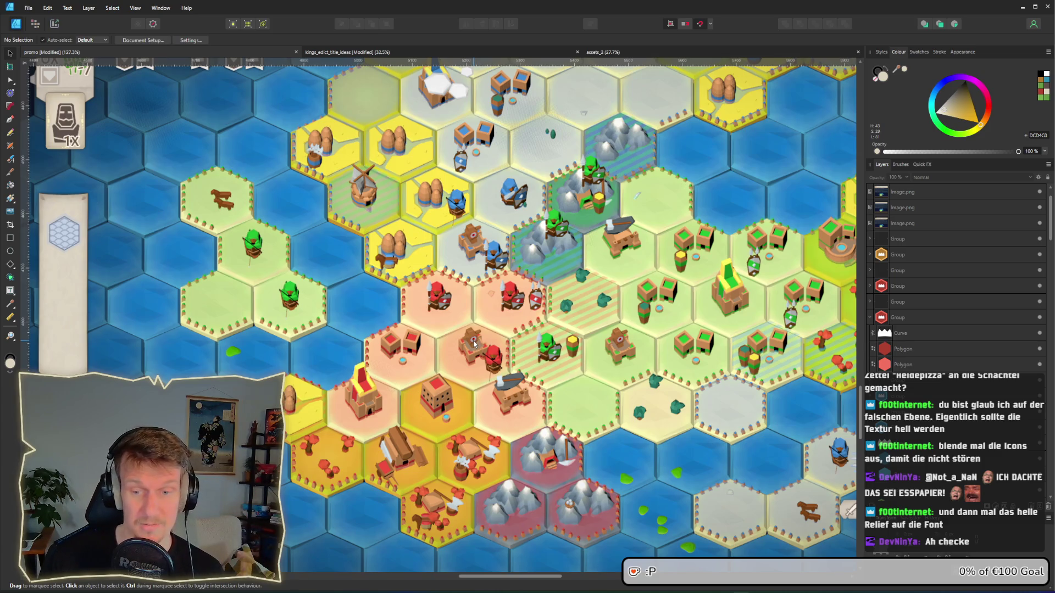
scroll(473, 343, down, 2)
scroll(469, 333, up, 1)
scroll(461, 336, right, 3)
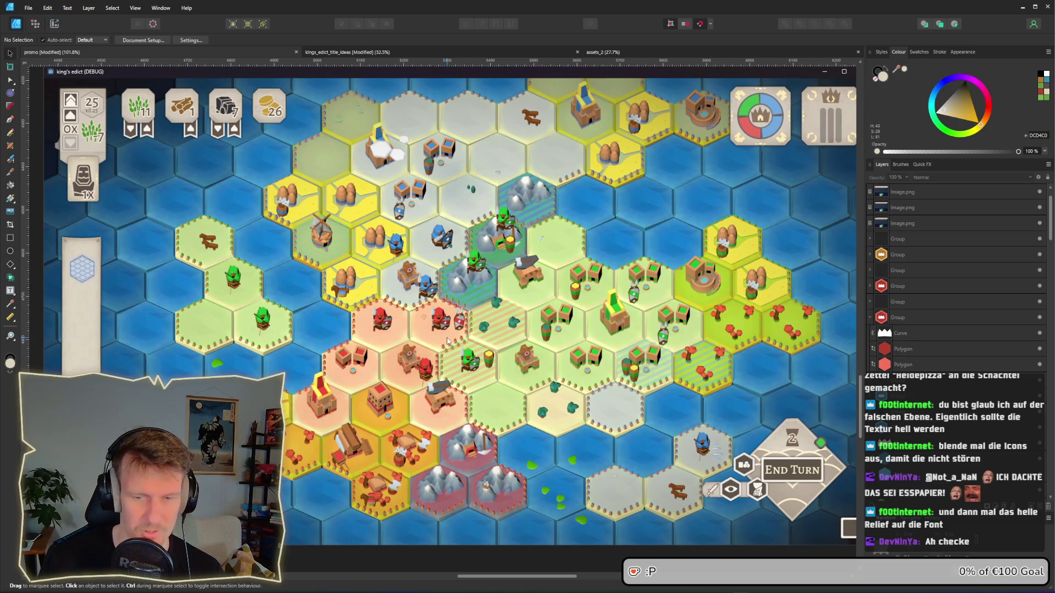
scroll(449, 343, up, 1)
scroll(449, 342, left, 1)
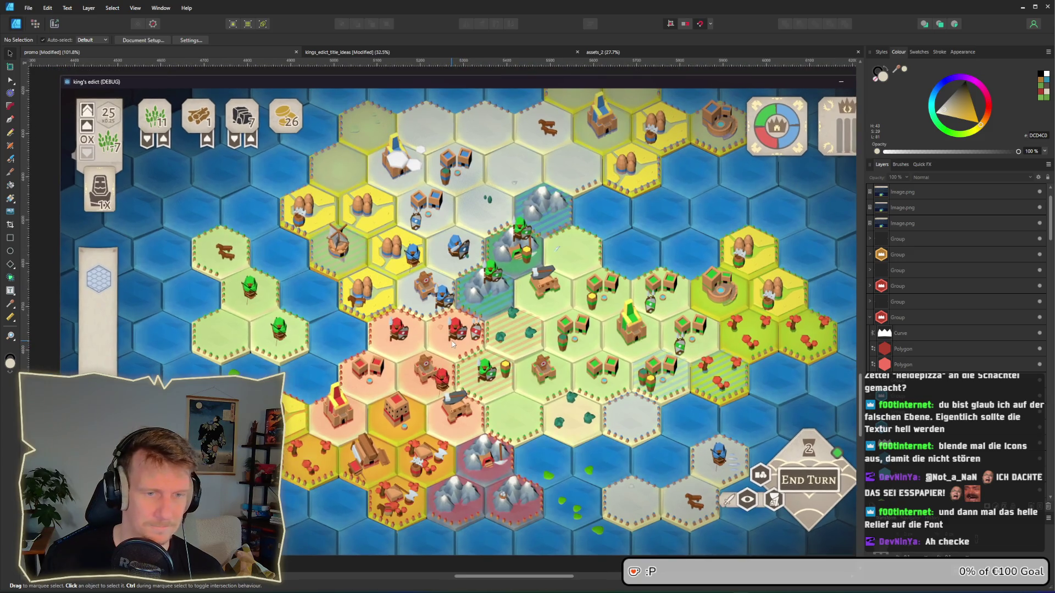
scroll(451, 341, down, 1)
scroll(394, 297, up, 1)
scroll(395, 297, left, 1)
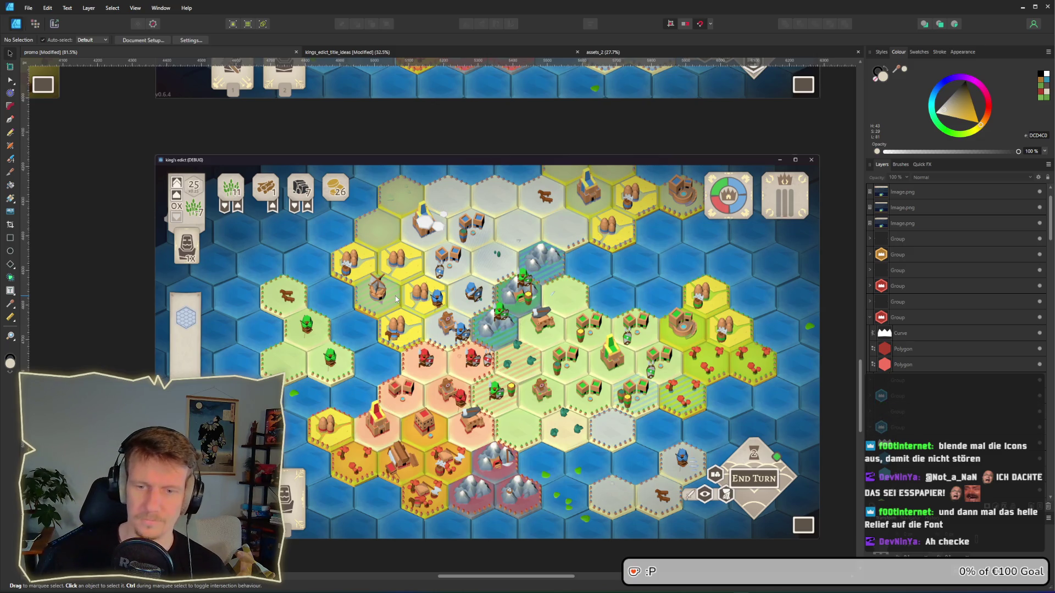
scroll(240, 328, down, 4)
scroll(453, 325, down, 3)
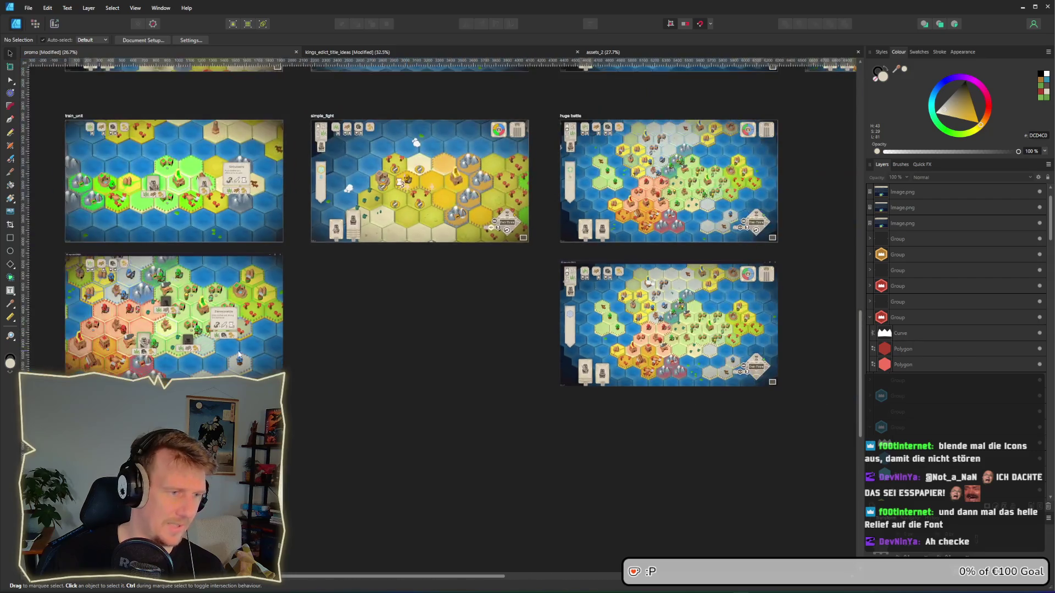
scroll(501, 264, left, 10)
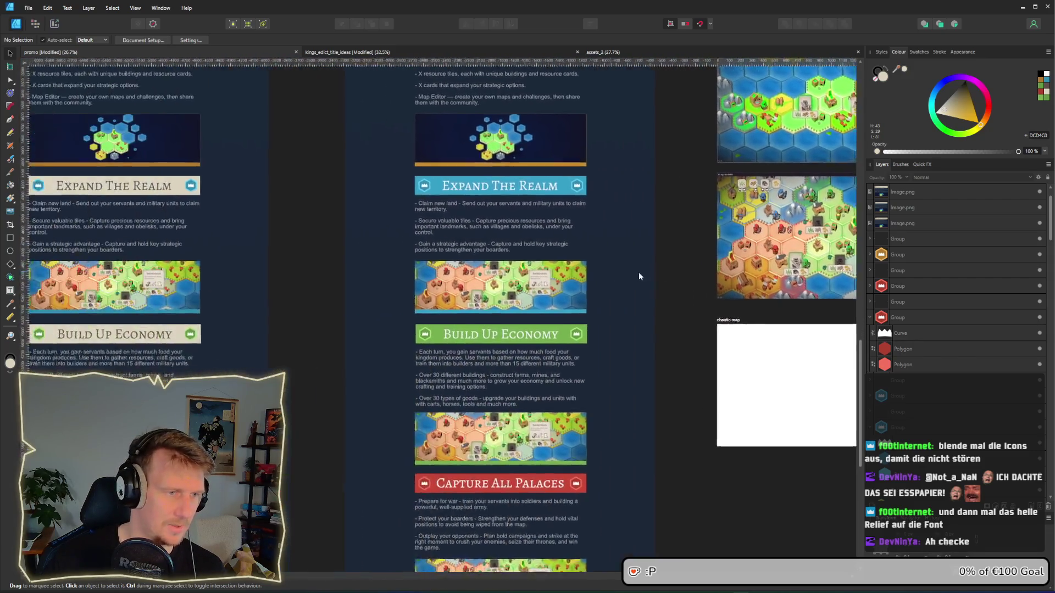
scroll(360, 226, up, 9)
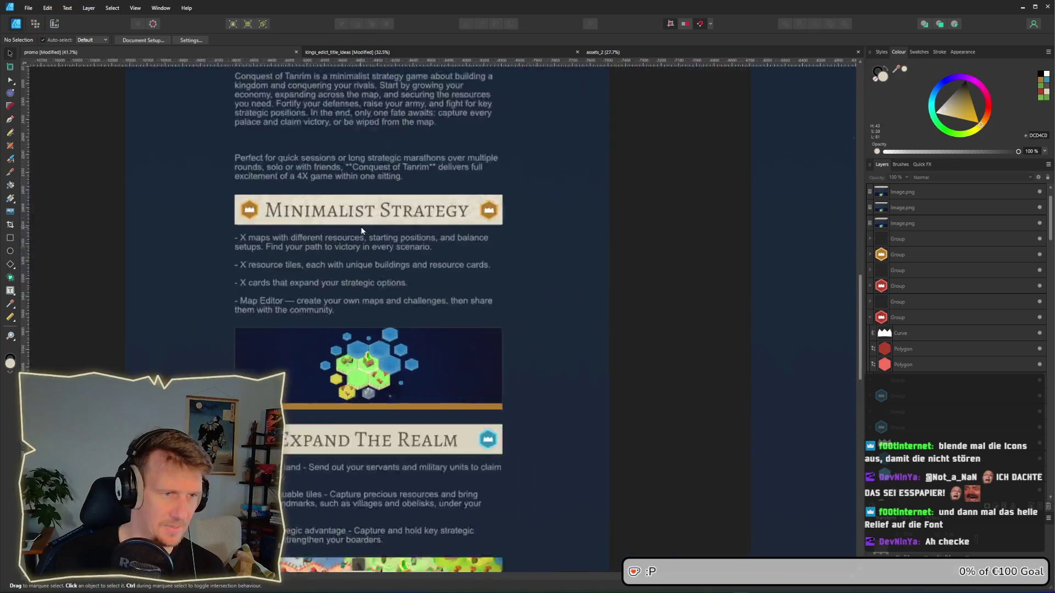
click(401, 287)
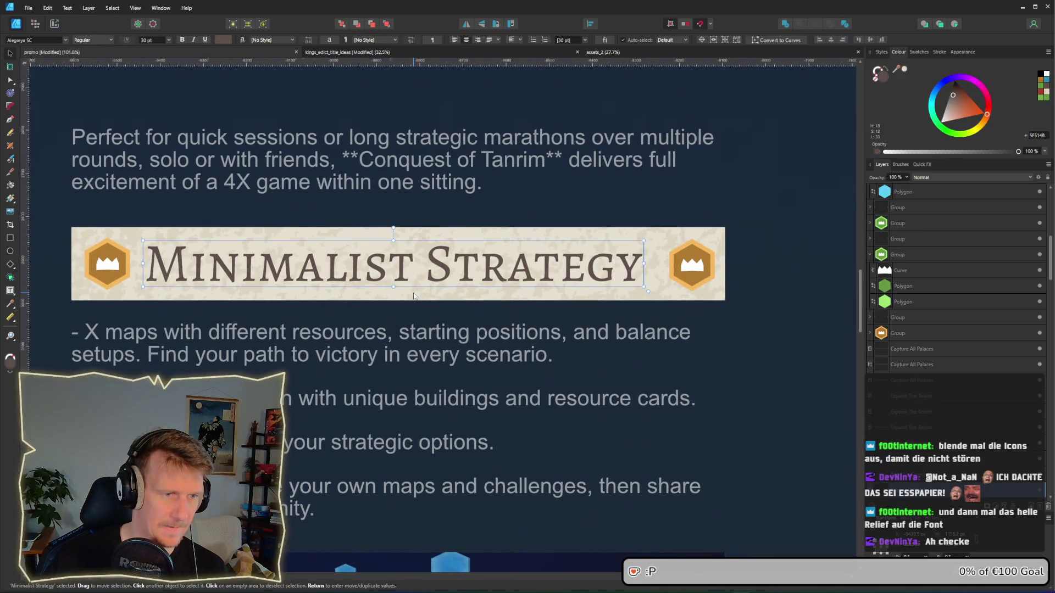
click(413, 296)
click(917, 412)
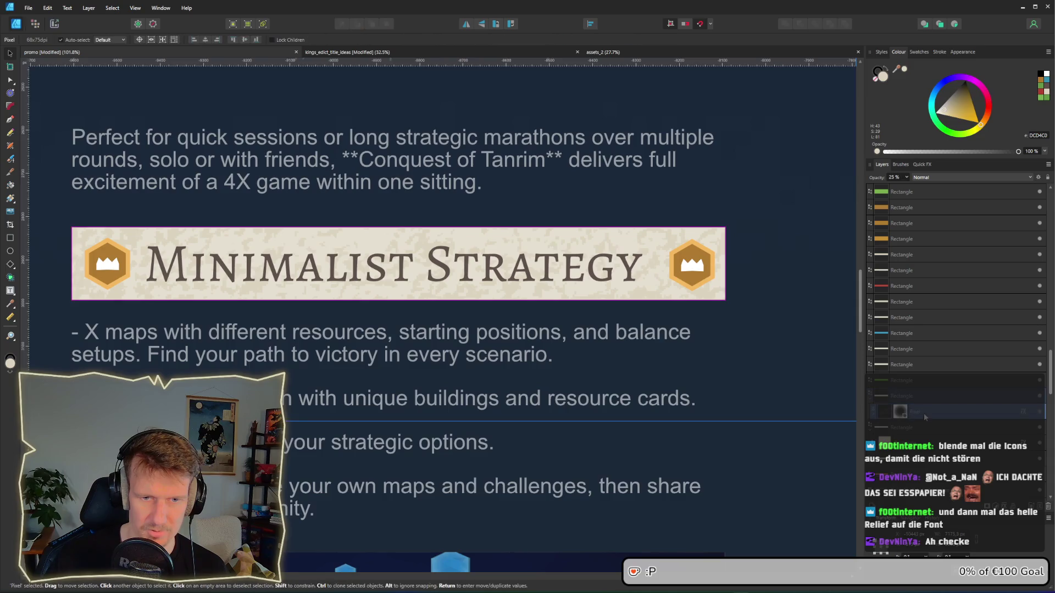
scroll(582, 347, down, 2)
scroll(608, 344, down, 1)
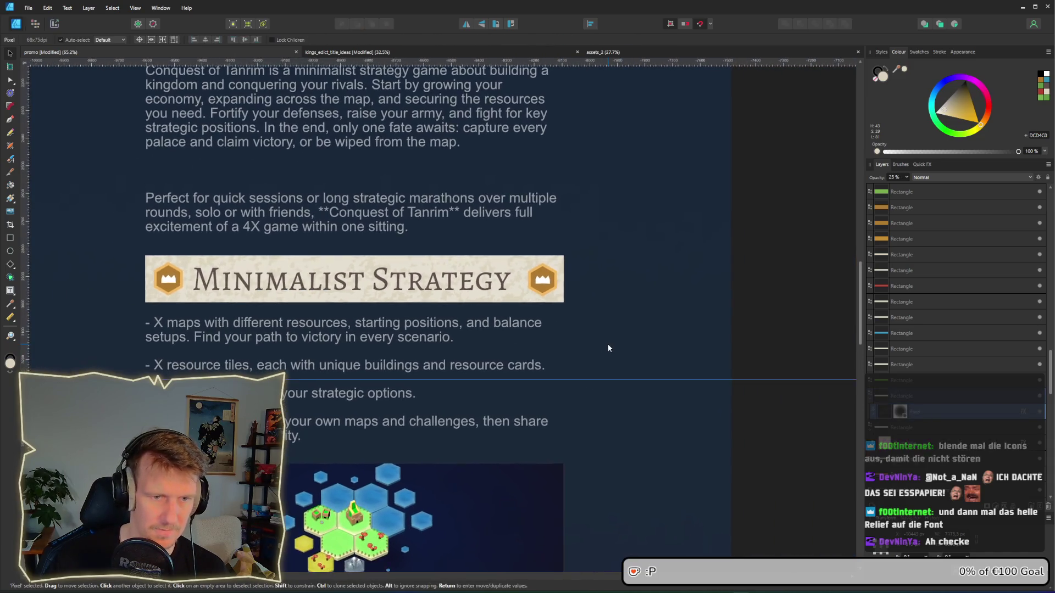
Step: Shorten the texture layer from the bottom and shift it up and right over the banner
mouse_move(844, 372)
mouse_down()
mouse_move(802, 309)
mouse_move(780, 329)
mouse_up()
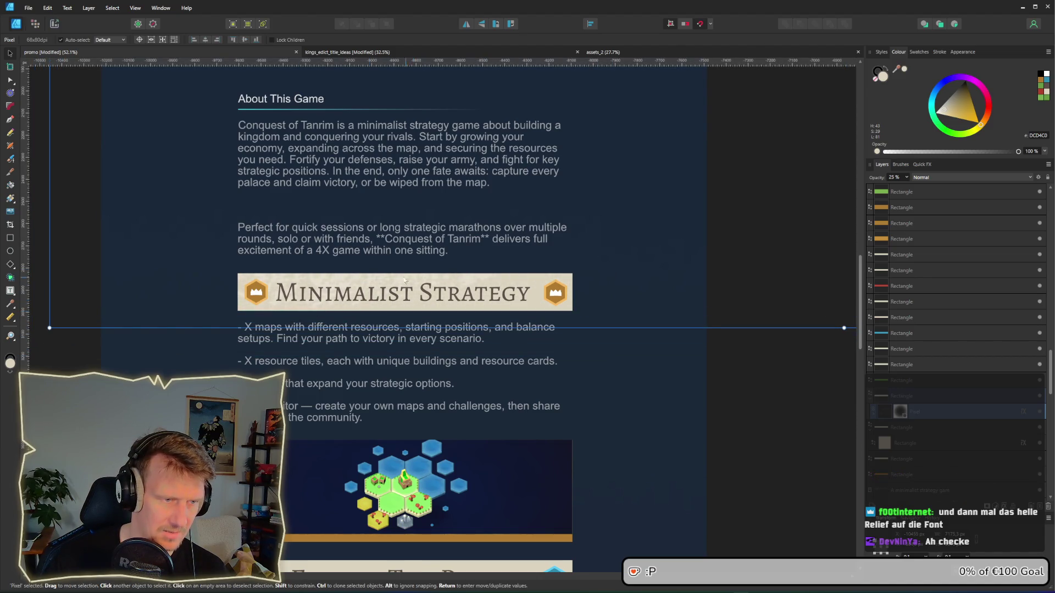
scroll(357, 303, up, 2)
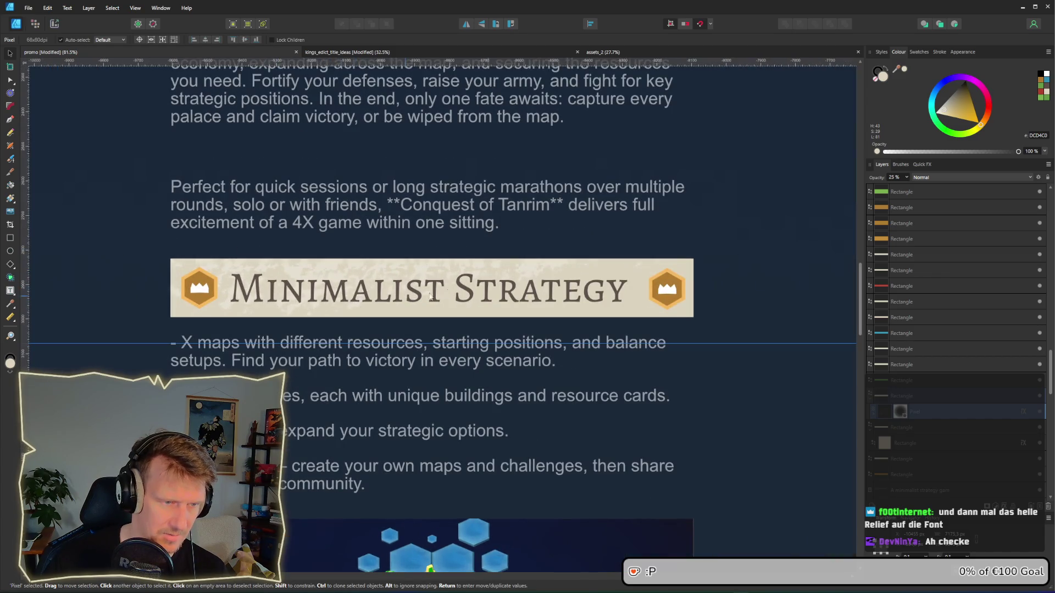
mouse_move(370, 294)
mouse_down()
mouse_move(351, 303)
mouse_move(308, 225)
mouse_move(260, 250)
mouse_move(476, 334)
mouse_move(581, 405)
mouse_move(624, 456)
mouse_move(590, 475)
mouse_move(390, 444)
mouse_up()
scroll(417, 447, down, 3)
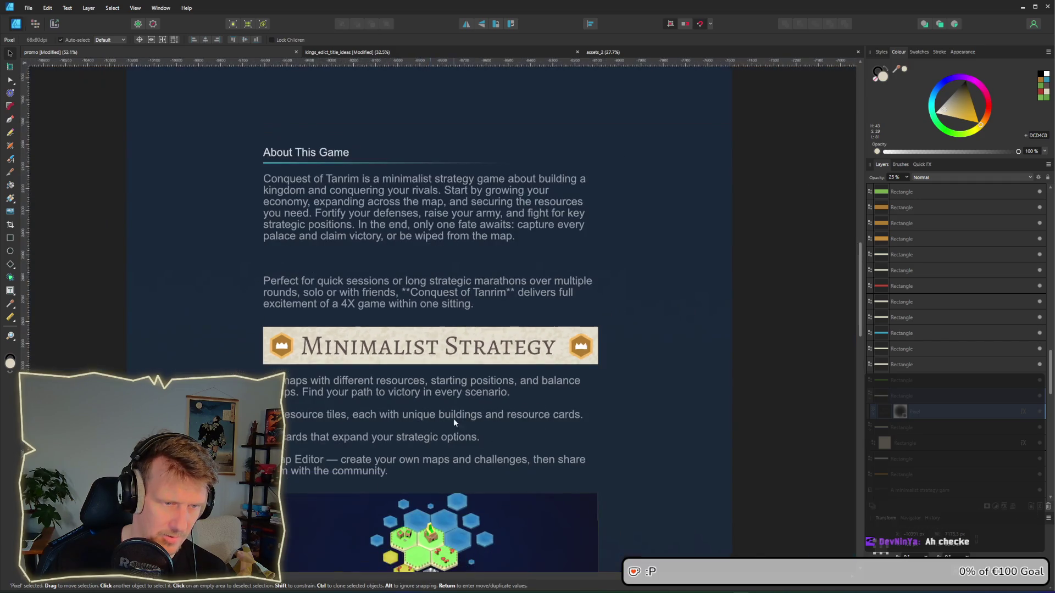
mouse_move(279, 452)
mouse_down()
mouse_move(440, 383)
mouse_move(309, 394)
mouse_move(375, 353)
mouse_move(470, 353)
mouse_move(497, 367)
mouse_move(457, 388)
mouse_up()
scroll(456, 389, up, 2)
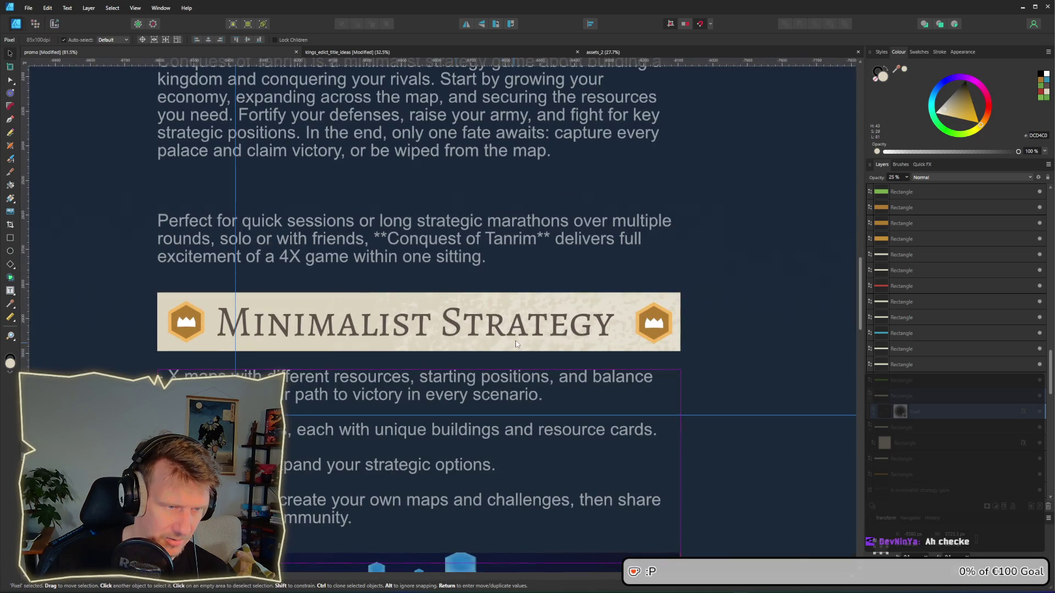
drag(565, 343, 513, 352)
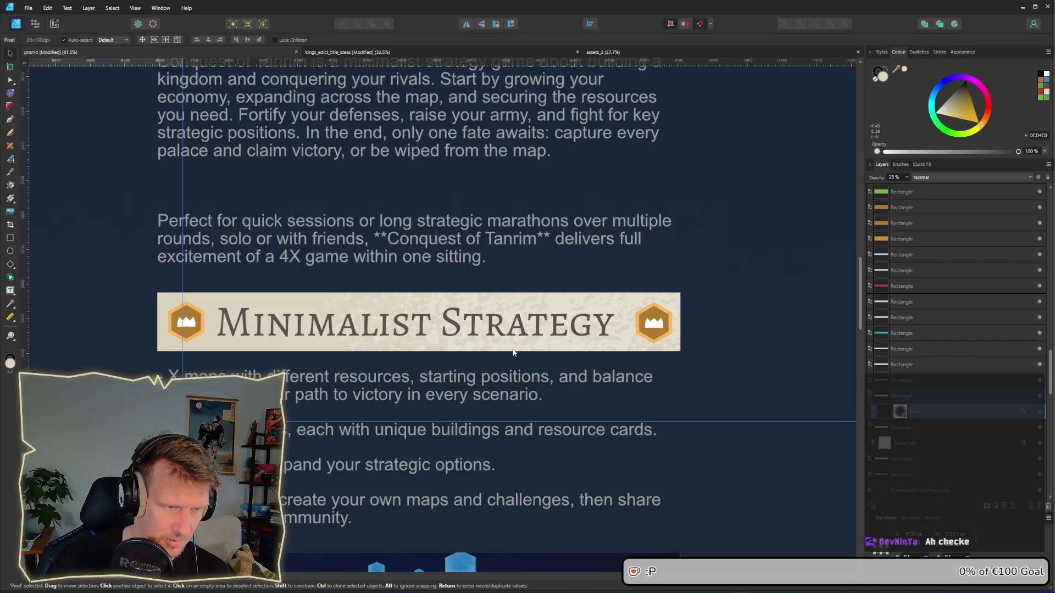
scroll(513, 352, down, 5)
Step: Snip the Minimalist Strategy section as a screen capture with Win+Shift+S
click(728, 427)
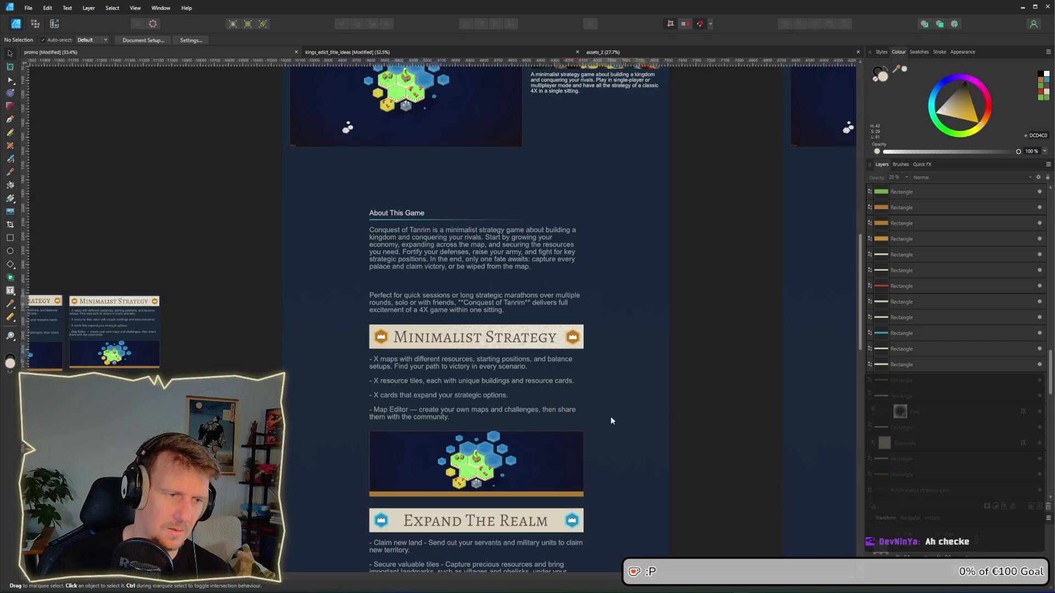
scroll(611, 421, up, 5)
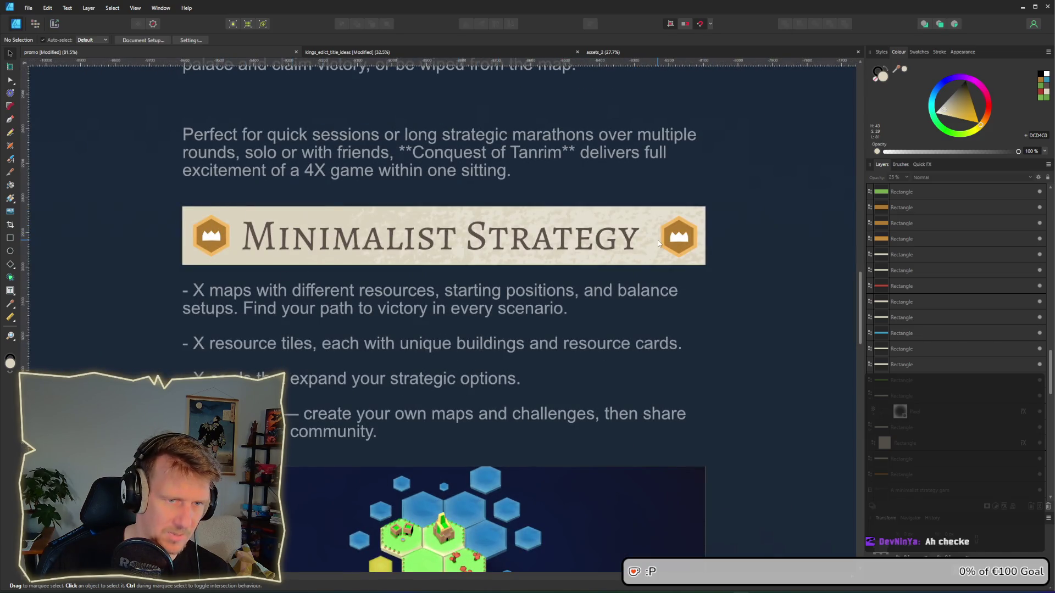
scroll(658, 243, down, 3)
scroll(709, 311, up, 3)
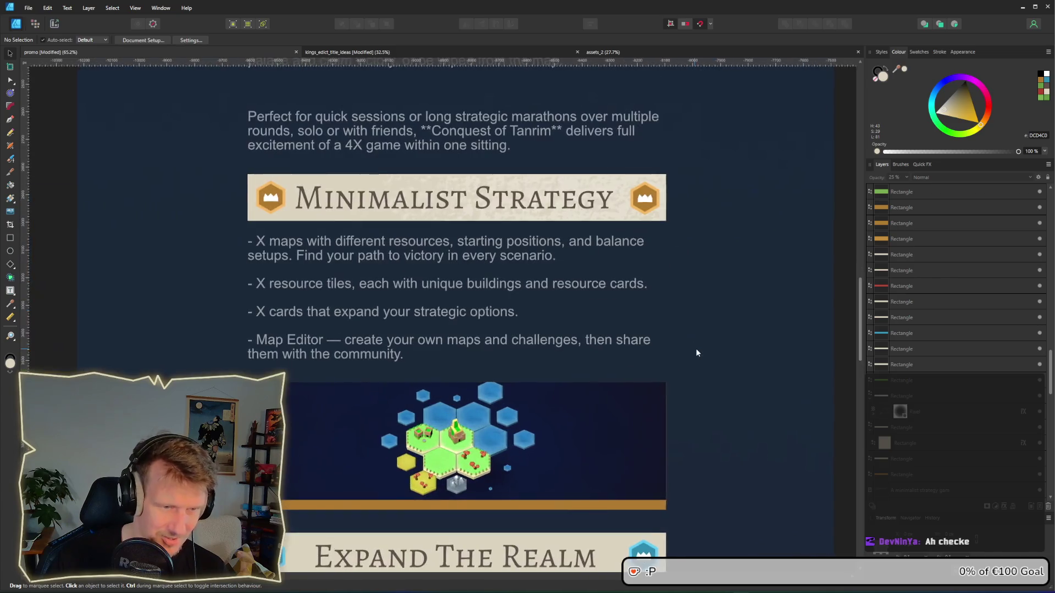
key(super+shift+s)
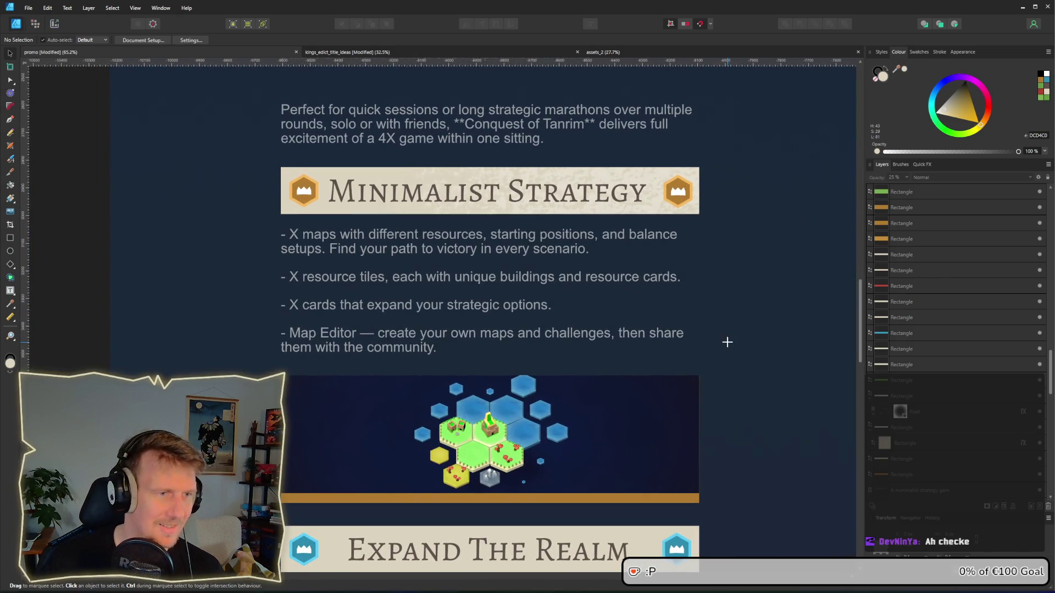
mouse_move(275, 160)
mouse_down()
mouse_move(628, 420)
mouse_move(706, 497)
mouse_move(704, 509)
mouse_up()
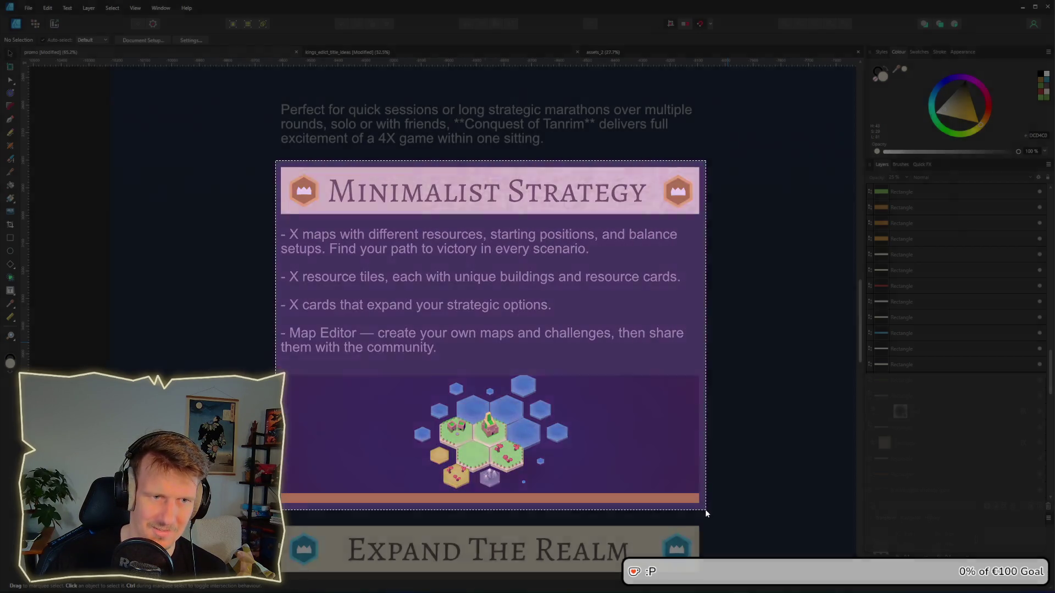
Step: Paste the snapshot, shrink it to card size and place it beside the top row
scroll(219, 364, down, 3)
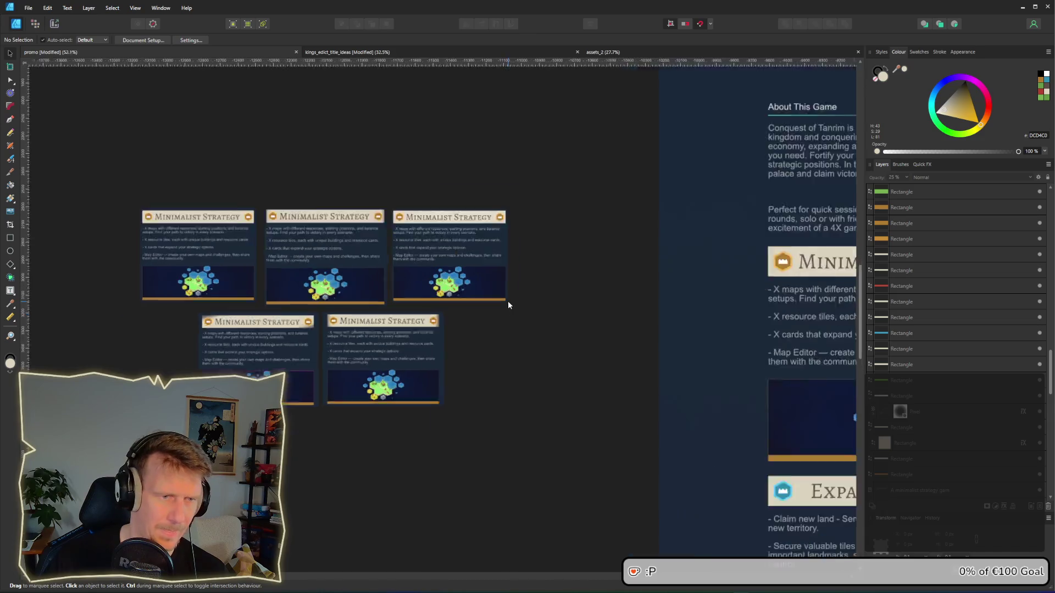
scroll(507, 301, up, 5)
click(468, 268)
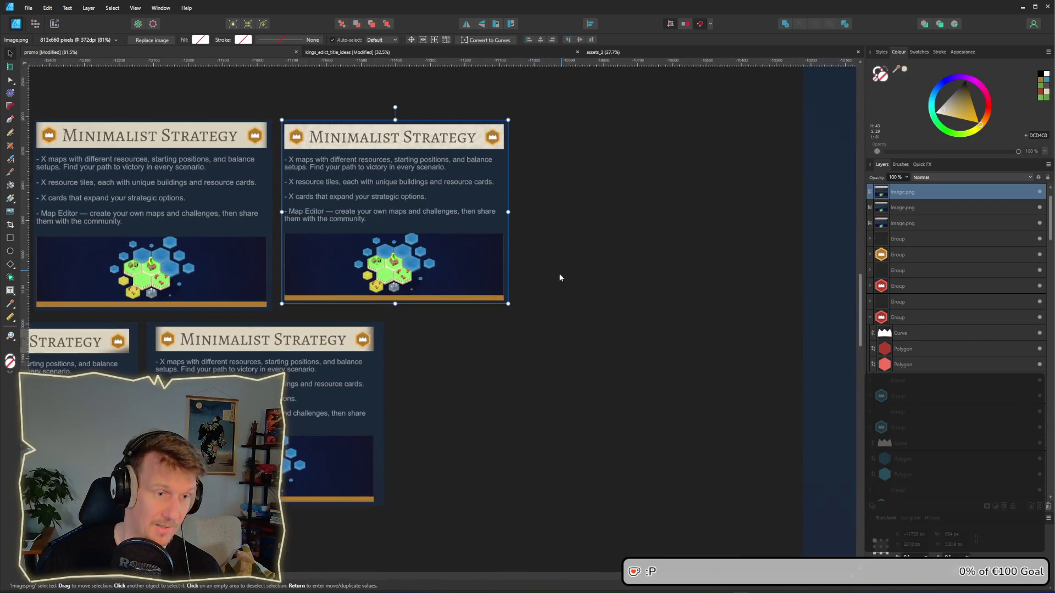
key(ctrl+v)
drag(558, 272, 635, 280)
drag(810, 441, 702, 353)
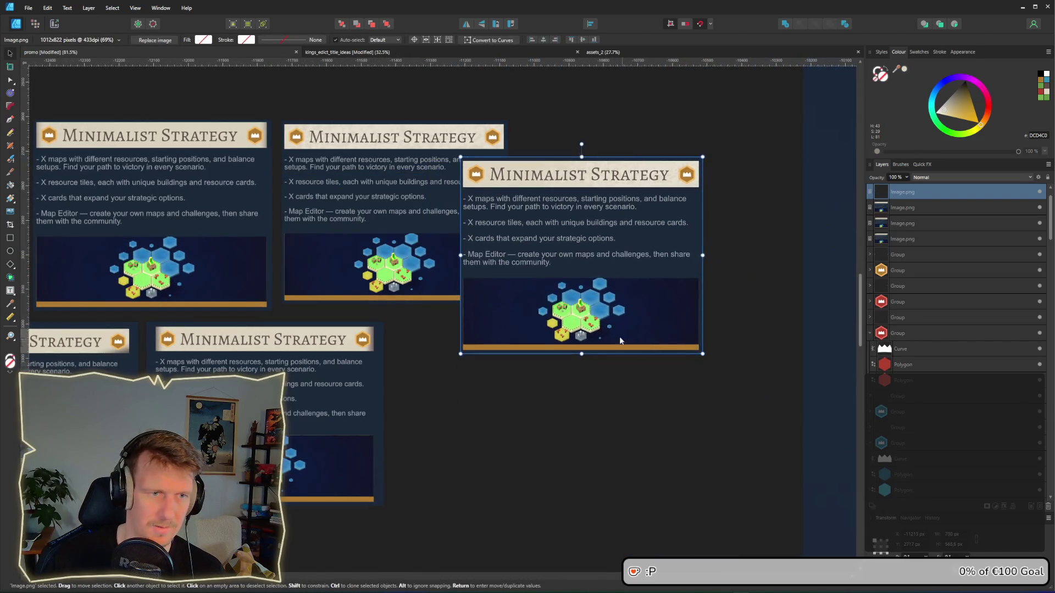
drag(618, 336, 674, 305)
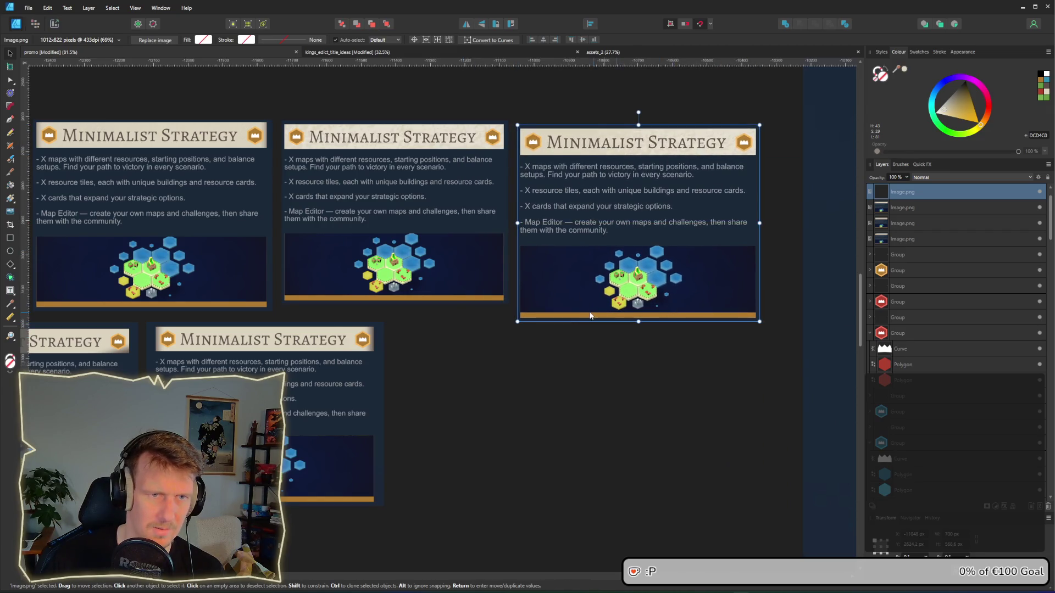
Step: Marquee-select the top row of cards, then deselect them
scroll(654, 354, down, 5)
drag(195, 187, 333, 247)
drag(450, 280, 769, 372)
scroll(444, 331, up, 5)
click(444, 332)
scroll(570, 368, left, 3)
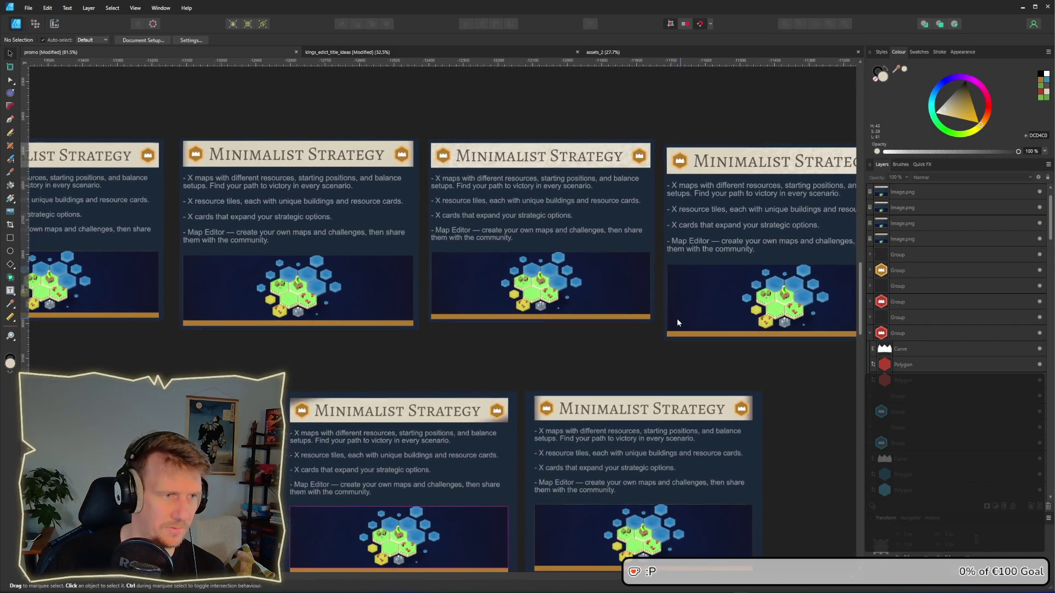
scroll(676, 318, left, 3)
scroll(773, 309, right, 4)
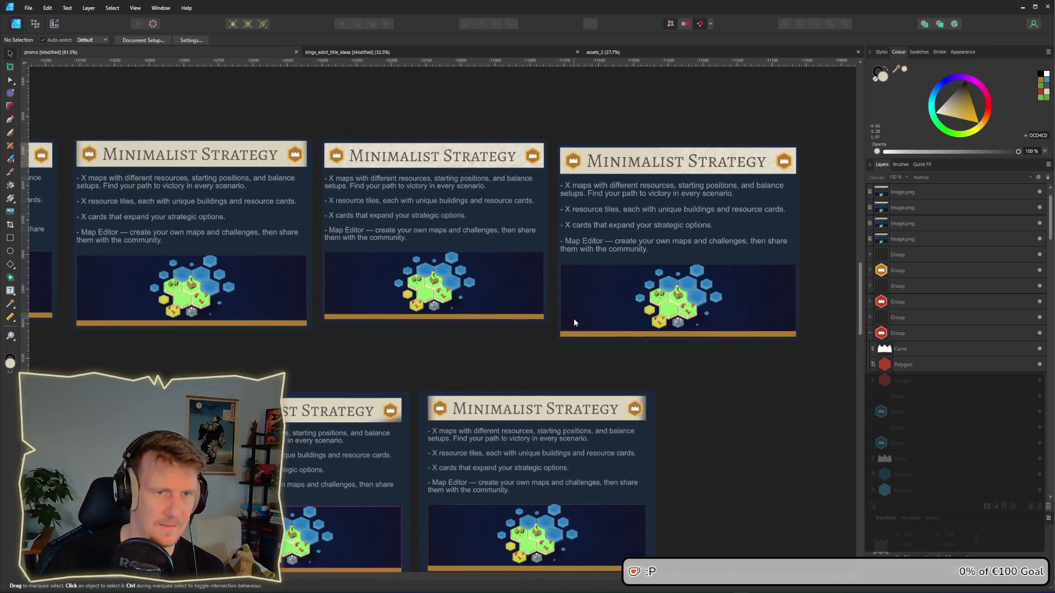
scroll(573, 318, right, 3)
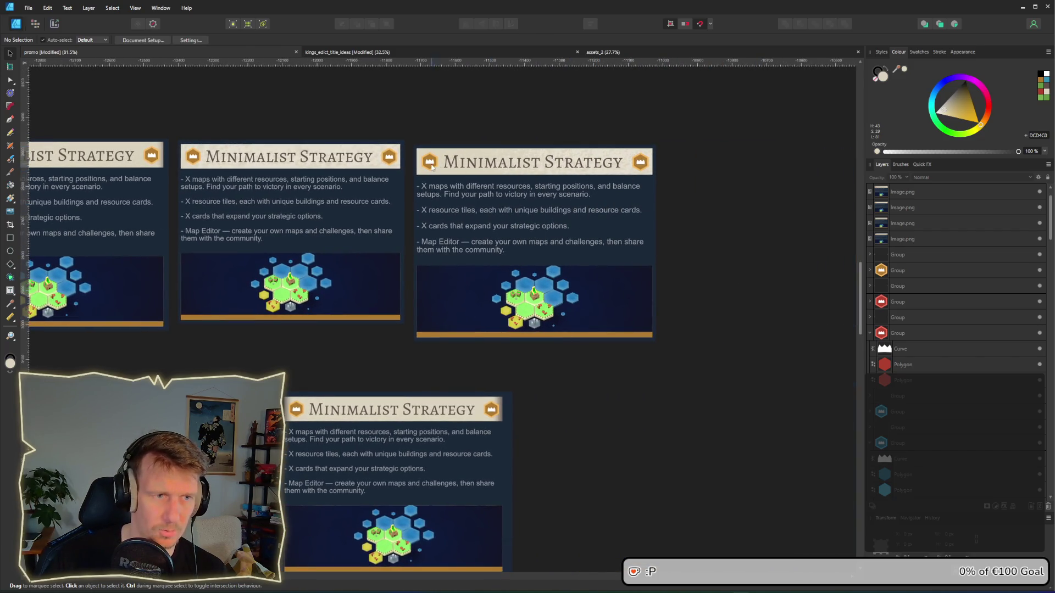
scroll(370, 248, right, 4)
scroll(706, 275, right, 4)
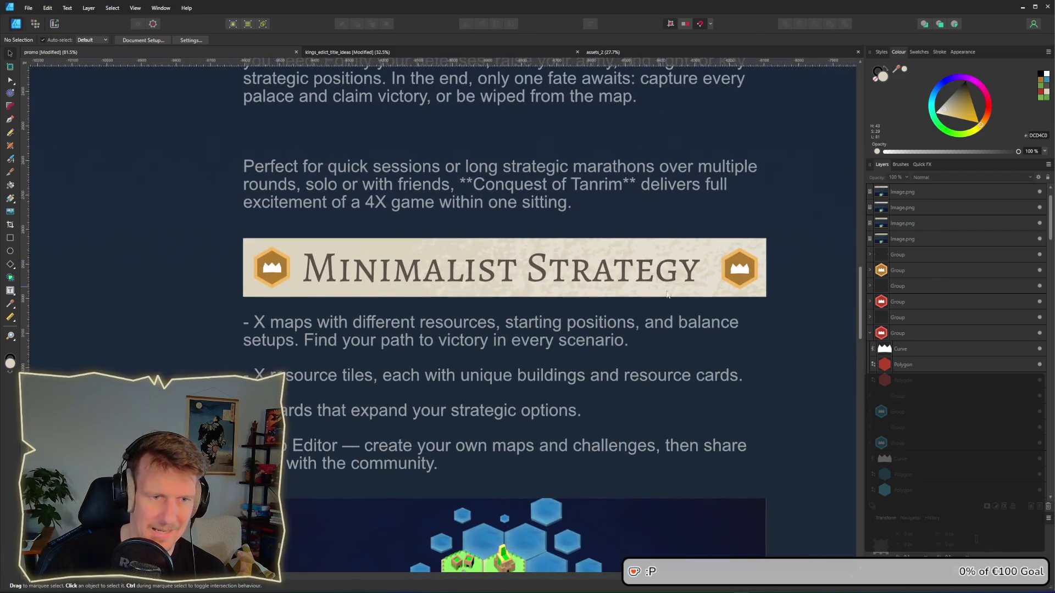
Step: Move the banner's texture layer left and up, then nudge it slightly right
click(699, 298)
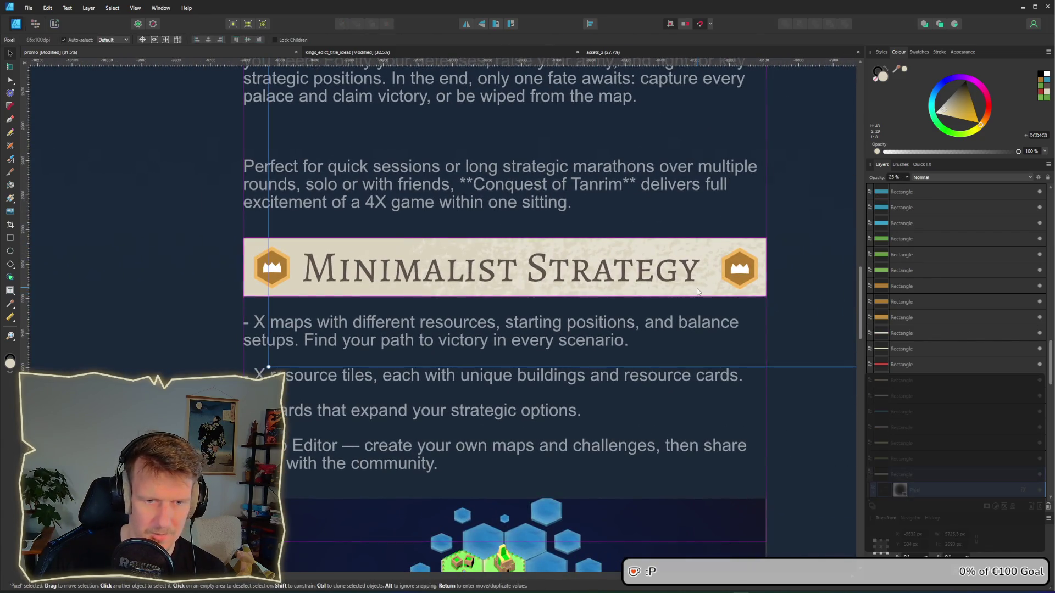
scroll(950, 458, down, 1)
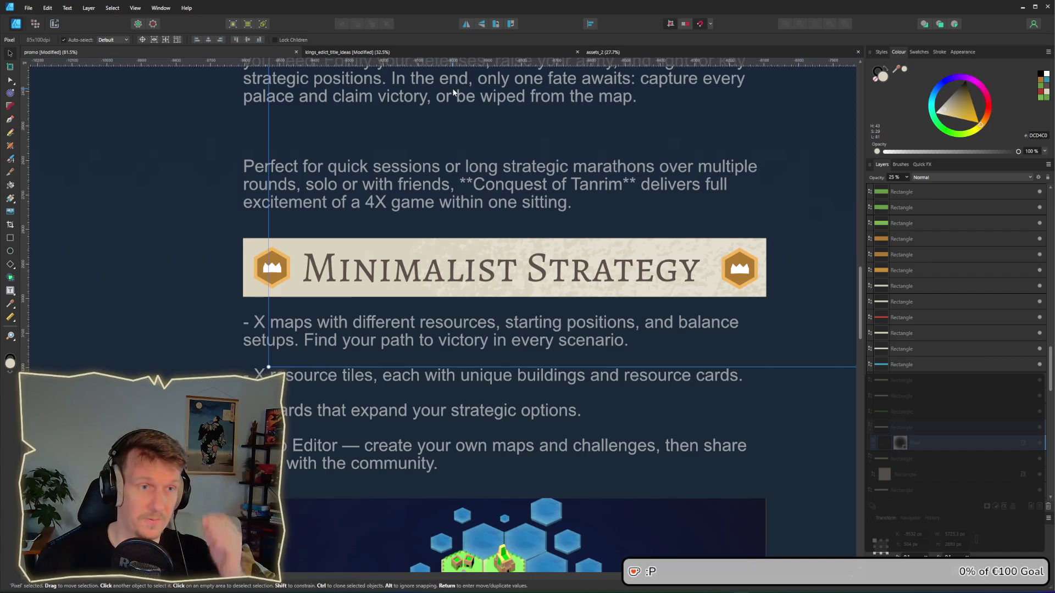
scroll(581, 217, down, 2)
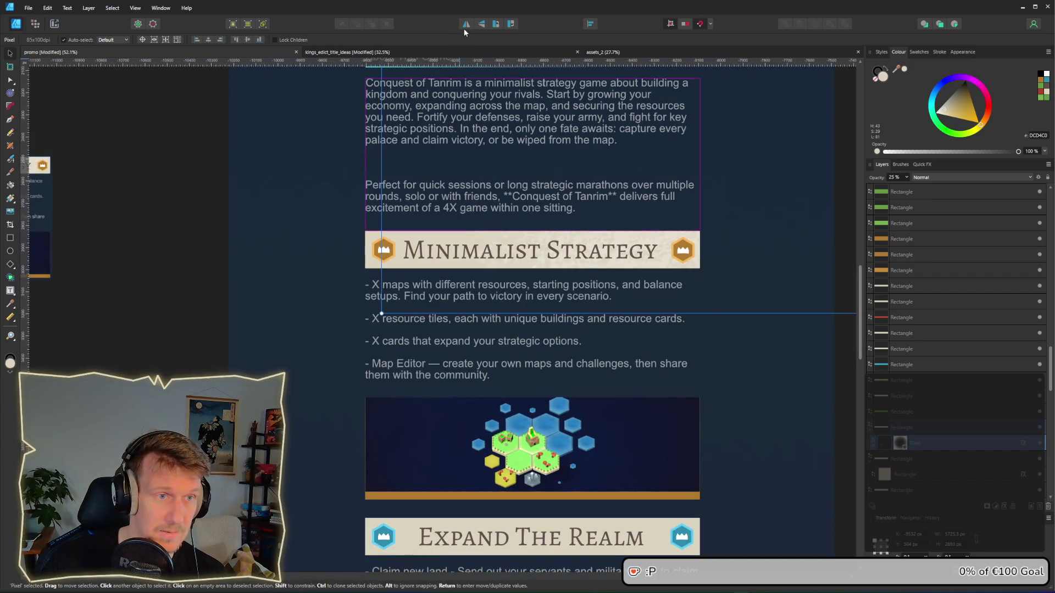
mouse_move(755, 311)
mouse_down()
mouse_move(742, 278)
mouse_move(384, 270)
mouse_move(659, 247)
mouse_move(693, 264)
mouse_move(628, 259)
mouse_move(655, 276)
mouse_up()
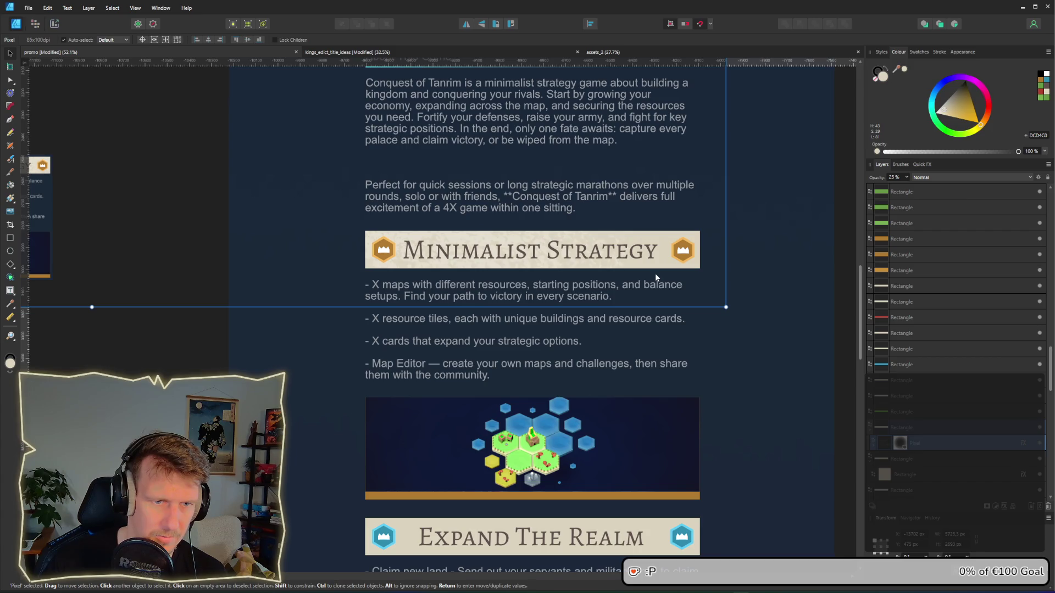
scroll(651, 270, up, 2)
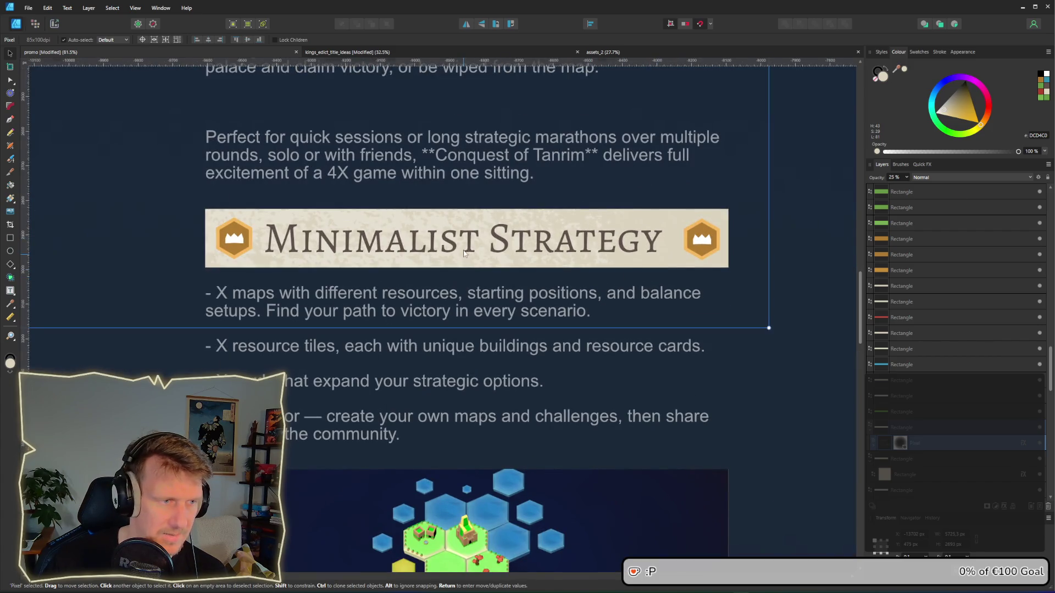
drag(463, 253, 475, 255)
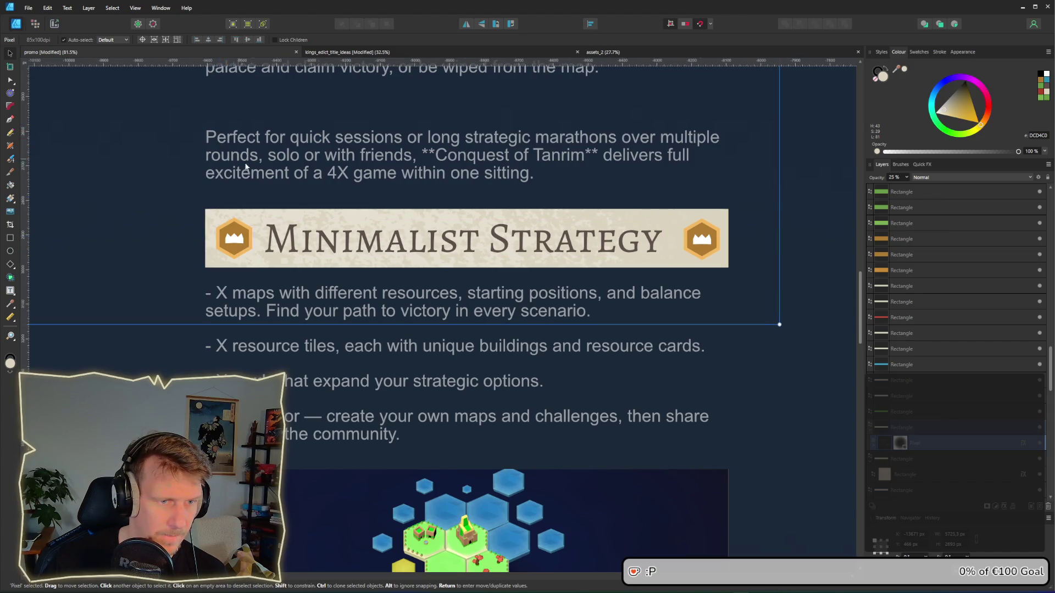
Step: Tilt the overlay group a few degrees counter-clockwise, shift it down, and deselect
scroll(509, 258, down, 4)
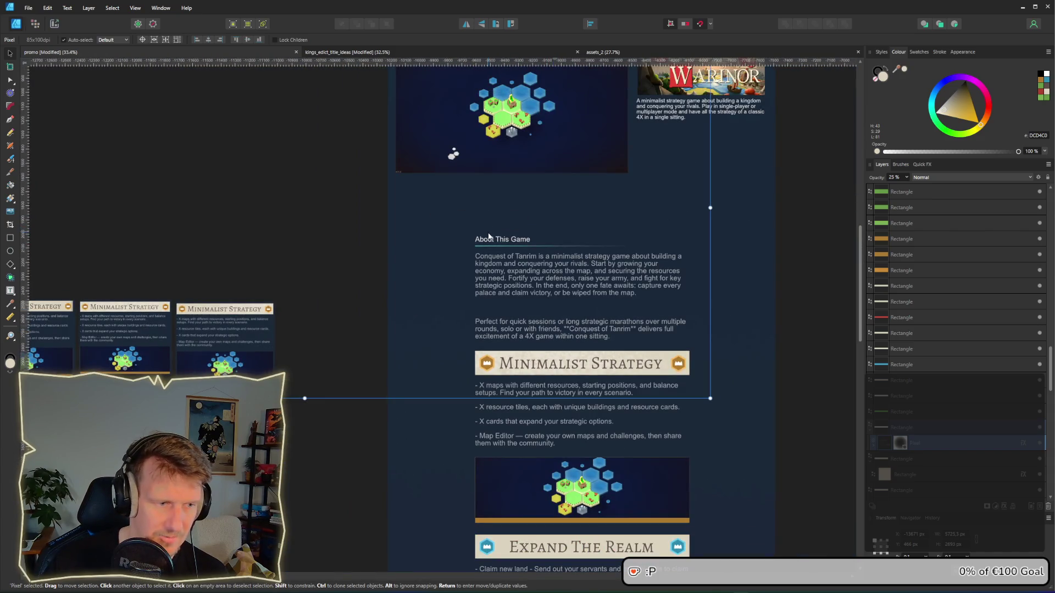
scroll(488, 236, down, 2)
scroll(441, 193, up, 1)
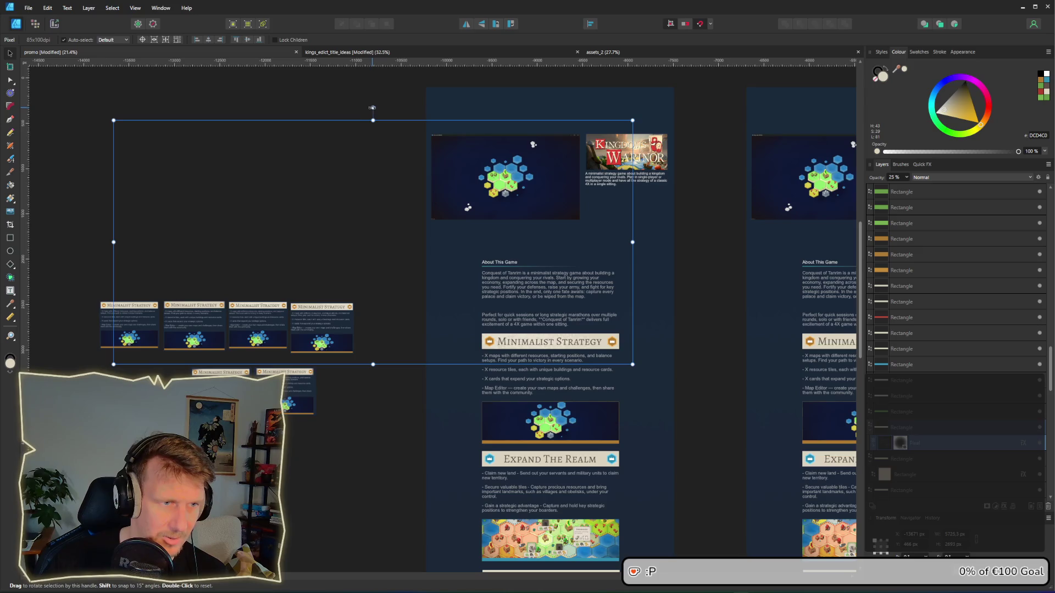
drag(372, 107, 360, 108)
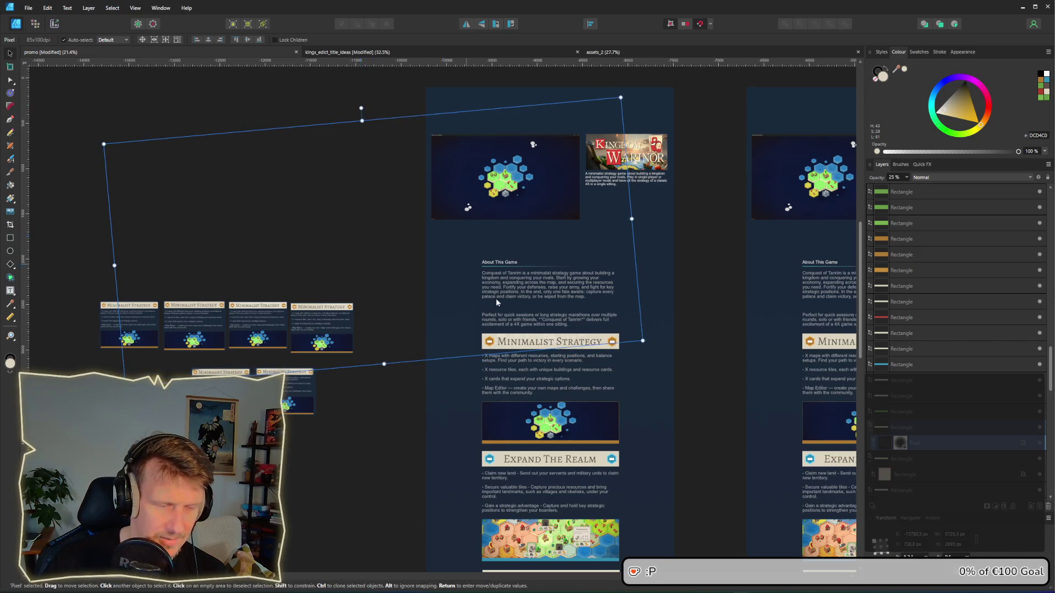
scroll(498, 302, up, 7)
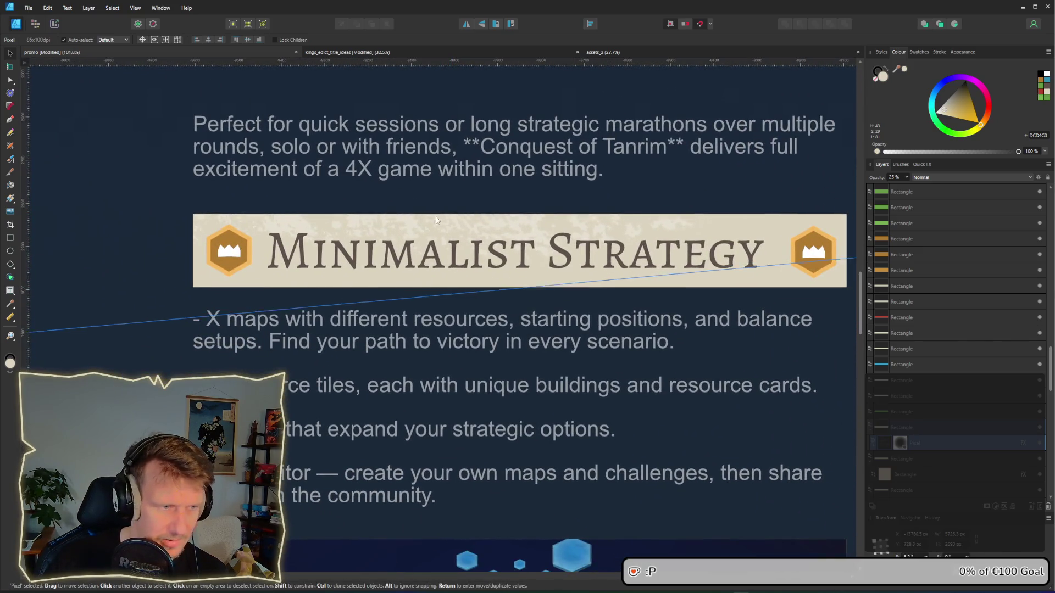
drag(436, 218, 442, 268)
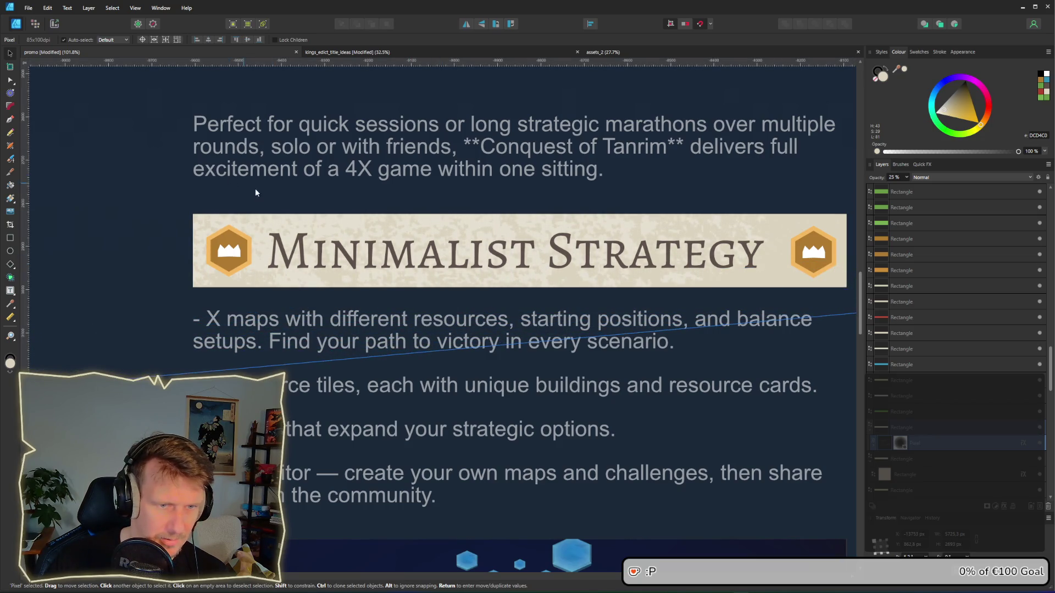
scroll(513, 273, down, 3)
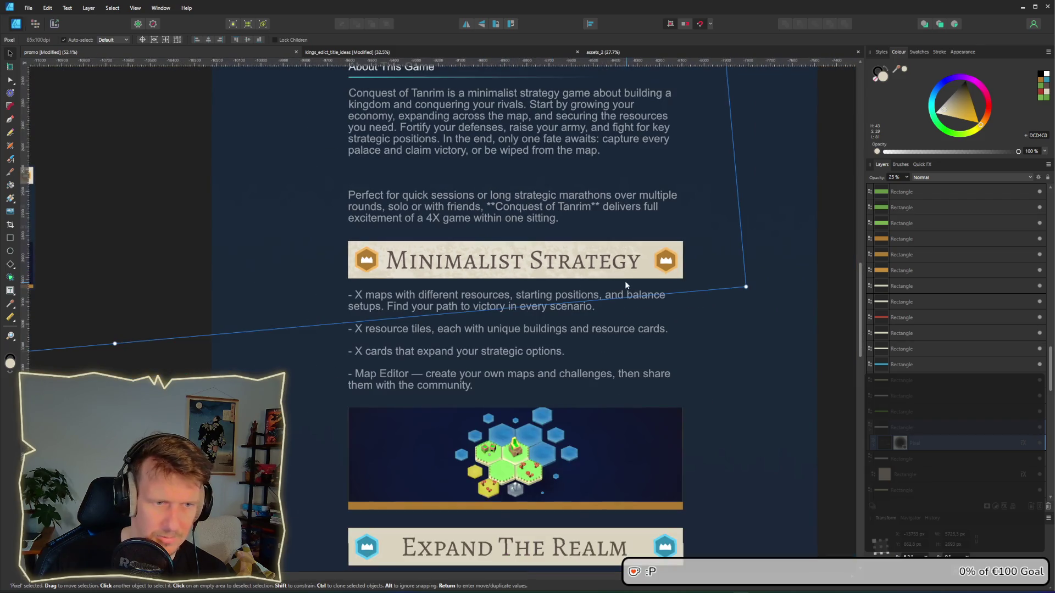
click(172, 244)
scroll(212, 385, down, 2)
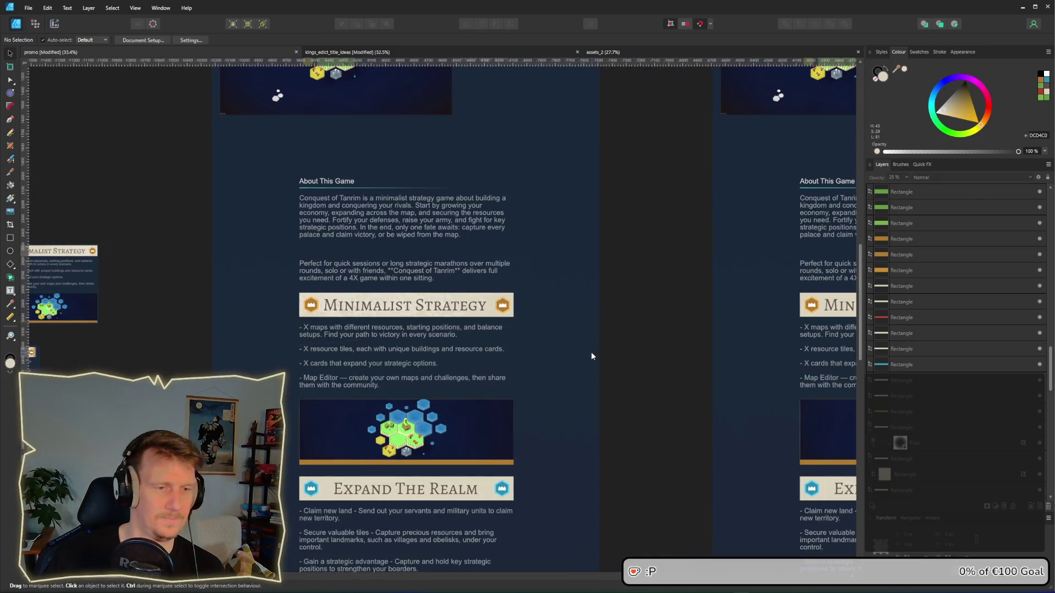
scroll(596, 353, down, 3)
scroll(640, 263, up, 2)
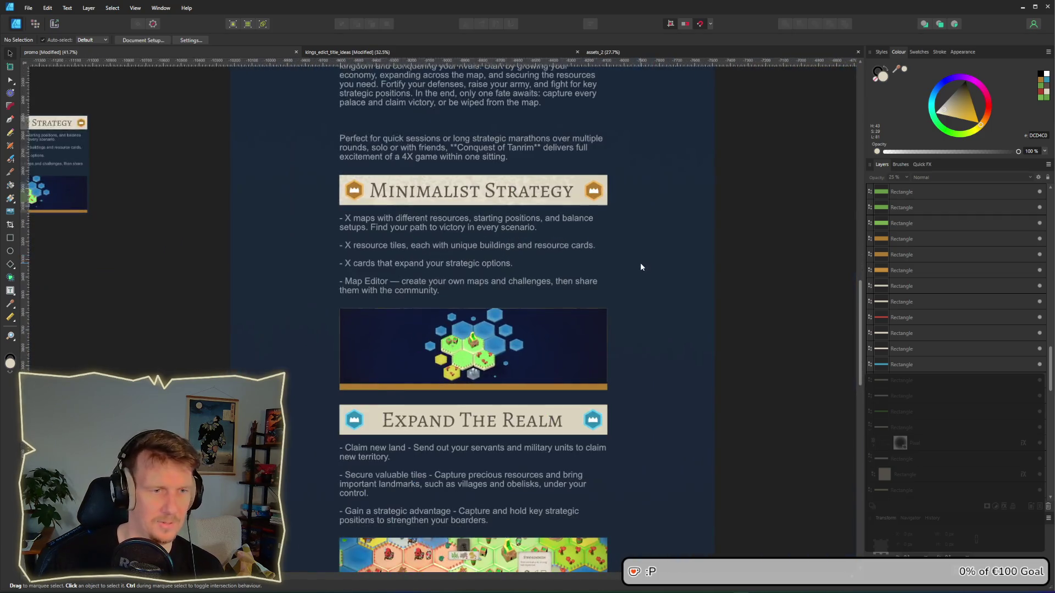
drag(647, 269, 698, 278)
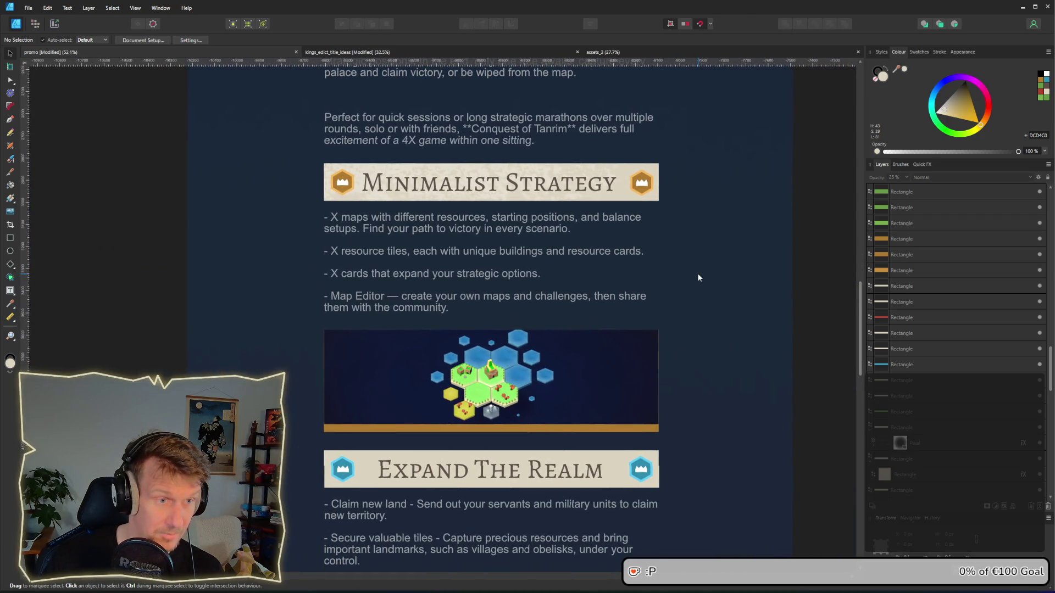
Step: Snip the Minimalist Strategy banner, text and map image with Win+Shift+S
key(super+shift+s)
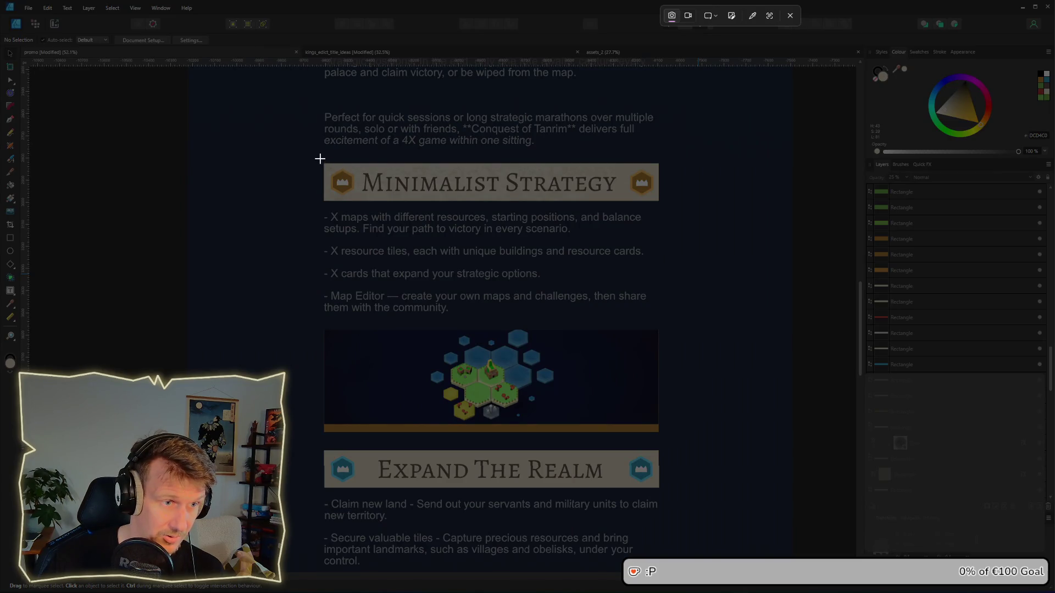
mouse_move(319, 158)
mouse_down()
mouse_move(688, 441)
mouse_move(665, 437)
mouse_up()
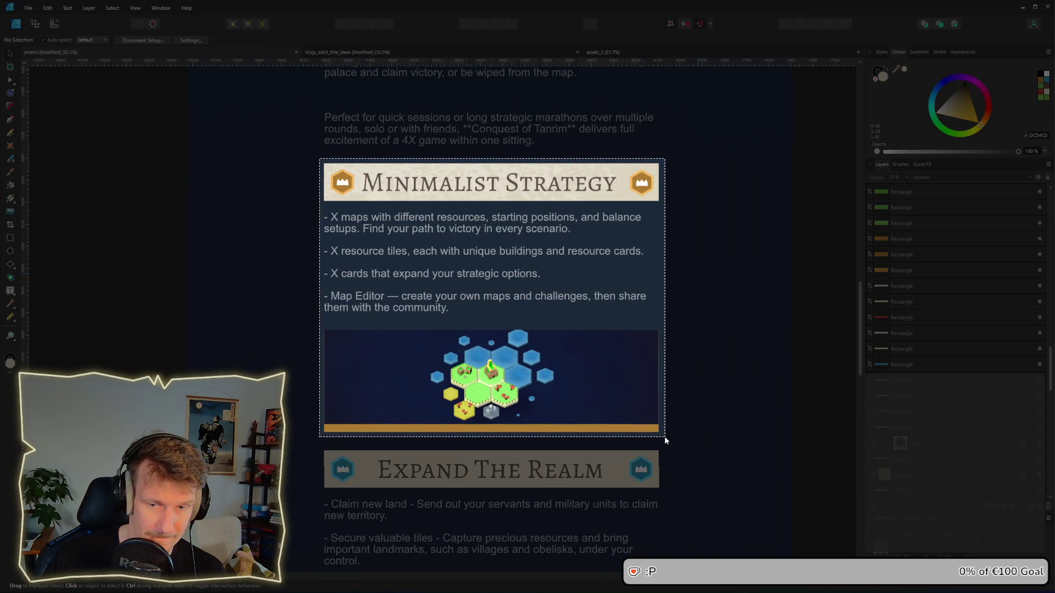
scroll(653, 407, down, 2)
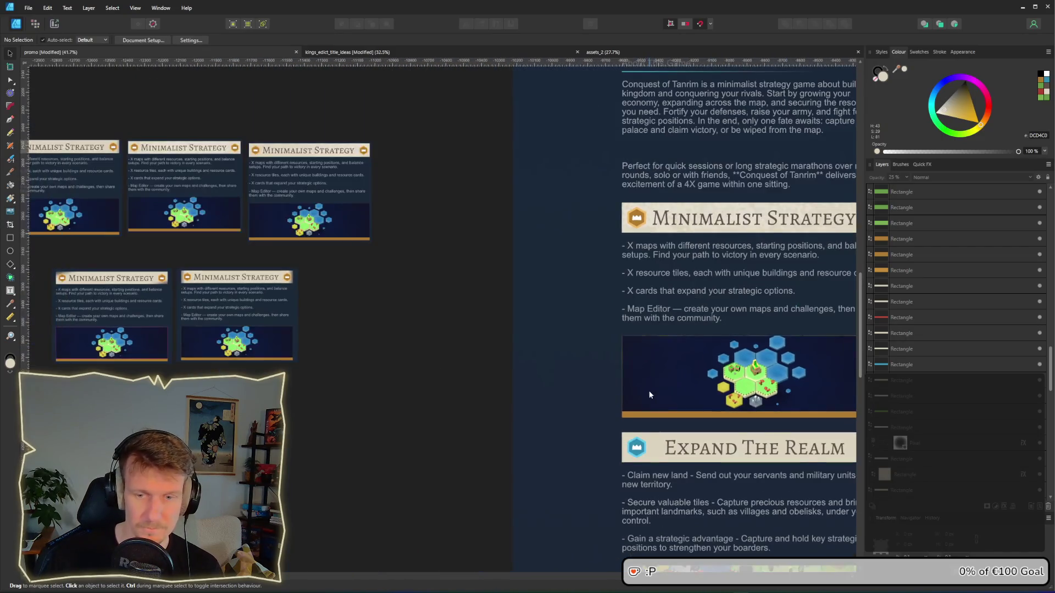
scroll(552, 340, down, 2)
scroll(592, 334, up, 4)
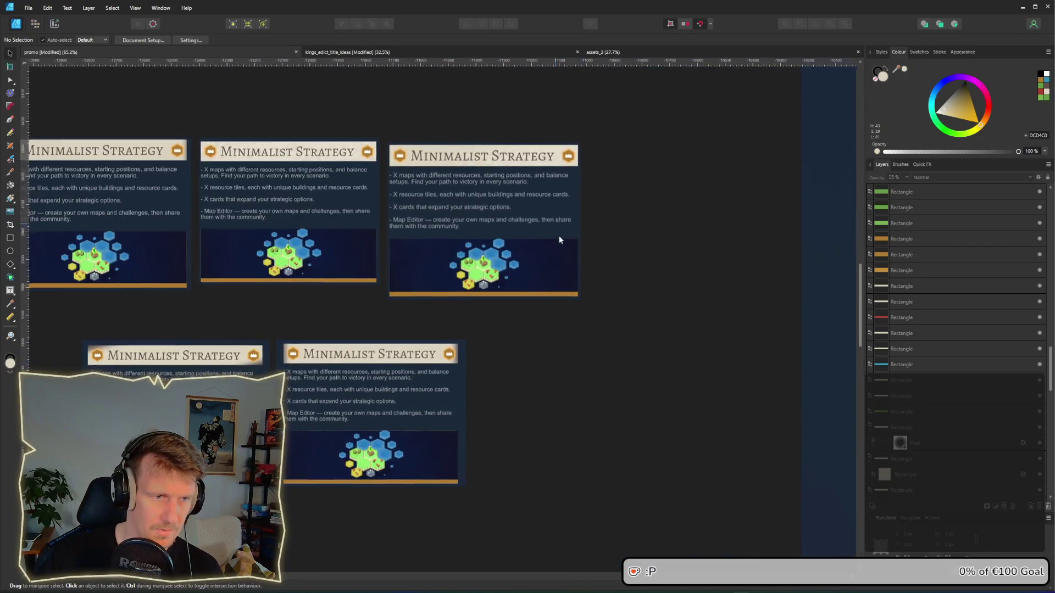
scroll(549, 231, up, 3)
Step: Paste the capture and scale it to match the other cards above the card row
key(ctrl+v)
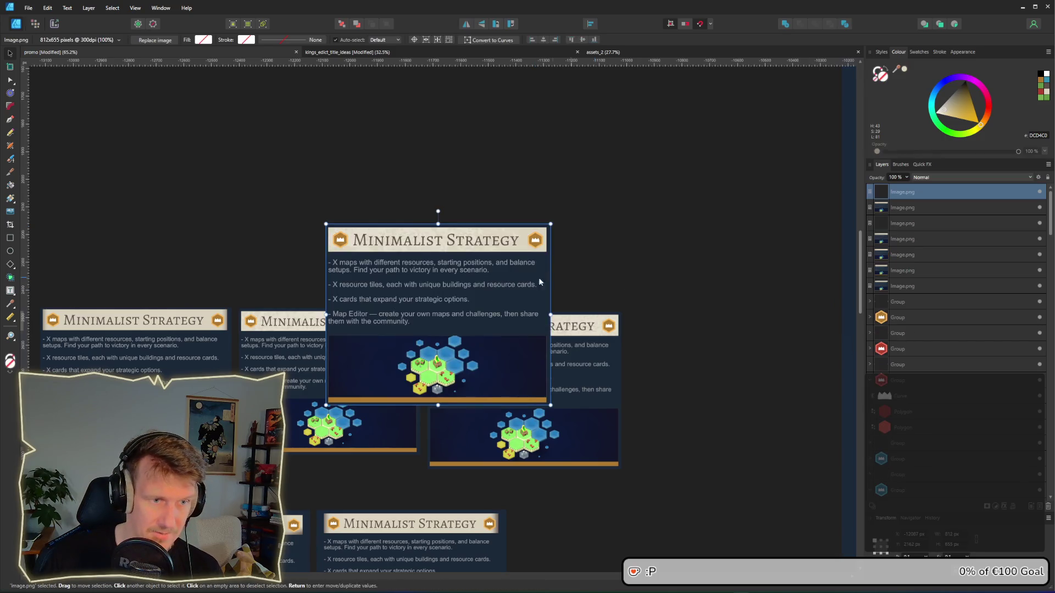
mouse_move(538, 278)
mouse_down()
mouse_move(539, 200)
mouse_move(569, 206)
mouse_up()
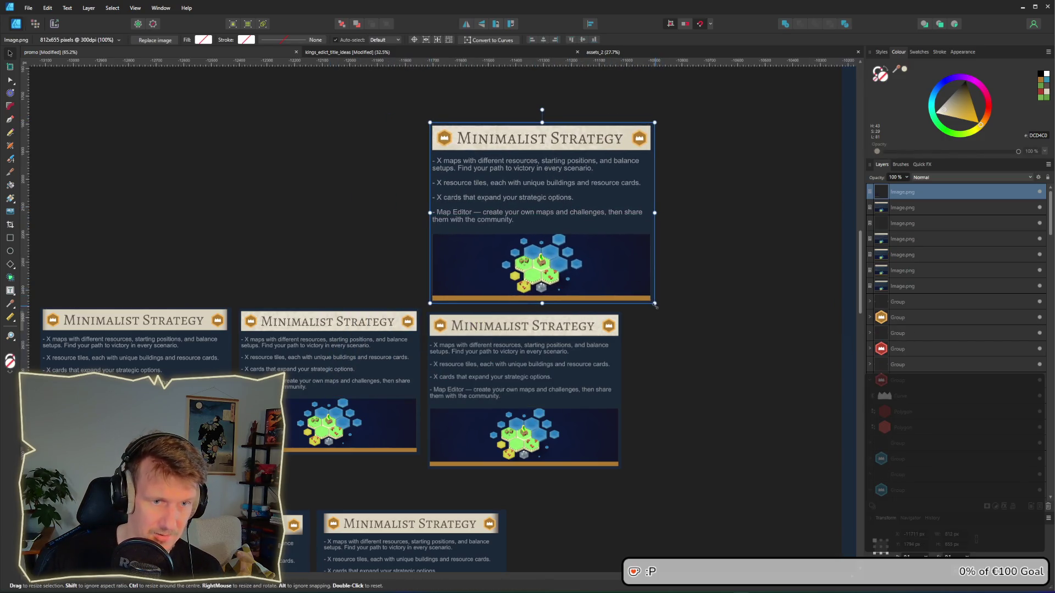
mouse_move(655, 303)
mouse_down()
mouse_move(605, 262)
mouse_move(570, 285)
mouse_move(568, 268)
mouse_move(629, 303)
mouse_up()
scroll(711, 312, left, 3)
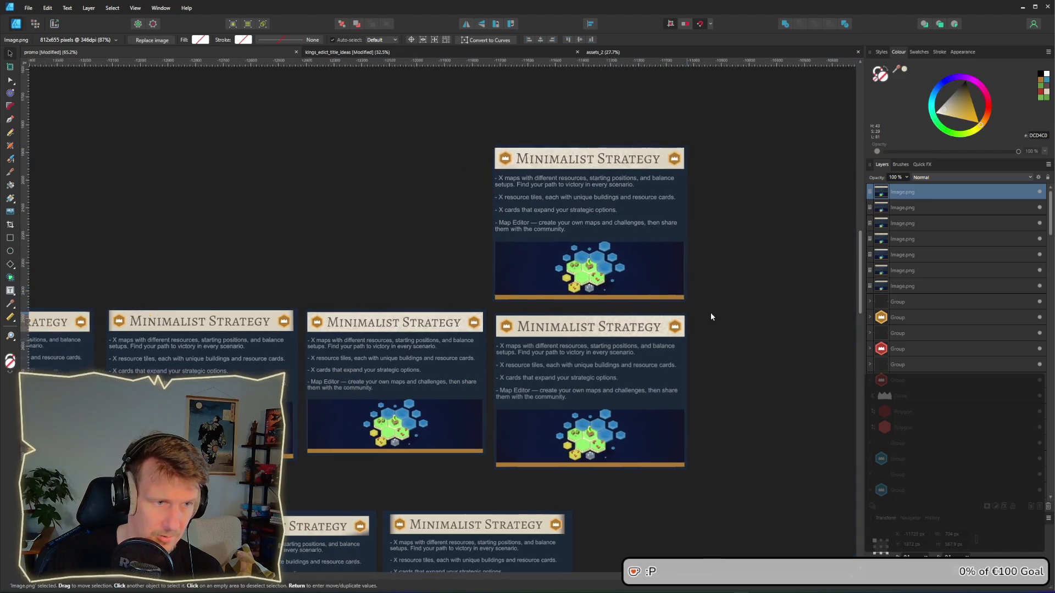
mouse_move(690, 280)
mouse_down()
mouse_move(349, 253)
mouse_move(387, 264)
mouse_move(555, 271)
mouse_up()
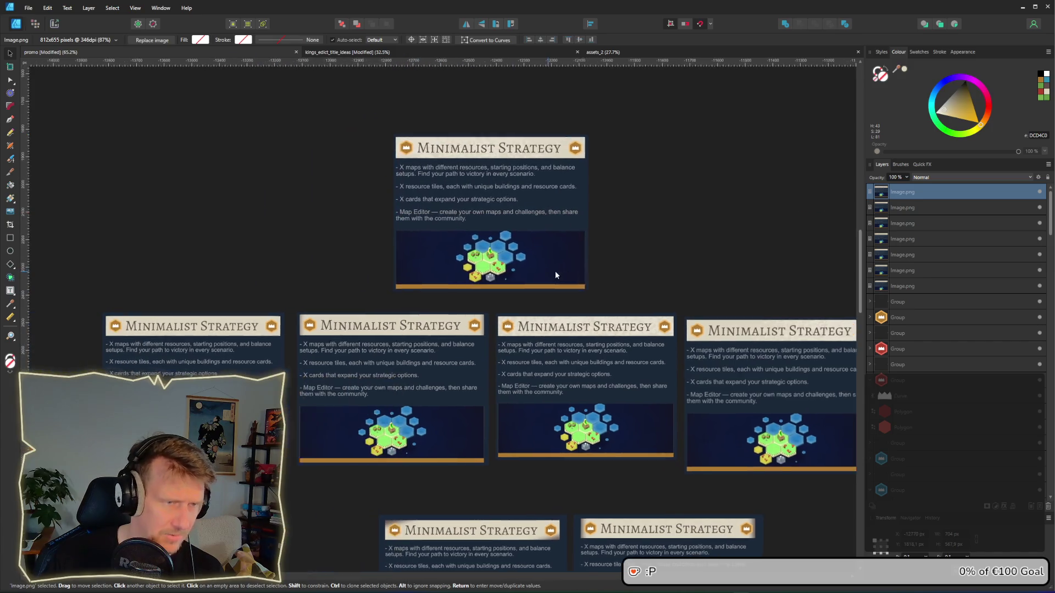
click(680, 248)
Step: Nudge the new top card slightly right to align it, then deselect
scroll(675, 250, down, 2)
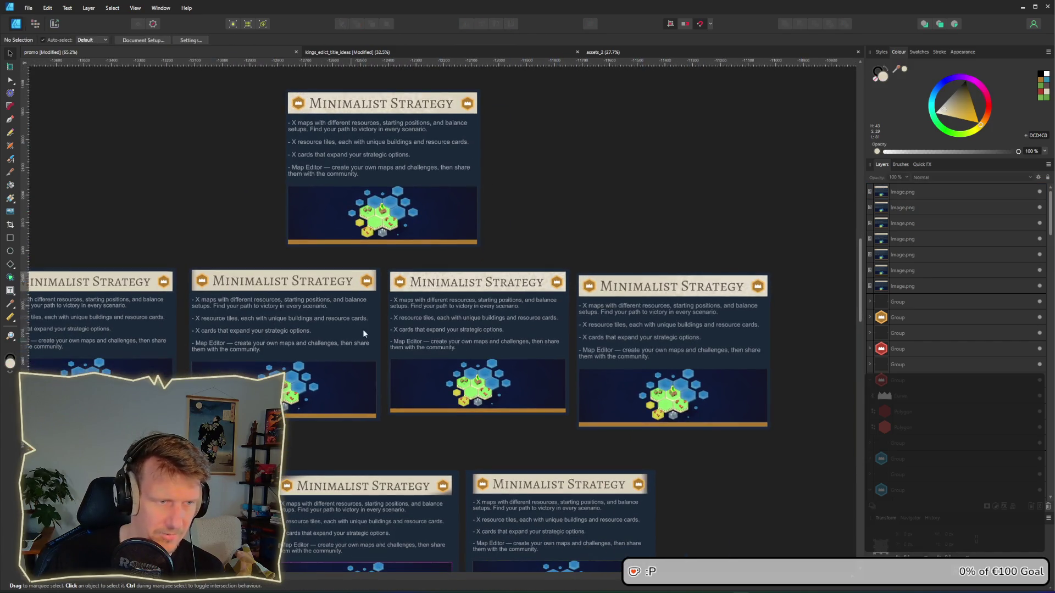
scroll(526, 232, up, 1)
scroll(526, 231, left, 1)
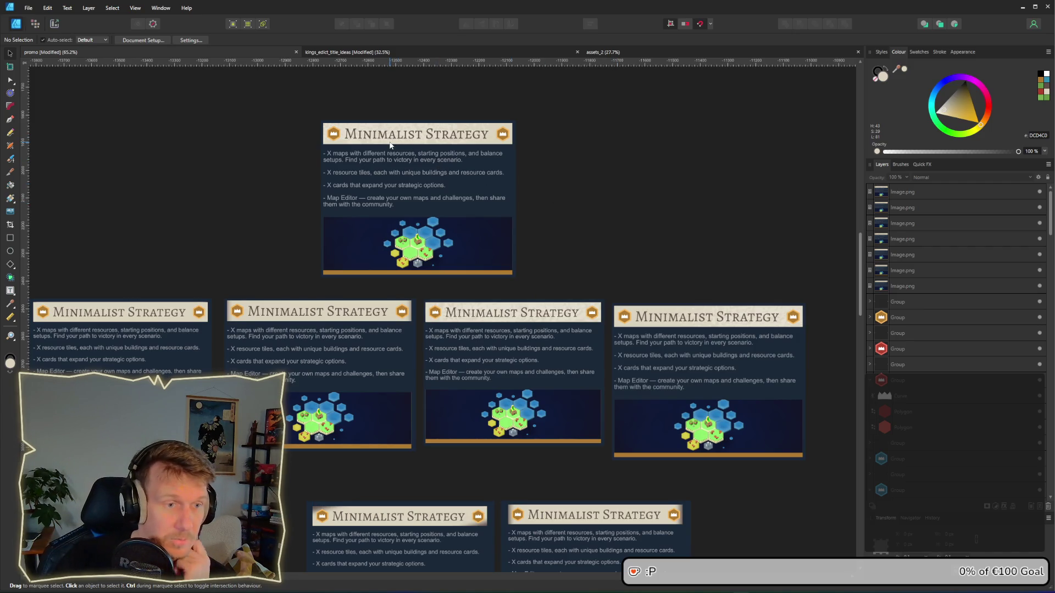
scroll(377, 234, down, 3)
scroll(377, 233, right, 1)
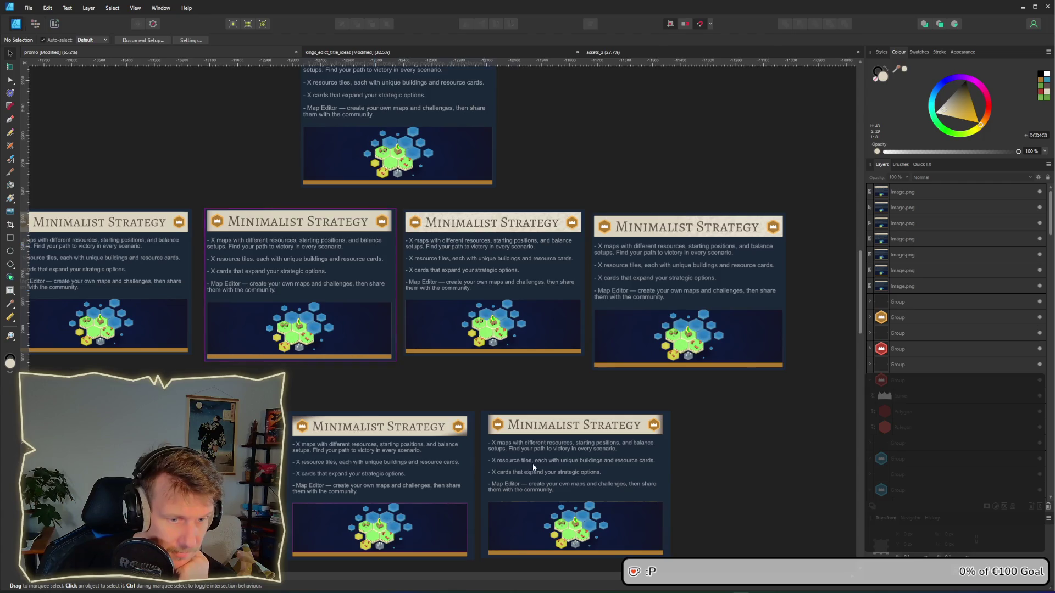
mouse_move(495, 480)
mouse_down()
mouse_move(488, 373)
mouse_move(557, 381)
mouse_up()
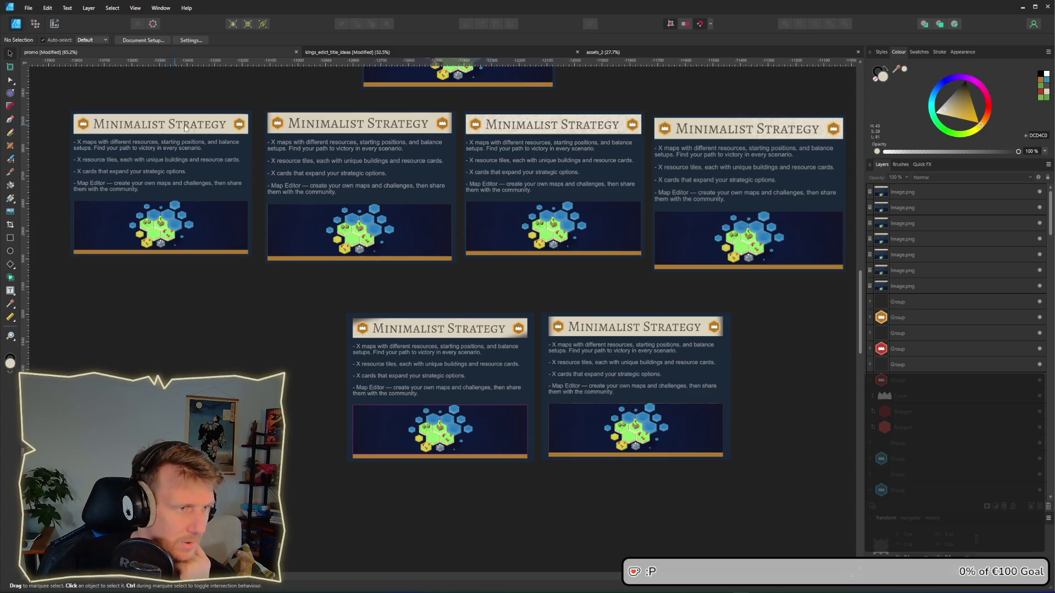
scroll(185, 128, up, 6)
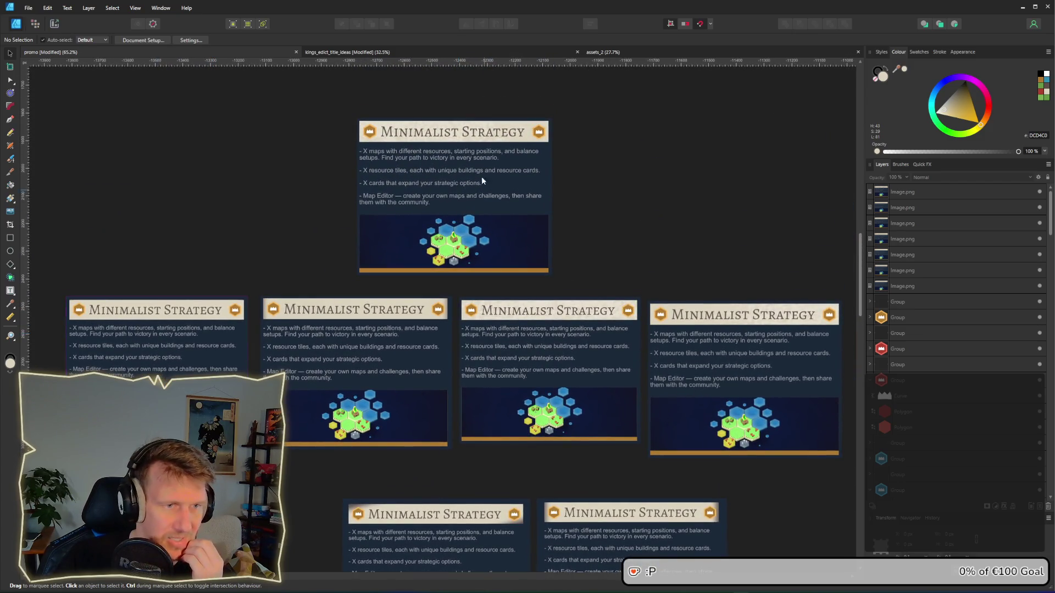
drag(459, 187, 493, 189)
click(159, 253)
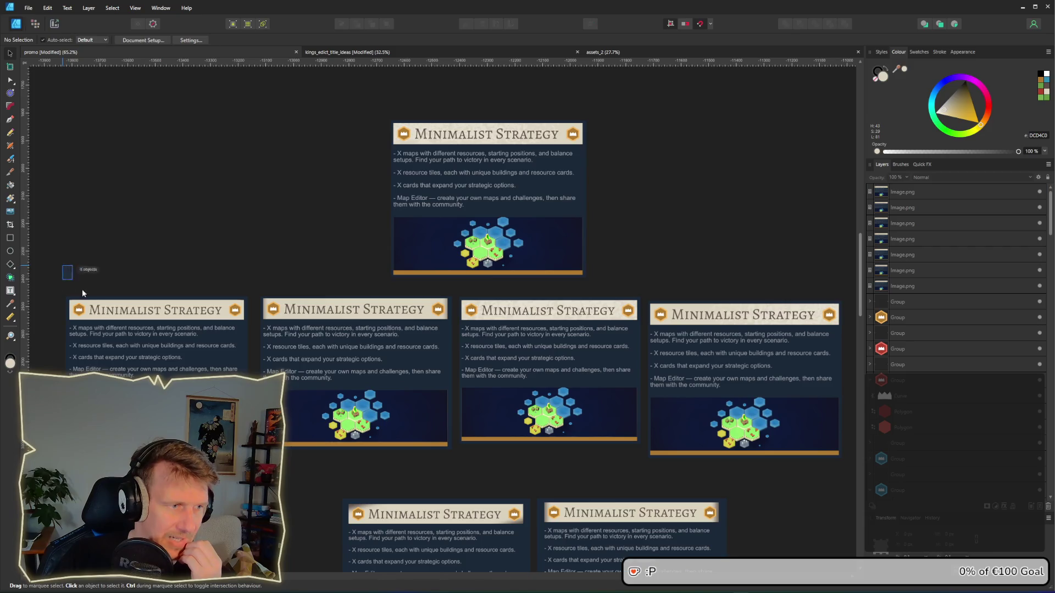
drag(163, 383, 294, 214)
scroll(410, 331, right, 3)
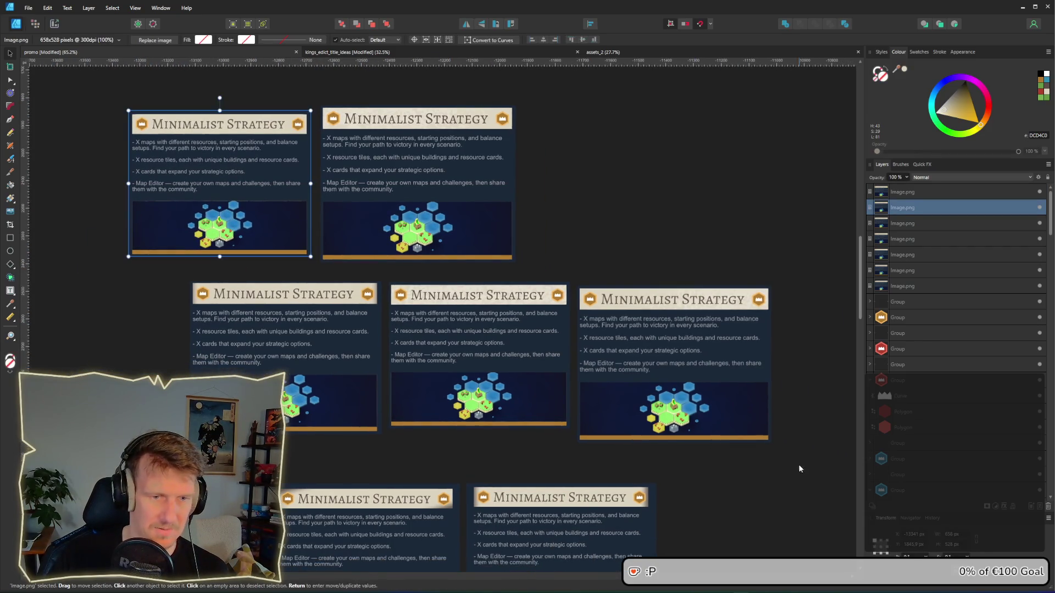
mouse_move(811, 463)
mouse_down()
mouse_move(240, 317)
mouse_move(189, 277)
mouse_up()
drag(401, 318, 324, 332)
click(236, 272)
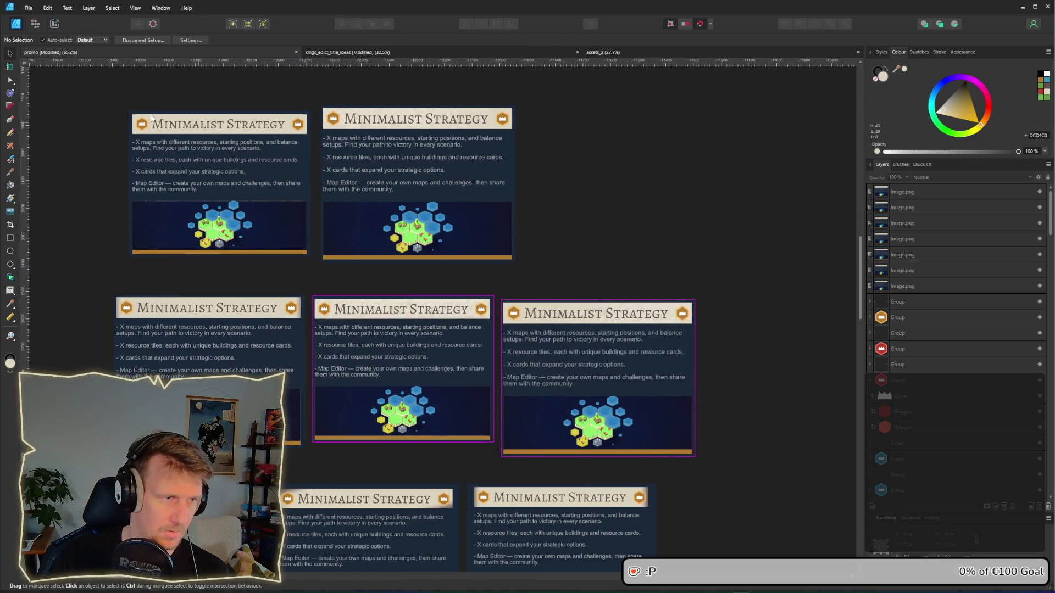
drag(100, 96, 556, 255)
drag(374, 210, 506, 219)
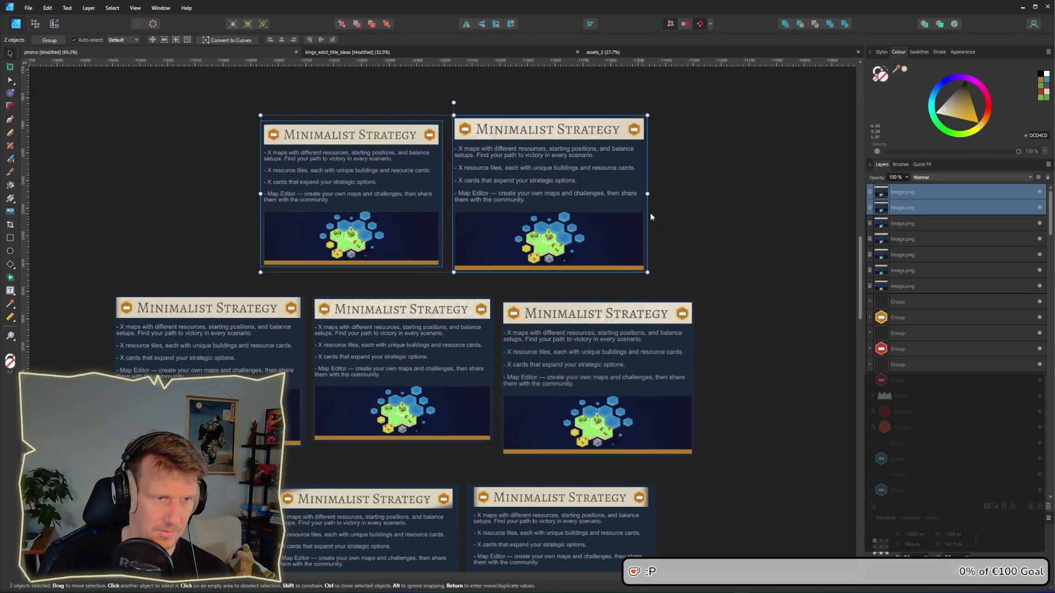
scroll(676, 225, right, 3)
click(631, 235)
scroll(640, 244, down, 3)
scroll(550, 253, right, 5)
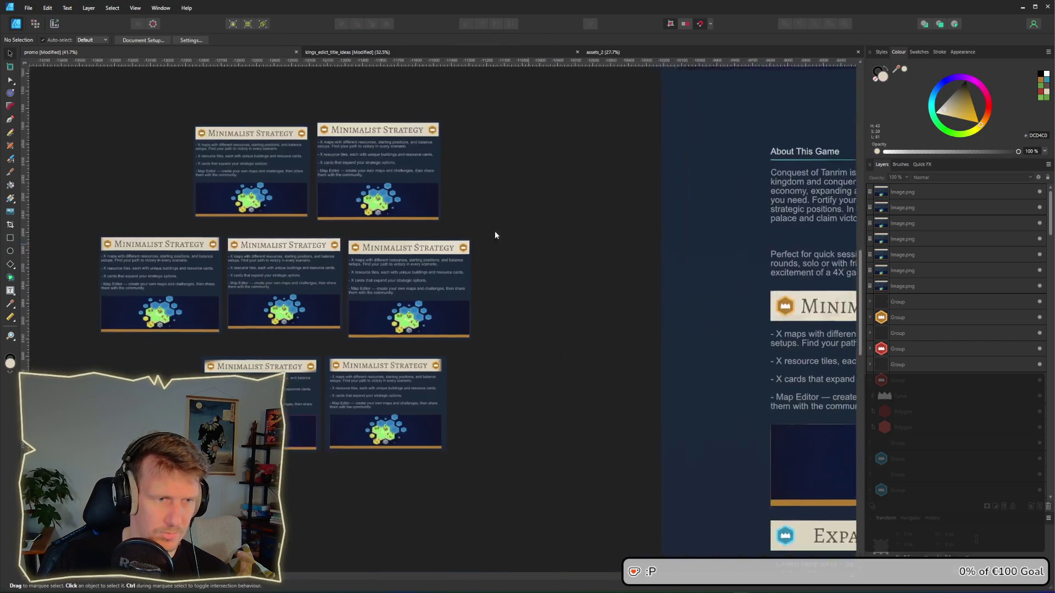
scroll(612, 276, down, 3)
scroll(472, 365, down, 3)
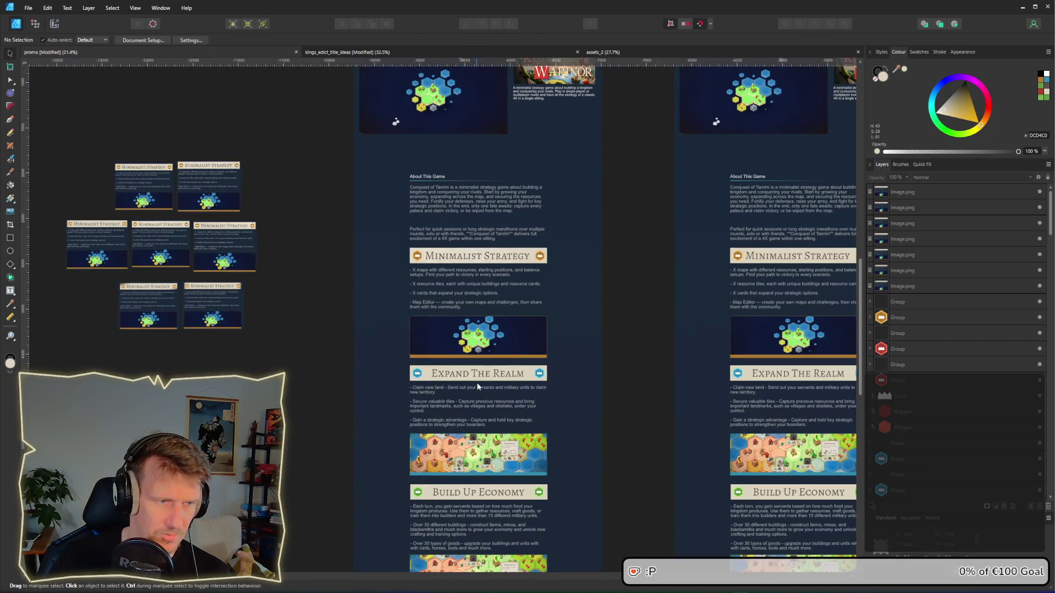
scroll(477, 386, up, 5)
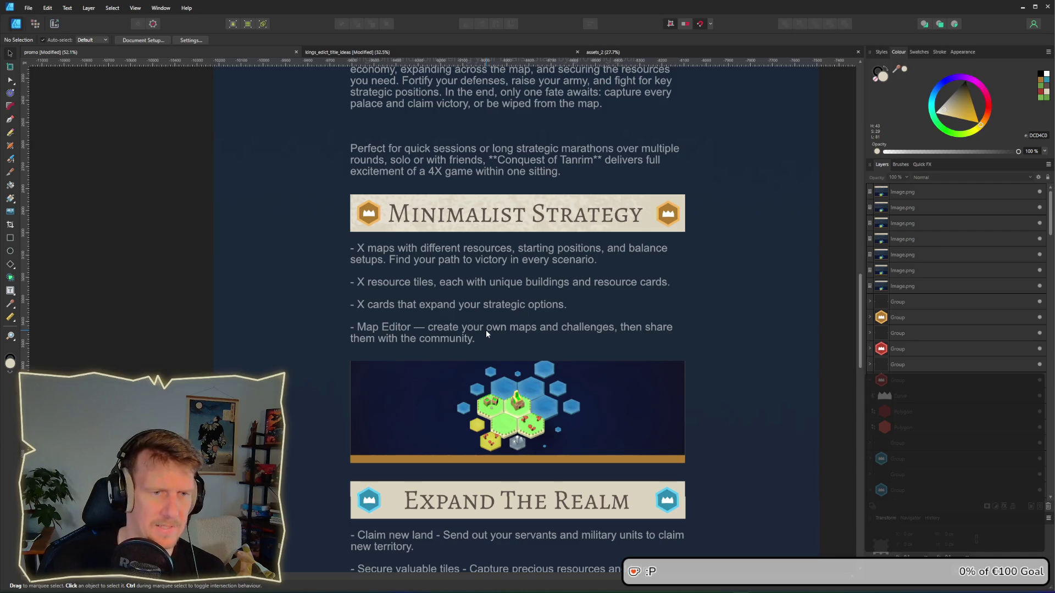
Step: Select the Minimalist Strategy title and open its Layer Effects with the FX button
scroll(462, 238, up, 3)
click(515, 209)
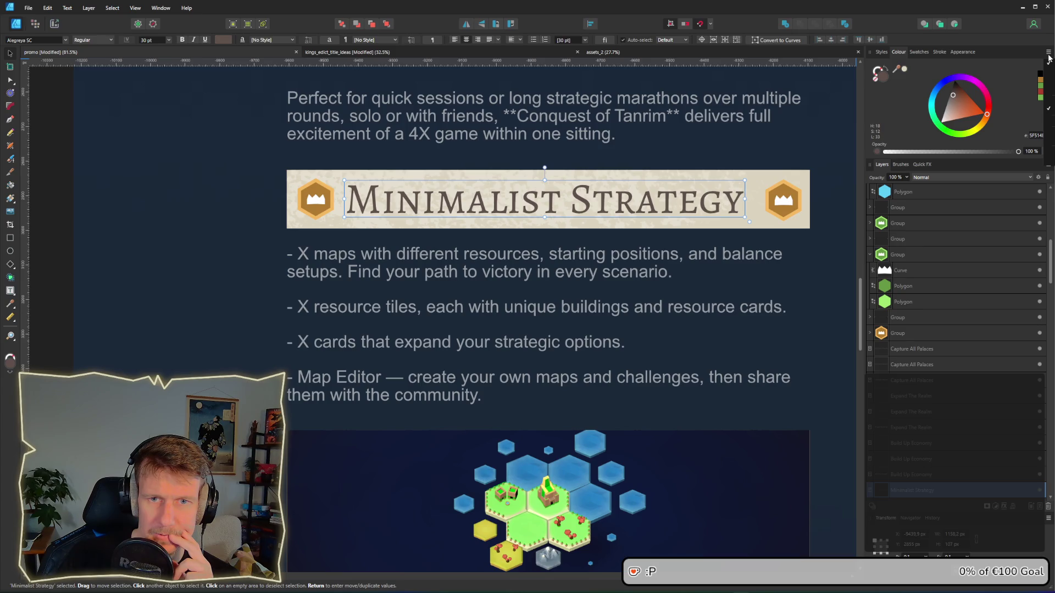
click(1048, 165)
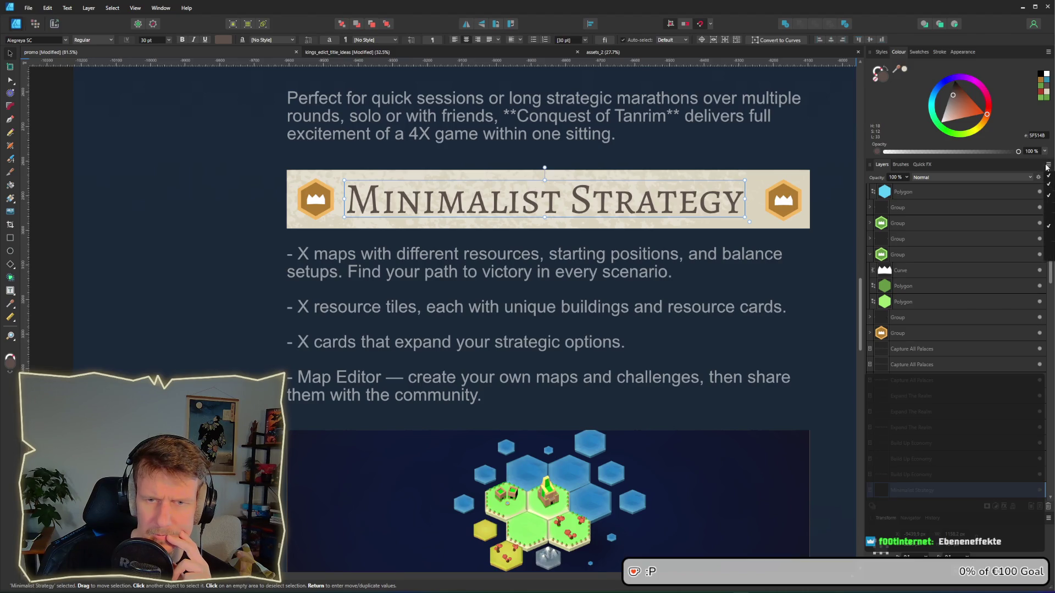
click(1011, 168)
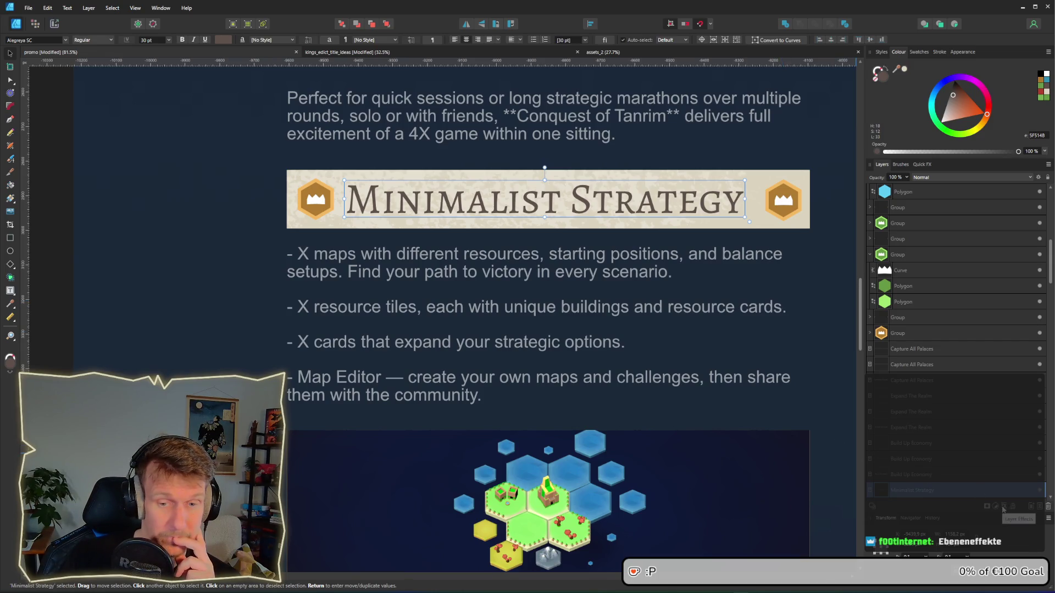
click(1003, 507)
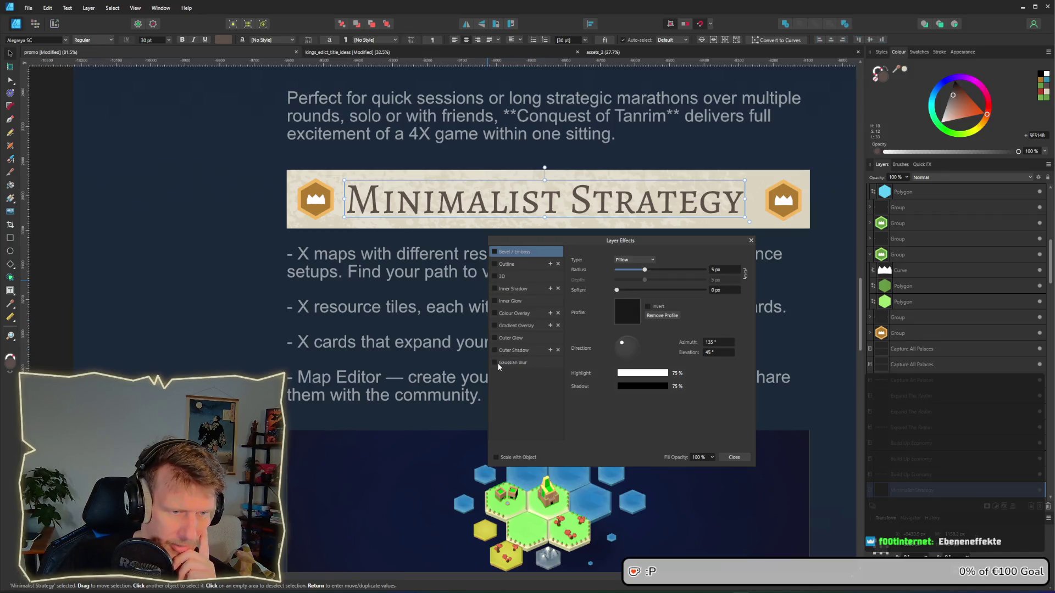
Step: Enable Outer Glow on the title with 4.3 px radius and 54% intensity
click(494, 338)
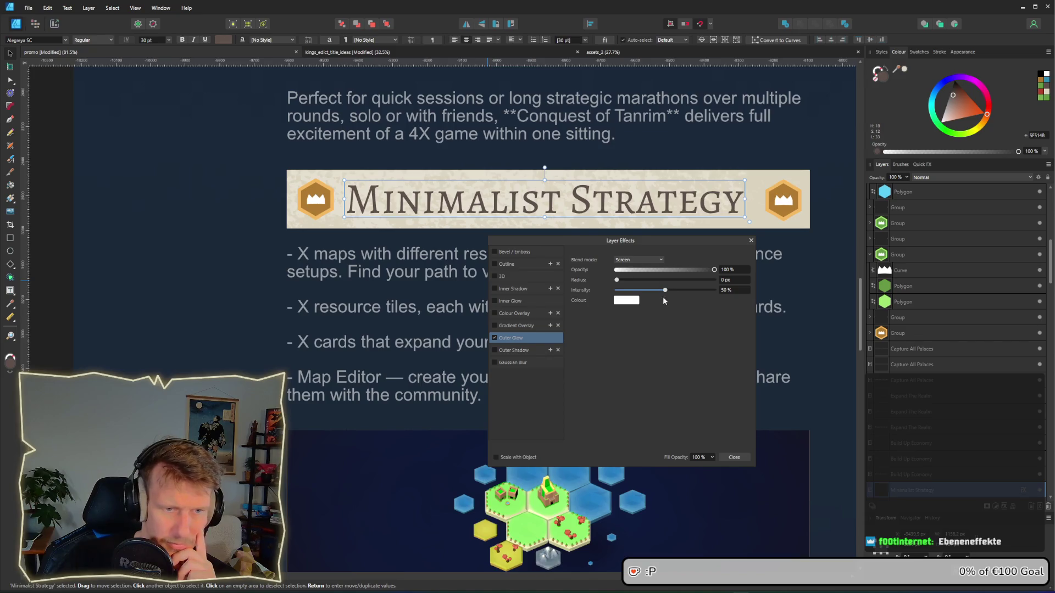
mouse_move(618, 279)
mouse_down()
mouse_move(688, 293)
mouse_move(650, 280)
mouse_move(717, 282)
mouse_move(649, 282)
mouse_move(656, 290)
mouse_move(690, 281)
mouse_move(646, 280)
mouse_move(670, 293)
mouse_up()
click(657, 281)
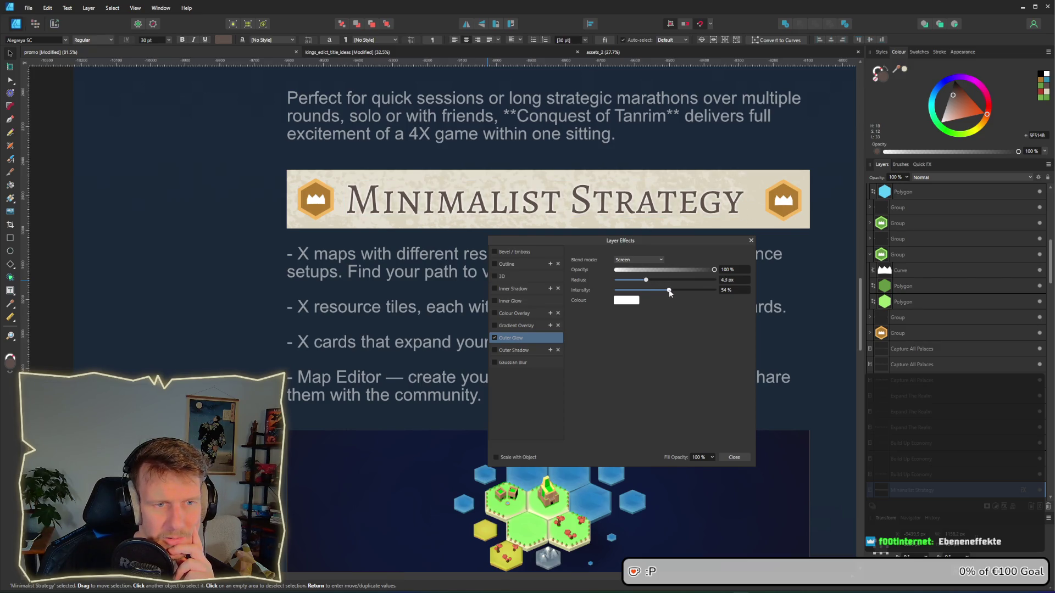
click(223, 300)
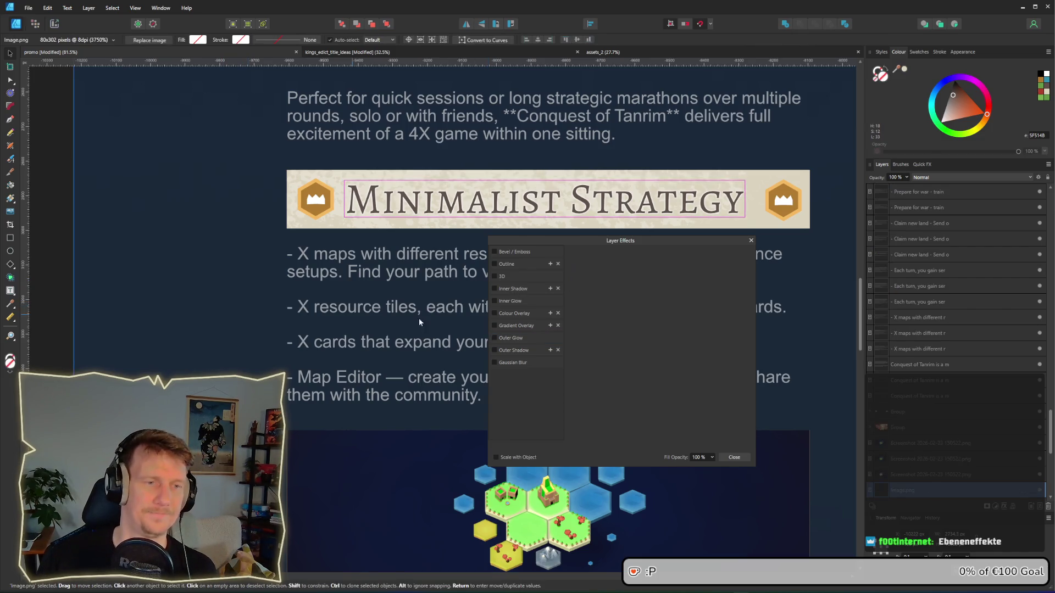
click(731, 457)
scroll(708, 411, down, 5)
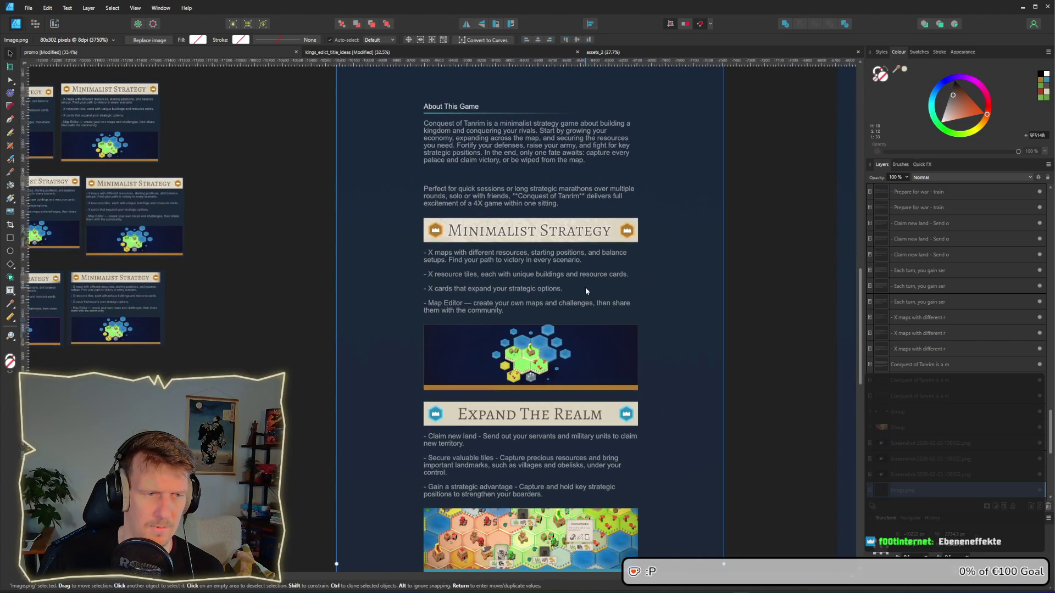
scroll(582, 281, up, 4)
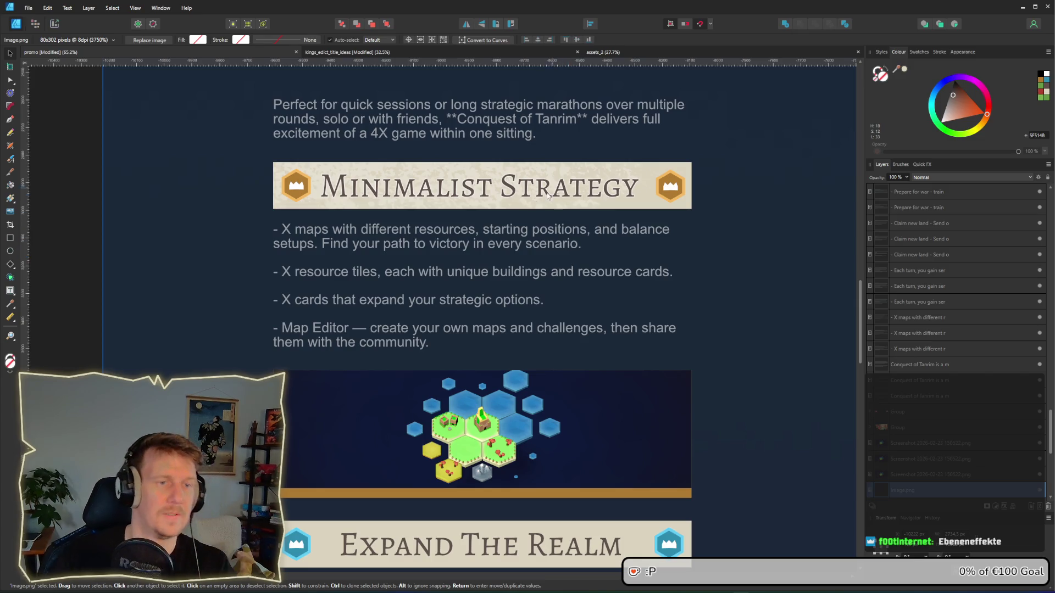
Step: Tint the title's outer glow with the banner's cream colour using the eyedropper
double_click(527, 202)
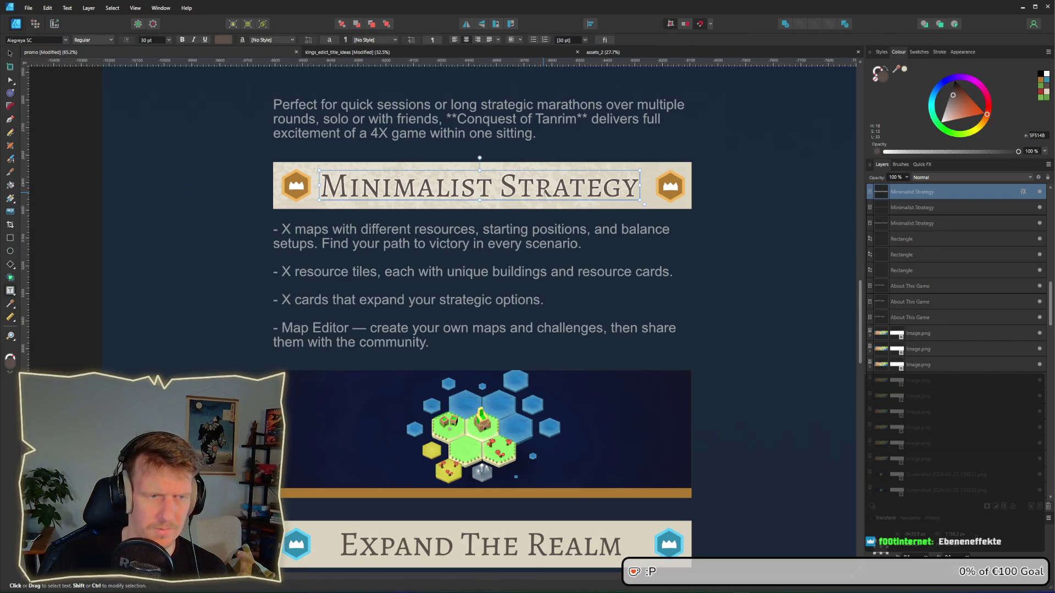
scroll(542, 194, up, 1)
click(1022, 192)
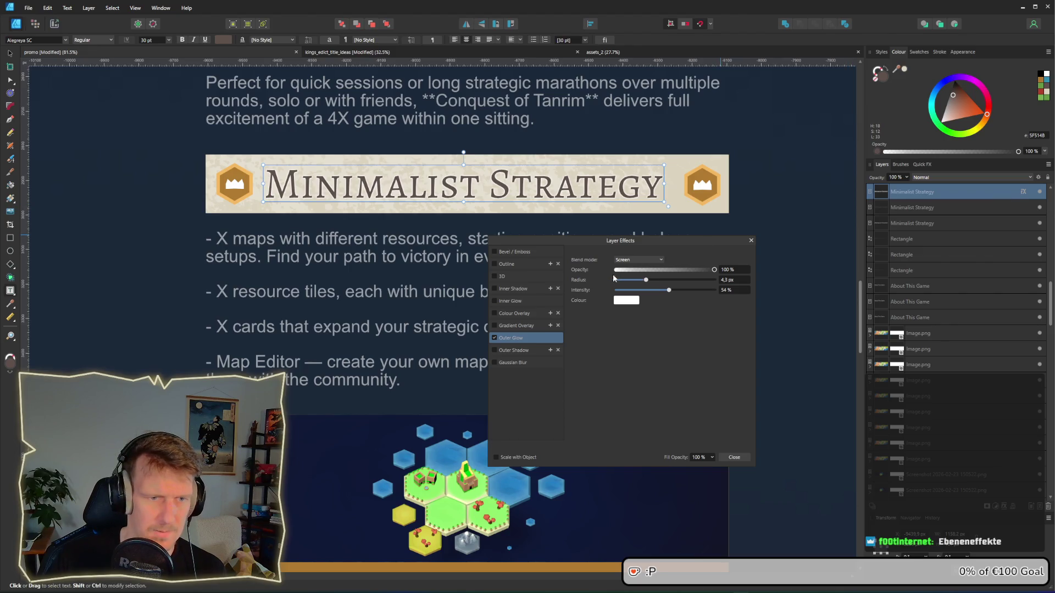
click(619, 302)
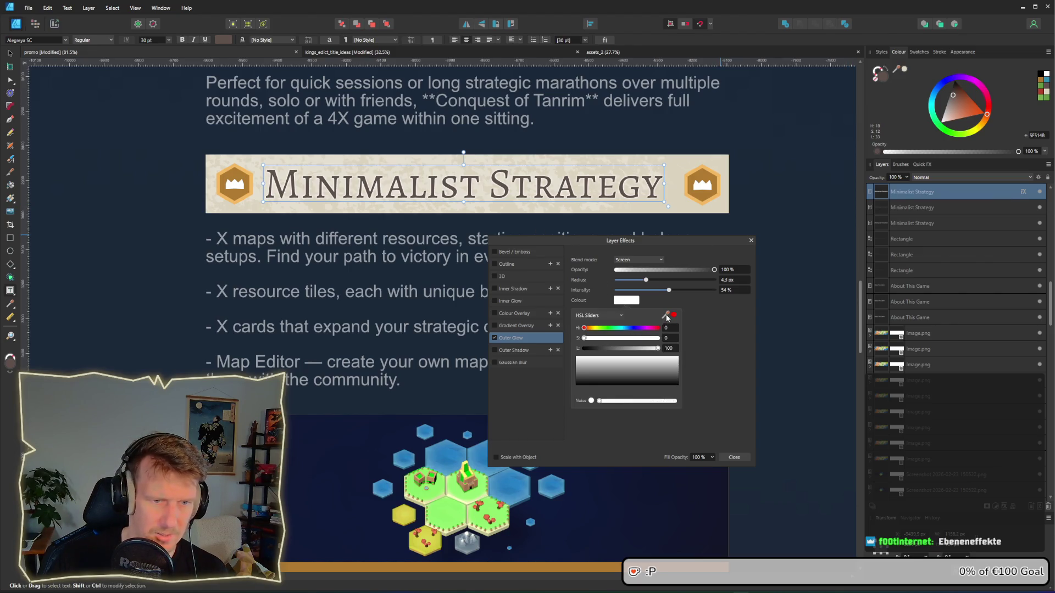
drag(665, 315, 326, 164)
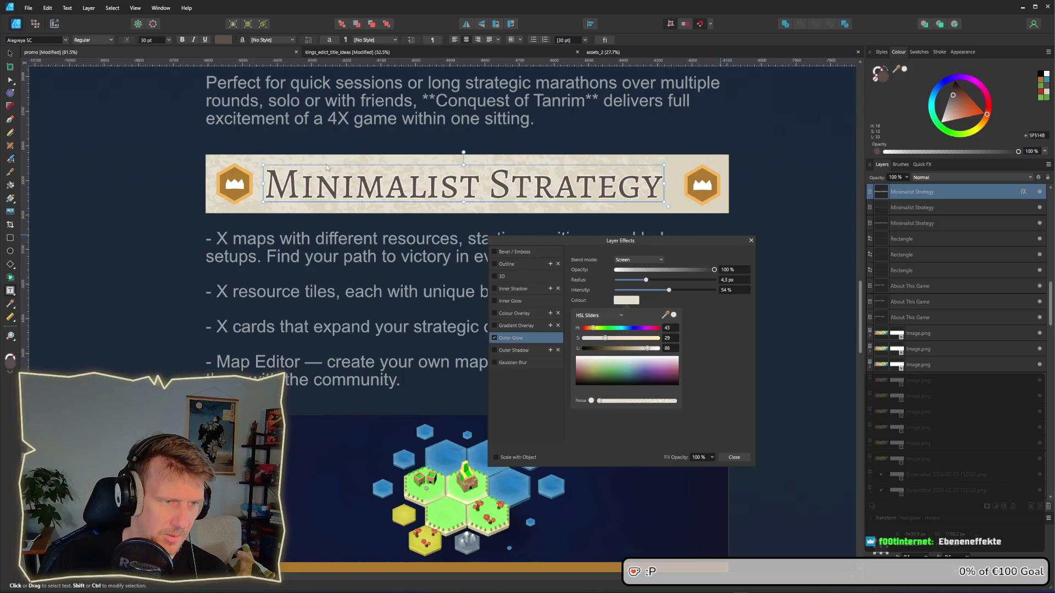
click(789, 164)
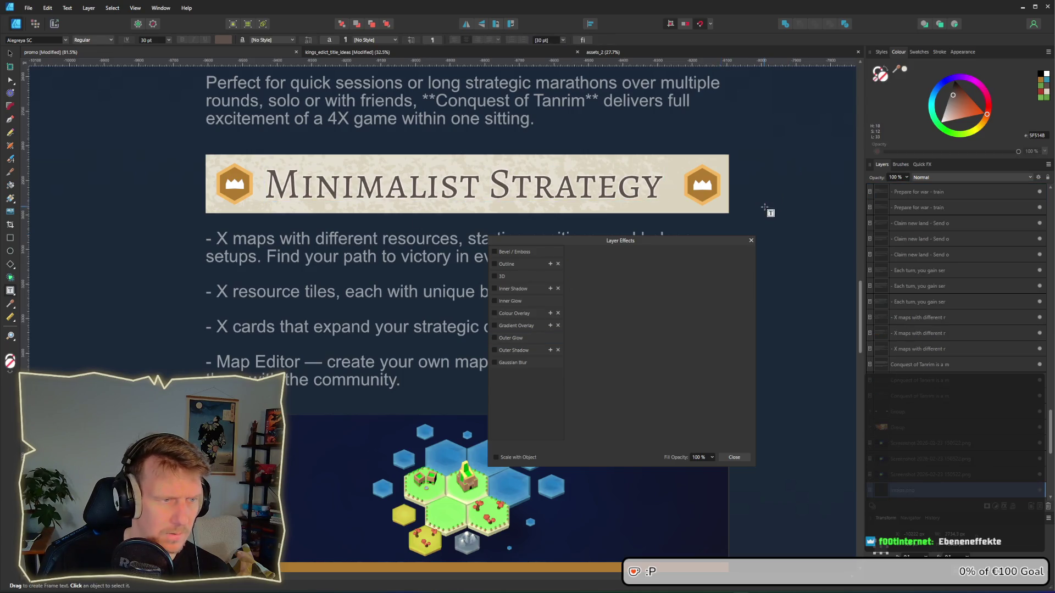
Step: Close the Layer Effects dialog and select the Minimalist Strategy title with the Move tool
click(750, 240)
scroll(609, 225, down, 1)
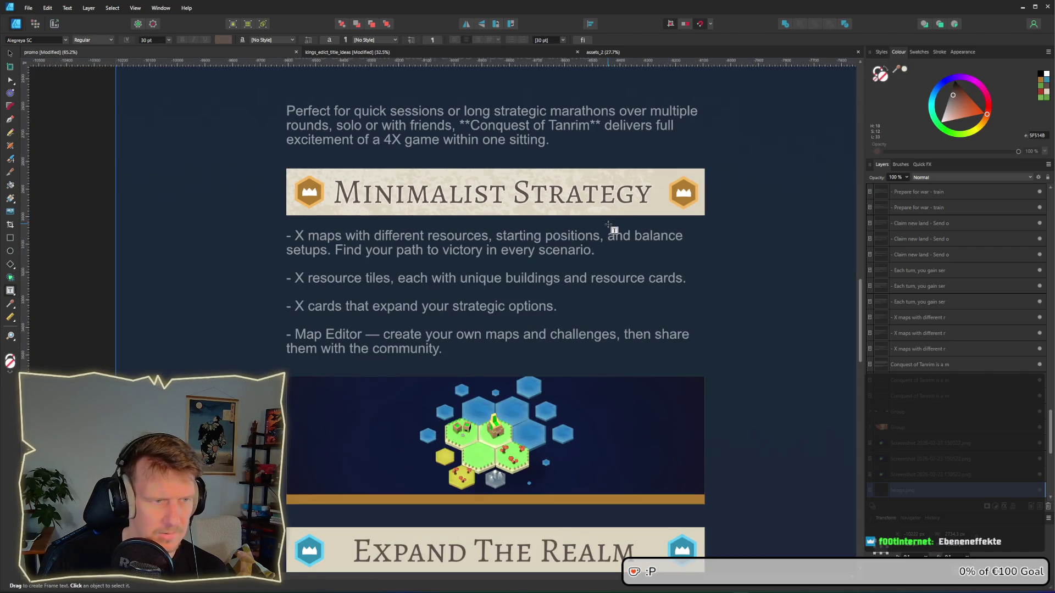
scroll(610, 226, down, 1)
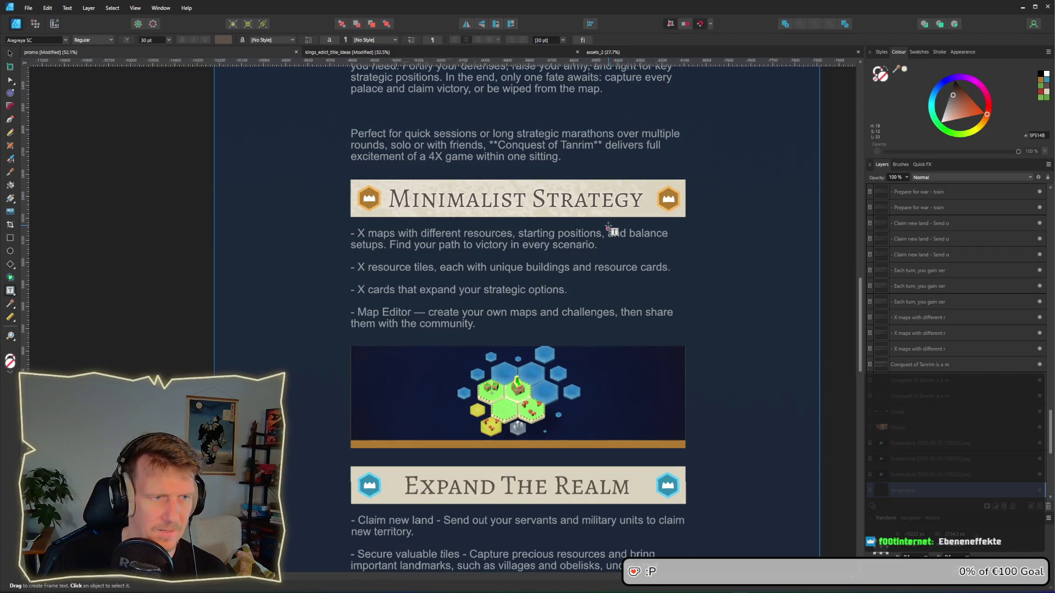
scroll(597, 222, down, 1)
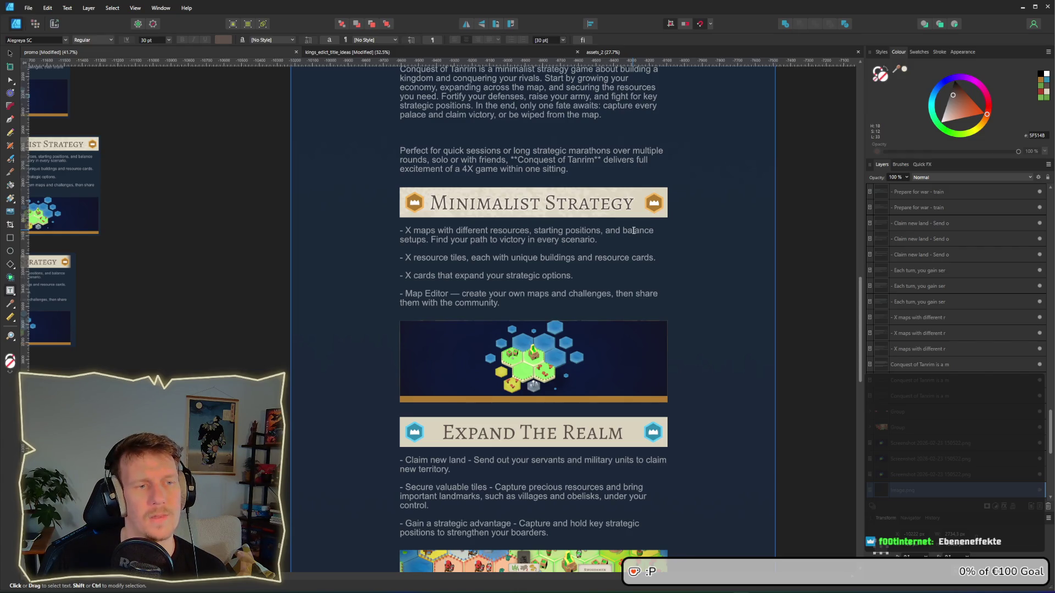
scroll(633, 231, up, 1)
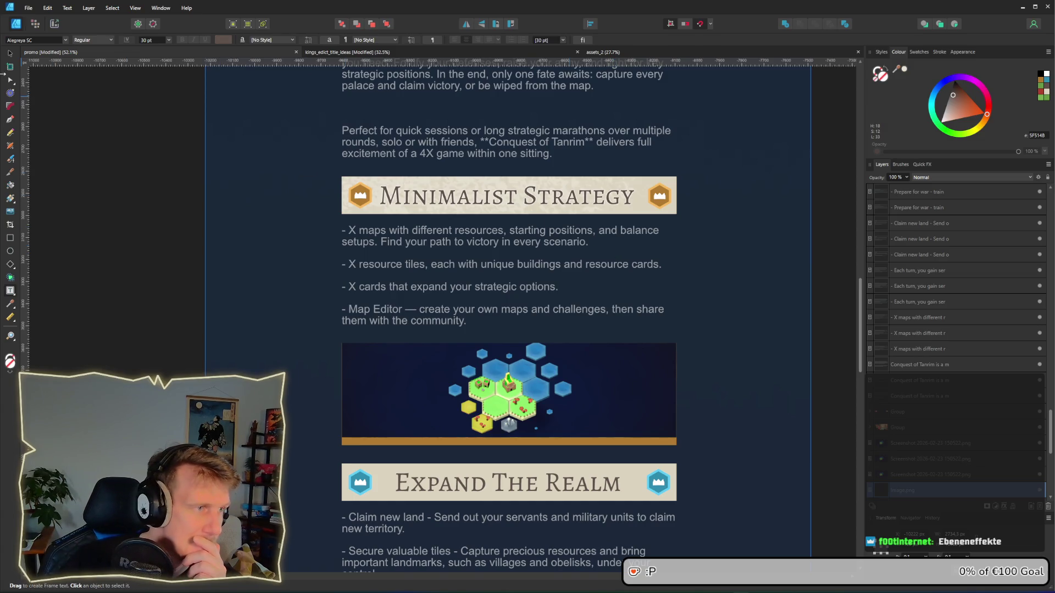
click(10, 53)
click(554, 197)
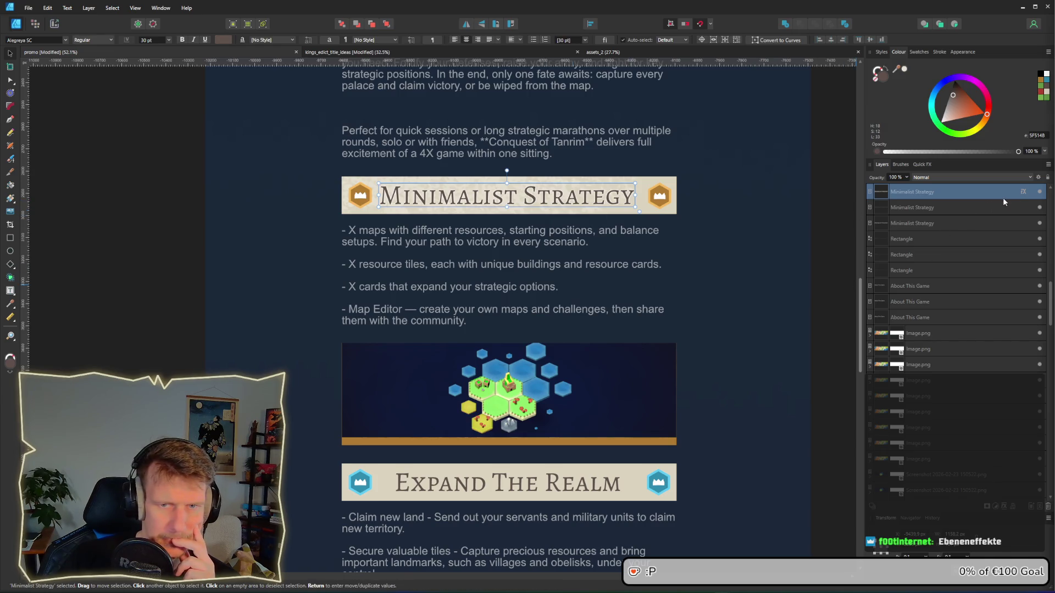
Step: Set the title's outer glow to 10.1 px radius and 36% intensity, then deselect to view it
click(1023, 191)
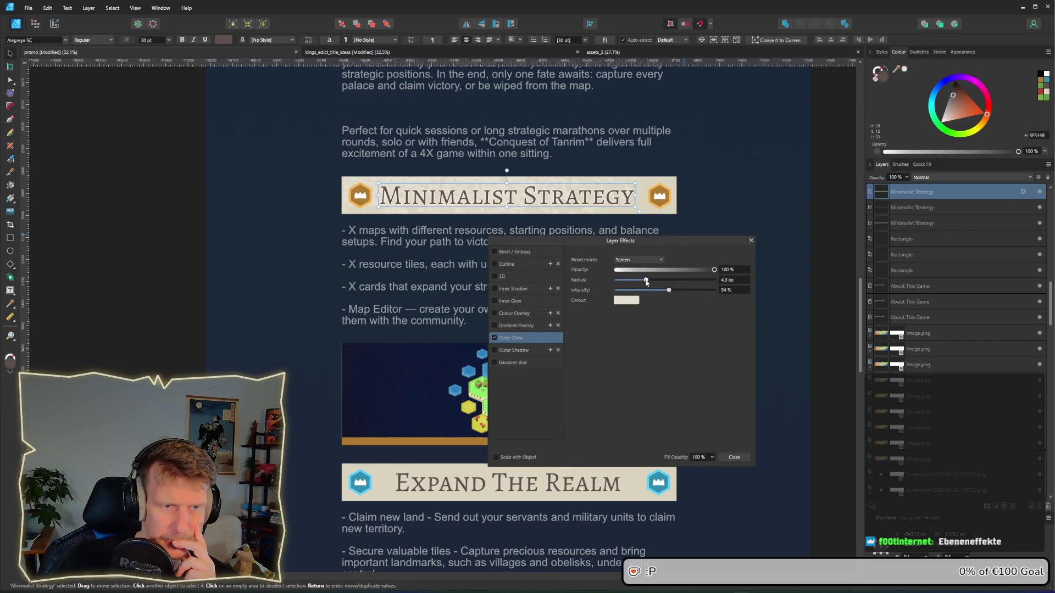
drag(647, 282, 714, 293)
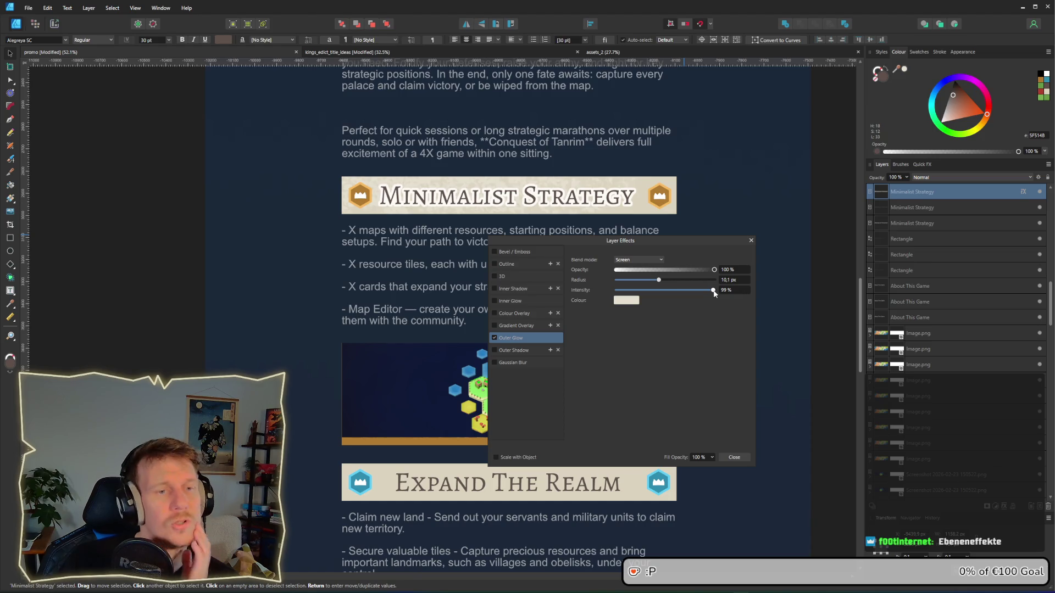
mouse_move(715, 293)
mouse_down()
mouse_move(610, 294)
mouse_move(683, 297)
mouse_move(652, 292)
mouse_up()
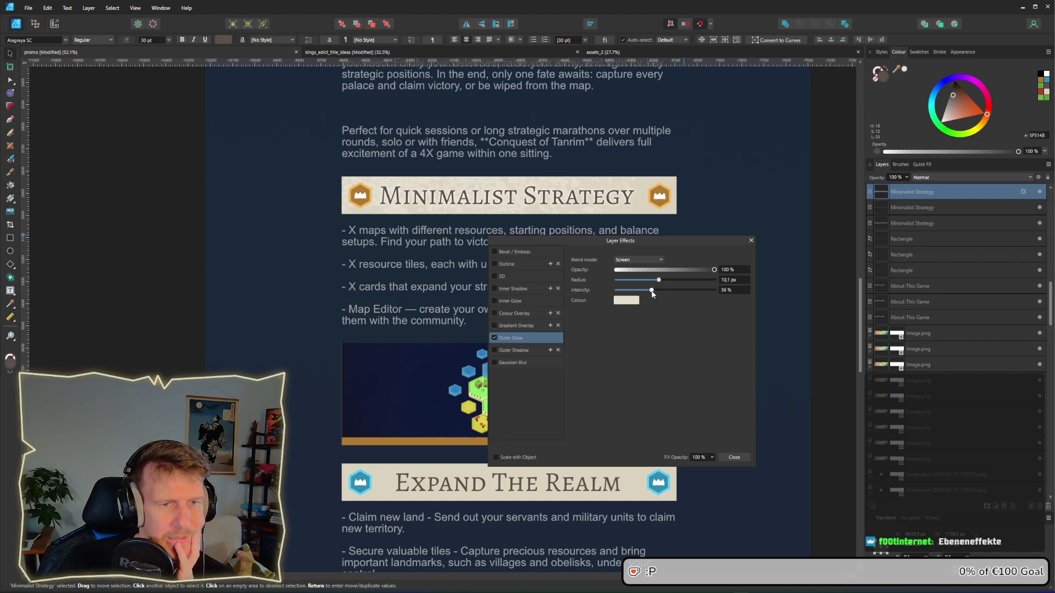
click(750, 240)
click(691, 241)
Step: Snip a screenshot of the Minimalist Strategy banner and hex-map image
scroll(691, 241, up, 2)
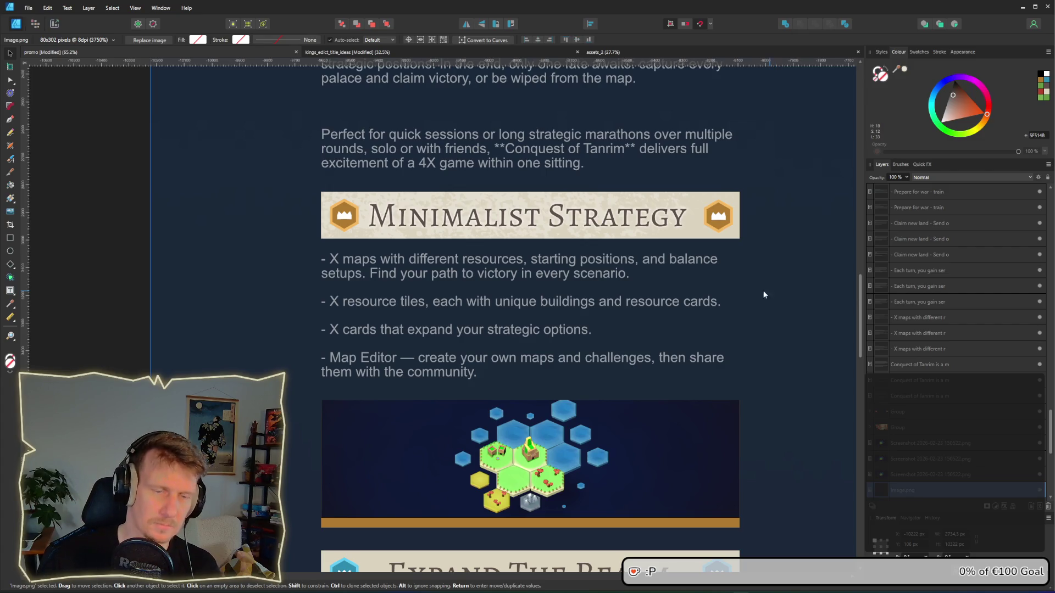
scroll(727, 315, down, 1)
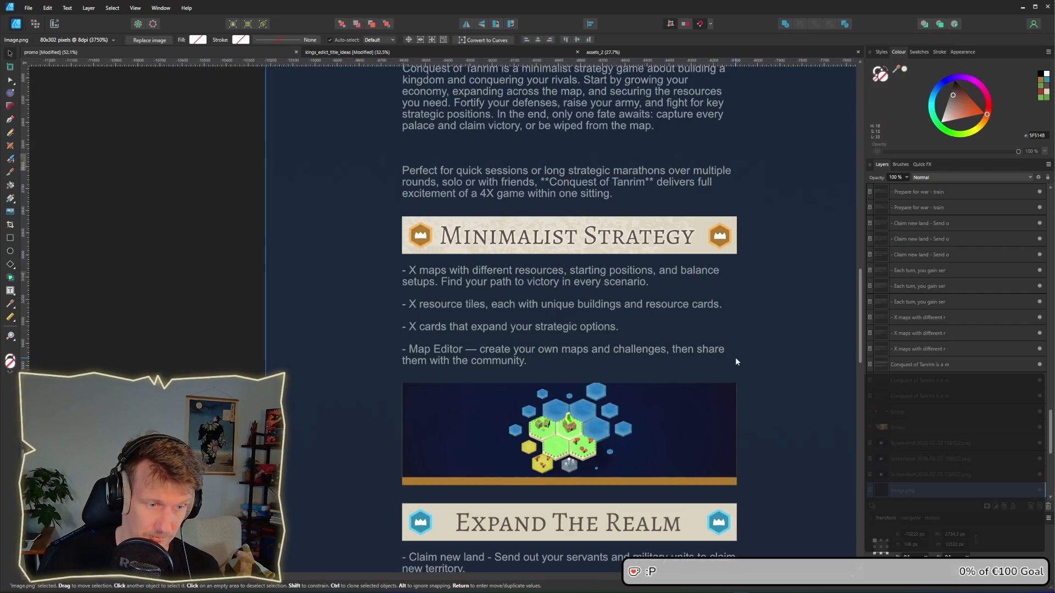
scroll(754, 371, up, 1)
scroll(707, 239, down, 3)
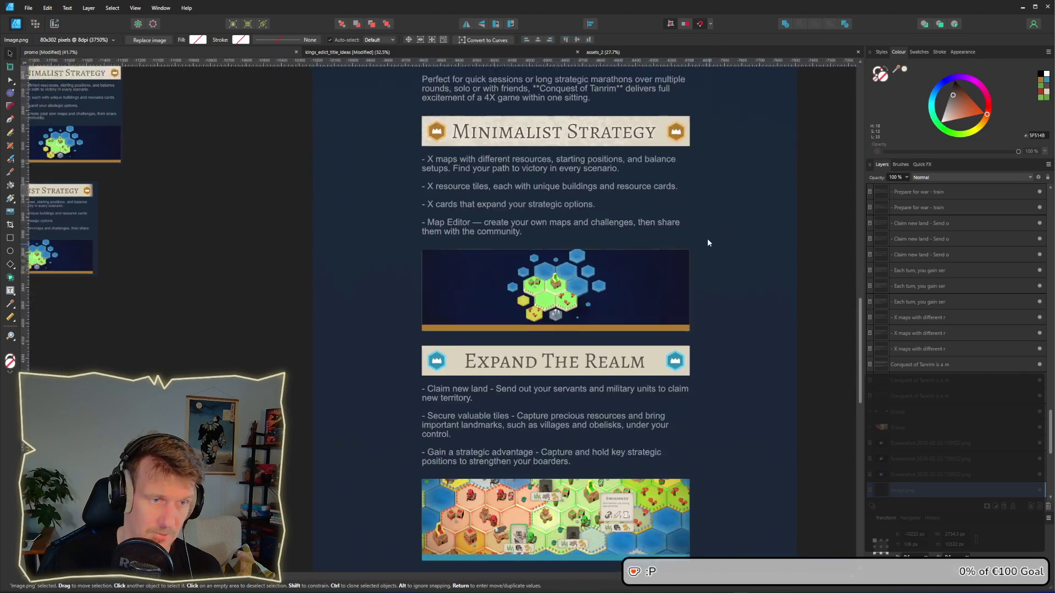
scroll(707, 238, down, 1)
scroll(704, 234, up, 3)
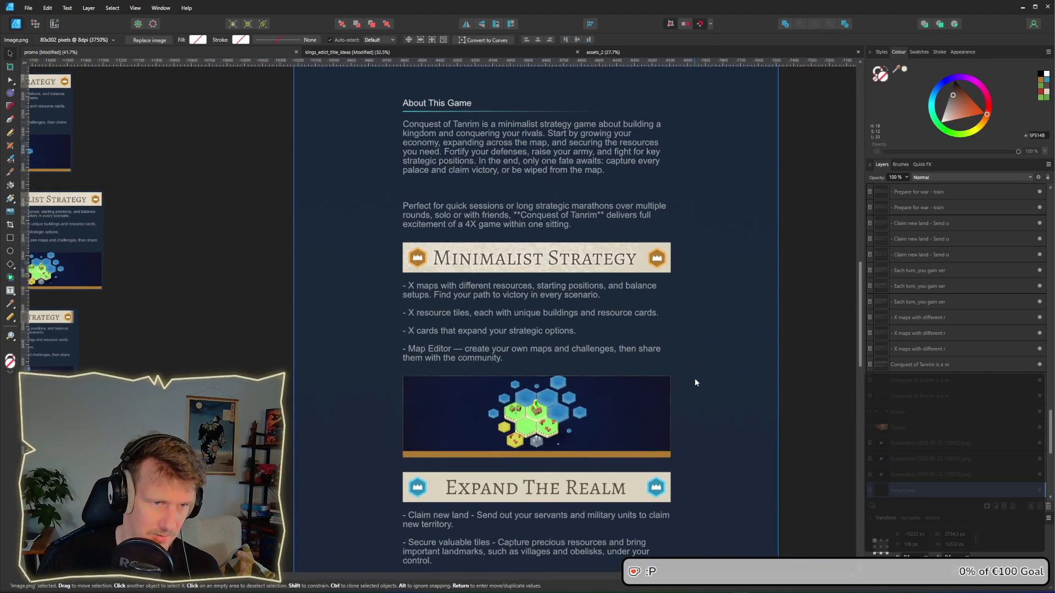
scroll(694, 378, up, 1)
drag(708, 375, 742, 356)
key(super+shift+s)
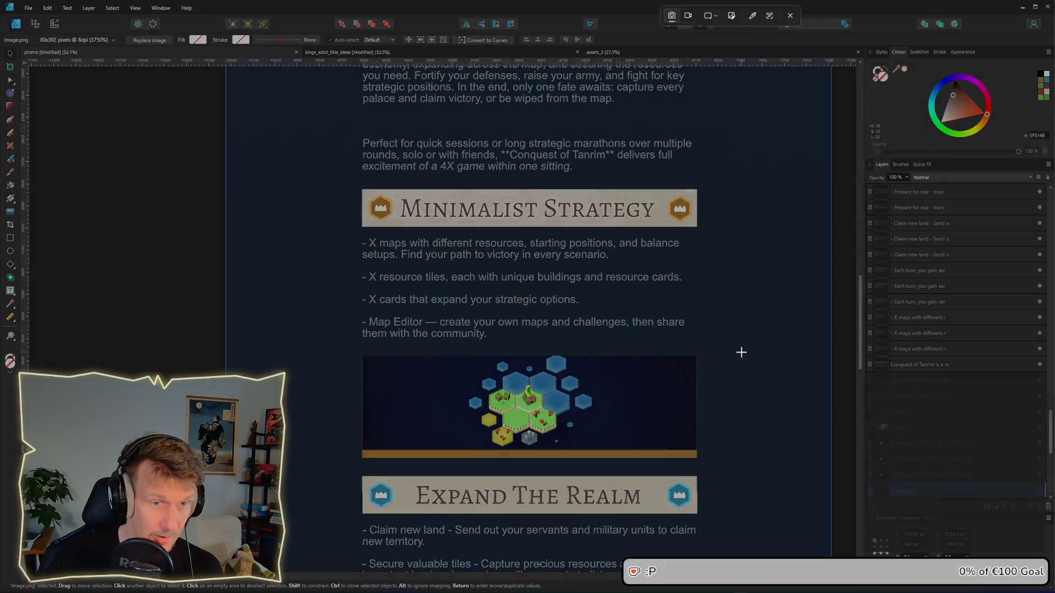
mouse_move(358, 184)
mouse_down()
mouse_move(443, 291)
mouse_move(714, 463)
mouse_move(700, 462)
mouse_up()
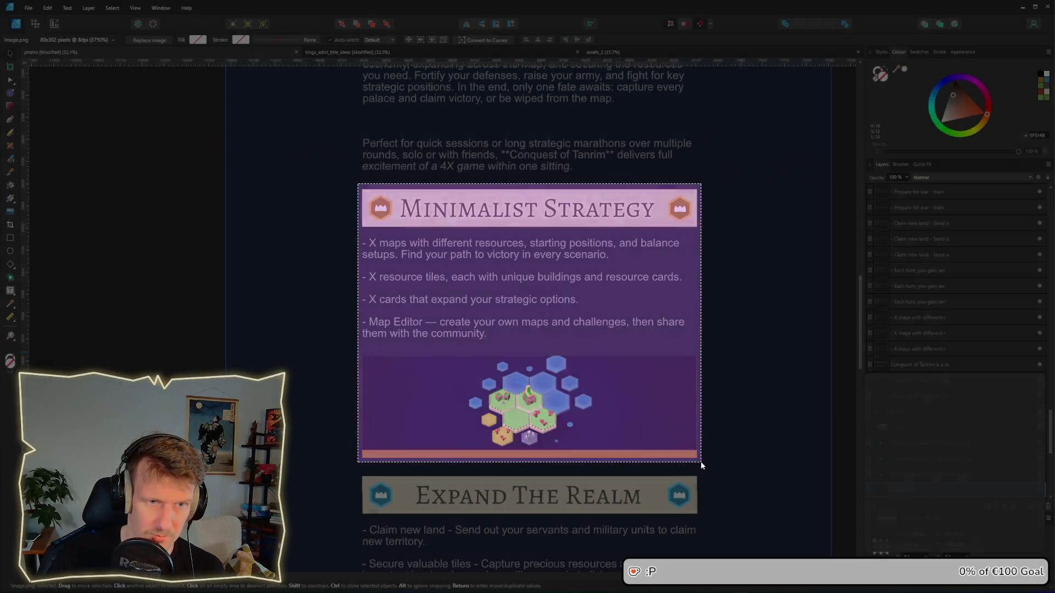
Step: Paste the snapshot beside the second card in the top row, then select the third card
scroll(605, 283, down, 3)
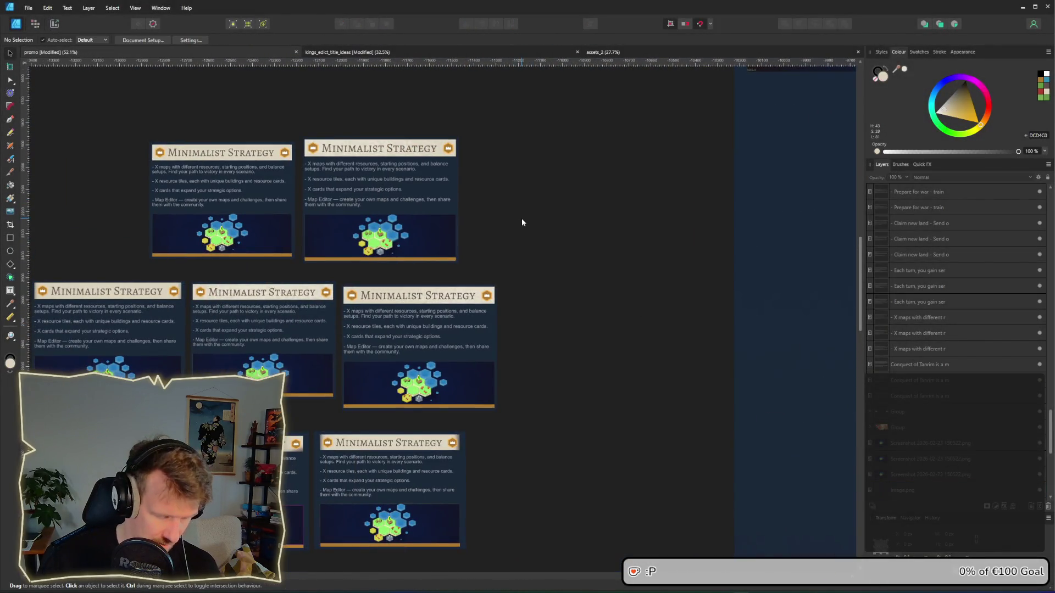
key(ctrl+v)
mouse_move(441, 289)
mouse_down()
mouse_move(594, 188)
mouse_move(562, 179)
mouse_up()
mouse_move(282, 122)
mouse_down()
mouse_move(831, 292)
mouse_move(821, 301)
mouse_move(658, 261)
mouse_move(604, 236)
mouse_move(614, 236)
mouse_up()
click(758, 262)
click(645, 242)
Step: Shrink the second card slightly using its corner handle
click(447, 236)
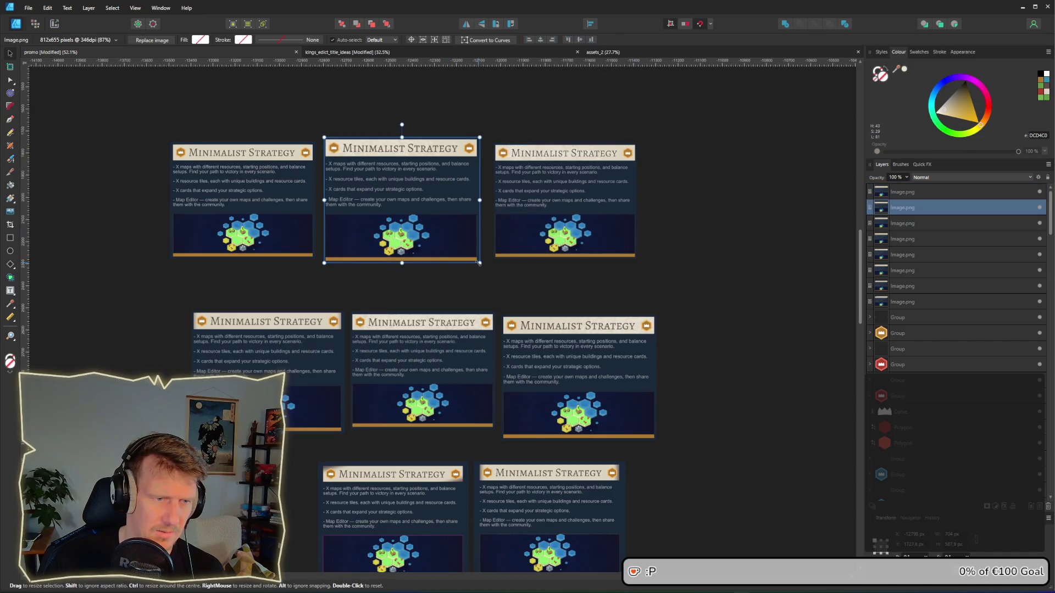
drag(477, 260, 466, 251)
scroll(471, 242, up, 3)
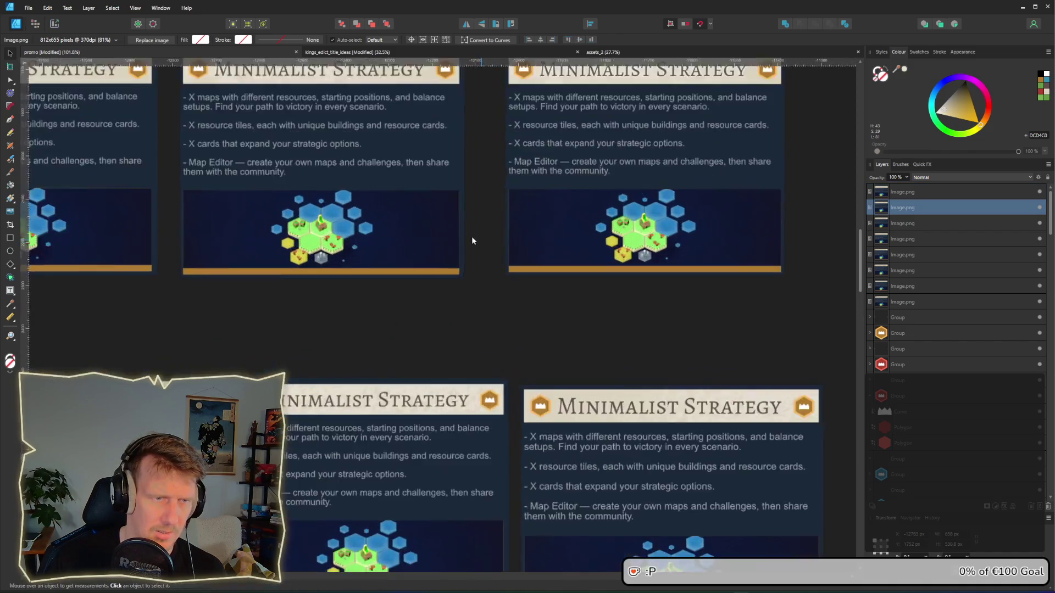
scroll(554, 298, down, 2)
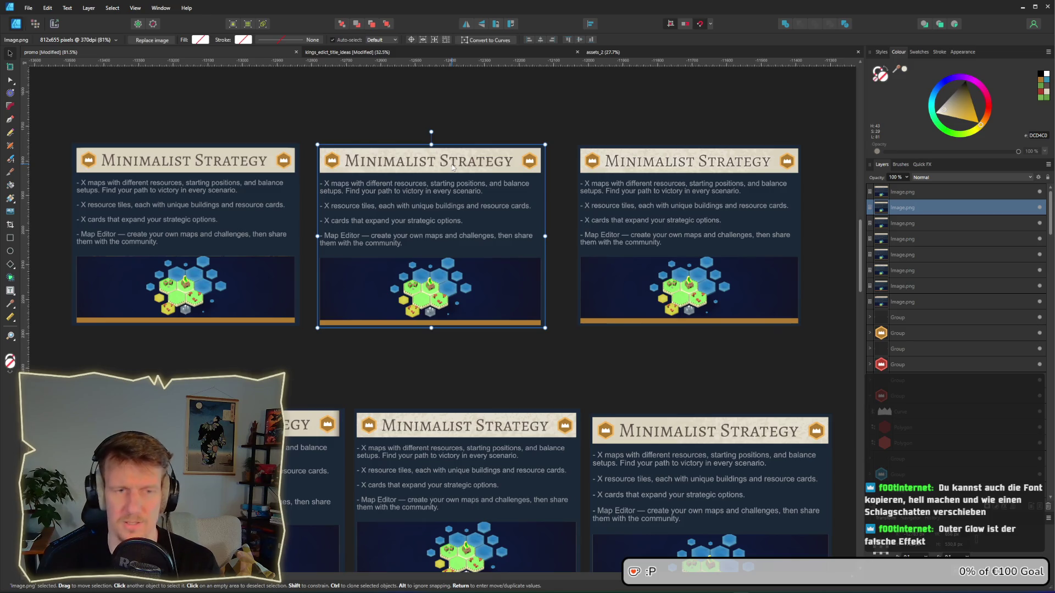
click(601, 363)
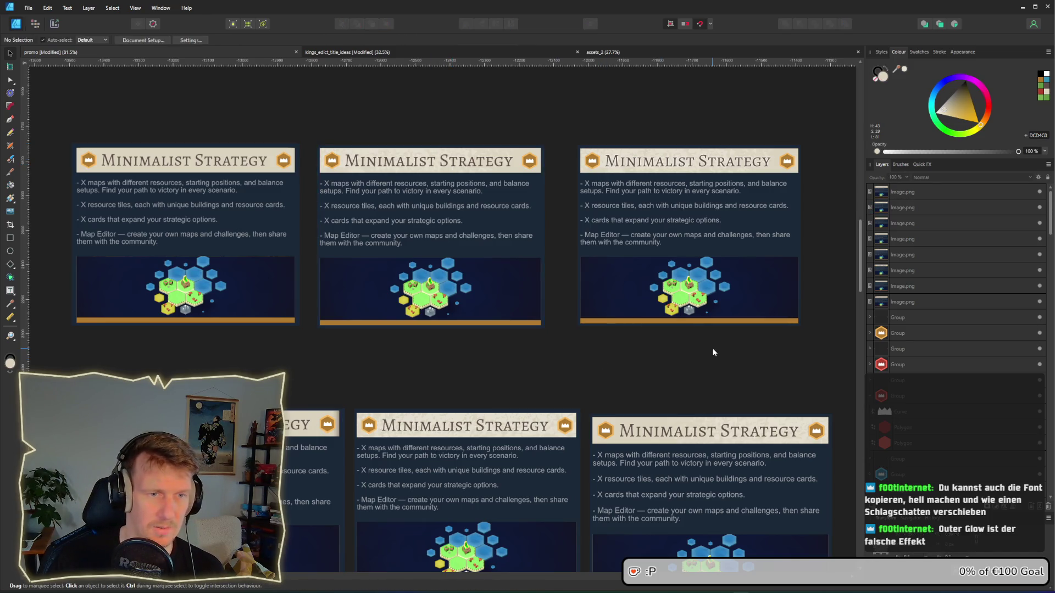
Step: Move the top-right card to the middle row's end and shift the two top-left cards right about 328 px
scroll(618, 371, down, 3)
drag(569, 201, 746, 378)
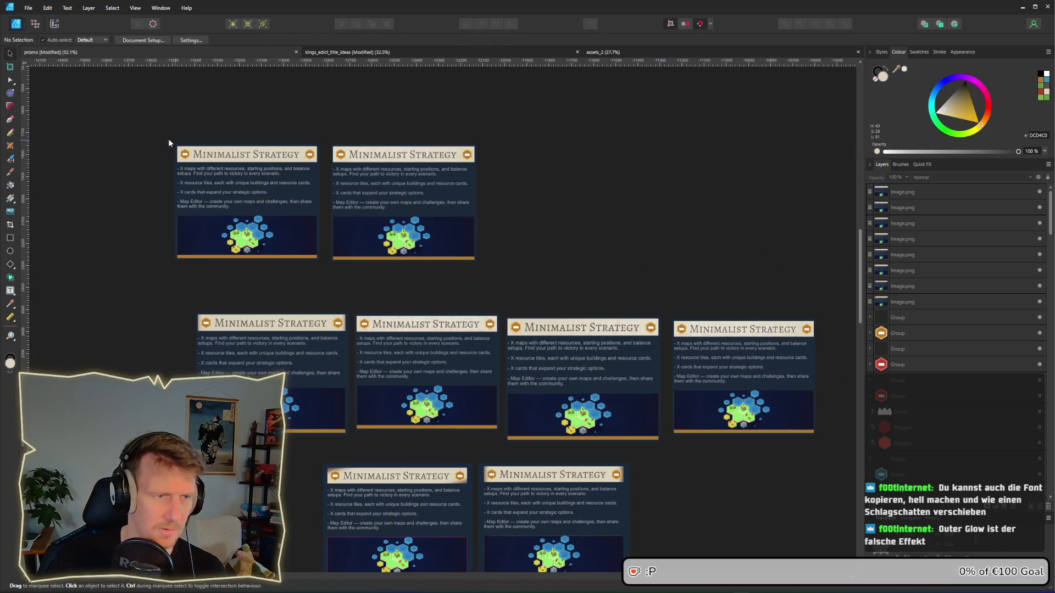
drag(142, 125, 527, 290)
drag(428, 231, 609, 244)
click(755, 261)
scroll(757, 258, right, 10)
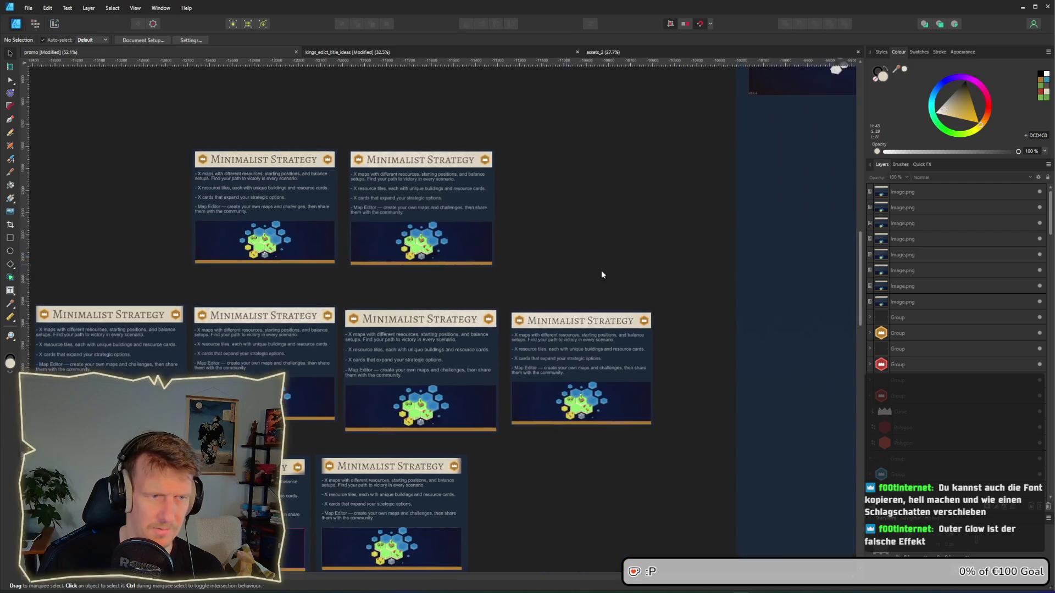
scroll(723, 372, up, 5)
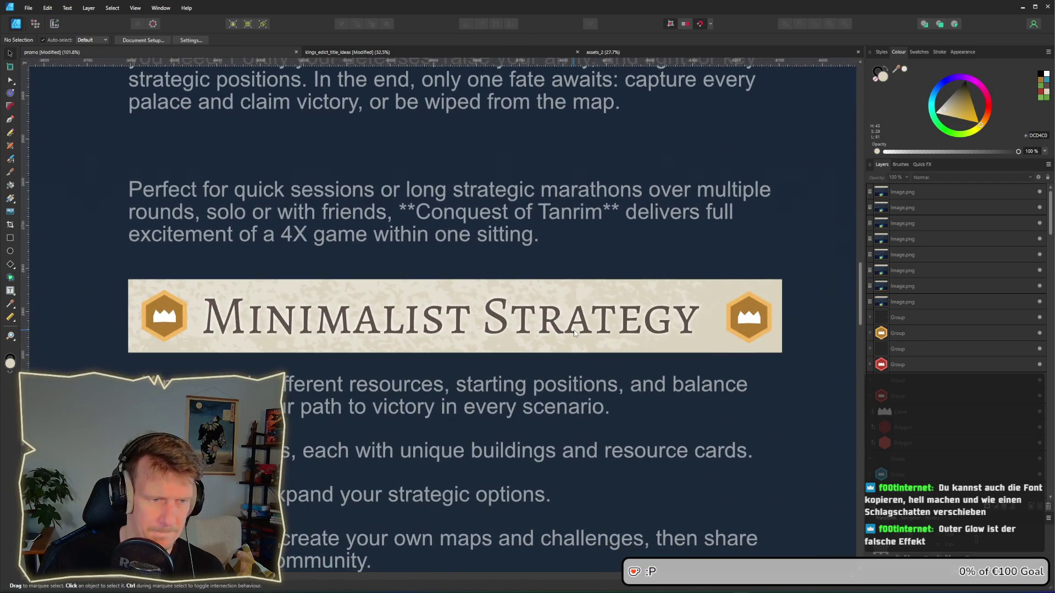
Step: Replace the heading's outer glow with an outer shadow in Layer Effects
click(604, 318)
click(911, 555)
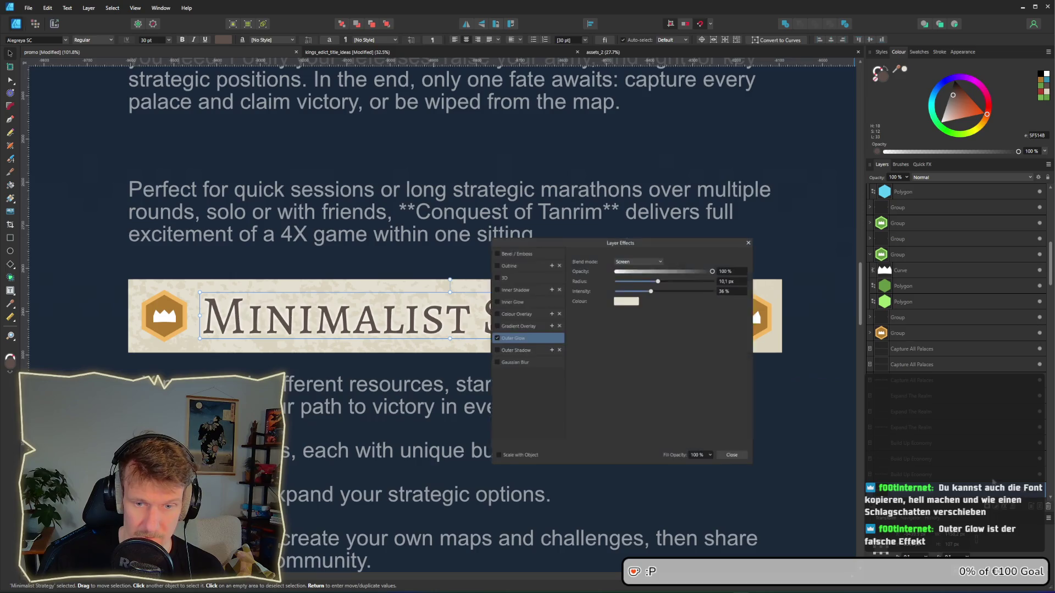
click(495, 338)
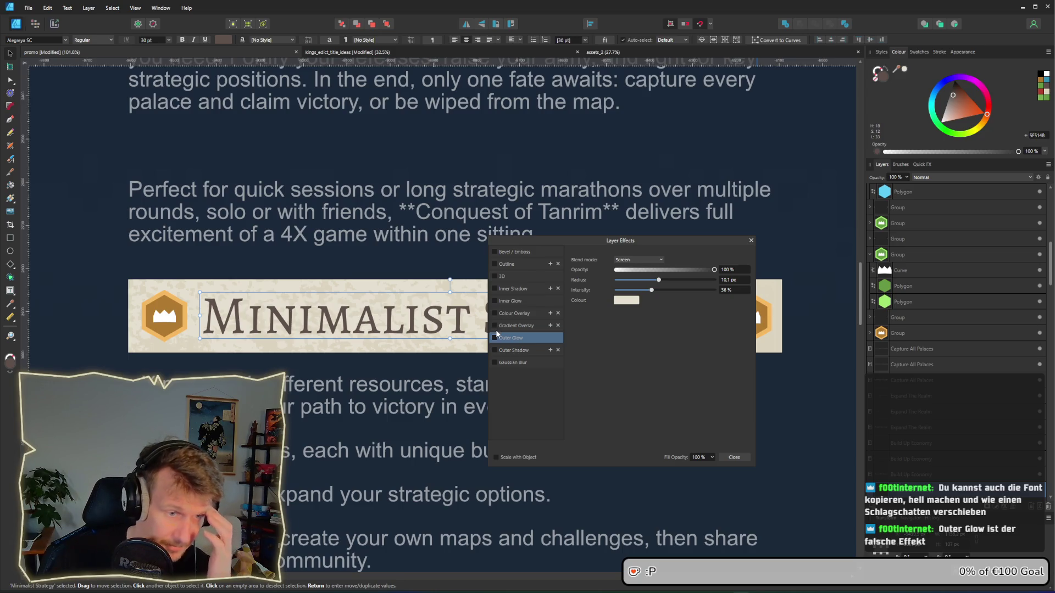
click(505, 351)
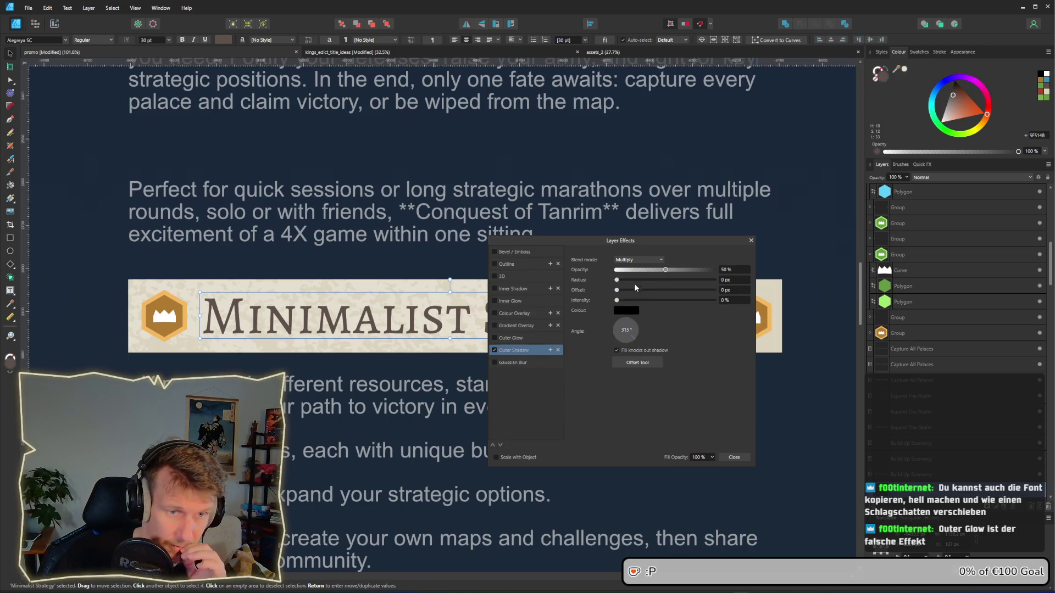
Step: Tune the shadow to 57% opacity, 0.9 px radius and 5.1 px offset
mouse_move(616, 281)
mouse_down()
mouse_move(633, 282)
mouse_move(637, 304)
mouse_move(649, 305)
mouse_move(638, 281)
mouse_move(647, 282)
mouse_move(621, 291)
mouse_move(670, 295)
mouse_move(648, 299)
mouse_up()
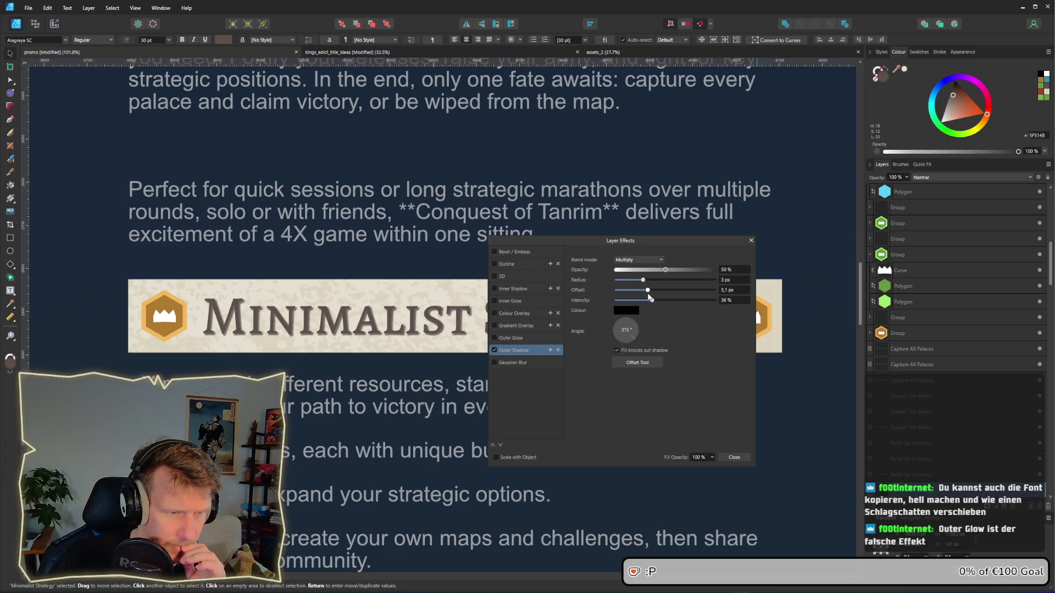
drag(649, 297, 678, 270)
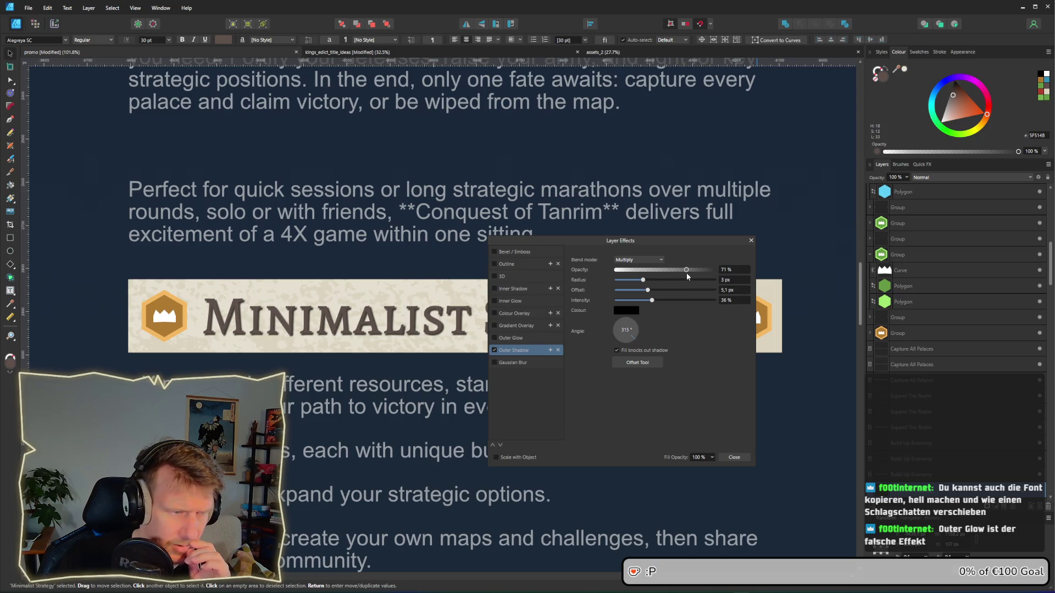
drag(690, 275, 677, 273)
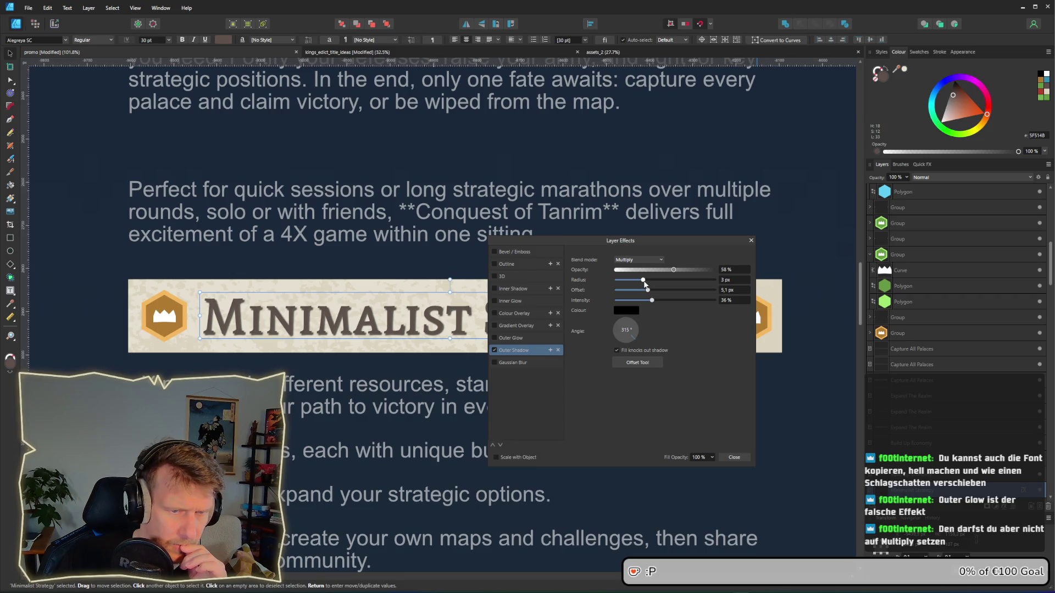
drag(643, 280, 673, 268)
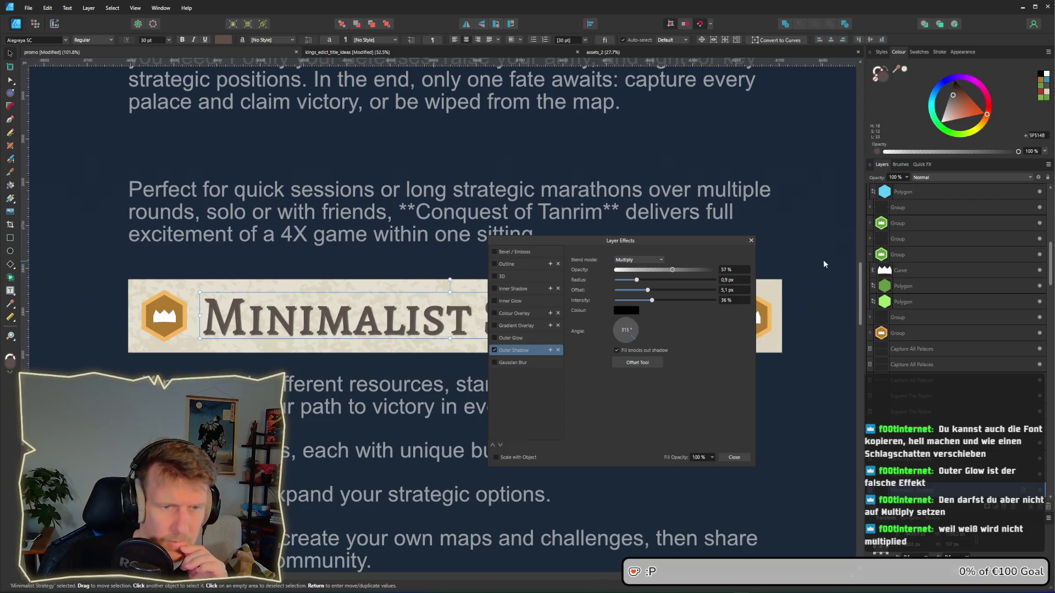
click(764, 285)
Step: Close Layer Effects and snip the updated Minimalist Strategy card area
click(751, 241)
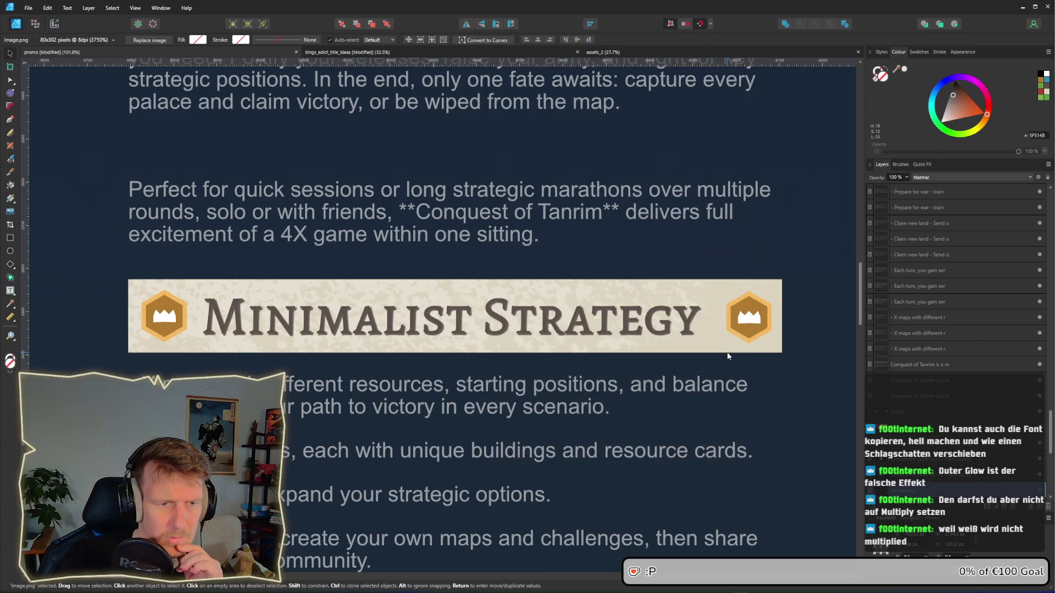
scroll(721, 361, down, 2)
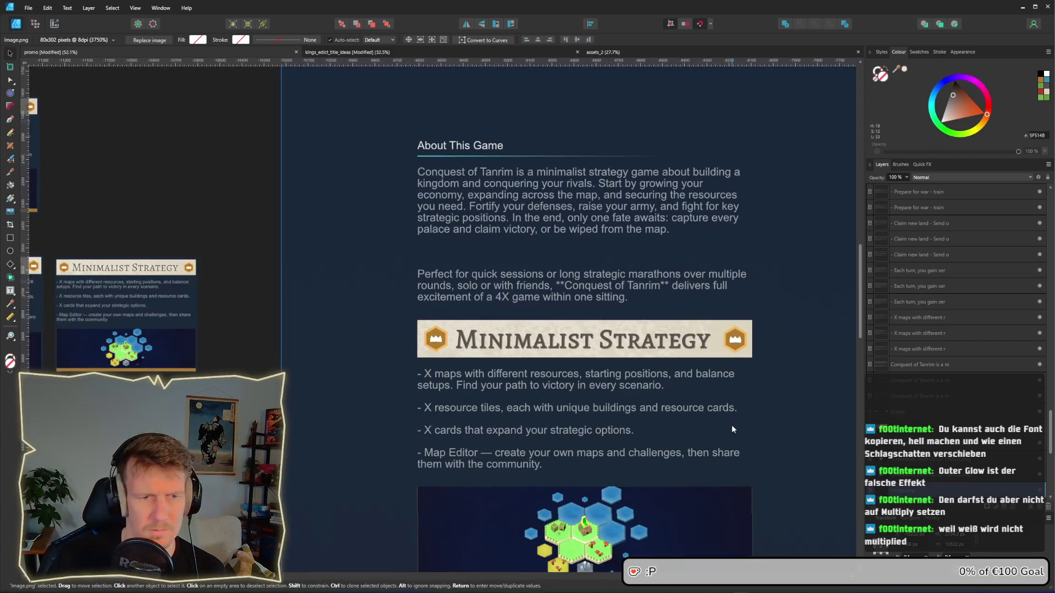
drag(732, 425, 703, 337)
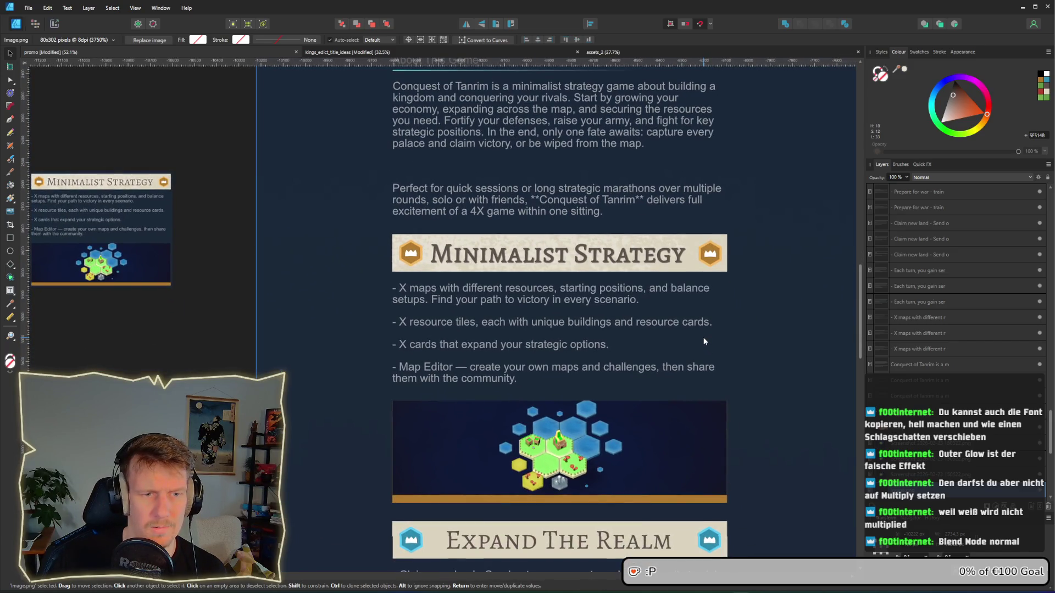
scroll(703, 337, down, 1)
scroll(730, 329, down, 2)
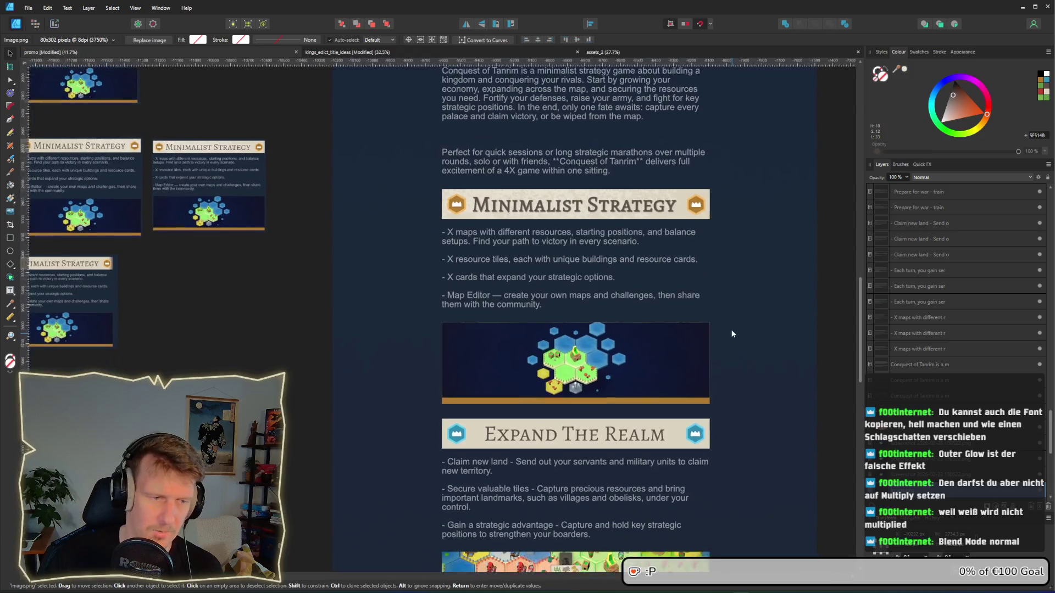
scroll(731, 331, down, 1)
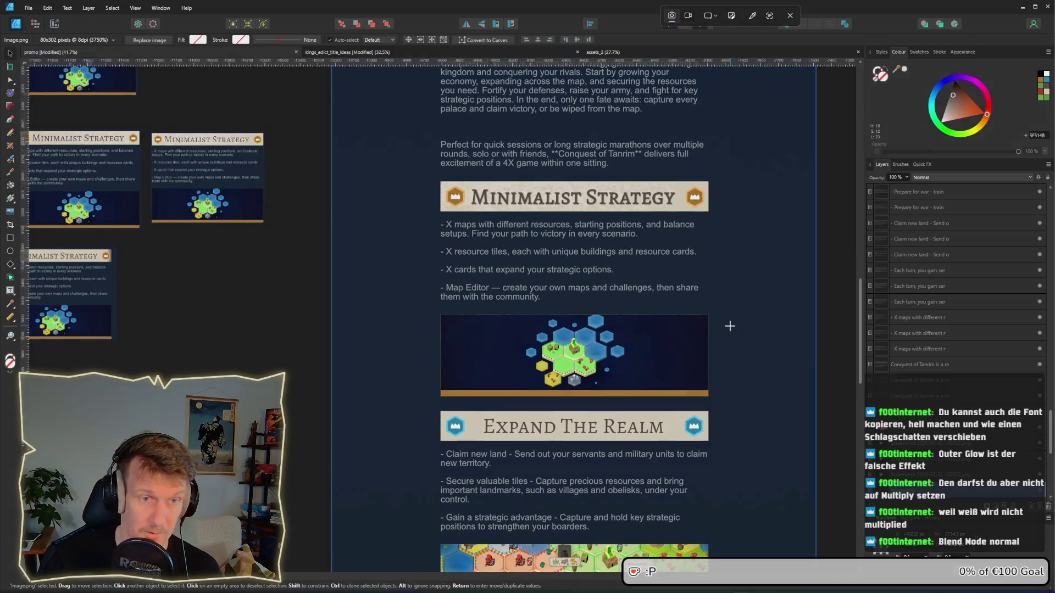
key(super+shift+s)
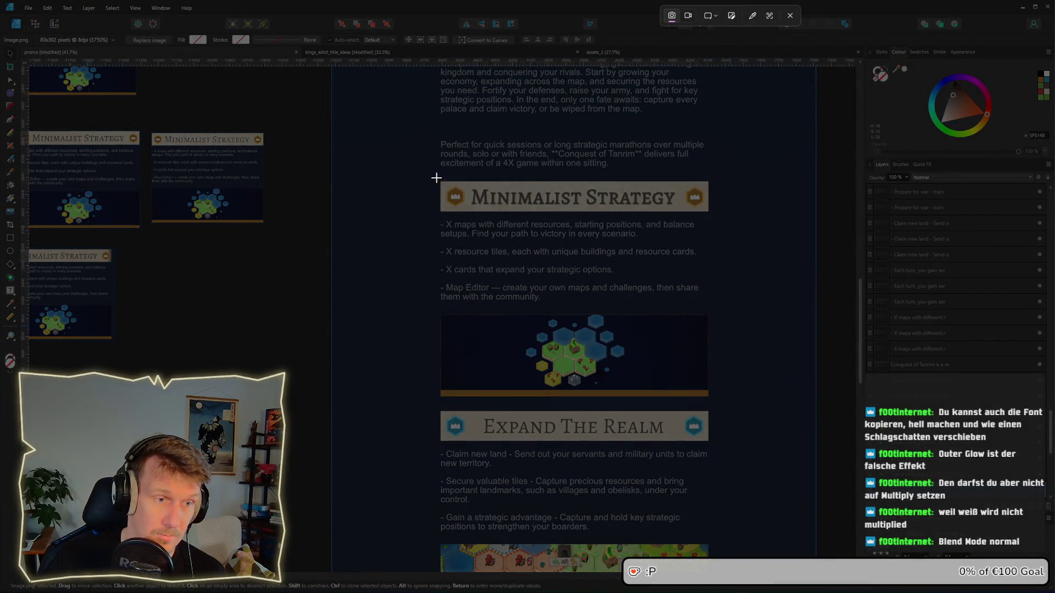
mouse_move(437, 177)
mouse_down()
mouse_move(620, 288)
mouse_move(713, 401)
mouse_up()
drag(506, 256, 680, 371)
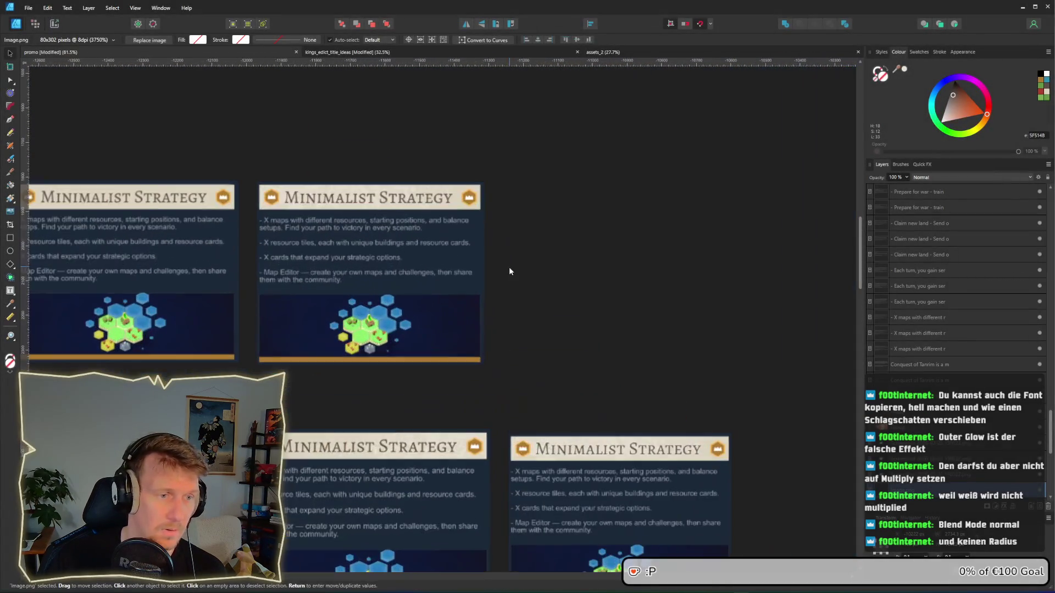
Step: Paste the new snapshot beside the top-row card and move it down into the bottom row
click(488, 286)
key(ctrl+v)
mouse_move(484, 323)
mouse_down()
mouse_move(691, 292)
mouse_move(635, 288)
mouse_up()
scroll(635, 288, up, 1)
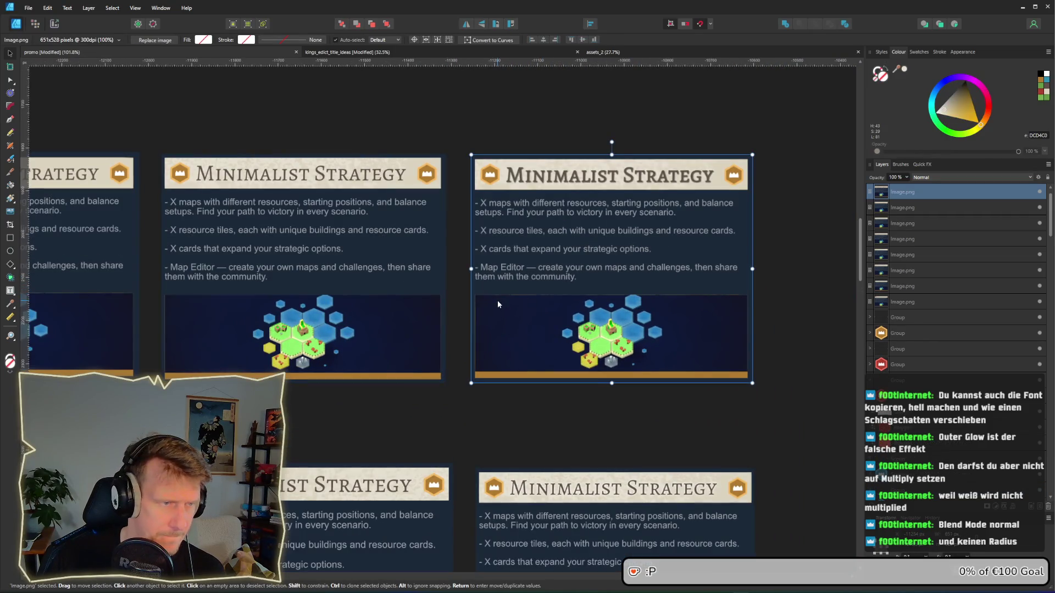
scroll(497, 300, down, 3)
scroll(503, 293, down, 4)
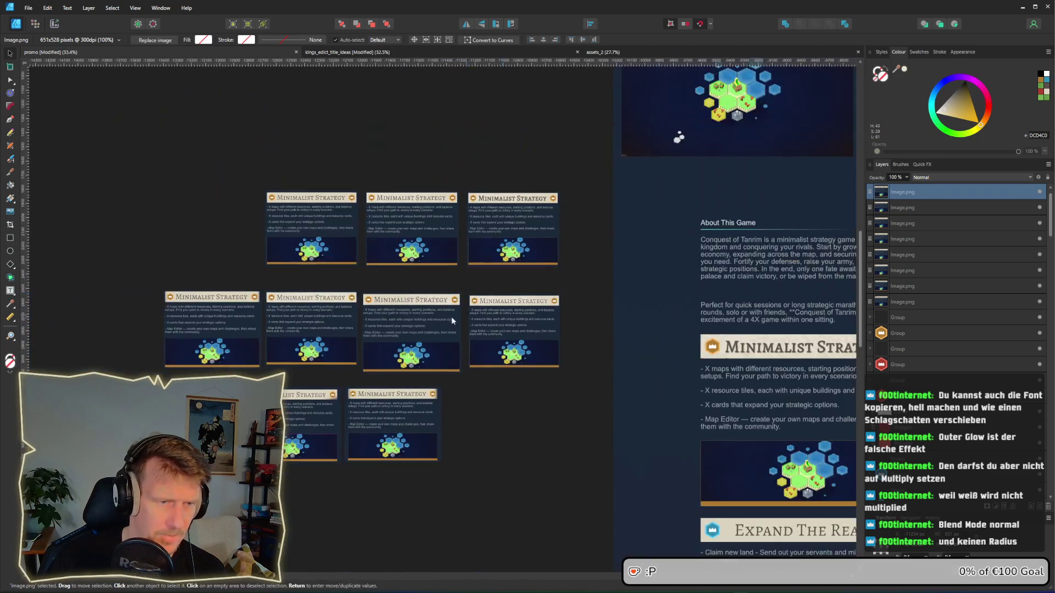
drag(134, 273, 599, 378)
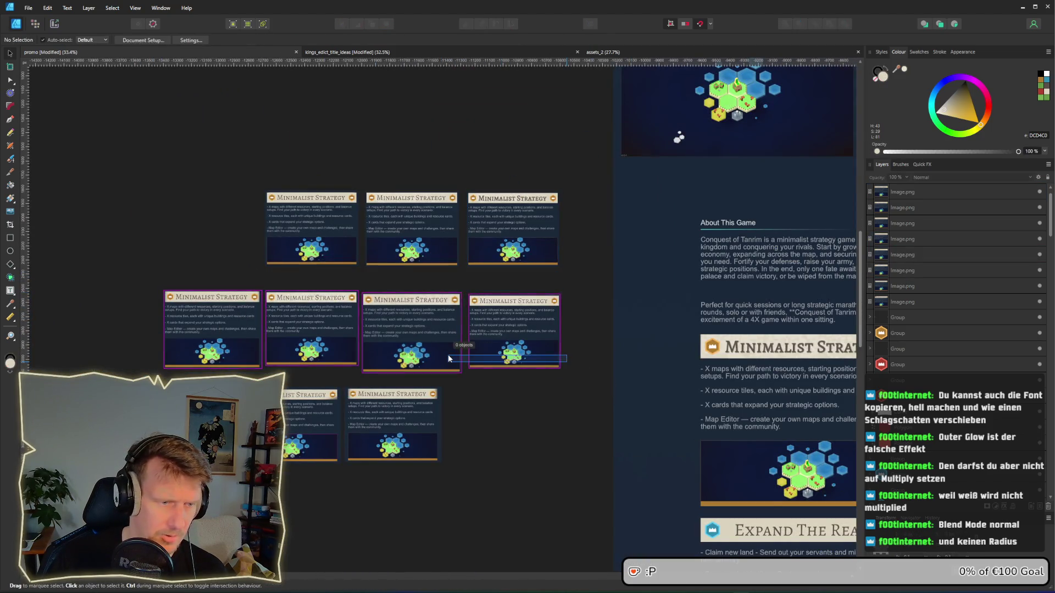
mouse_move(503, 209)
mouse_down()
mouse_move(468, 470)
mouse_move(489, 403)
mouse_up()
Step: Pan to the About This Game artboard and select the Minimalist Strategy heading
scroll(445, 339, up, 5)
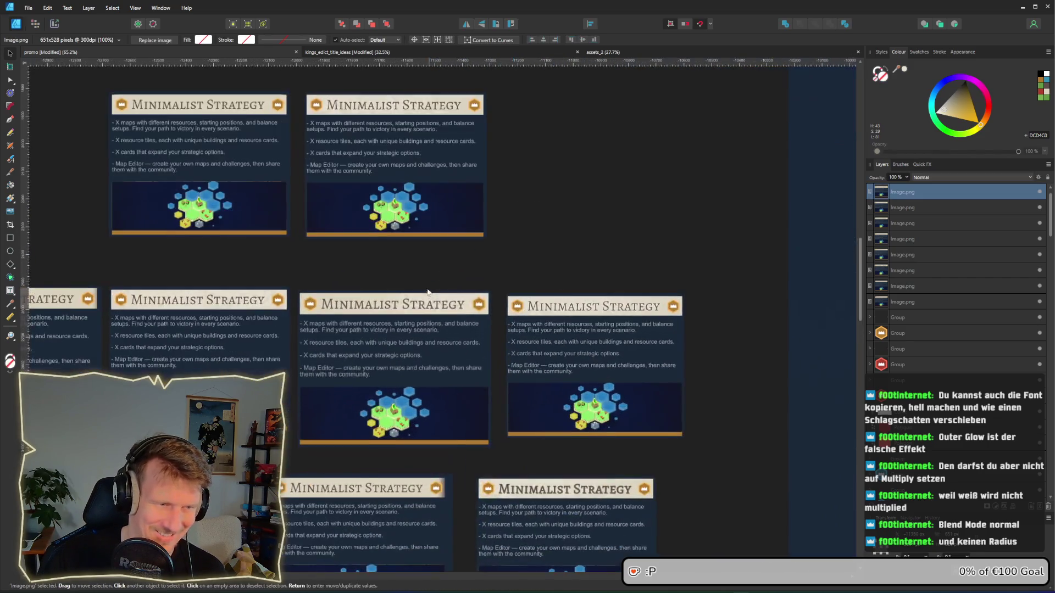
drag(797, 394, 503, 328)
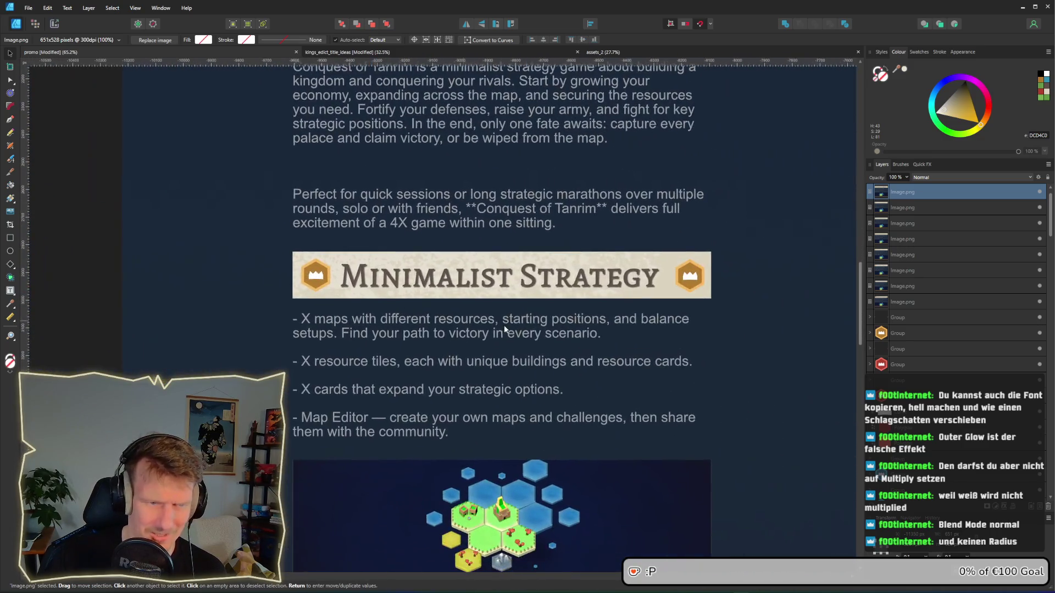
click(550, 290)
Step: Toggle the heading's outer shadow off to compare, then close Layer Effects
click(901, 554)
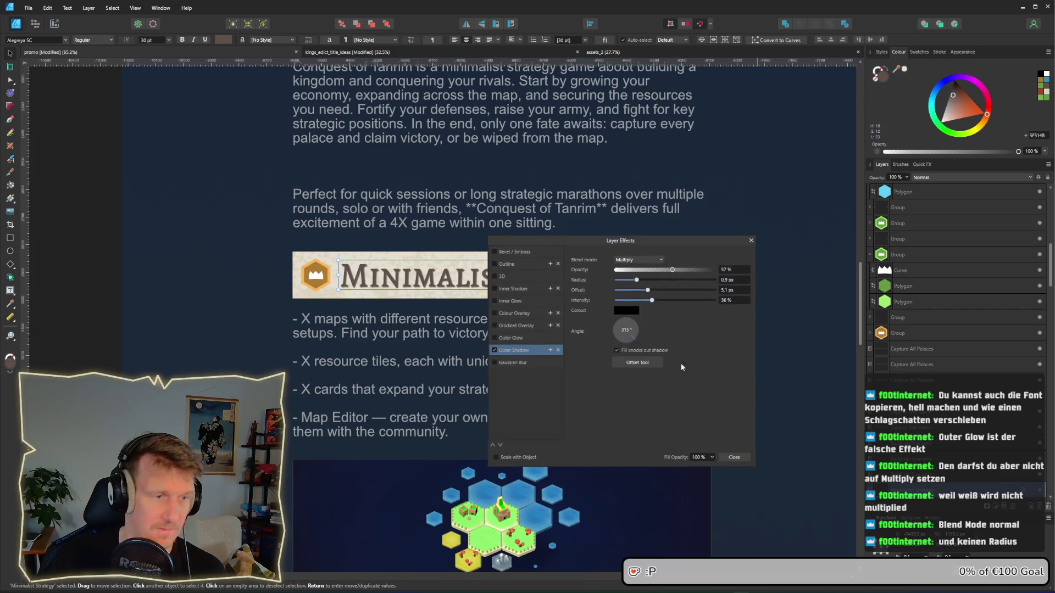
click(494, 350)
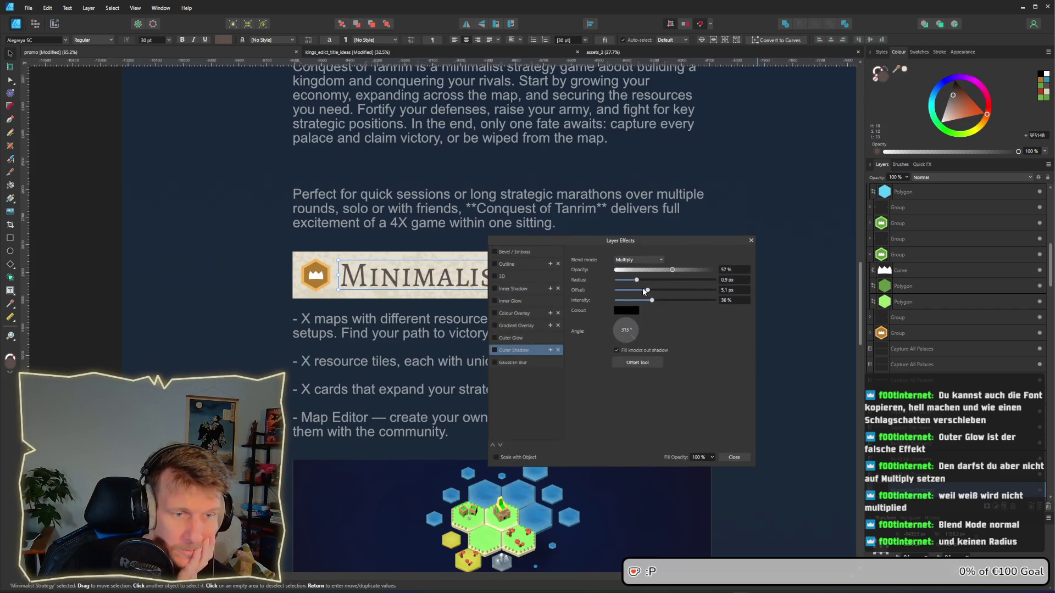
click(750, 241)
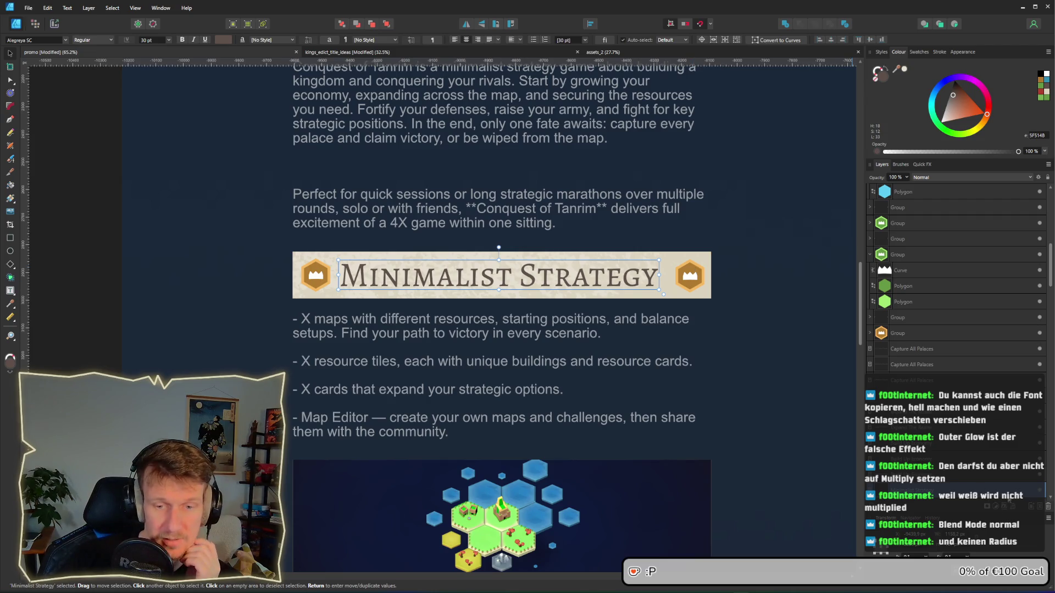
Step: Re-enable the title's outer shadow and inspect its blend mode list without changing it
click(1005, 505)
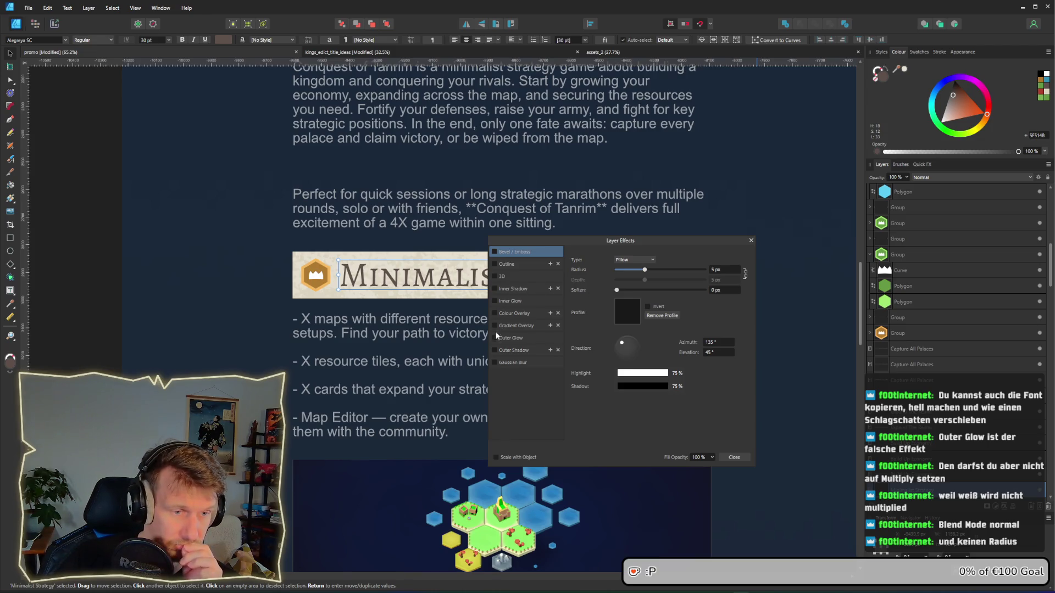
click(494, 349)
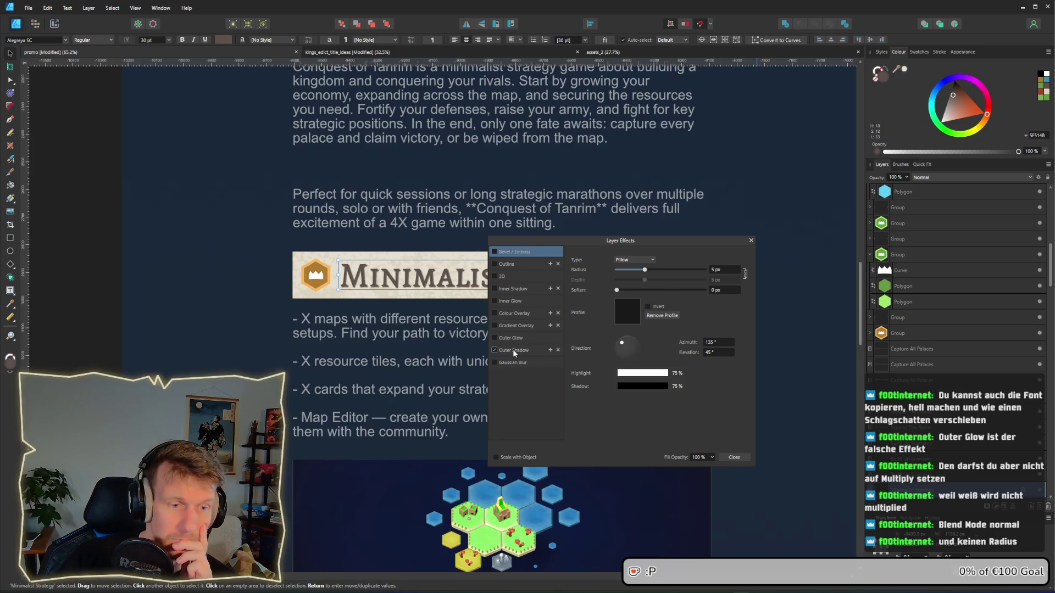
click(514, 351)
click(662, 260)
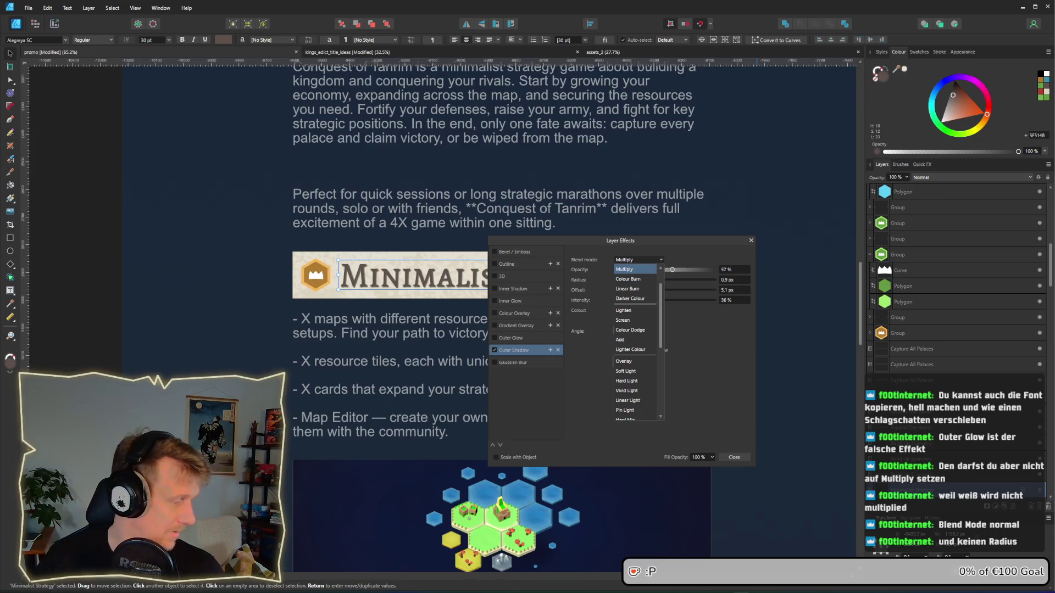
key(Escape)
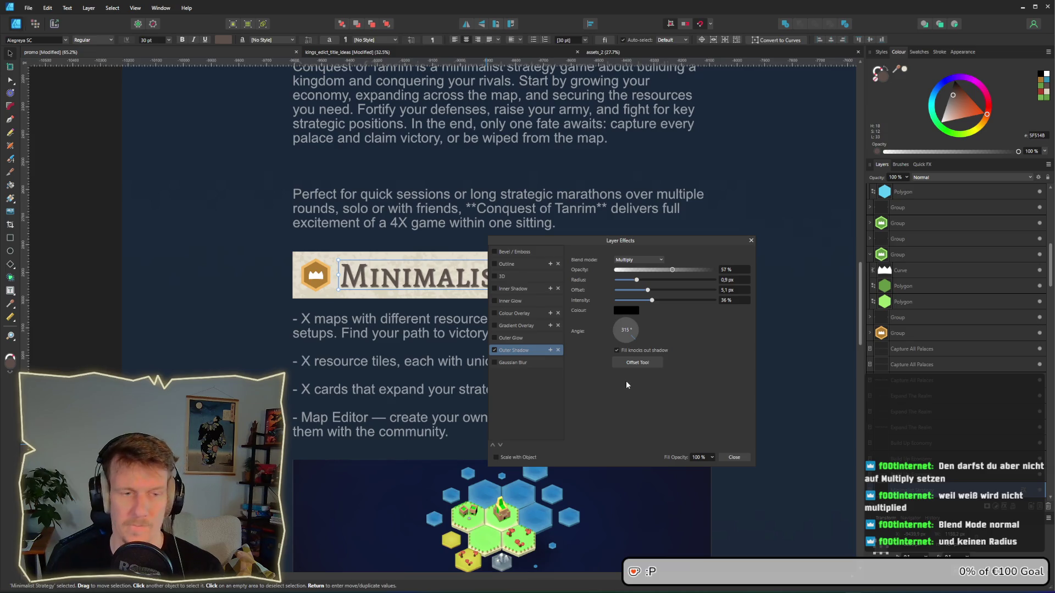
Step: Make the fill knock out the shadow, set Normal blend, 0 px radius and a slightly smaller offset
click(616, 350)
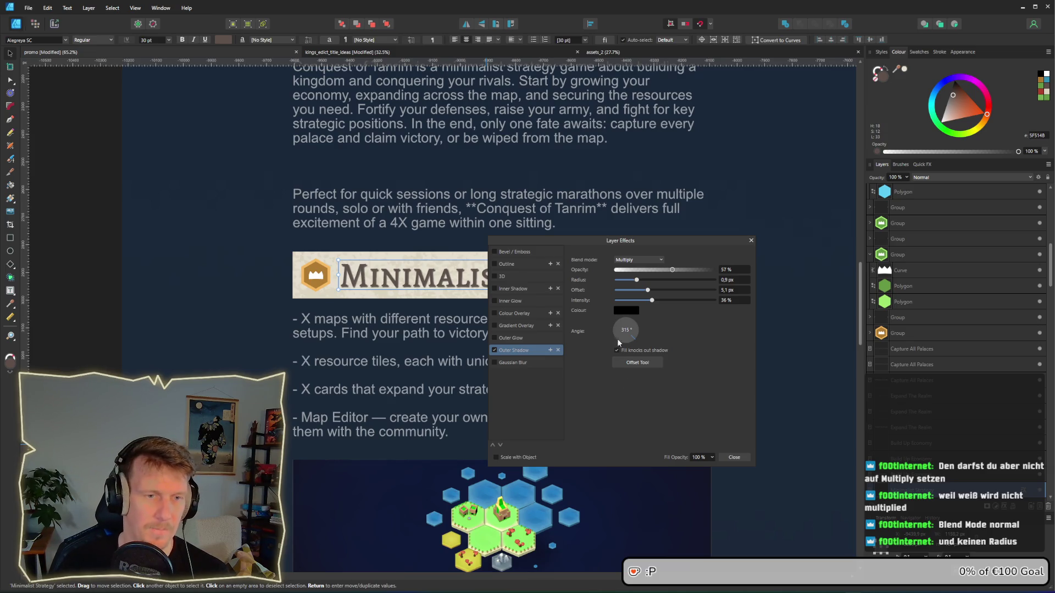
click(661, 261)
scroll(631, 283, up, 1)
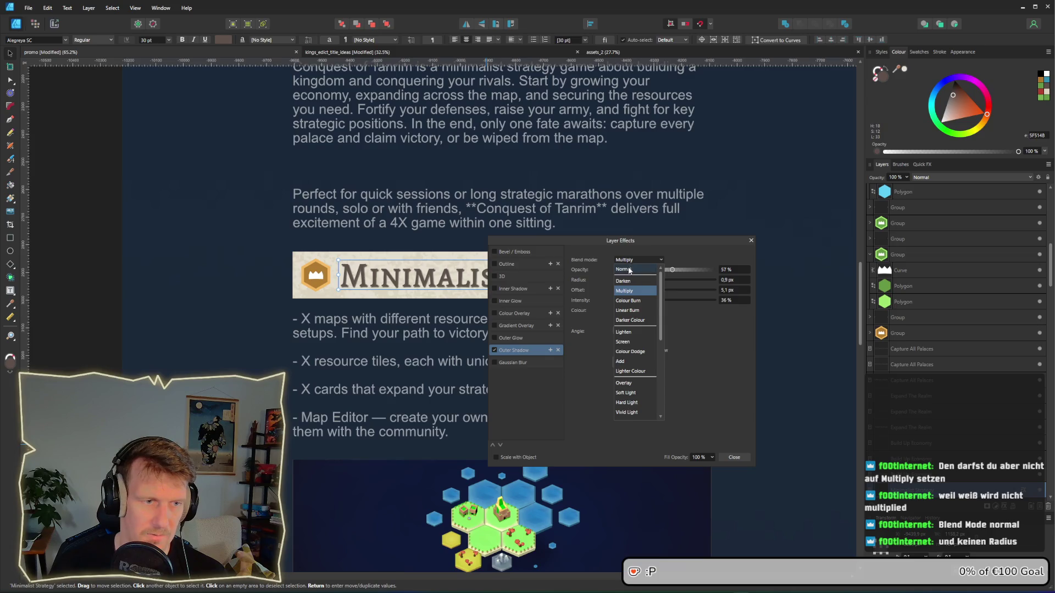
click(630, 270)
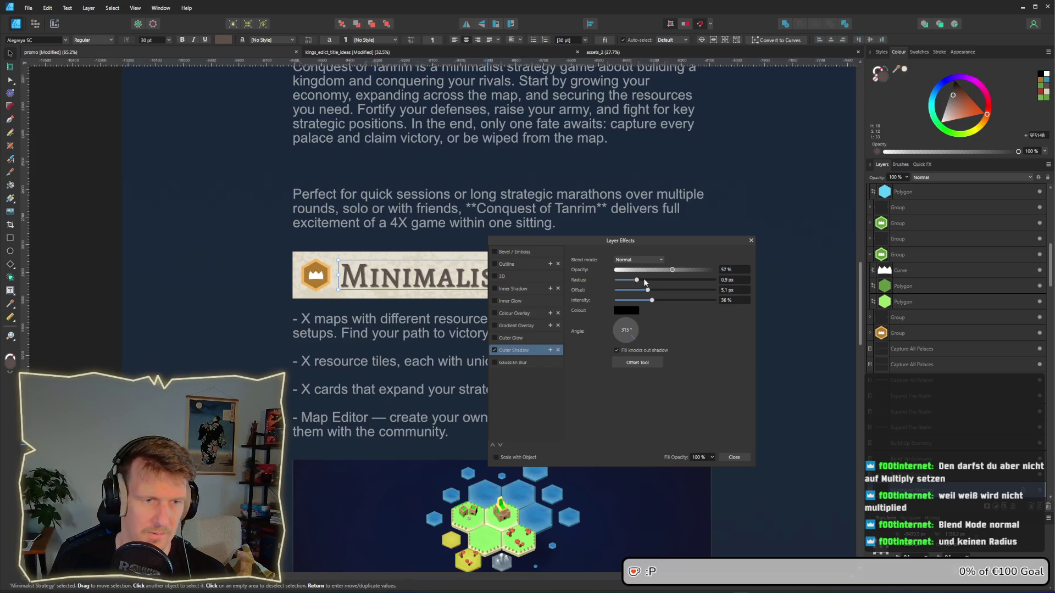
drag(636, 280, 594, 278)
scroll(383, 352, up, 2)
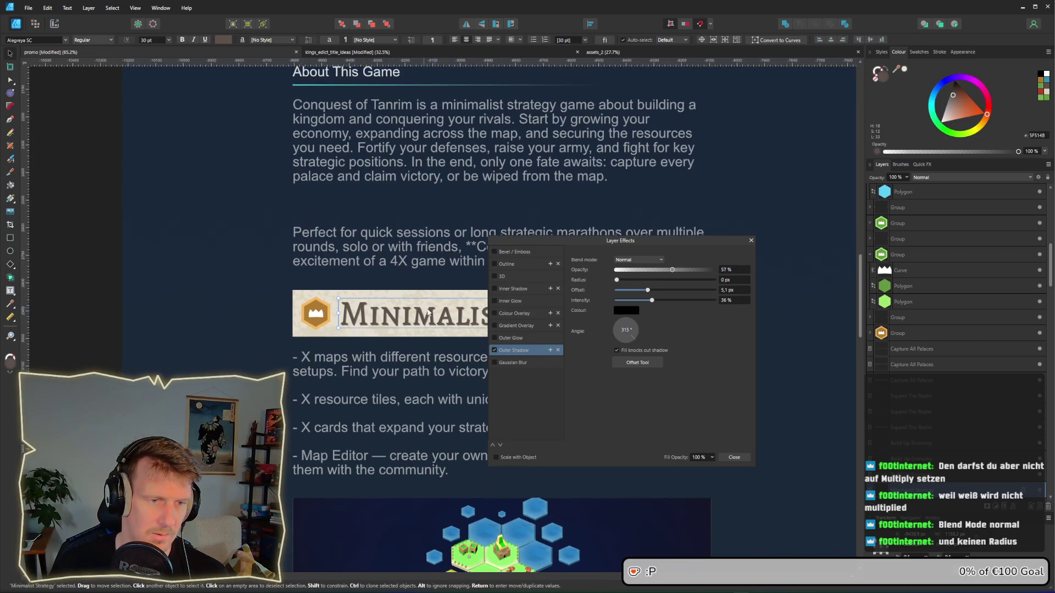
scroll(384, 351, up, 4)
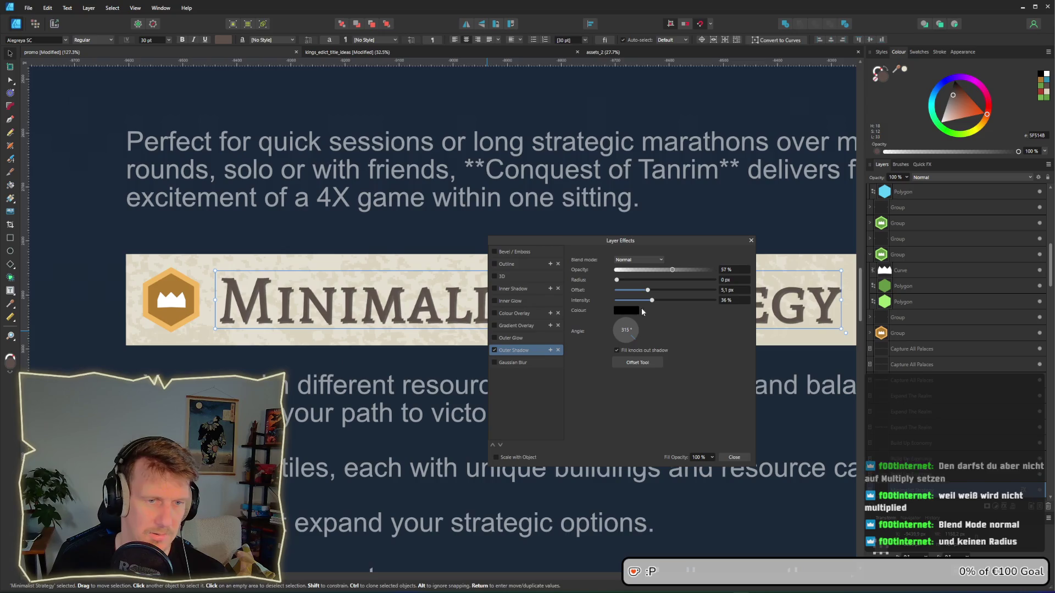
drag(649, 292, 644, 292)
Step: Close Layer Effects and reselect the Minimalist Strategy title text
click(779, 240)
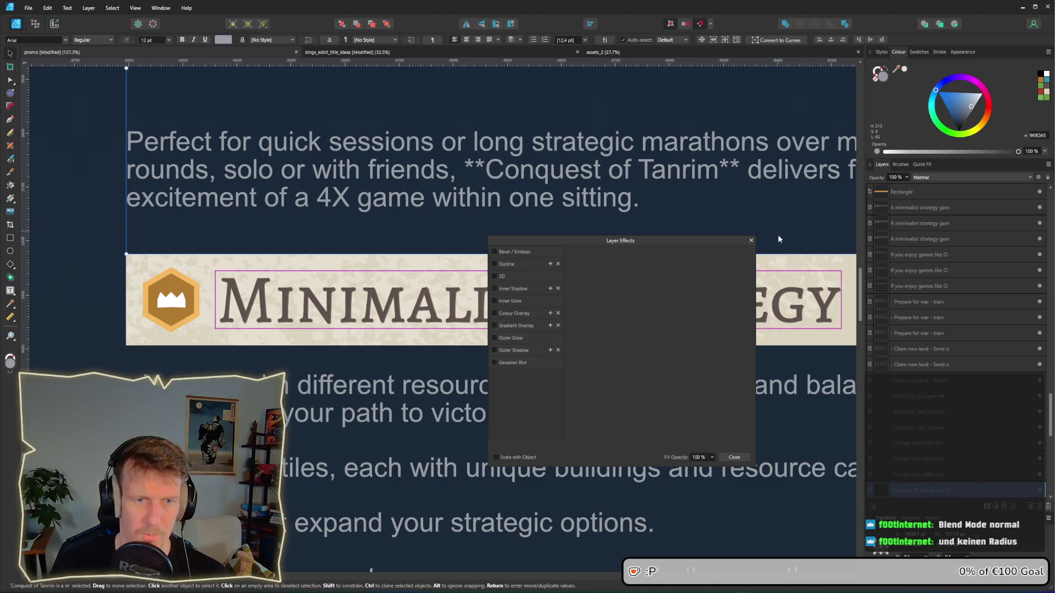
click(750, 240)
scroll(616, 342, down, 3)
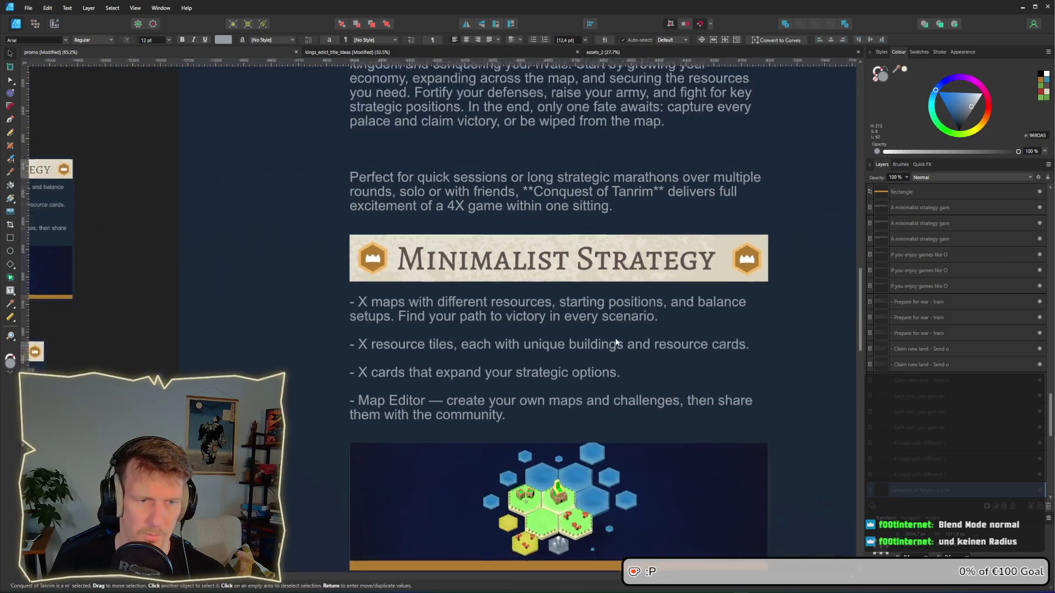
scroll(616, 342, right, 3)
scroll(645, 360, down, 1)
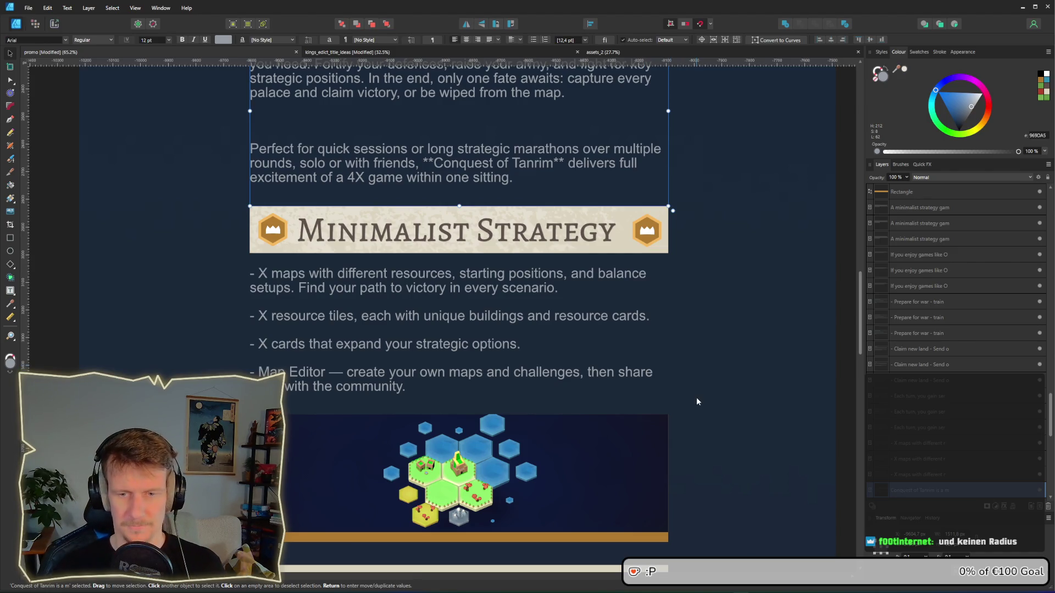
scroll(544, 258, up, 1)
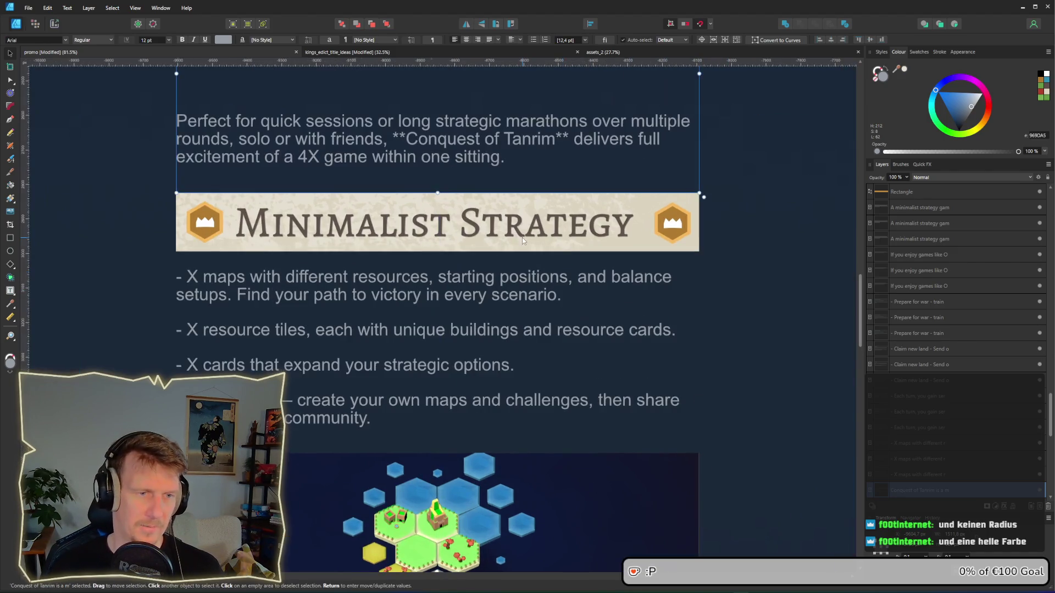
click(521, 237)
Step: Sample the title's colour from the canvas for its outer shadow
click(1022, 193)
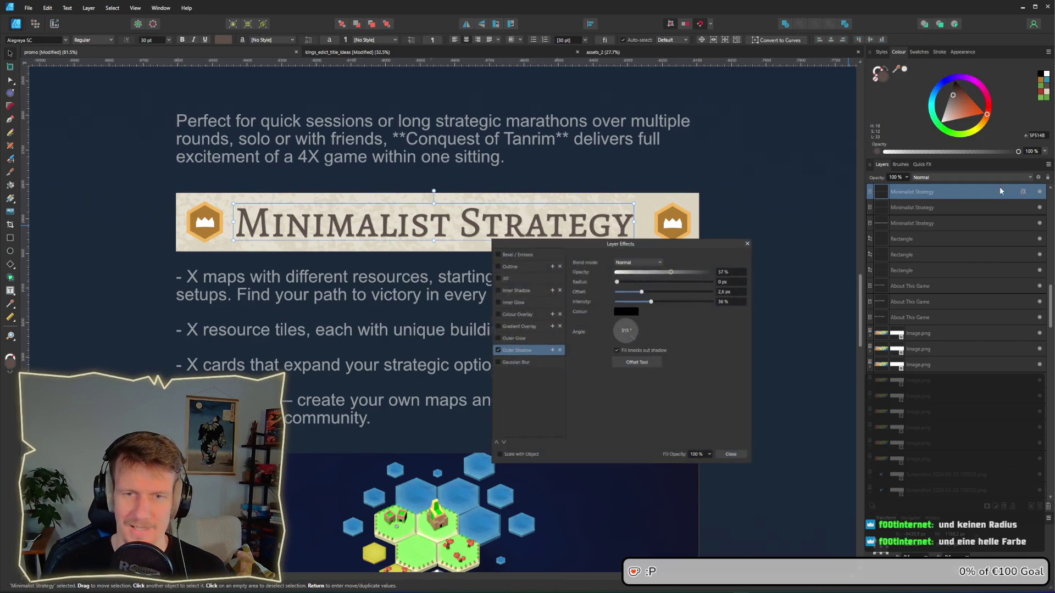
click(631, 311)
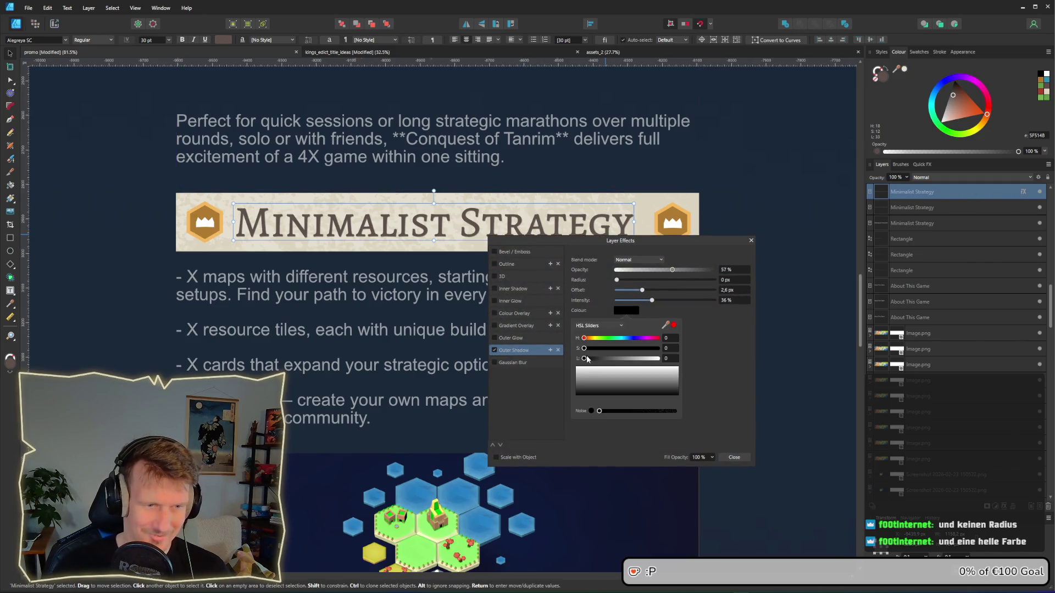
drag(665, 325, 229, 218)
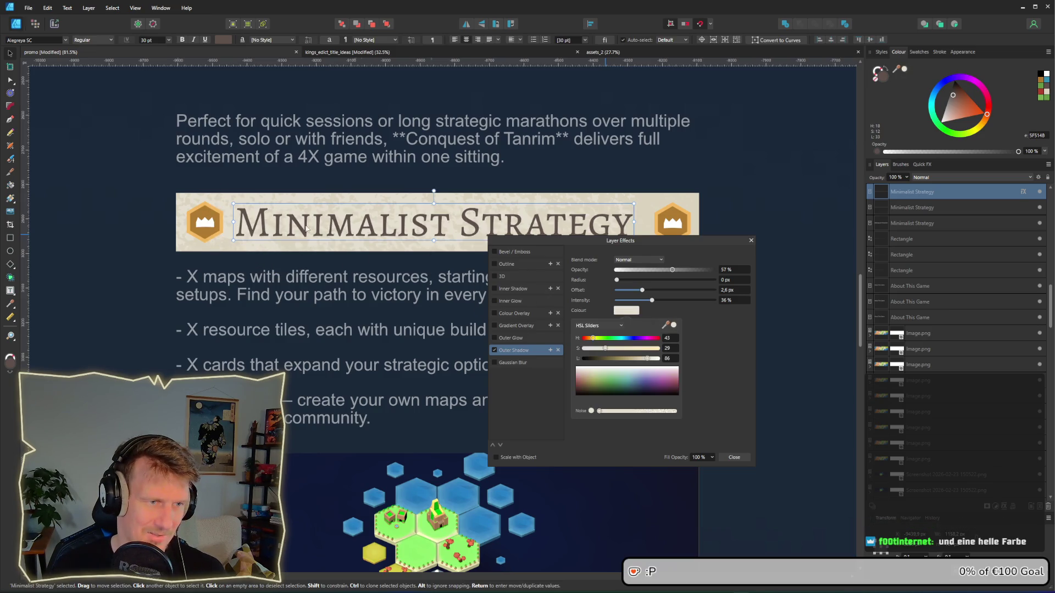
click(776, 207)
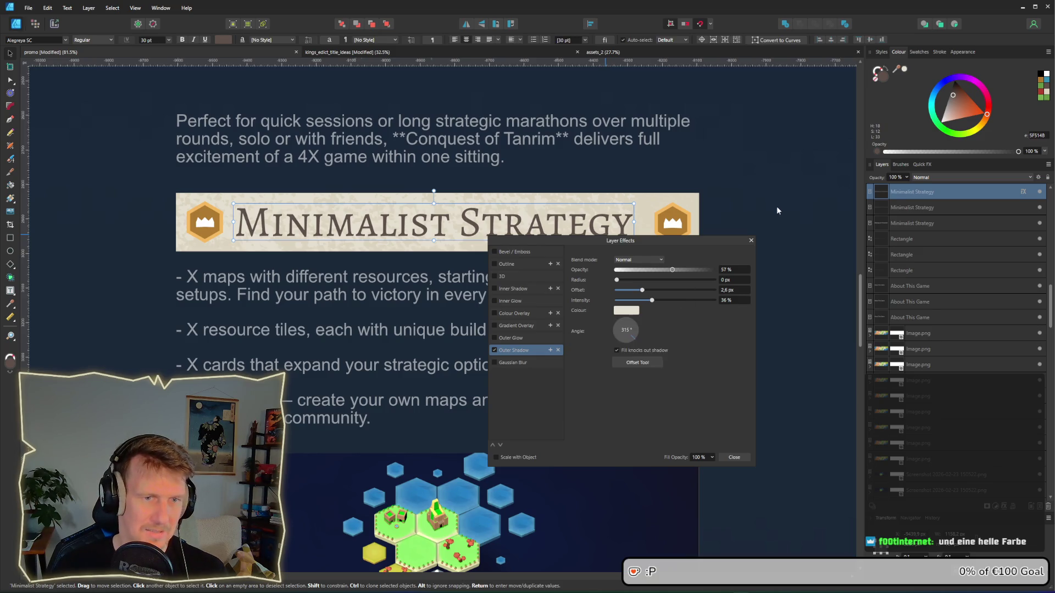
click(751, 242)
scroll(461, 273, up, 3)
scroll(456, 273, down, 3)
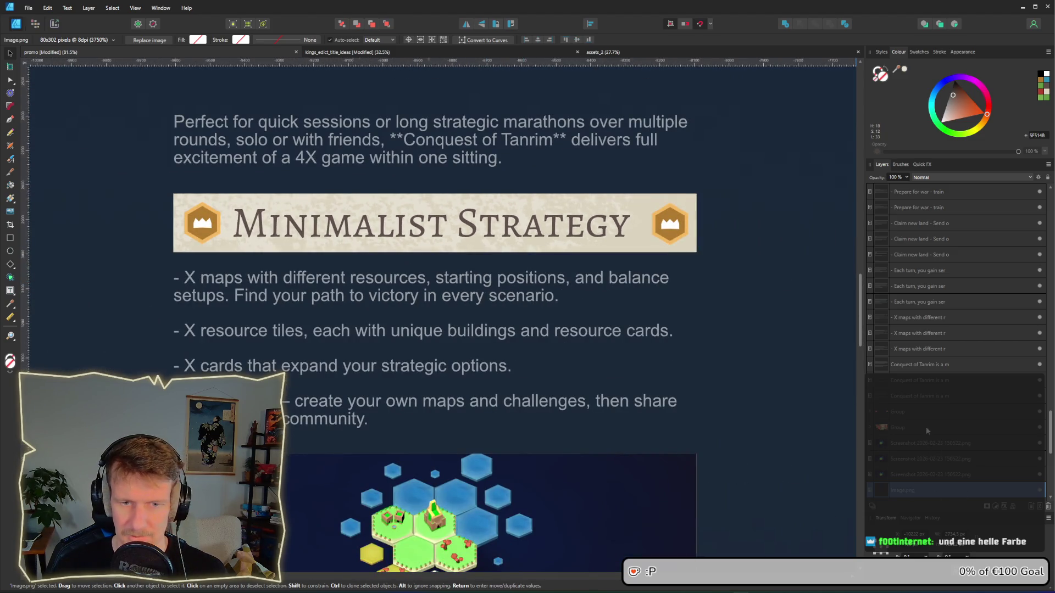
Step: Raise the title's outer shadow intensity to 51% and set its offset to 1.9 px
click(412, 222)
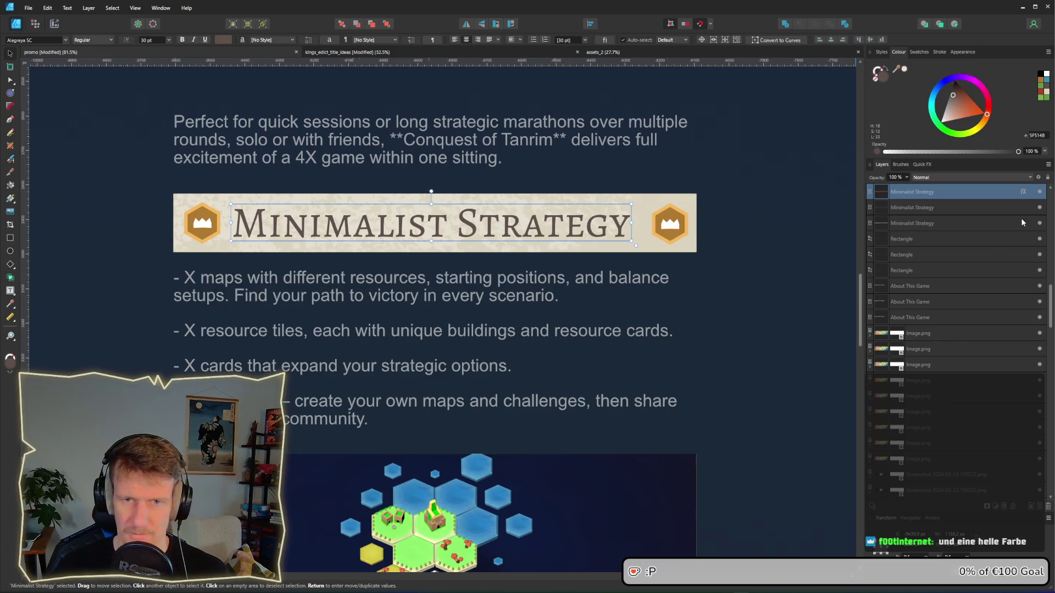
click(1023, 192)
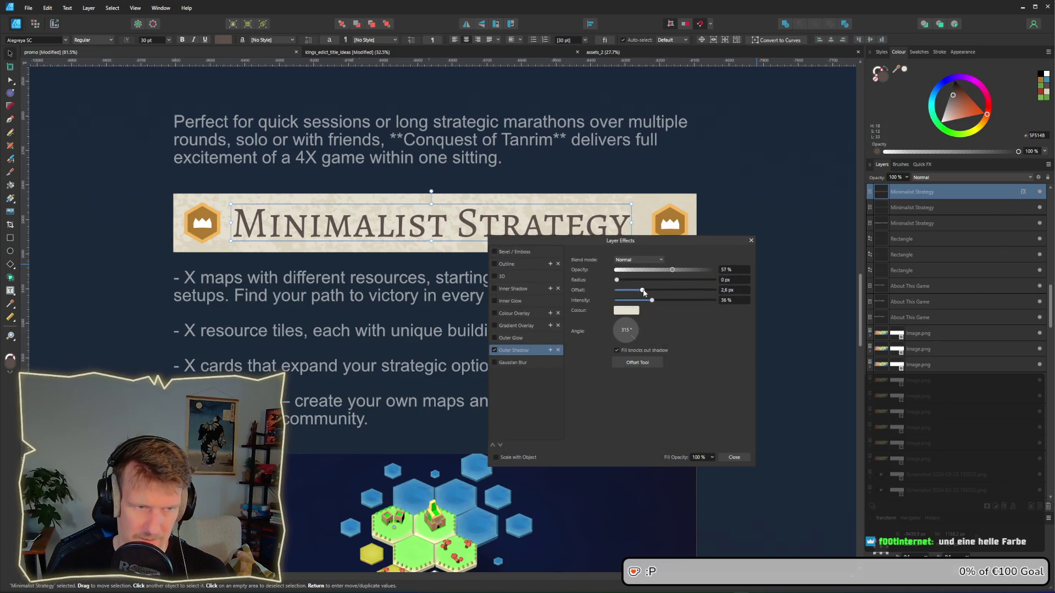
mouse_move(653, 302)
mouse_down()
mouse_move(690, 304)
mouse_move(666, 303)
mouse_up()
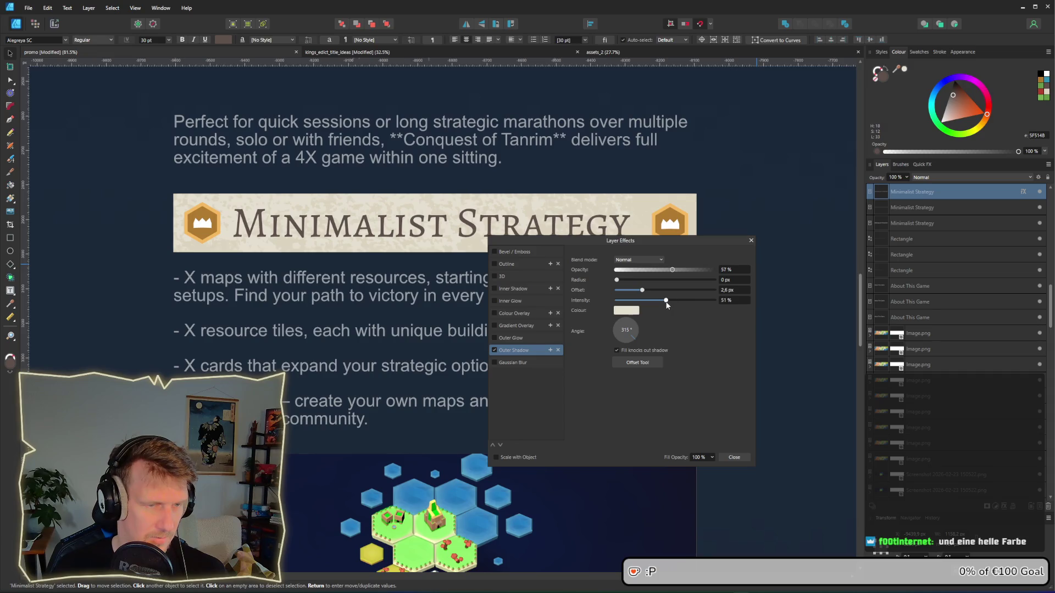
scroll(360, 265, up, 3)
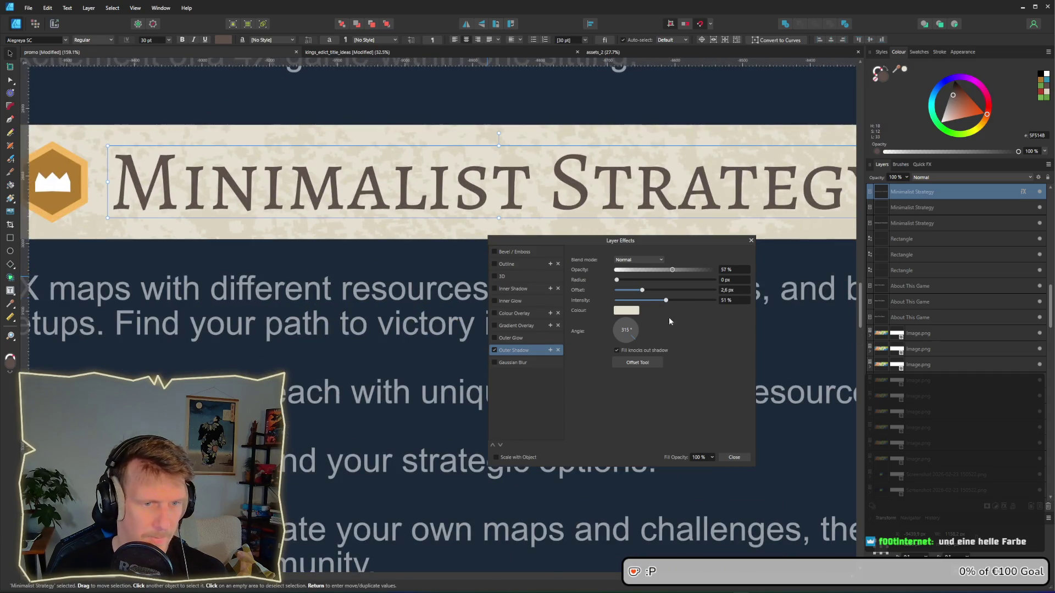
mouse_move(642, 290)
mouse_down()
mouse_move(672, 296)
mouse_move(640, 291)
mouse_up()
Step: Make the outer shadow colour white by setting HSL lightness to 100
click(626, 310)
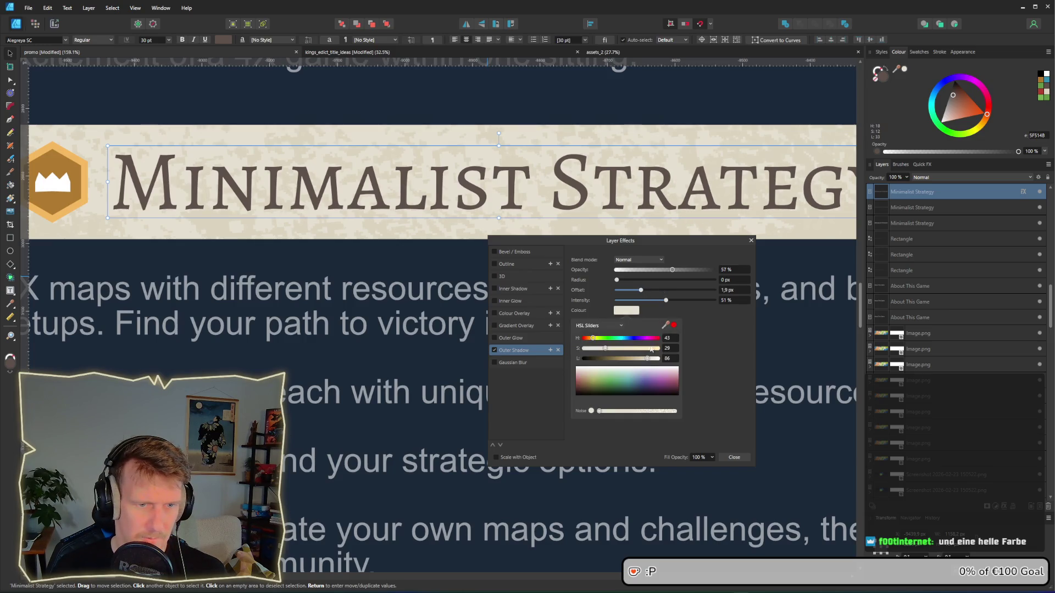
drag(648, 361, 668, 360)
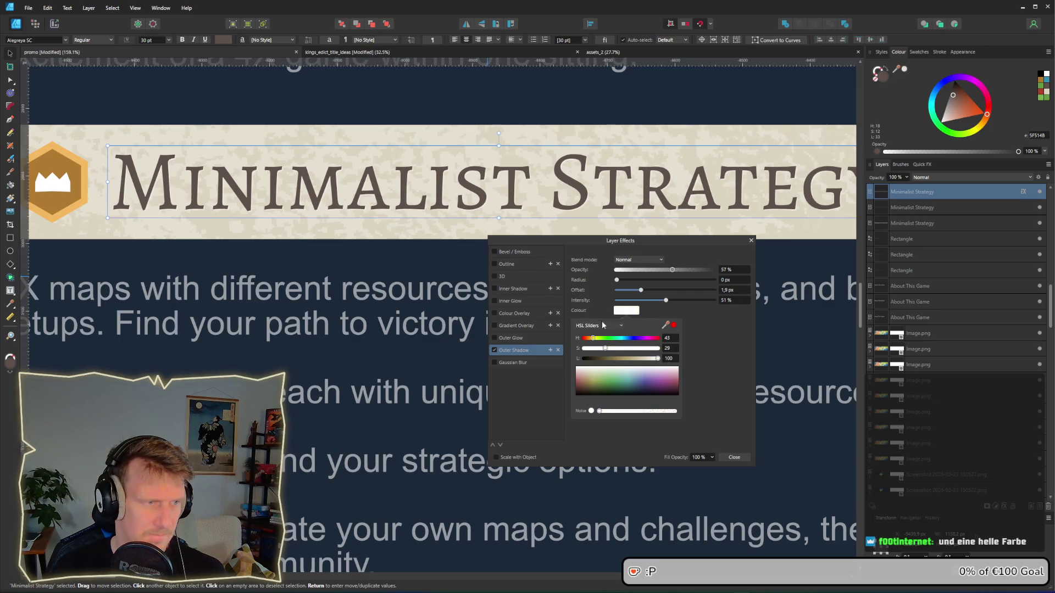
click(601, 105)
click(601, 104)
scroll(575, 141, down, 2)
Step: Close the Layer Effects dialog and zoom out on the canvas
scroll(575, 141, down, 1)
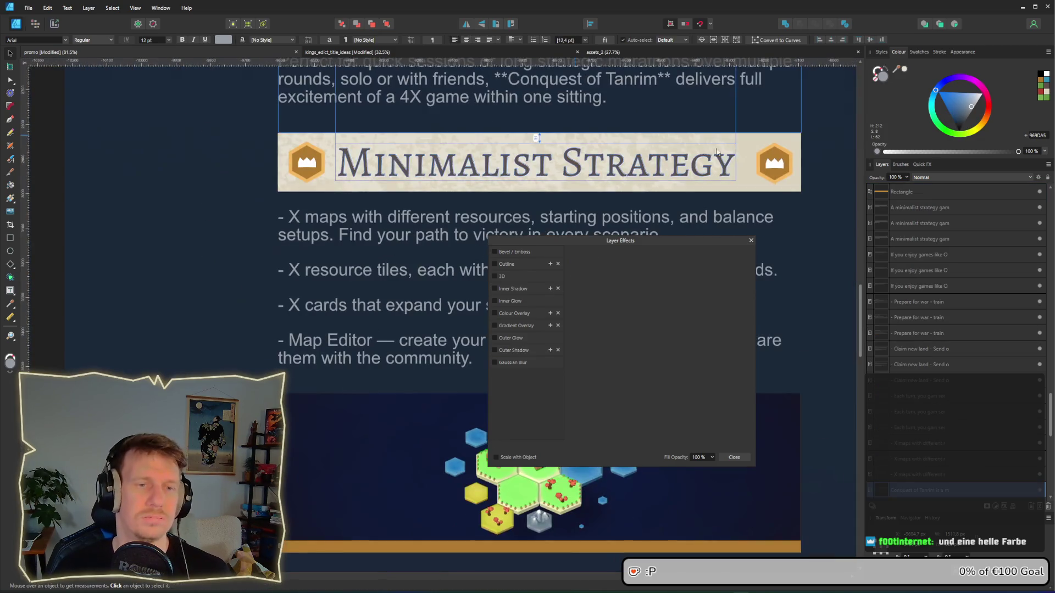
click(818, 127)
click(751, 240)
scroll(750, 241, down, 3)
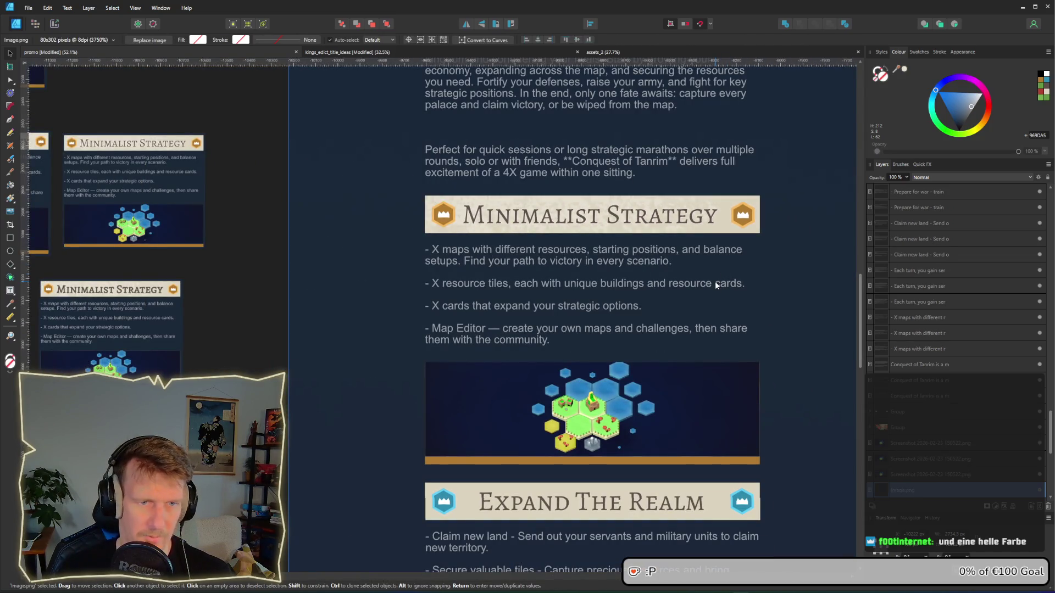
Step: Snip a screenshot of the Minimalist Strategy block with Win+Shift+S, then clear the selection
key(super+shift+s)
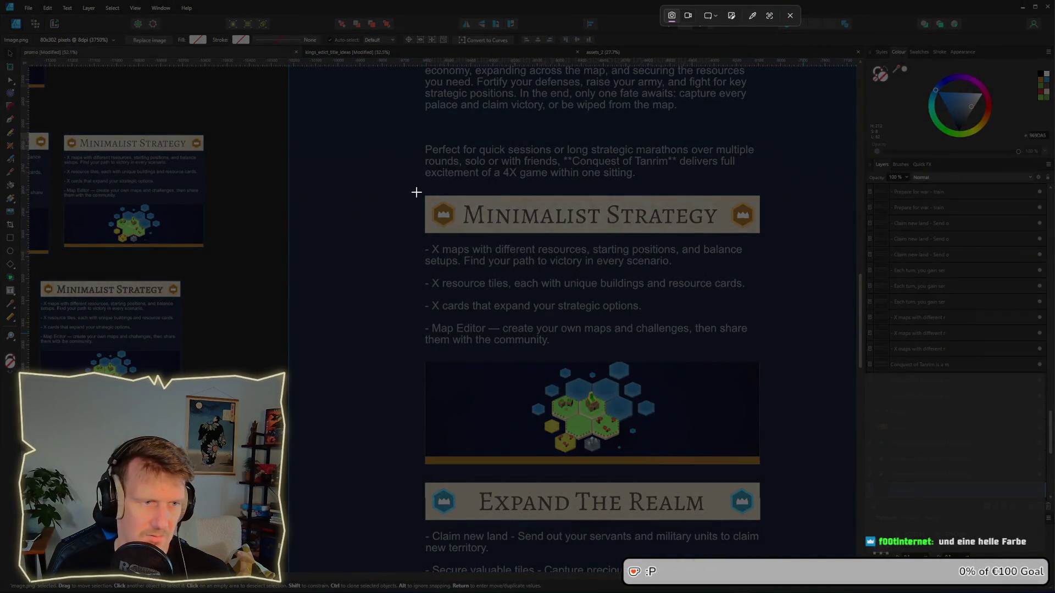
mouse_move(421, 190)
mouse_down()
mouse_move(786, 472)
mouse_move(768, 469)
mouse_up()
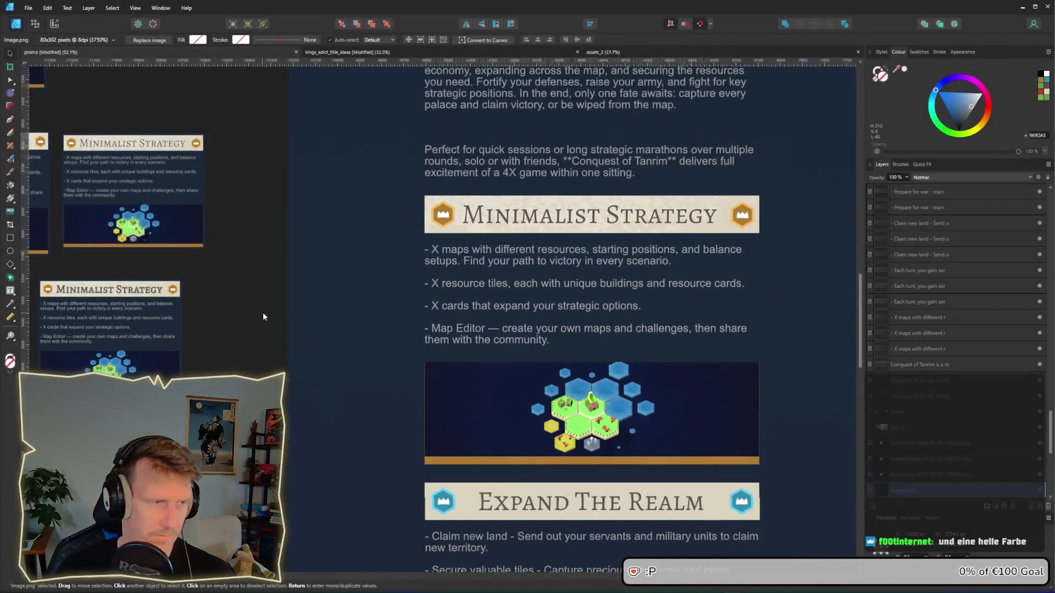
scroll(466, 252, down, 4)
scroll(466, 252, up, 3)
scroll(466, 253, right, 2)
click(516, 246)
Step: Paste the snipped card and resize it to match the other comparison cards
scroll(516, 246, up, 2)
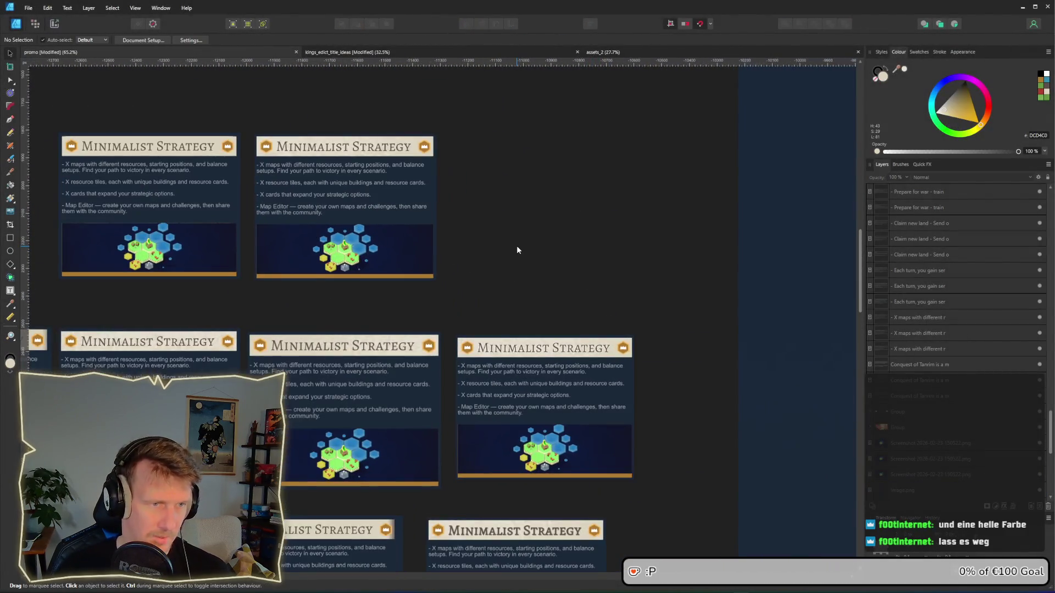
key(ctrl+v)
drag(516, 263, 644, 194)
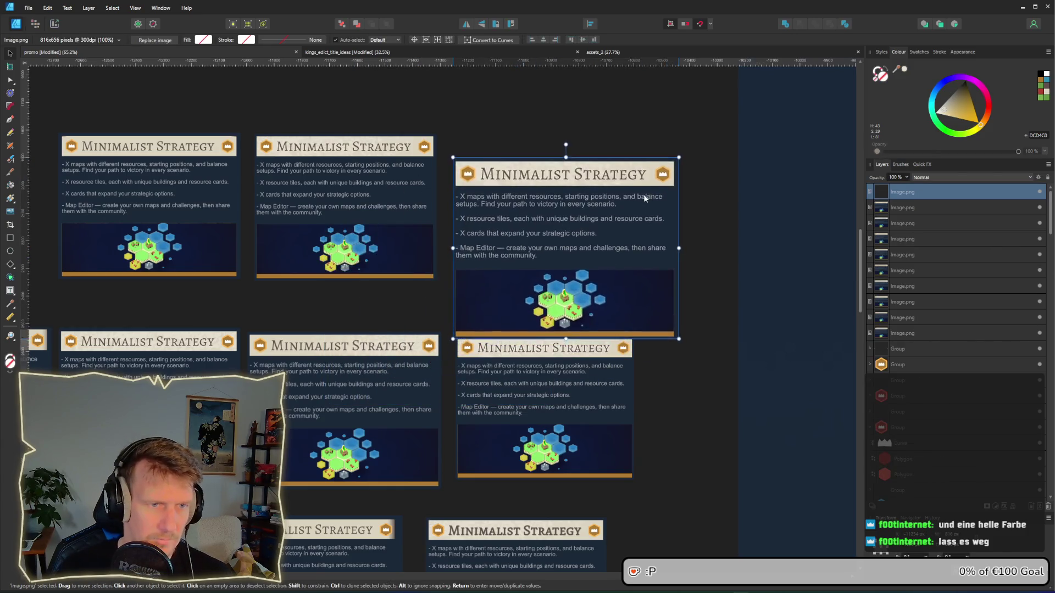
scroll(631, 176, up, 3)
scroll(631, 246, up, 2)
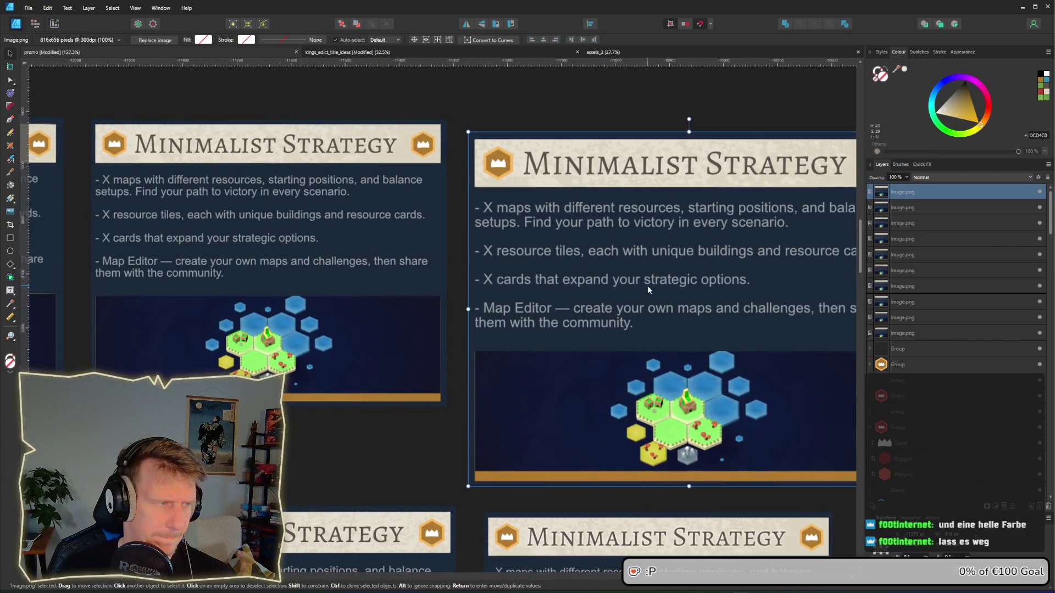
drag(647, 285, 530, 238)
drag(800, 442, 678, 365)
drag(510, 280, 506, 274)
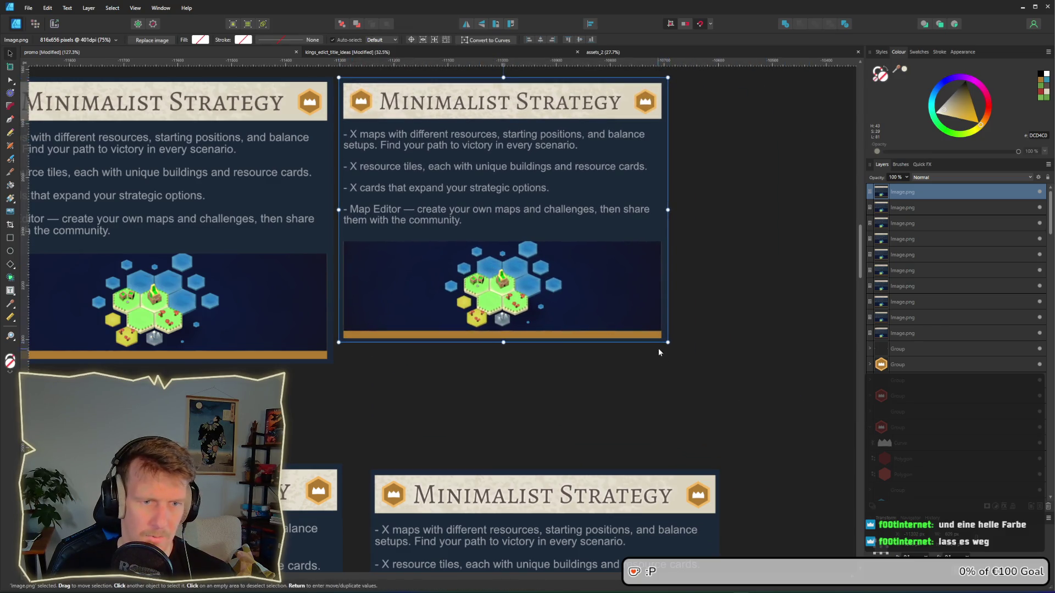
mouse_move(668, 342)
mouse_down()
mouse_move(683, 329)
mouse_move(718, 348)
mouse_up()
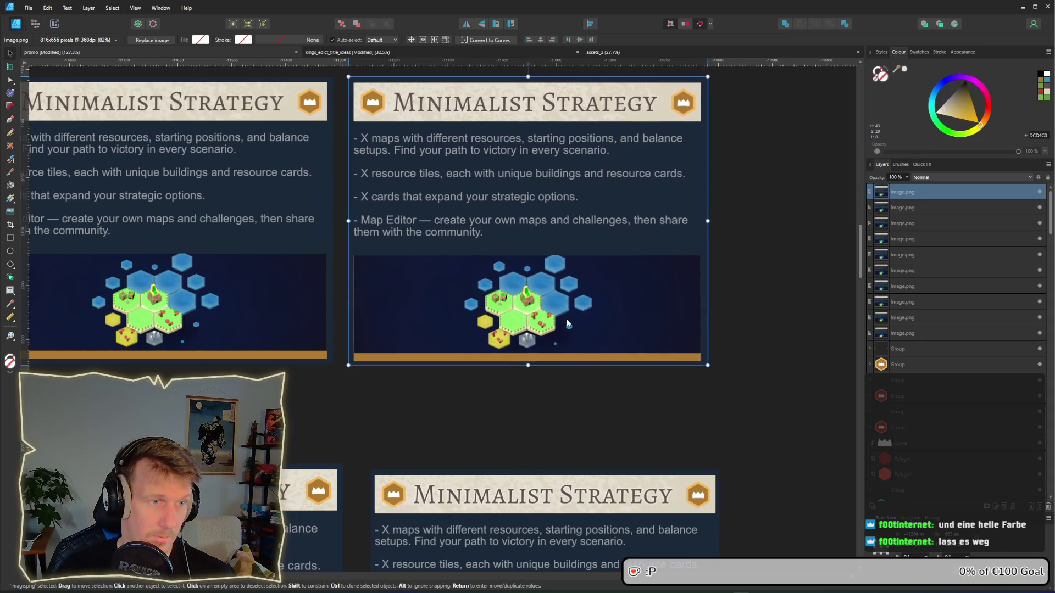
Step: Move the new card into the bottom row of comparison cards
mouse_move(460, 408)
mouse_down()
mouse_move(653, 453)
mouse_move(600, 457)
mouse_up()
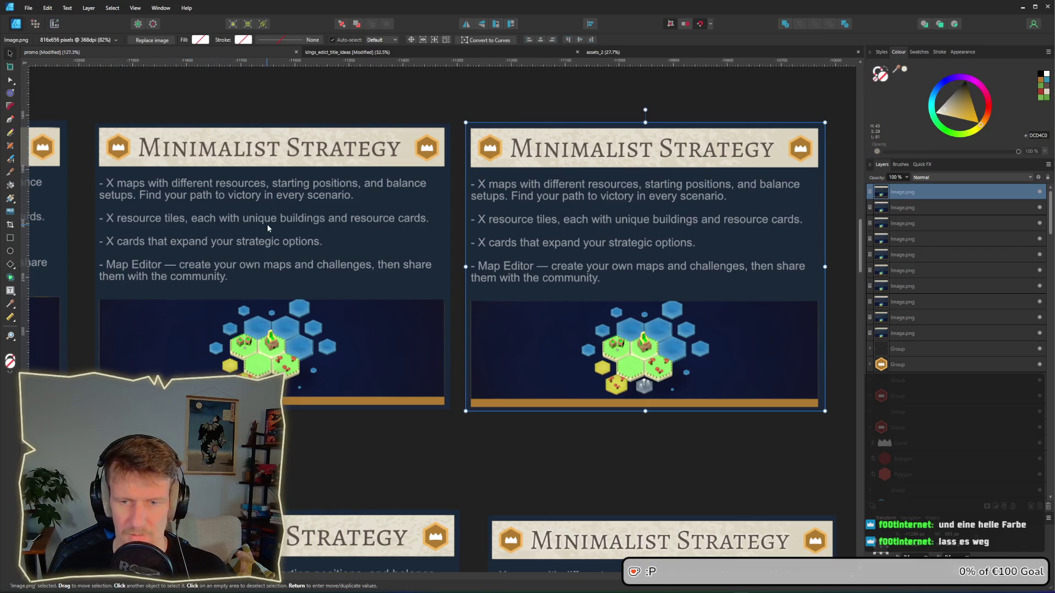
scroll(486, 252, left, 3)
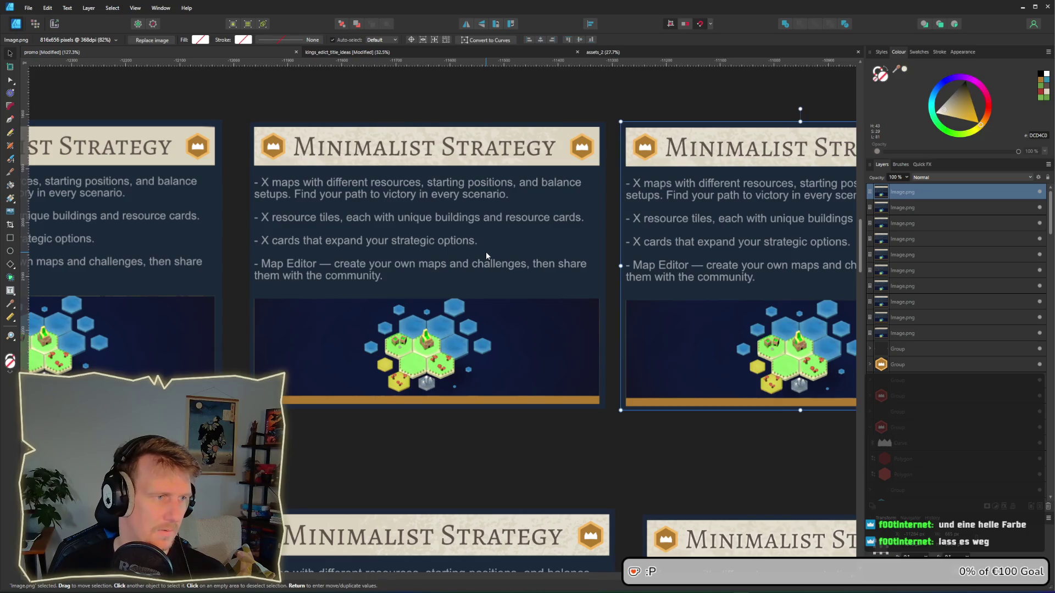
ctrl+scroll(486, 251, down, 2)
ctrl+scroll(486, 252, down, 1)
scroll(578, 311, down, 3)
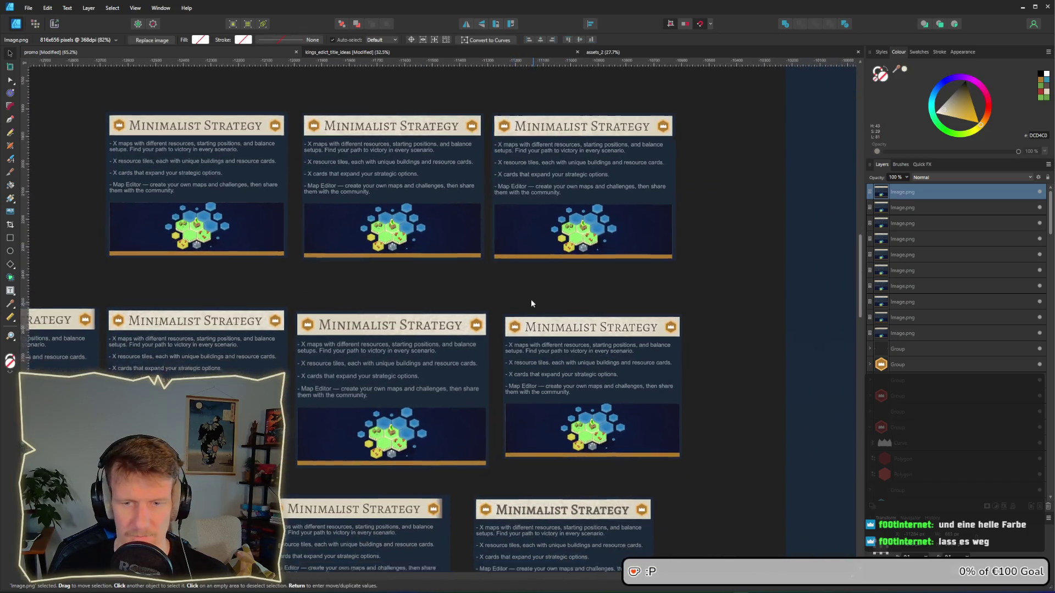
ctrl+scroll(516, 244, down, 2)
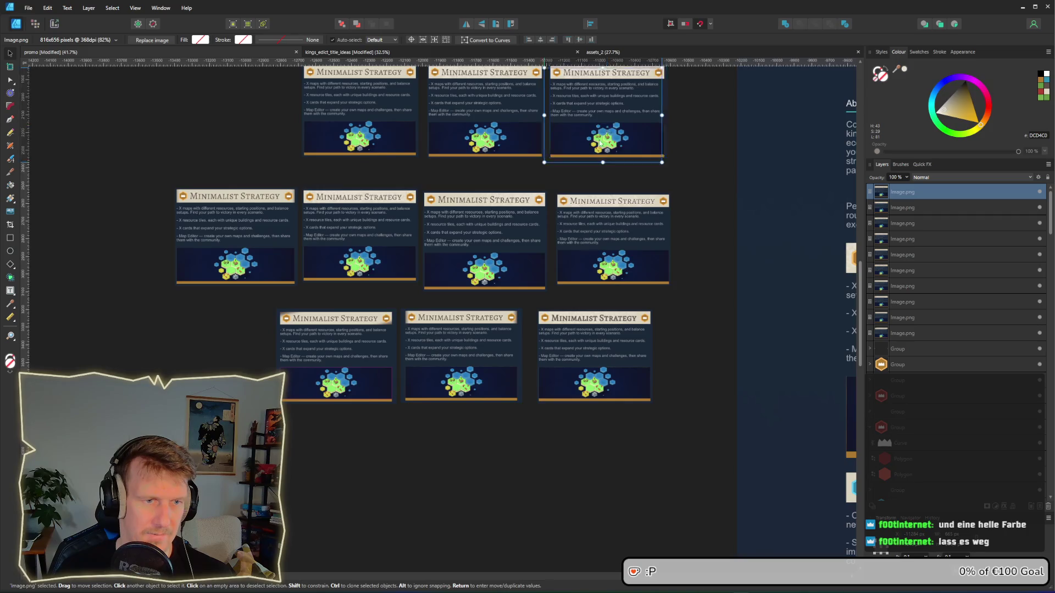
mouse_move(610, 110)
mouse_down()
mouse_move(194, 378)
mouse_move(194, 356)
mouse_move(216, 356)
mouse_up()
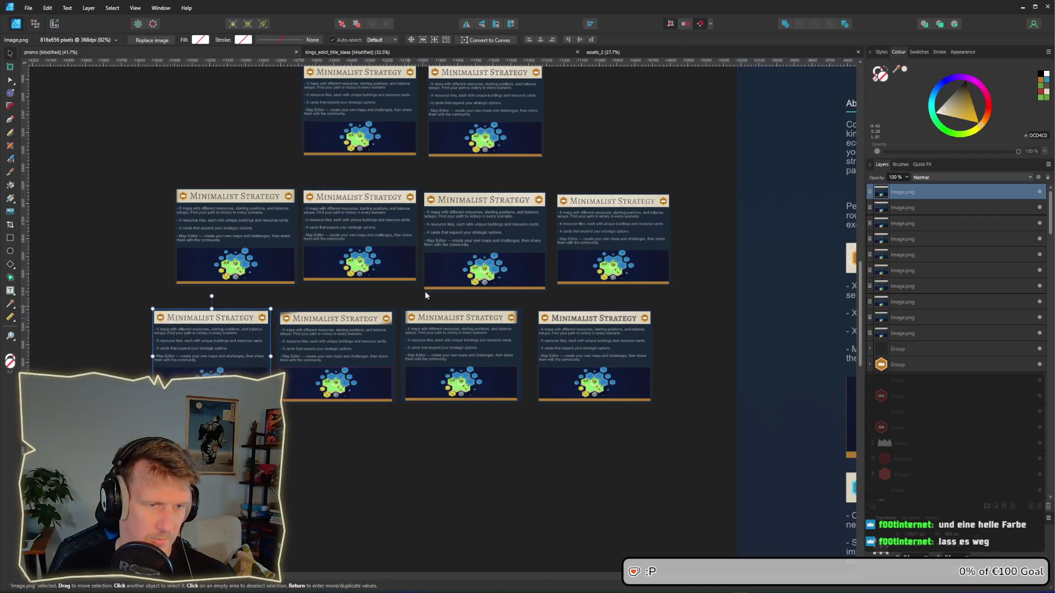
scroll(474, 296, up, 3)
ctrl+scroll(513, 323, up, 3)
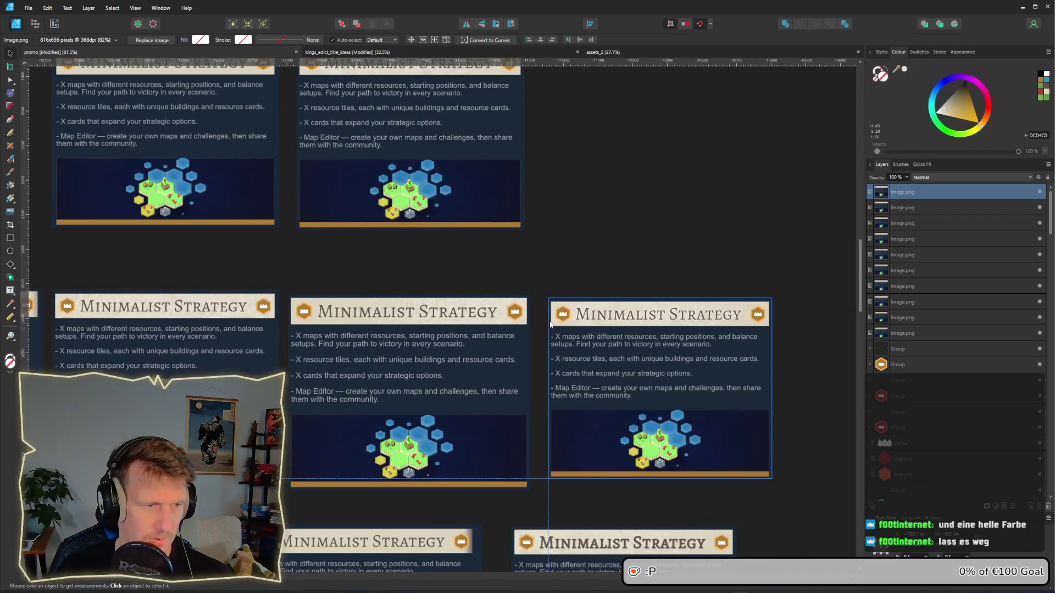
ctrl+scroll(548, 323, up, 4)
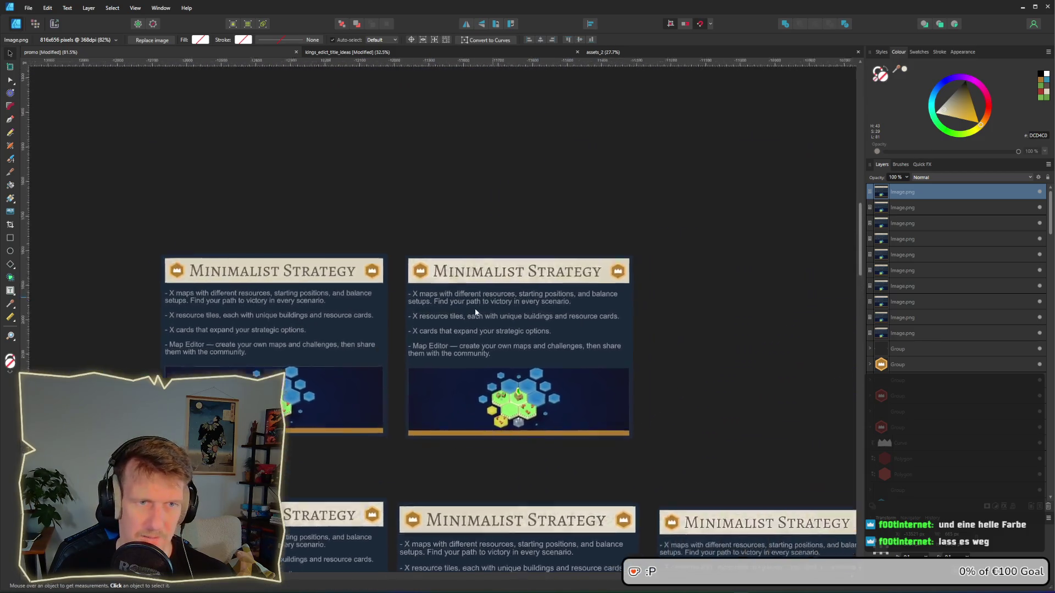
scroll(593, 284, right, 1)
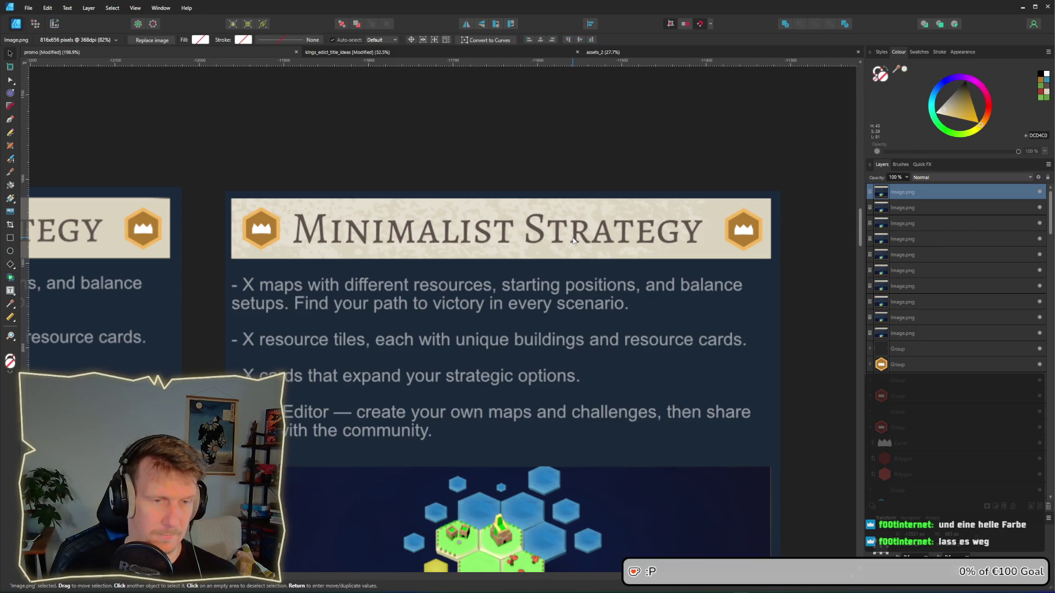
Step: Deselect the card and look over the rows of card variants
click(561, 155)
ctrl+scroll(561, 155, down, 4)
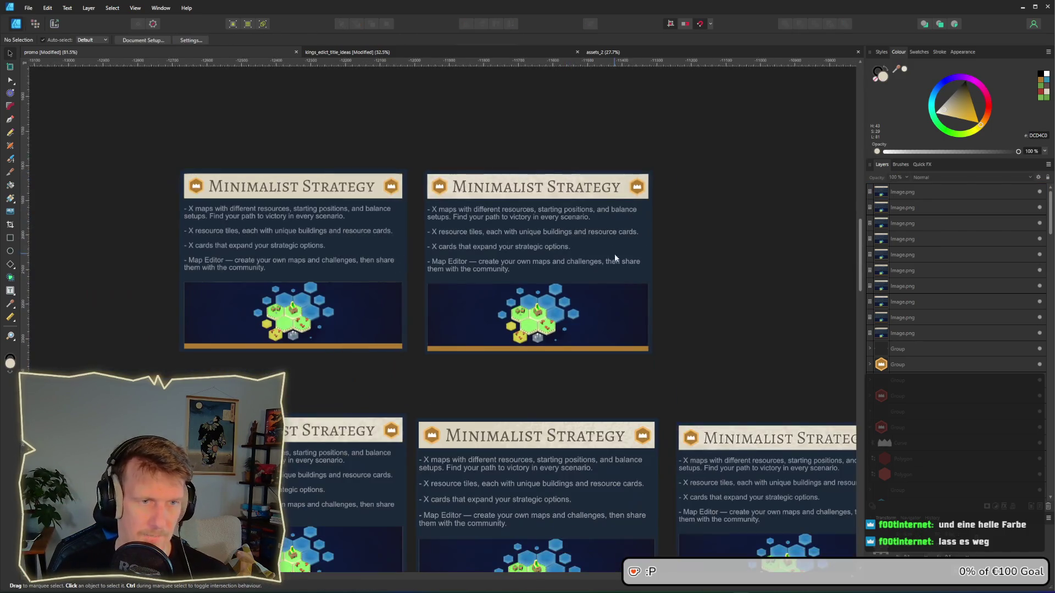
ctrl+scroll(185, 172, up, 4)
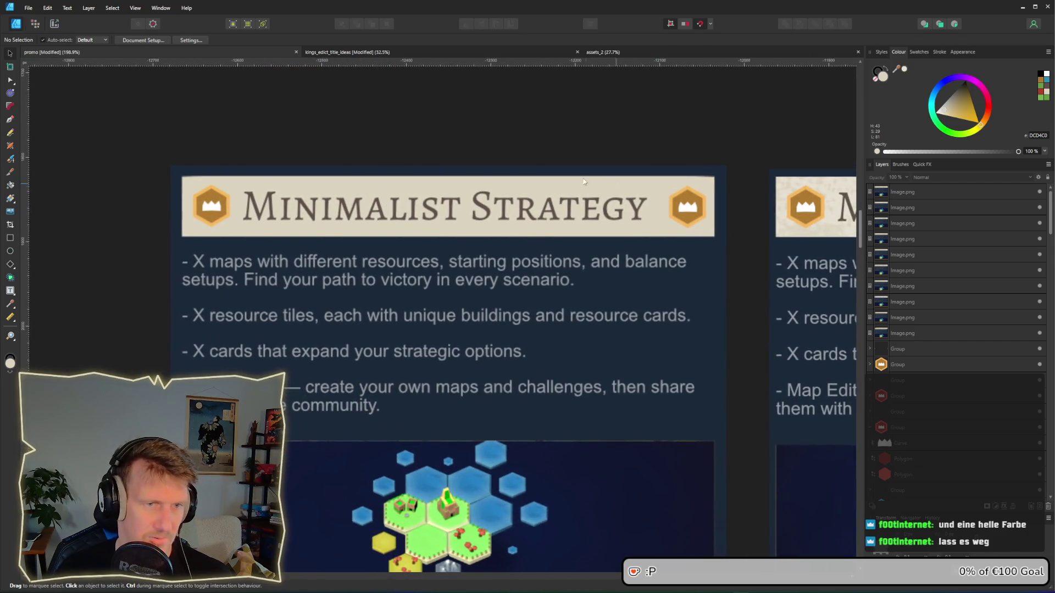
ctrl+scroll(456, 222, down, 3)
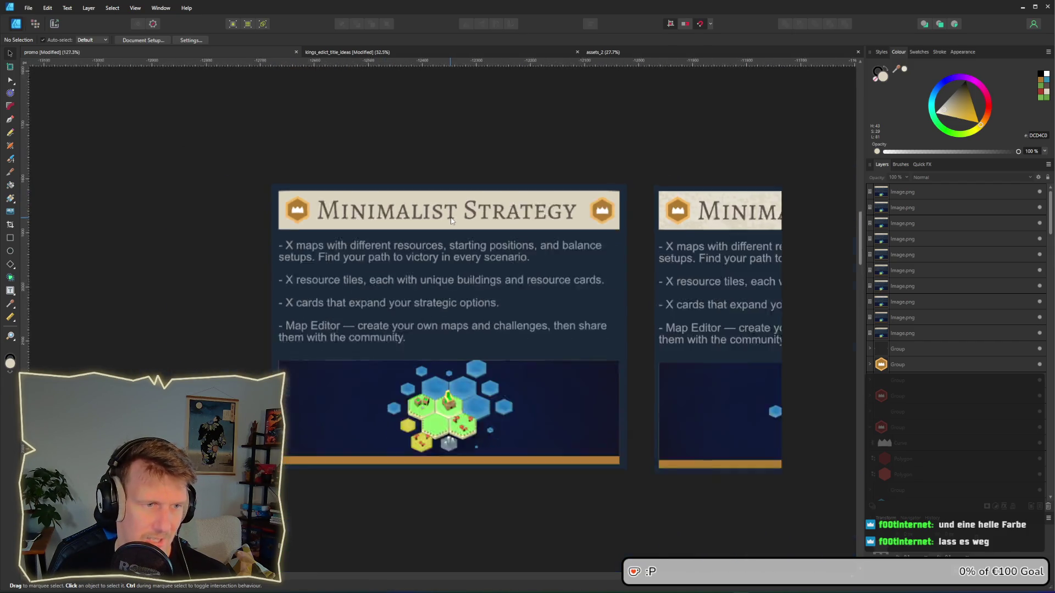
scroll(504, 223, right, 3)
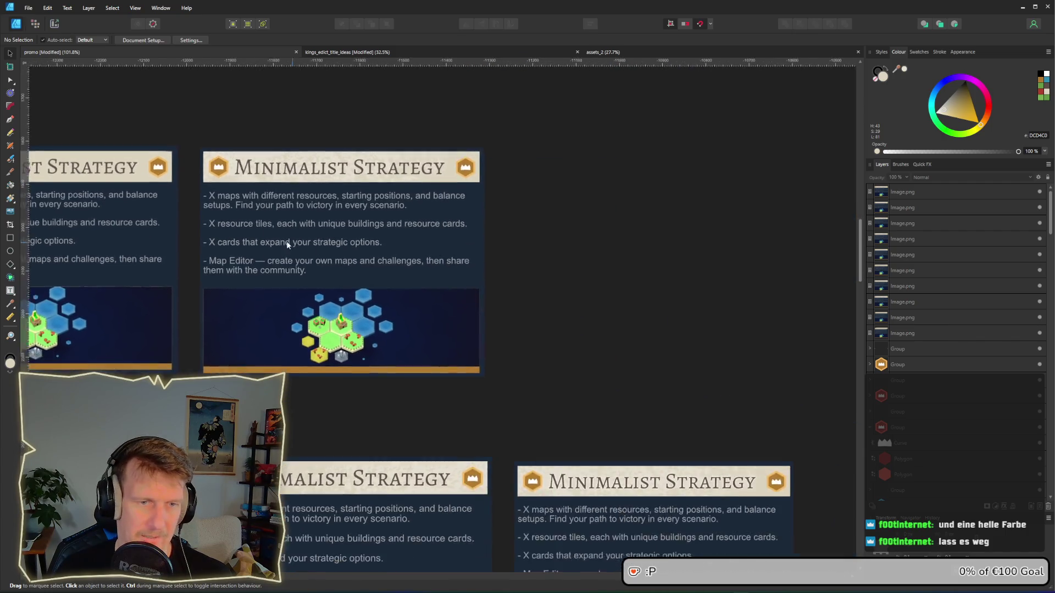
ctrl+scroll(577, 289, down, 2)
ctrl+scroll(372, 271, up, 4)
scroll(373, 272, down, 3)
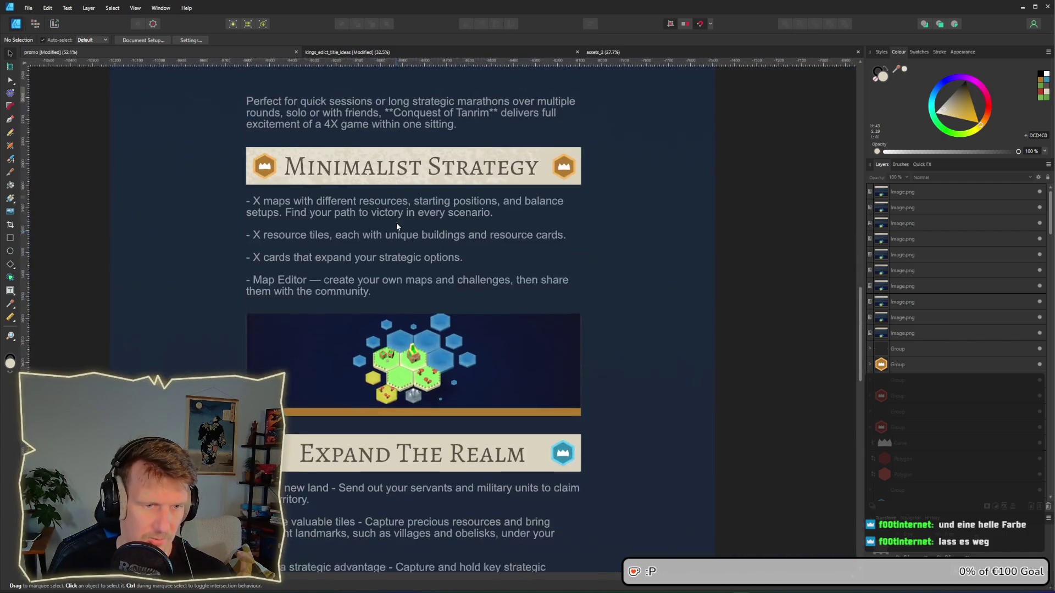
scroll(397, 222, left, 2)
ctrl+scroll(329, 196, up, 1)
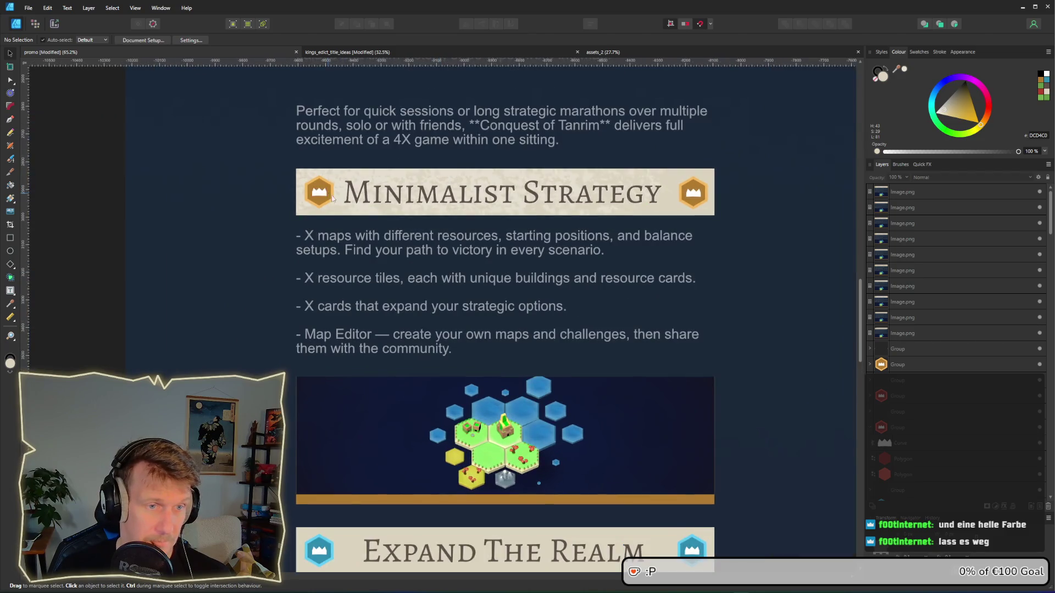
scroll(401, 245, down, 1)
scroll(401, 245, right, 1)
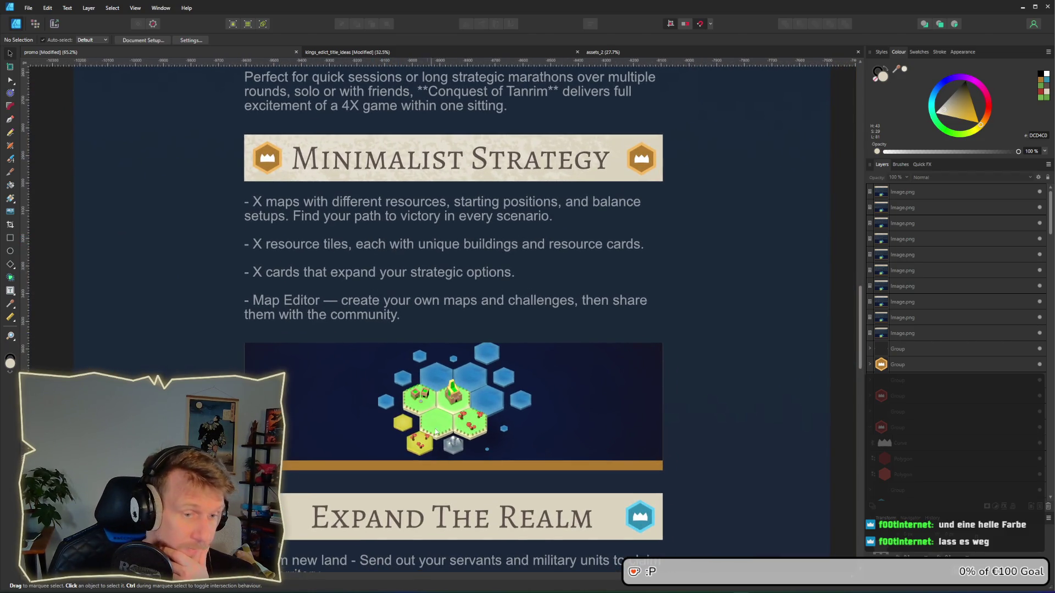
click(465, 466)
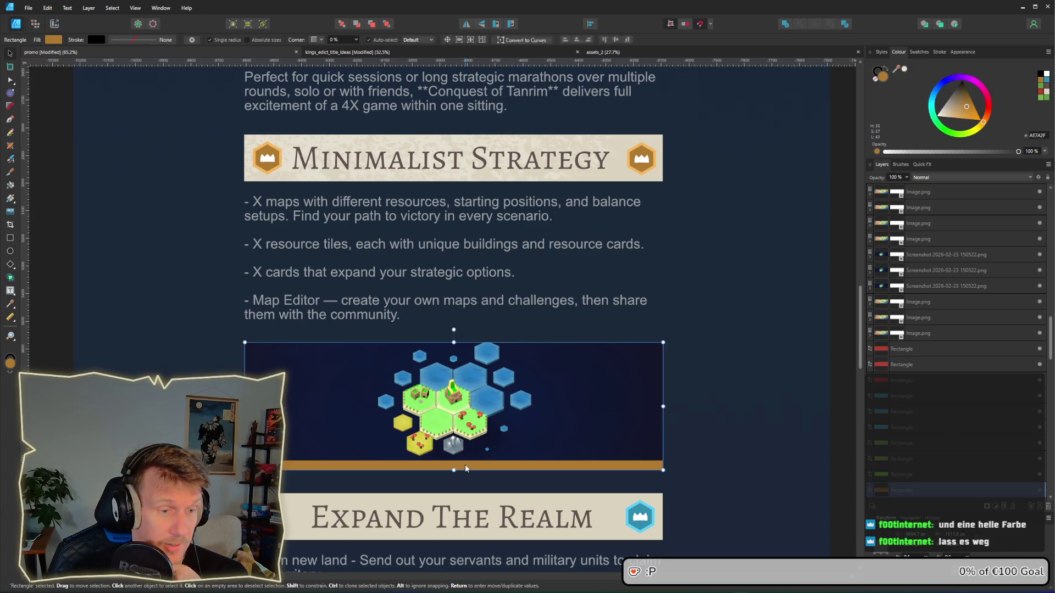
click(53, 39)
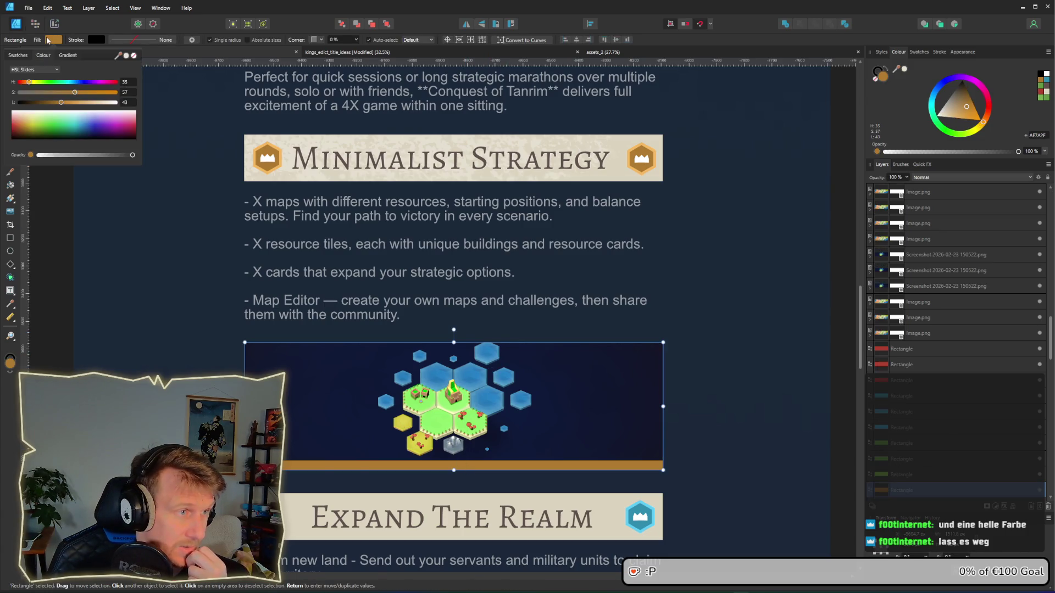
mouse_move(119, 59)
mouse_down()
mouse_move(169, 127)
mouse_move(282, 165)
mouse_up()
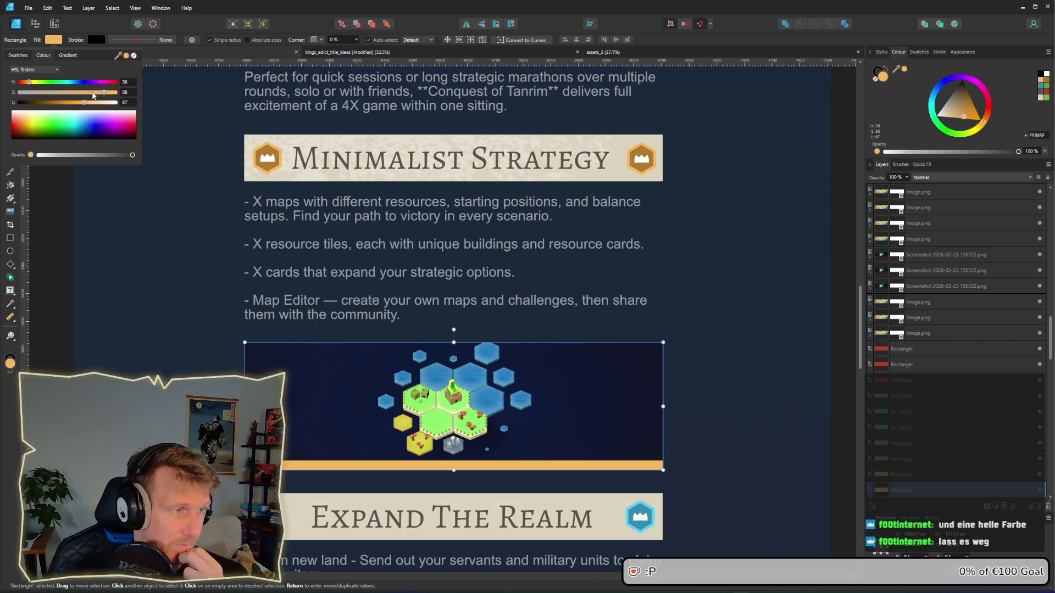
drag(104, 92, 64, 105)
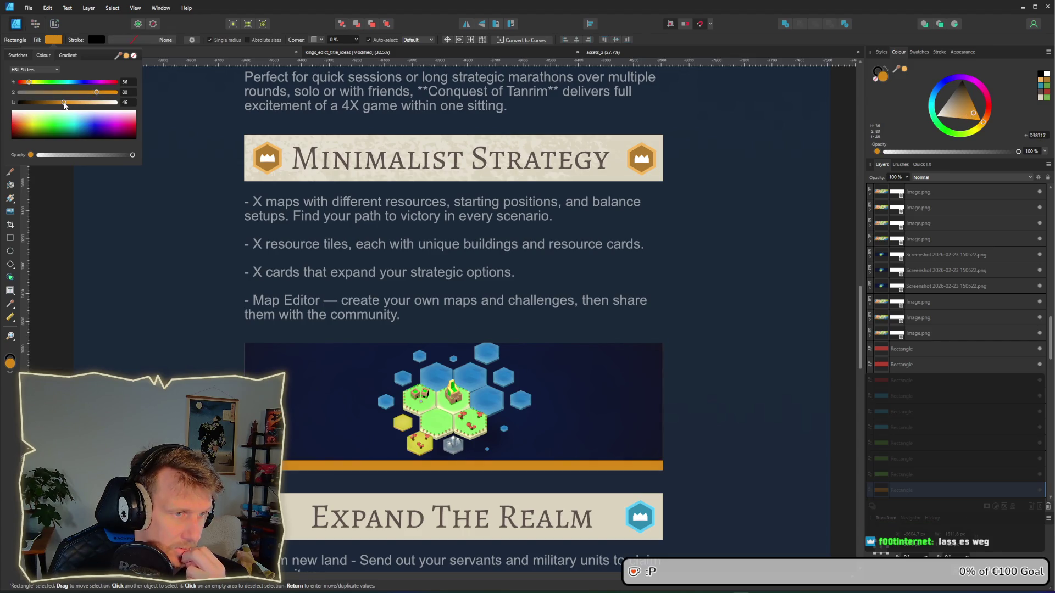
scroll(393, 247, down, 2)
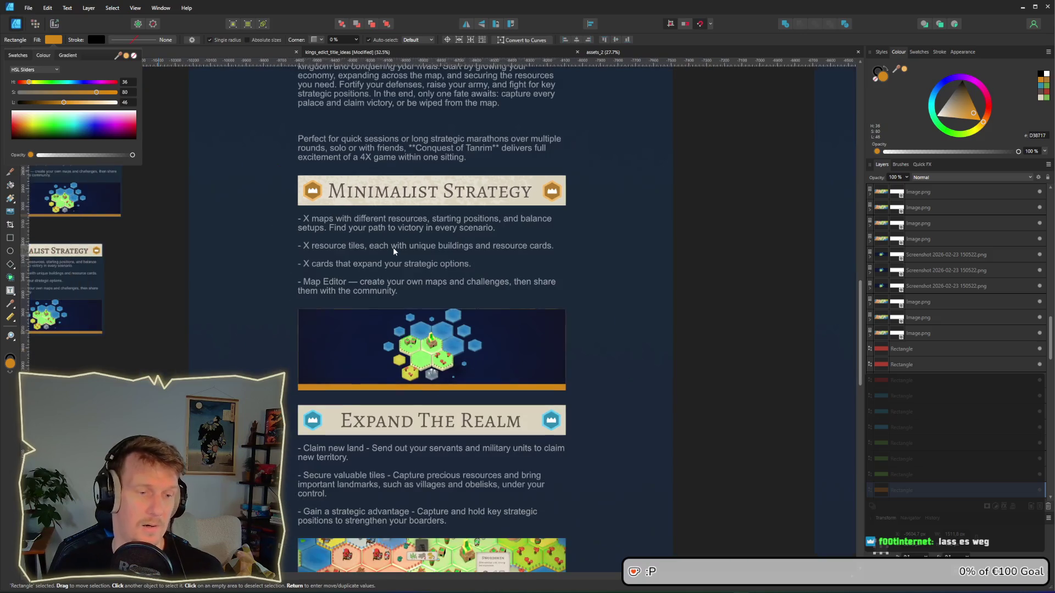
scroll(393, 246, up, 1)
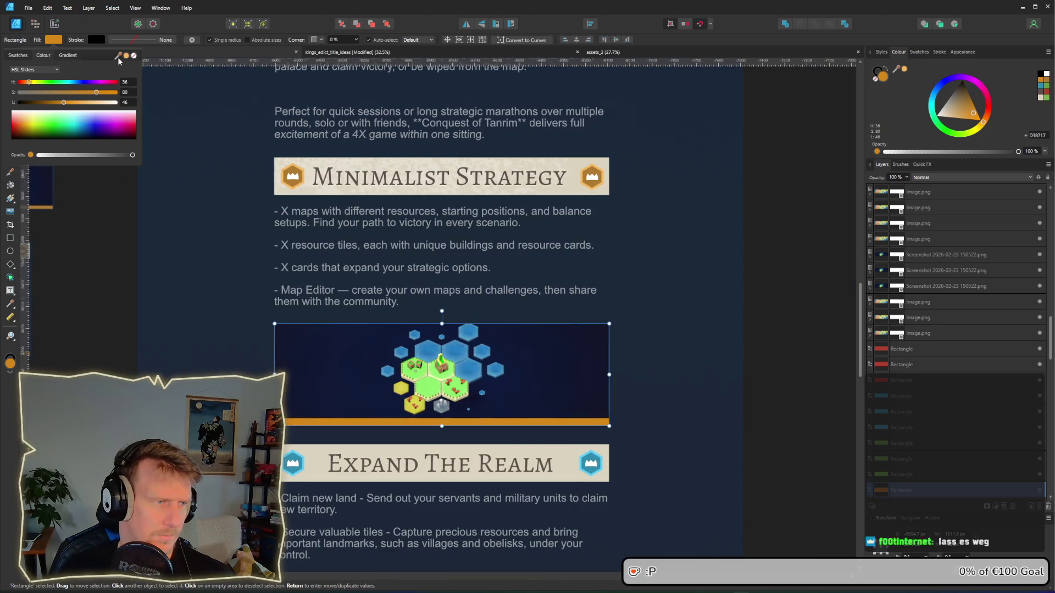
drag(119, 61, 291, 177)
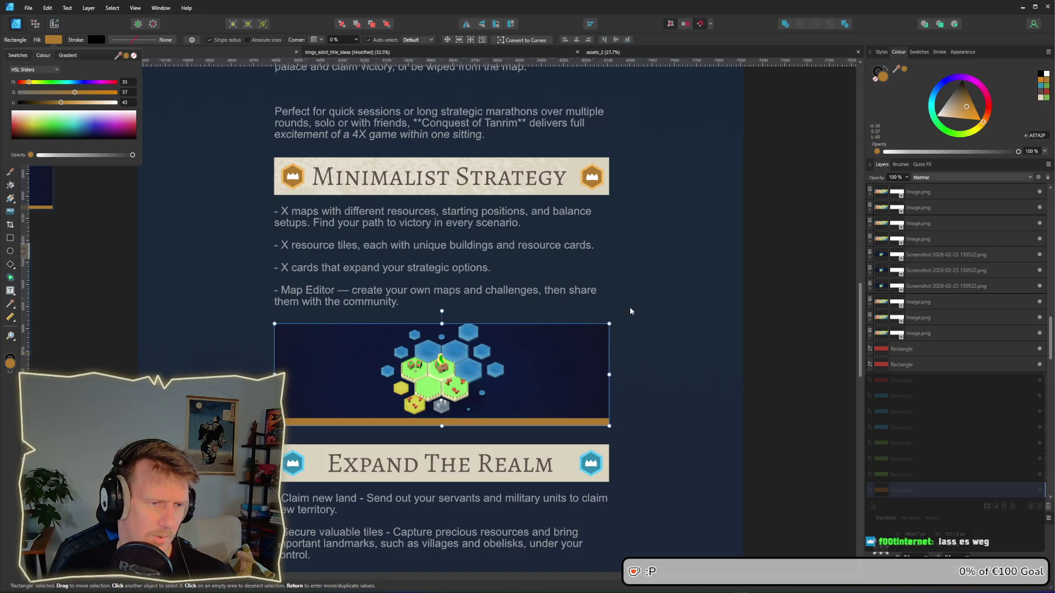
key(v)
click(676, 325)
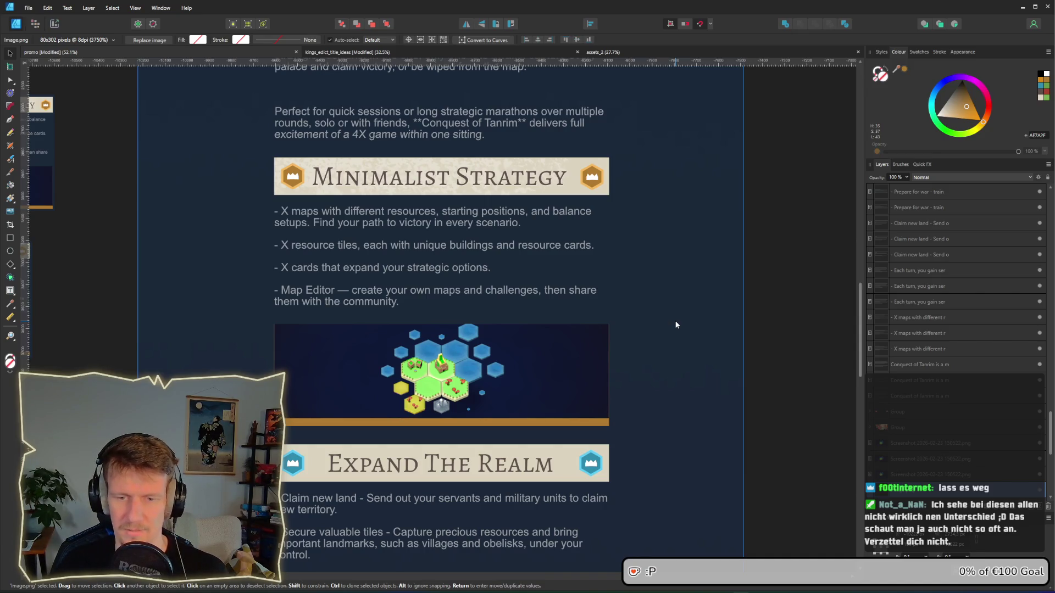
Step: Navigate to the Minimalist Strategy section and select the orange bar under its hex-map image
drag(455, 308, 678, 302)
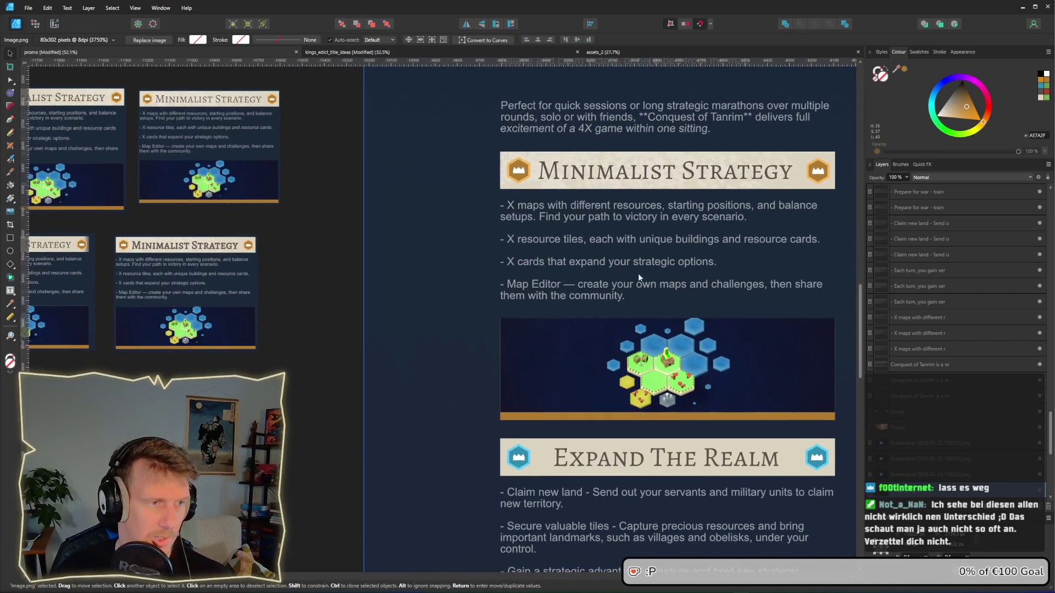
drag(350, 264, 579, 309)
mouse_move(505, 221)
mouse_down()
mouse_move(573, 298)
mouse_move(627, 335)
mouse_up()
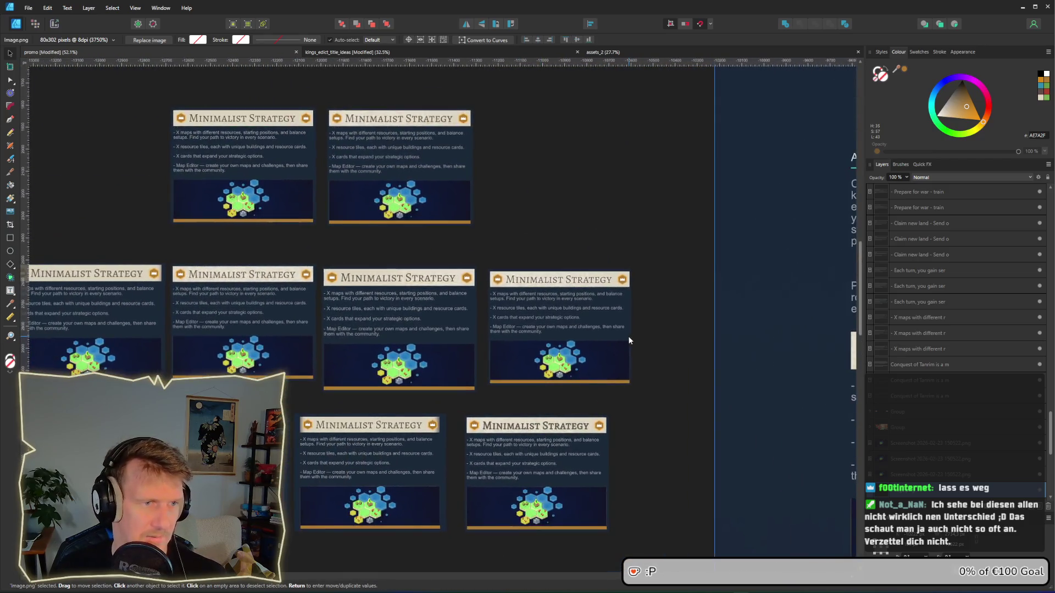
scroll(423, 187, up, 2)
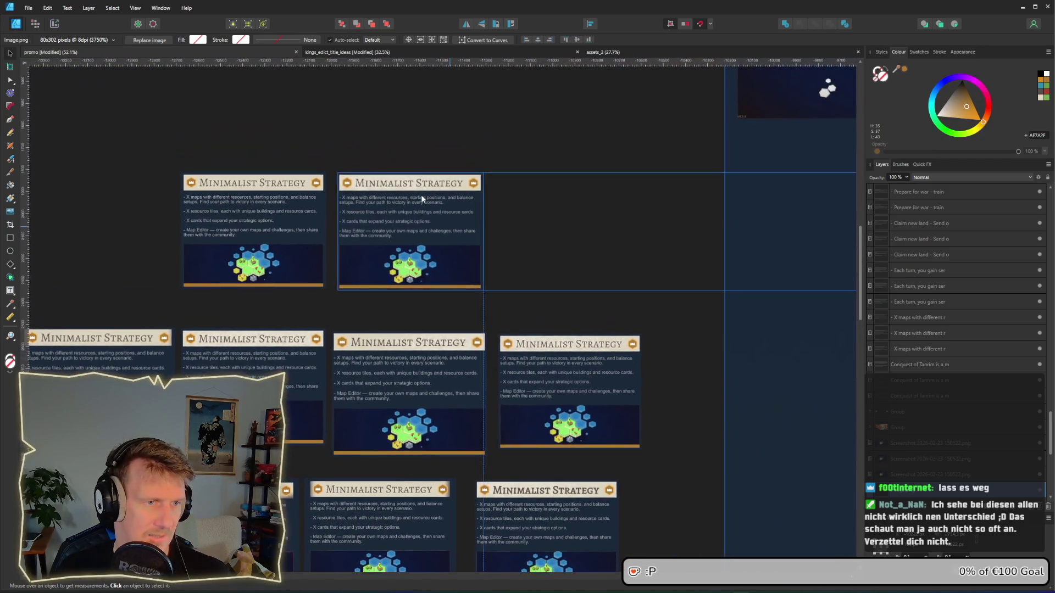
scroll(421, 195, up, 4)
scroll(619, 297, down, 1)
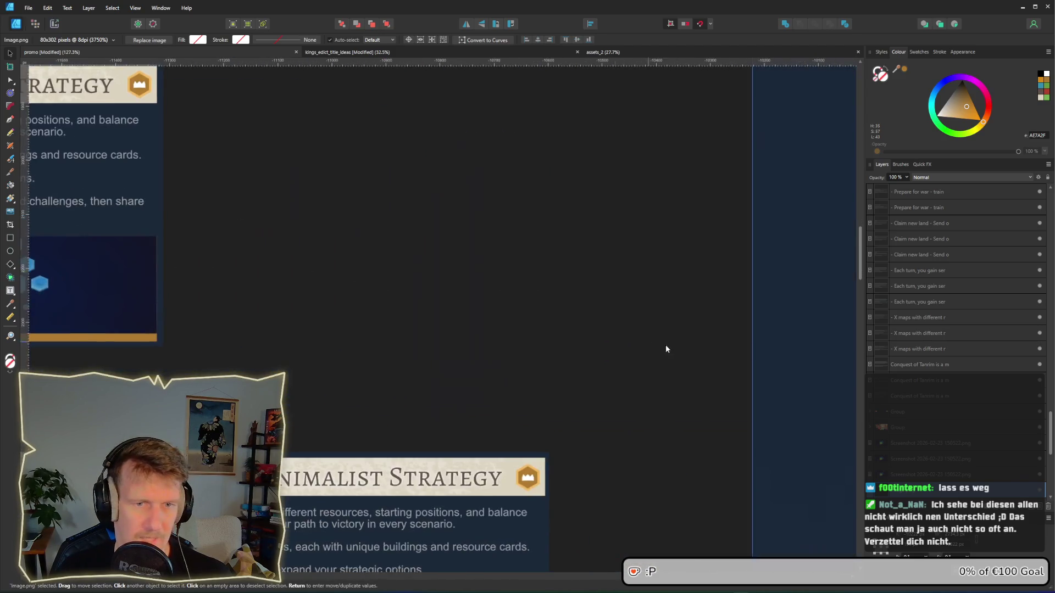
scroll(666, 348, up, 4)
mouse_move(685, 318)
mouse_down()
mouse_move(567, 549)
mouse_move(352, 203)
mouse_up()
scroll(353, 204, down, 3)
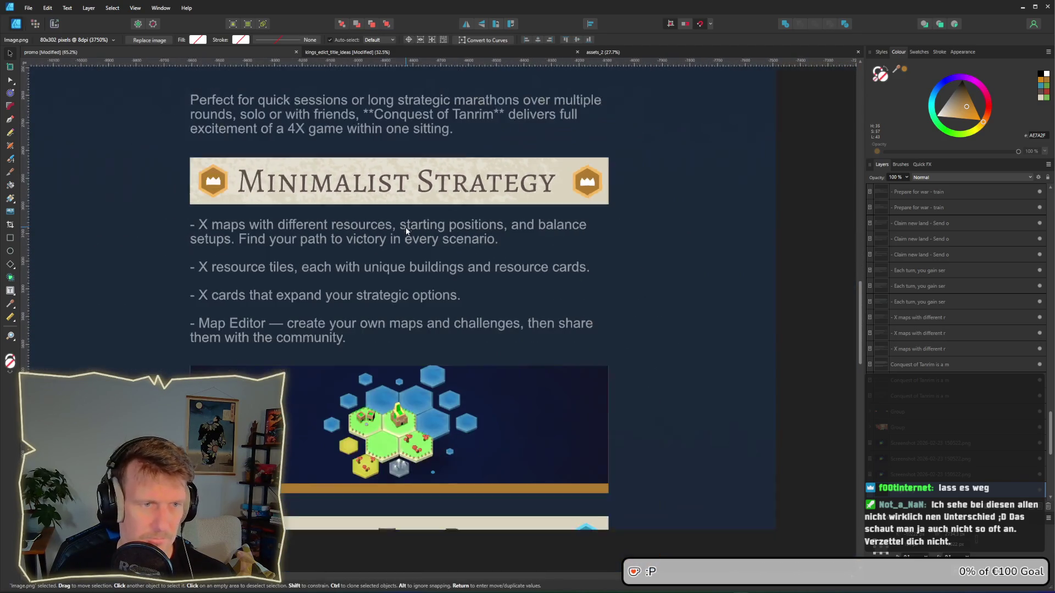
drag(387, 236, 441, 288)
scroll(440, 288, down, 1)
scroll(439, 306, down, 1)
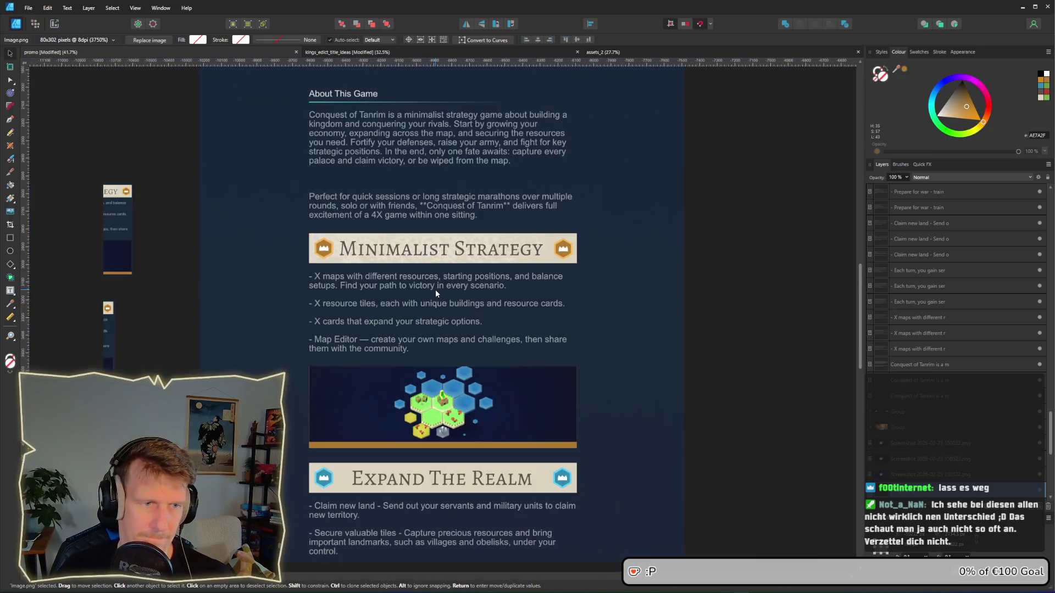
scroll(434, 330, up, 2)
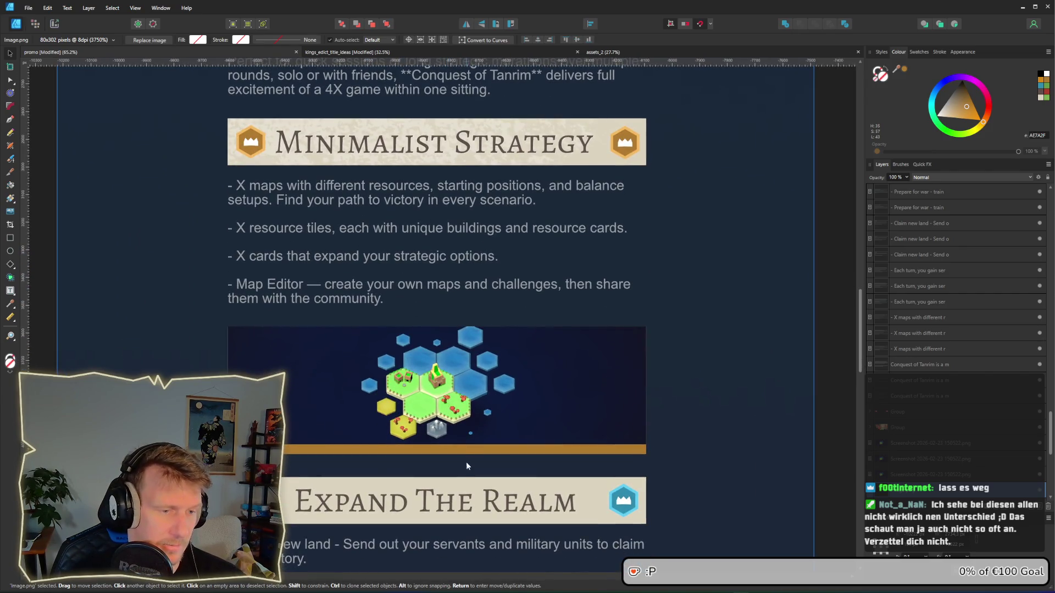
click(462, 452)
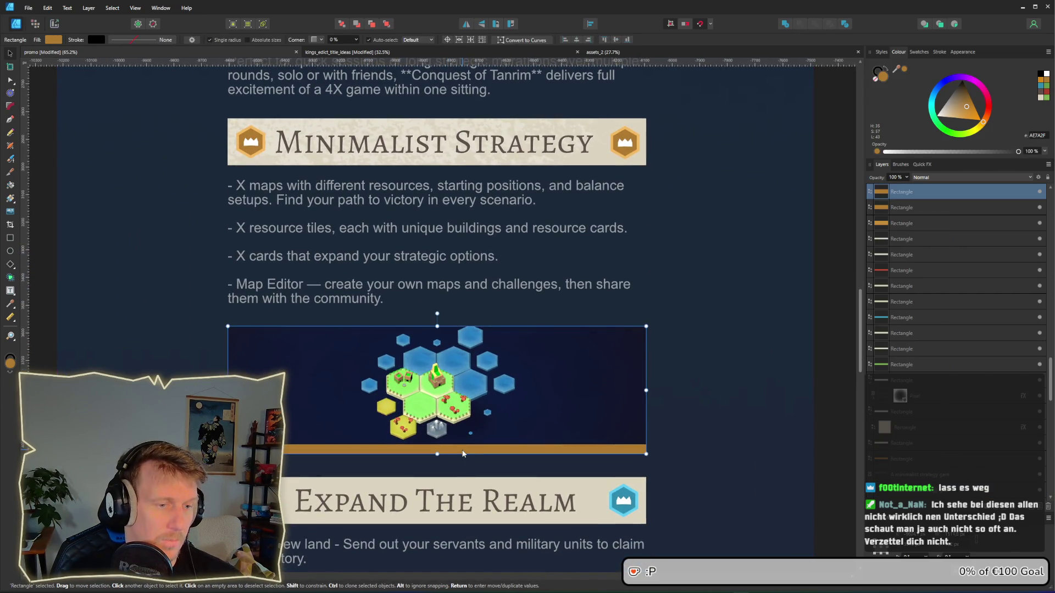
Step: Fill the orange bar with a lighter orange sampled from the hex icon
click(60, 40)
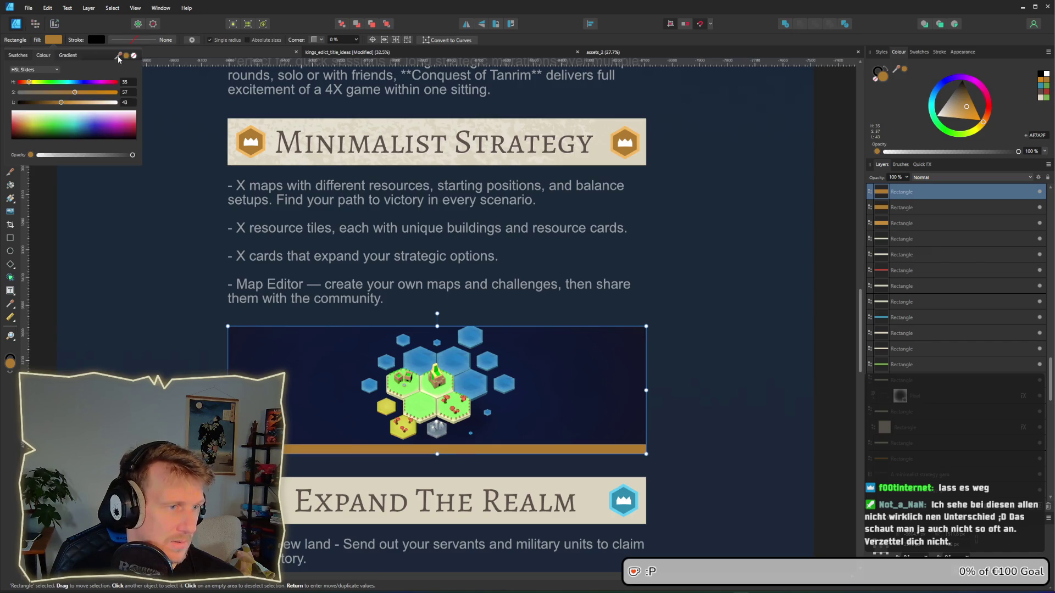
drag(118, 56, 239, 144)
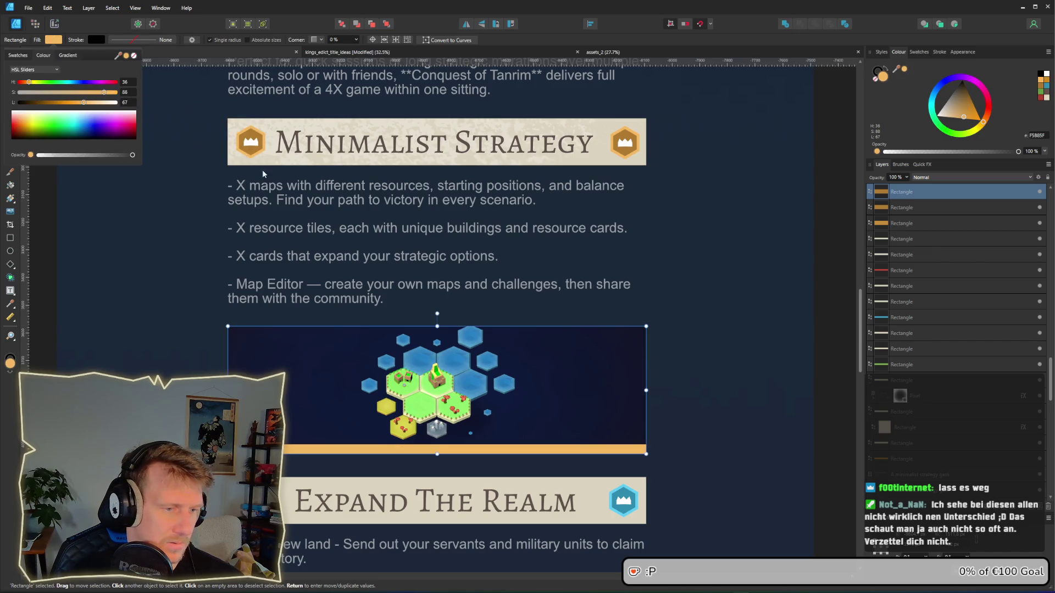
click(679, 267)
key(a)
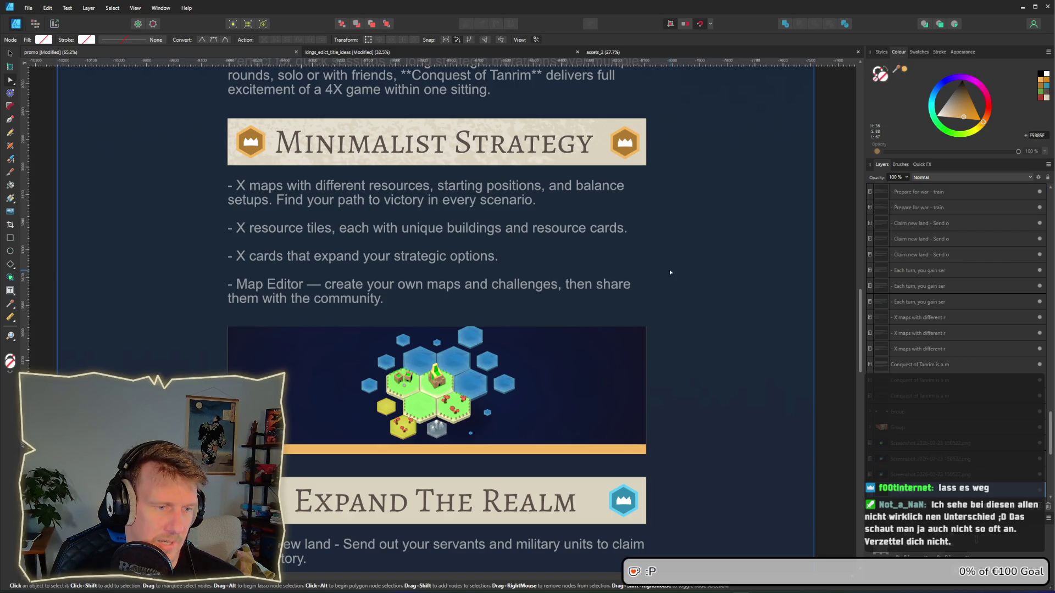
scroll(668, 269, down, 1)
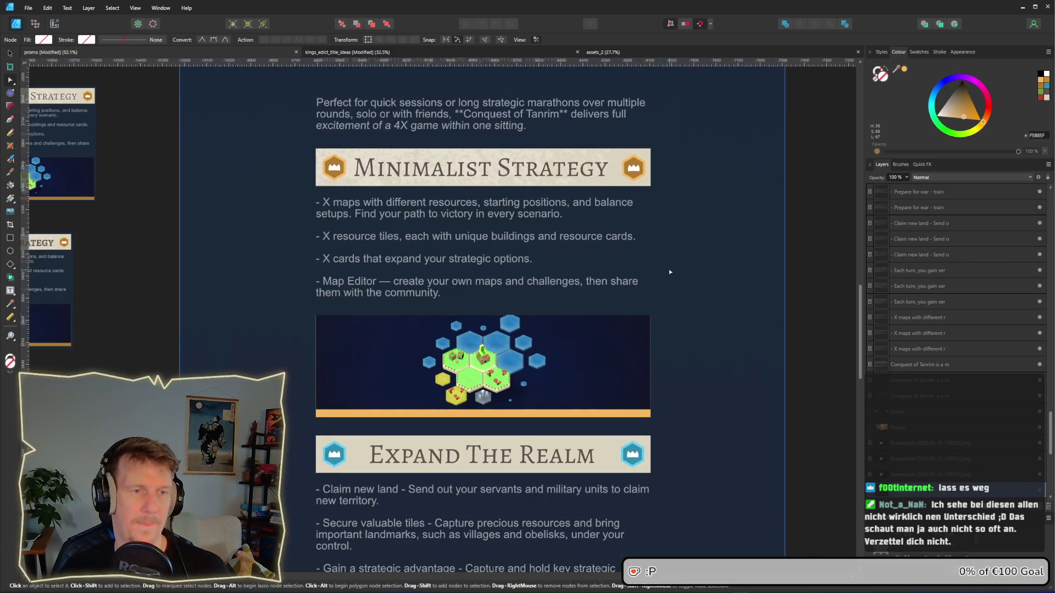
scroll(651, 270, up, 1)
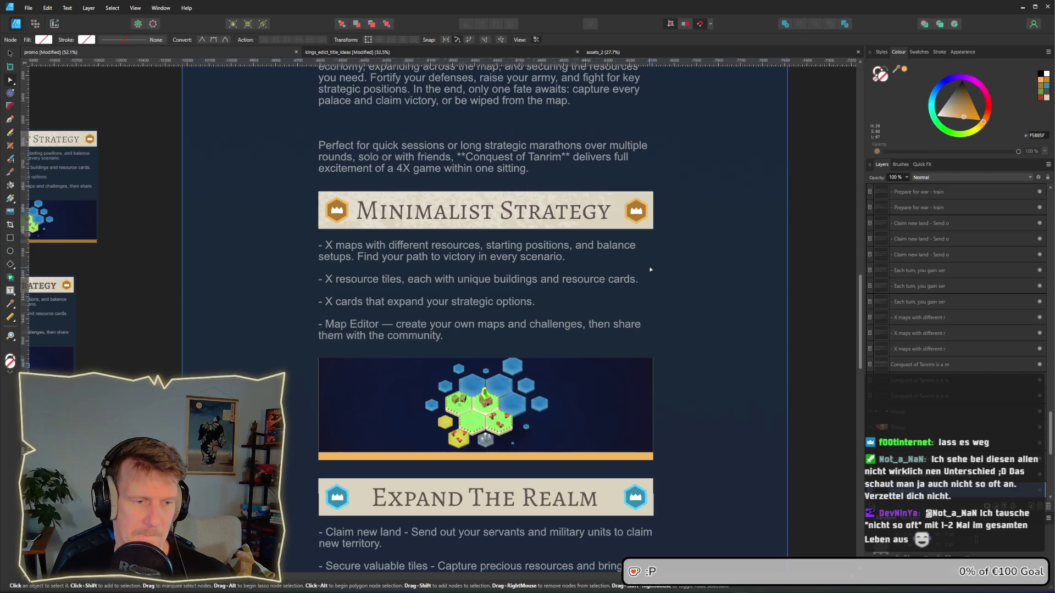
scroll(650, 270, down, 5)
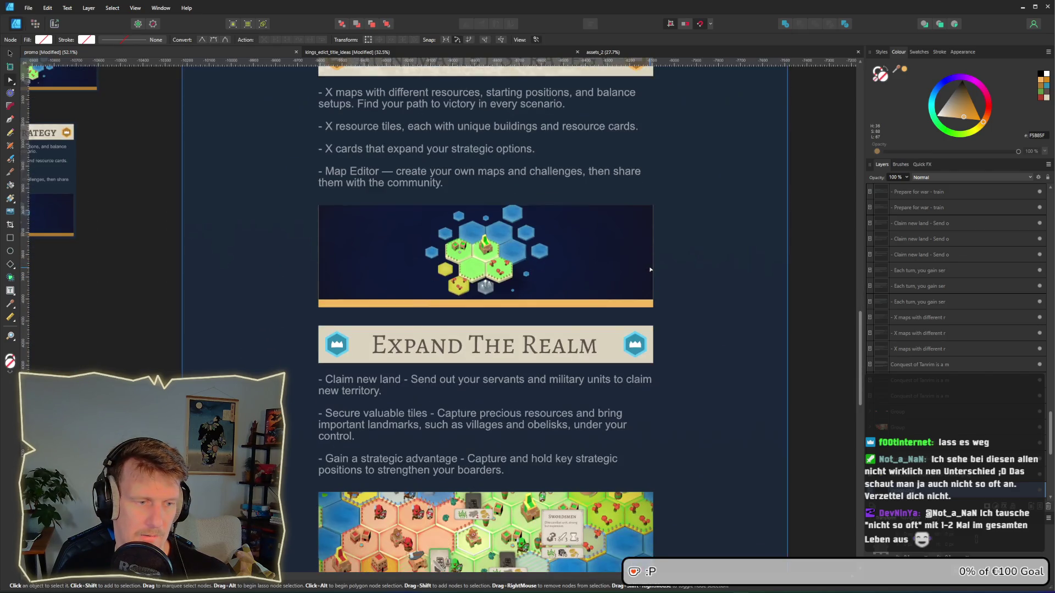
Step: Fill the blue bar with light blue sampled from the Expand The Realm icon
key(v)
click(486, 472)
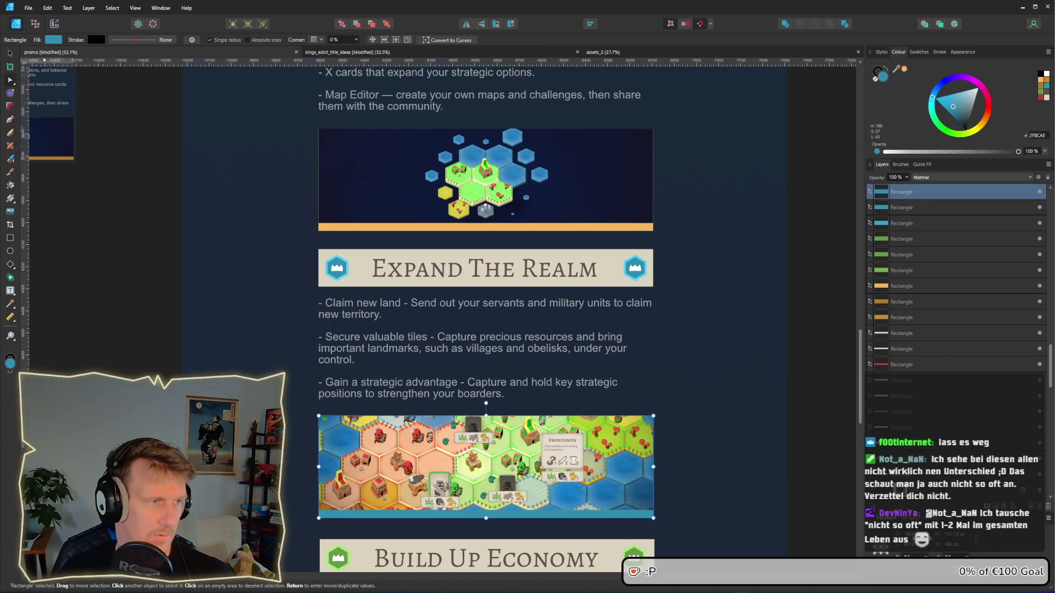
click(54, 39)
mouse_move(116, 56)
mouse_down()
mouse_move(277, 187)
mouse_move(336, 269)
mouse_up()
key(a)
scroll(730, 357, down, 5)
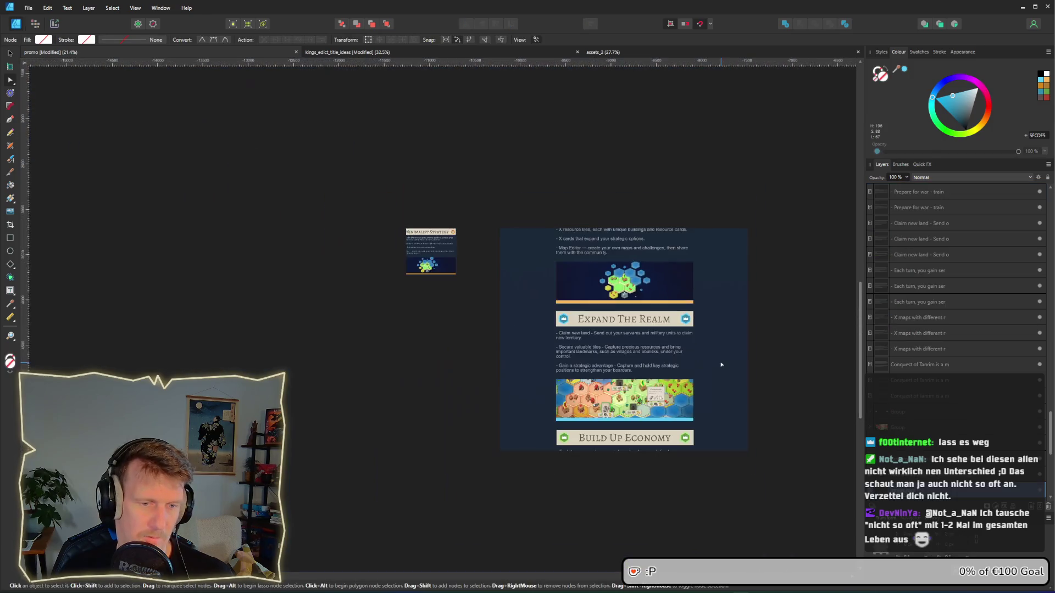
scroll(607, 219, up, 3)
scroll(607, 220, up, 5)
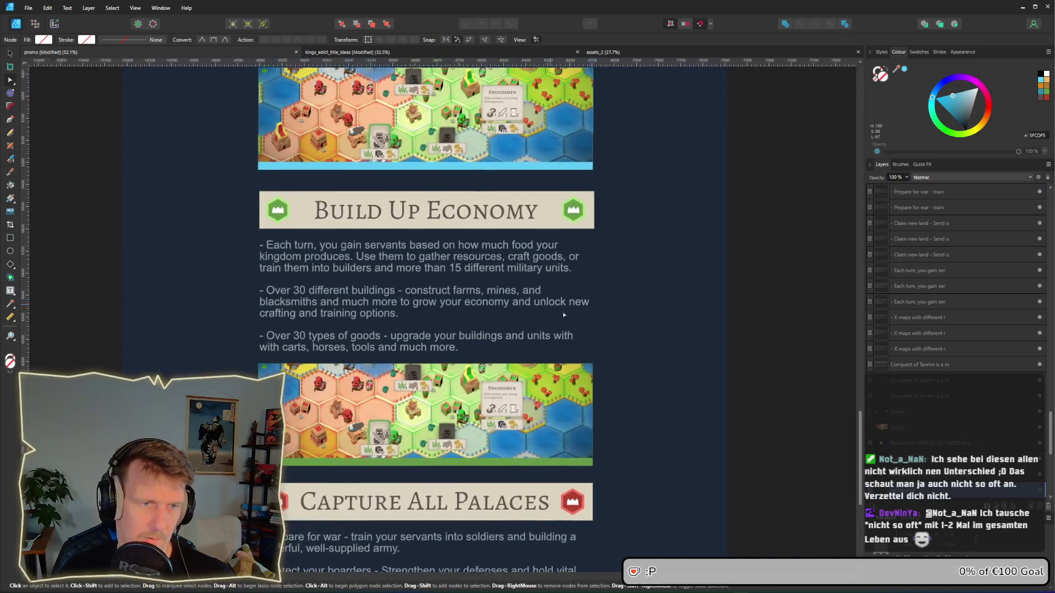
Step: Fill the Build Up Economy bar with light green sampled from the green crown icon
click(481, 468)
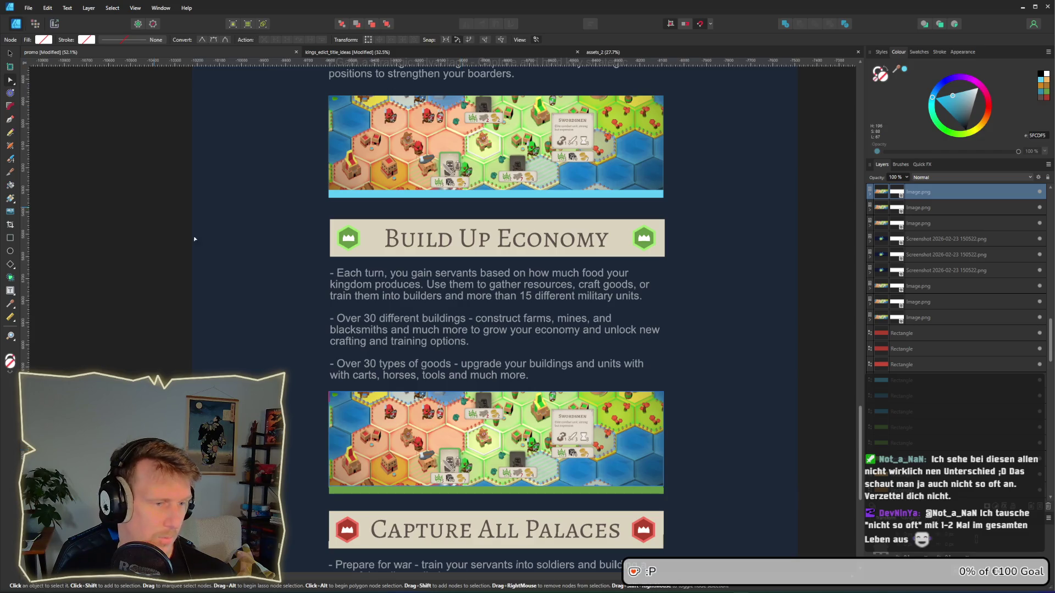
click(442, 489)
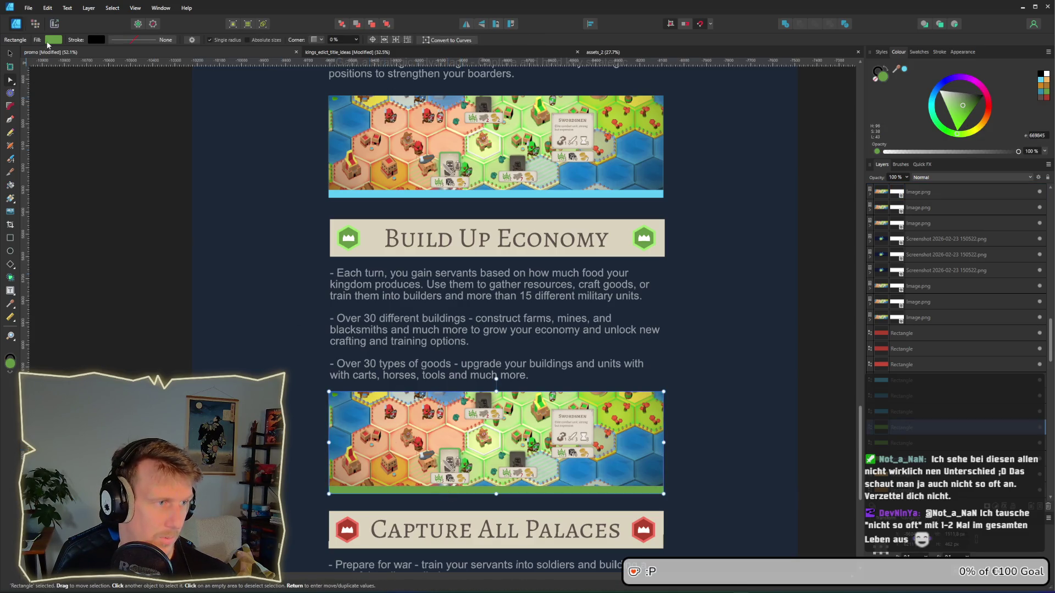
click(54, 39)
drag(118, 54, 348, 238)
Step: Fill the Capture All Palaces bar with salmon red sampled from the red crown icon
drag(730, 427, 634, 212)
key(a)
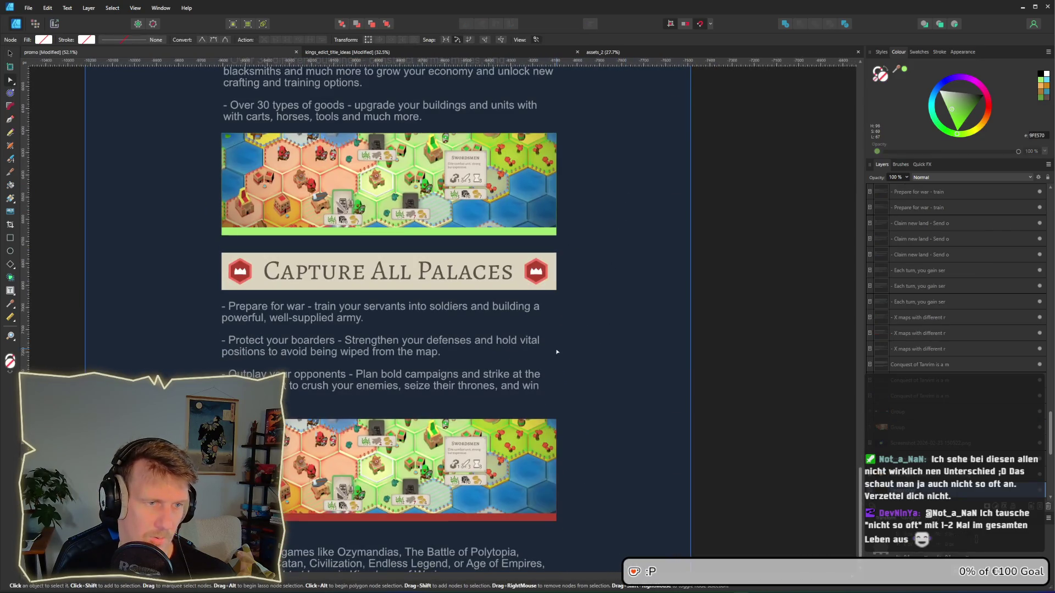
click(301, 518)
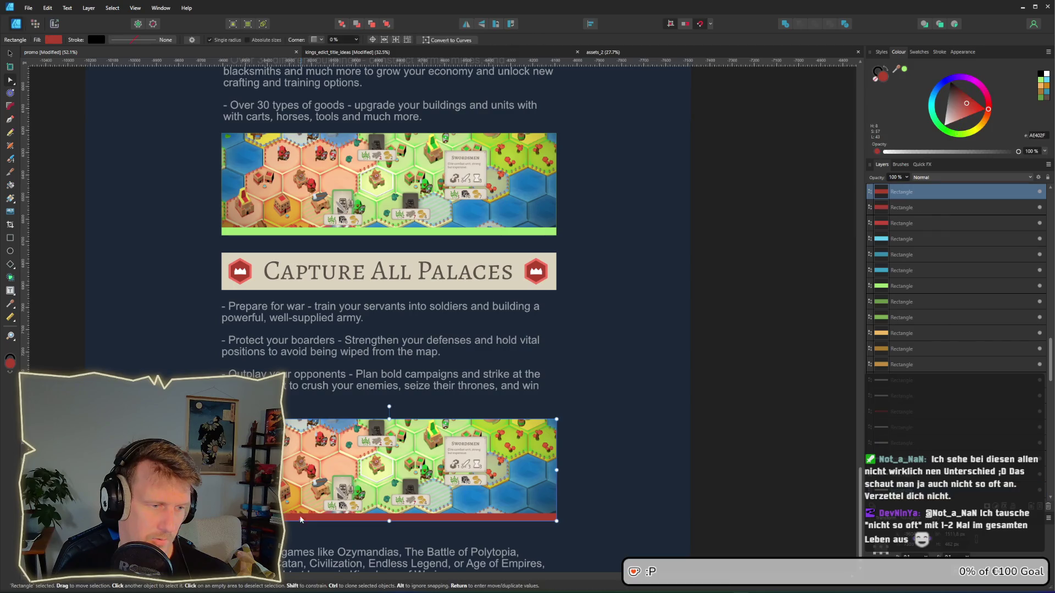
click(54, 40)
drag(117, 55, 237, 278)
Step: Drag the orange bar's bottom edge upward to reduce its height
key(a)
scroll(653, 341, up, 2)
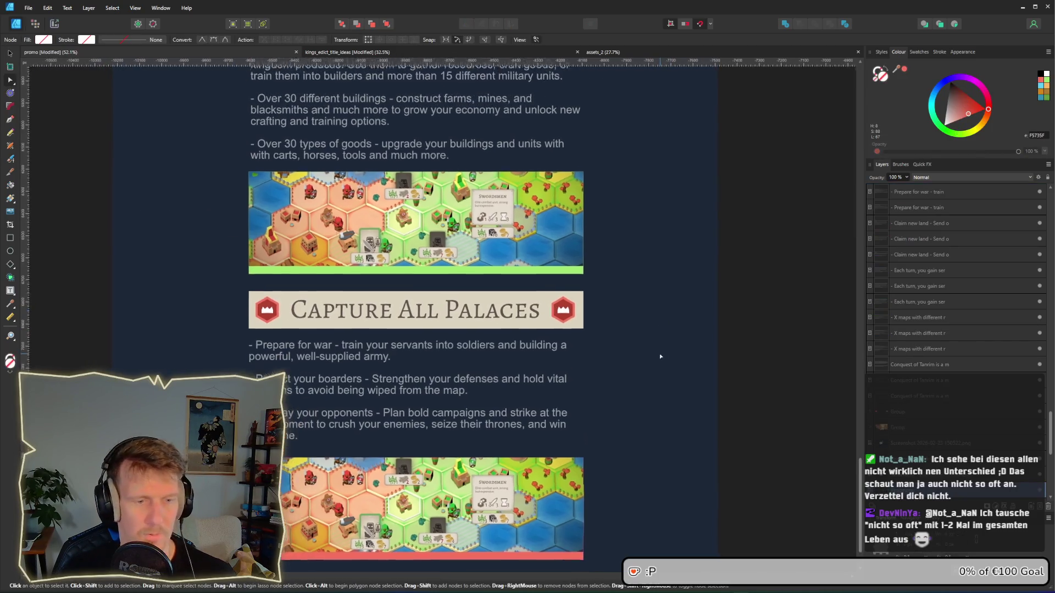
ctrl+scroll(633, 330, down, 1)
scroll(615, 324, up, 3)
scroll(598, 318, up, 5)
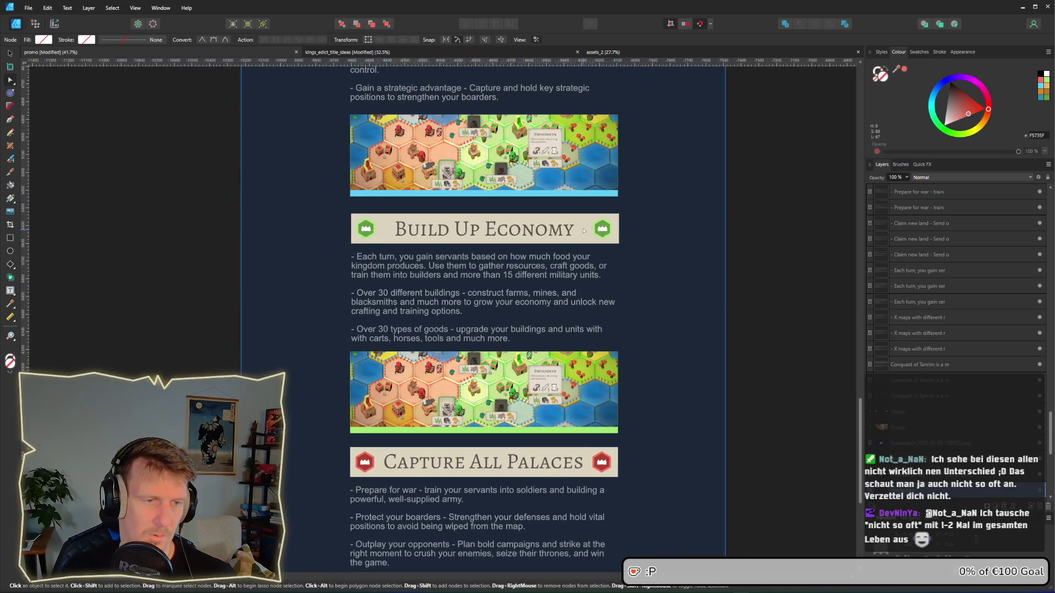
ctrl+scroll(583, 363, down, 2)
scroll(582, 352, up, 2)
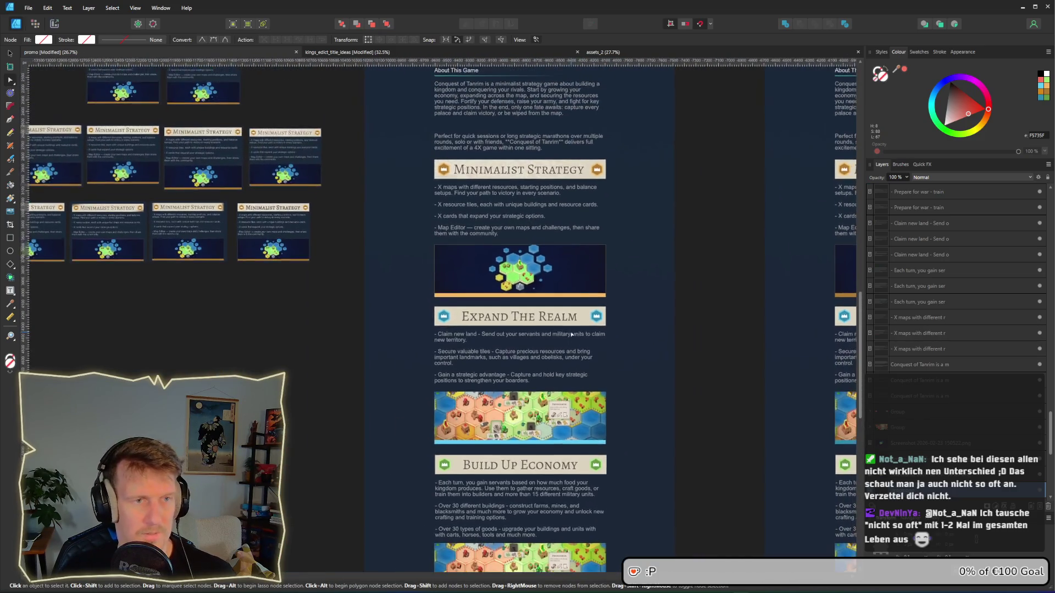
ctrl+scroll(543, 208, up, 3)
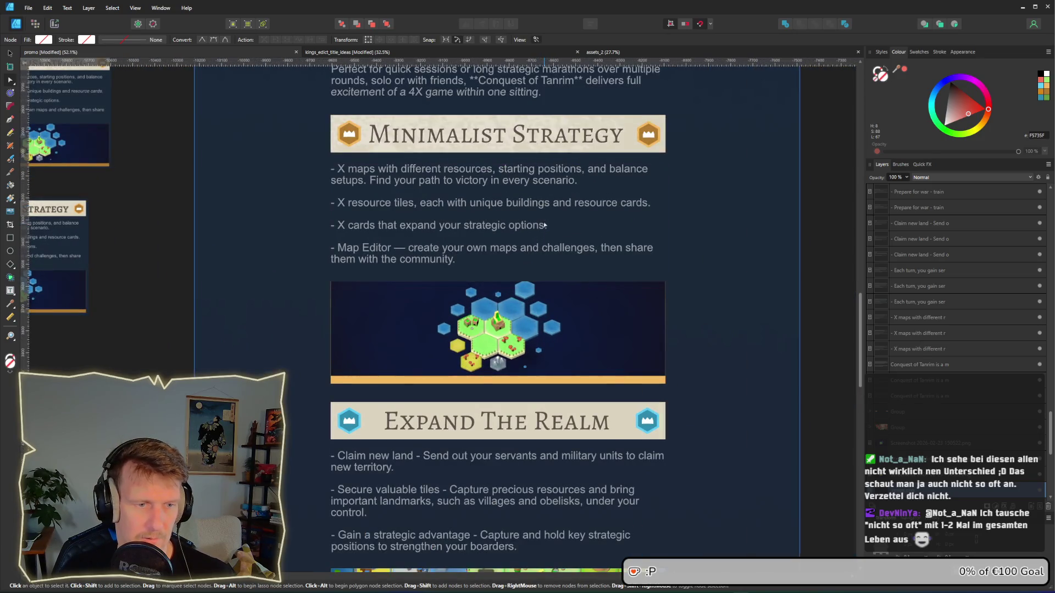
scroll(543, 208, up, 1)
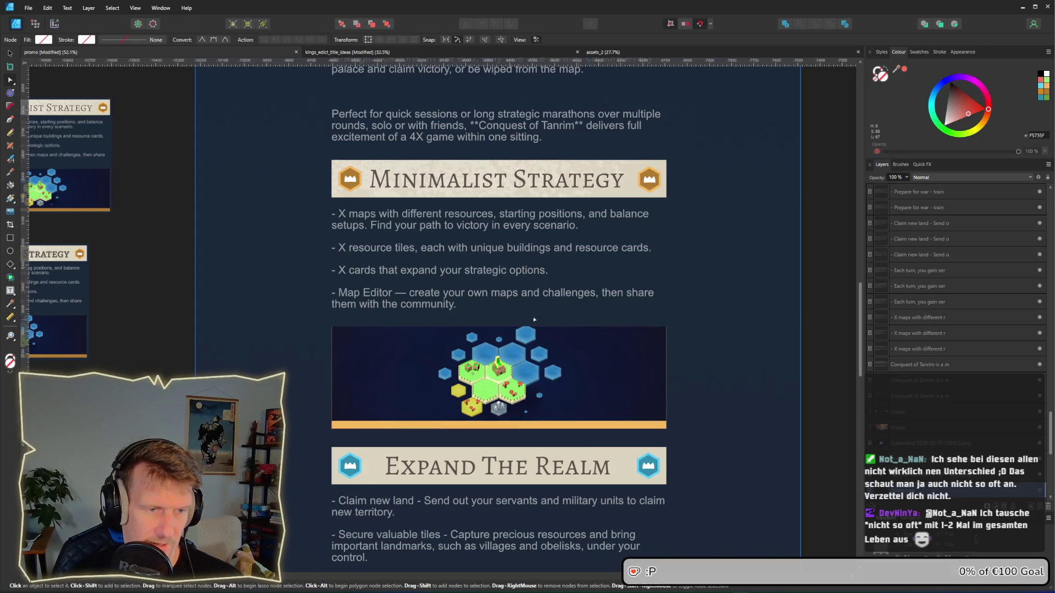
click(518, 429)
scroll(513, 429, up, 3)
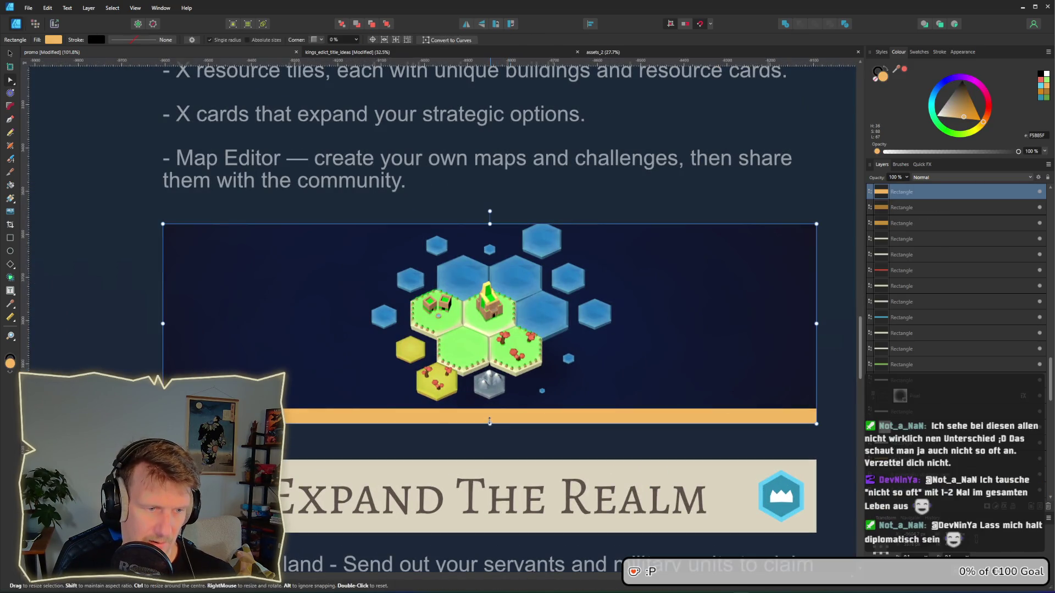
drag(489, 422, 489, 412)
key(a)
scroll(546, 446, down, 4)
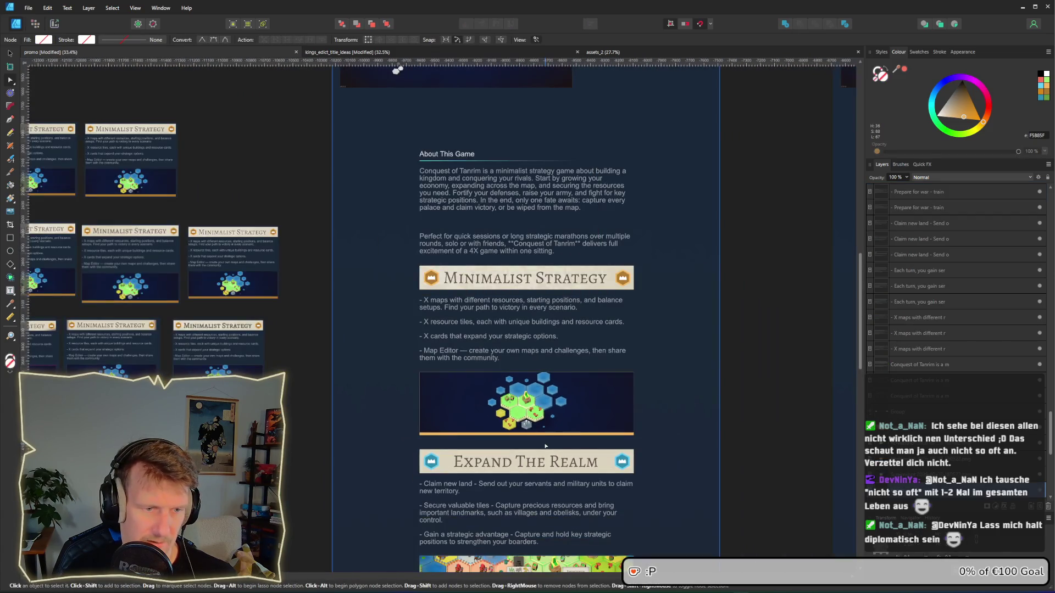
scroll(546, 446, up, 3)
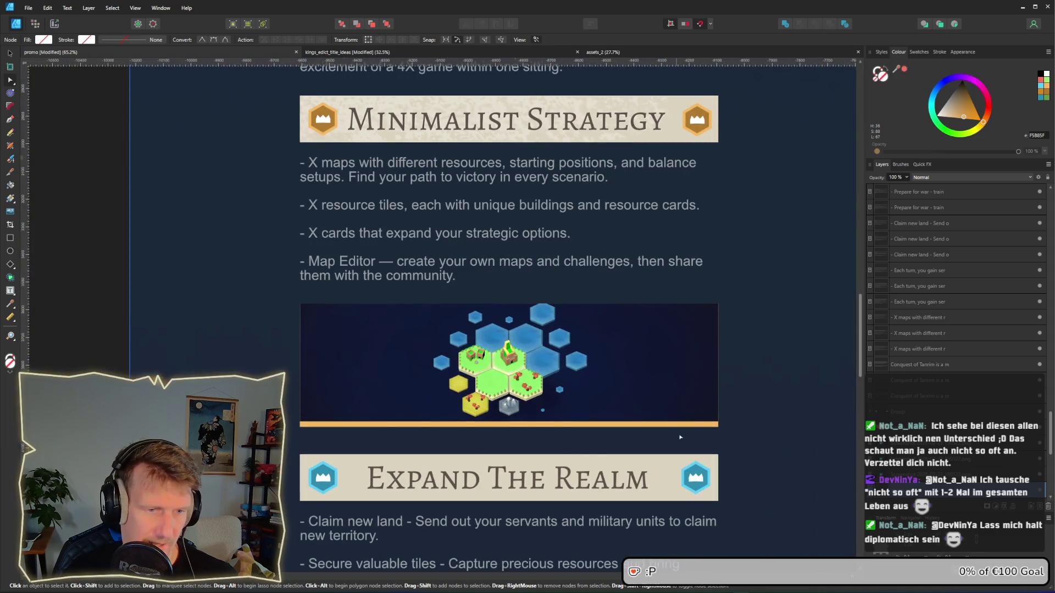
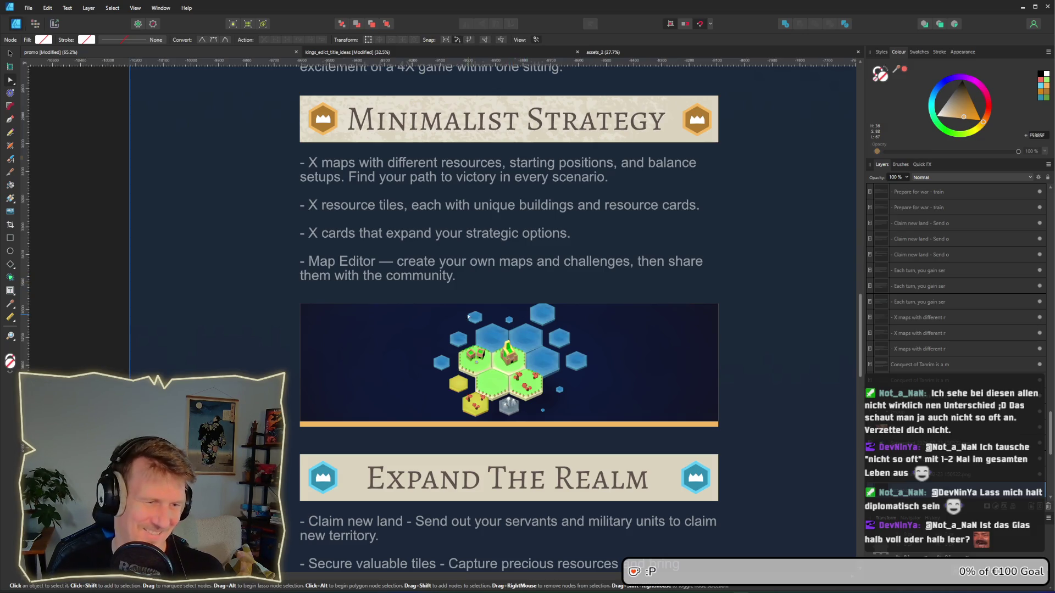
Step: Select the Minimalist Strategy banner background as the alignment reference
scroll(600, 219, up, 2)
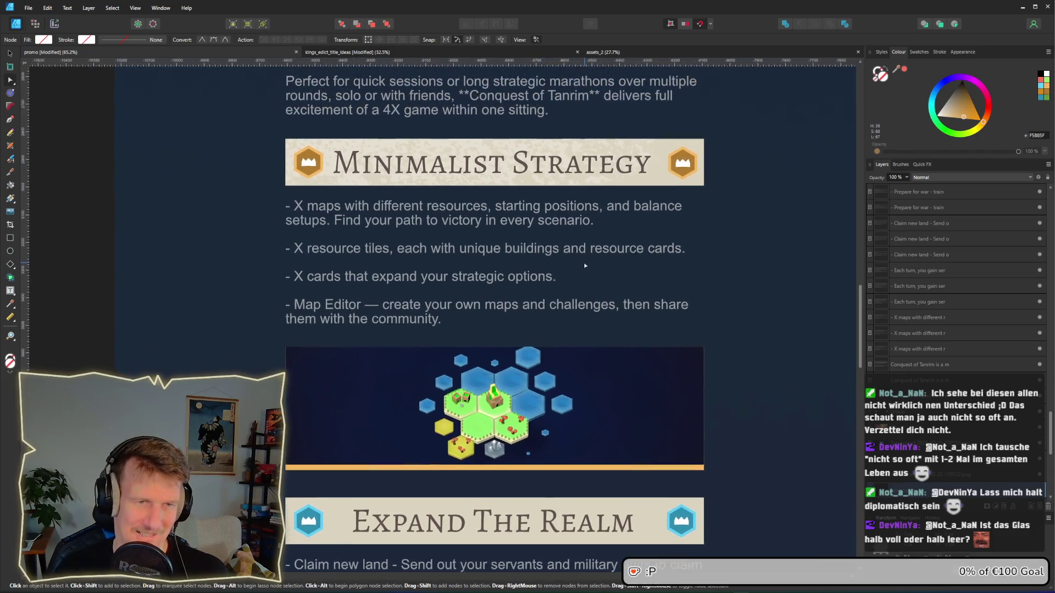
ctrl+scroll(404, 246, down, 3)
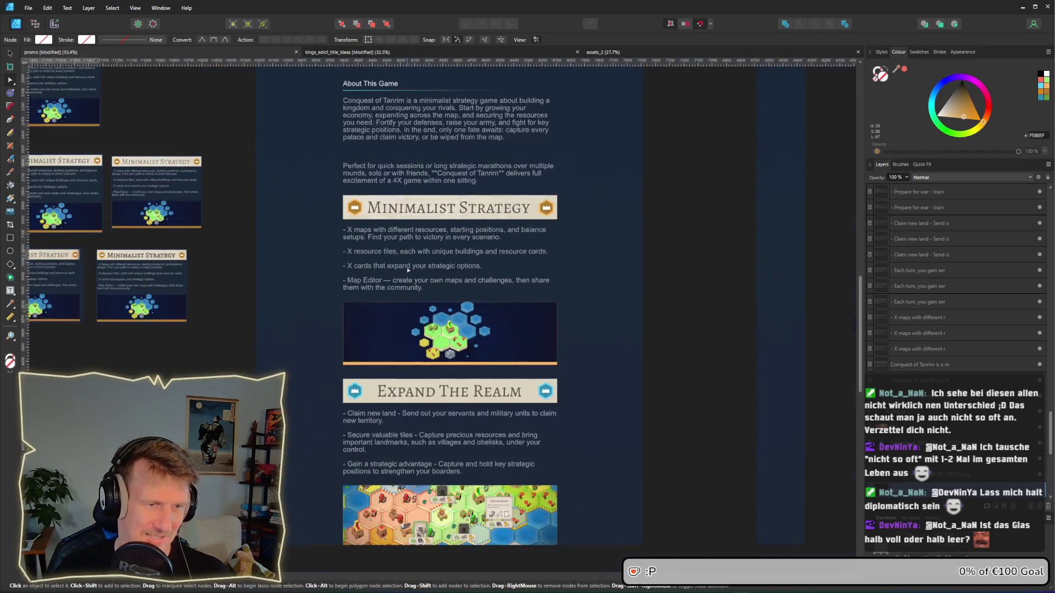
scroll(423, 258, down, 5)
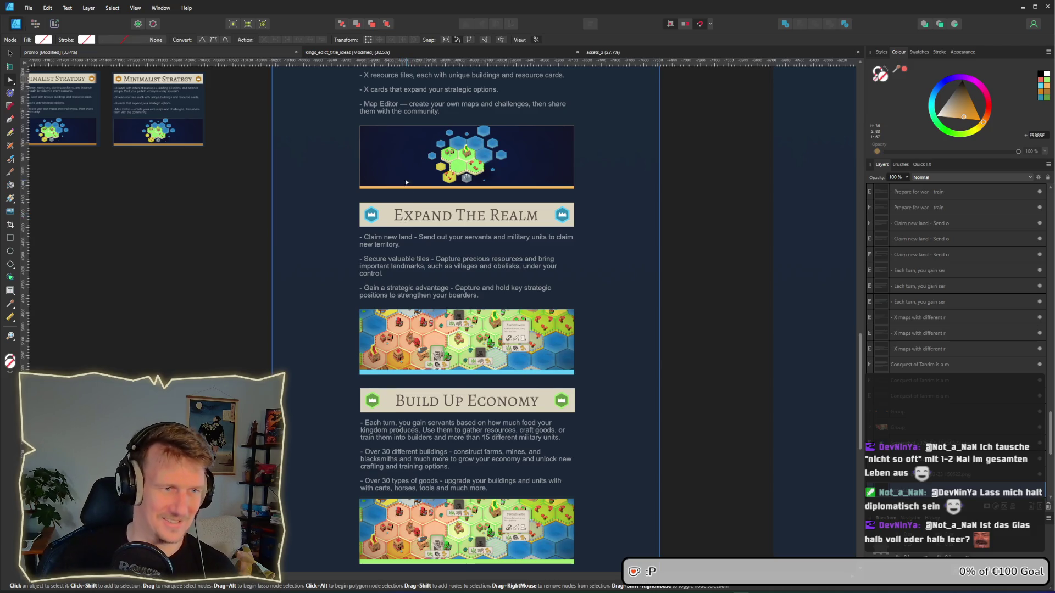
scroll(406, 183, up, 3)
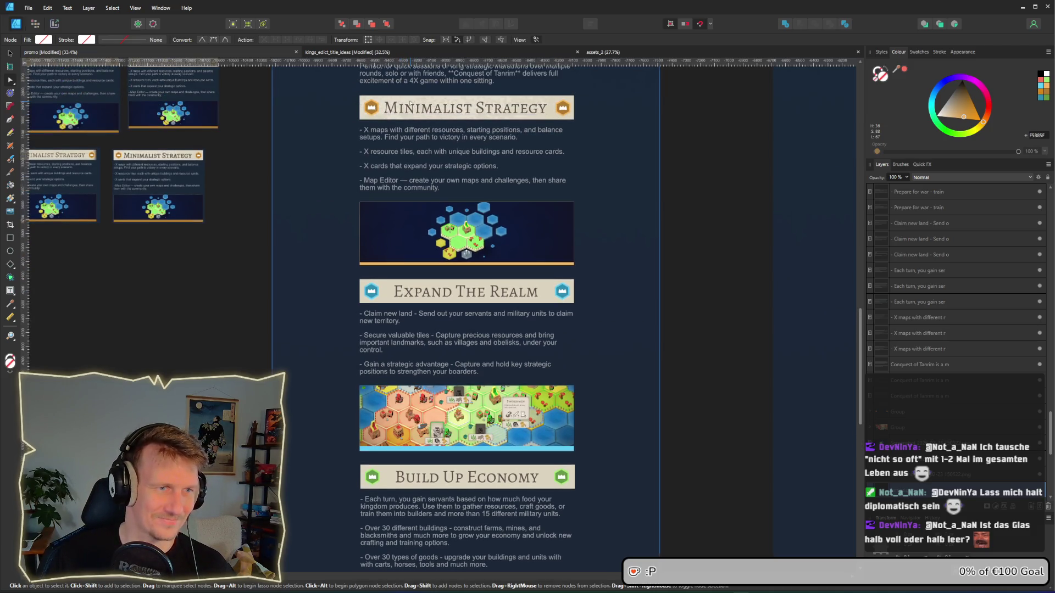
click(412, 103)
click(369, 116)
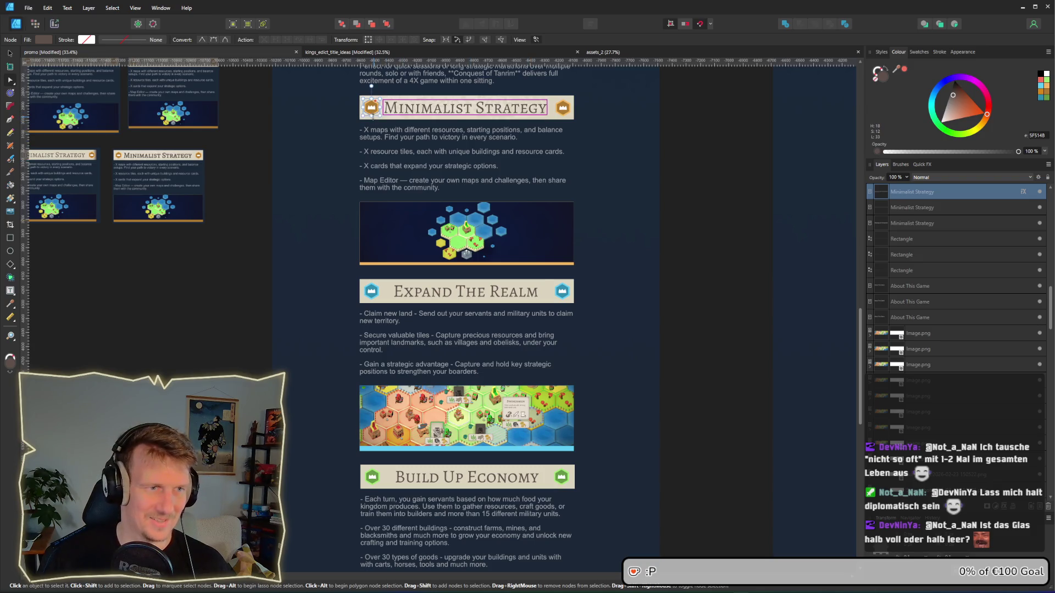
click(368, 117)
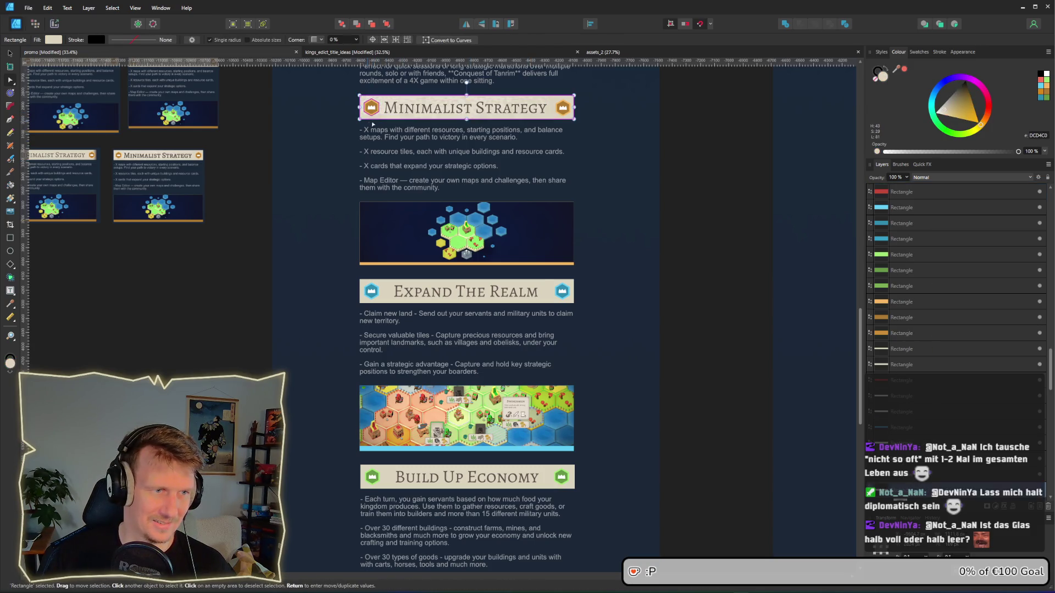
Step: Drag the Expand The Realm banner background up into line with the page column
scroll(422, 138, down, 1)
scroll(418, 330, up, 2)
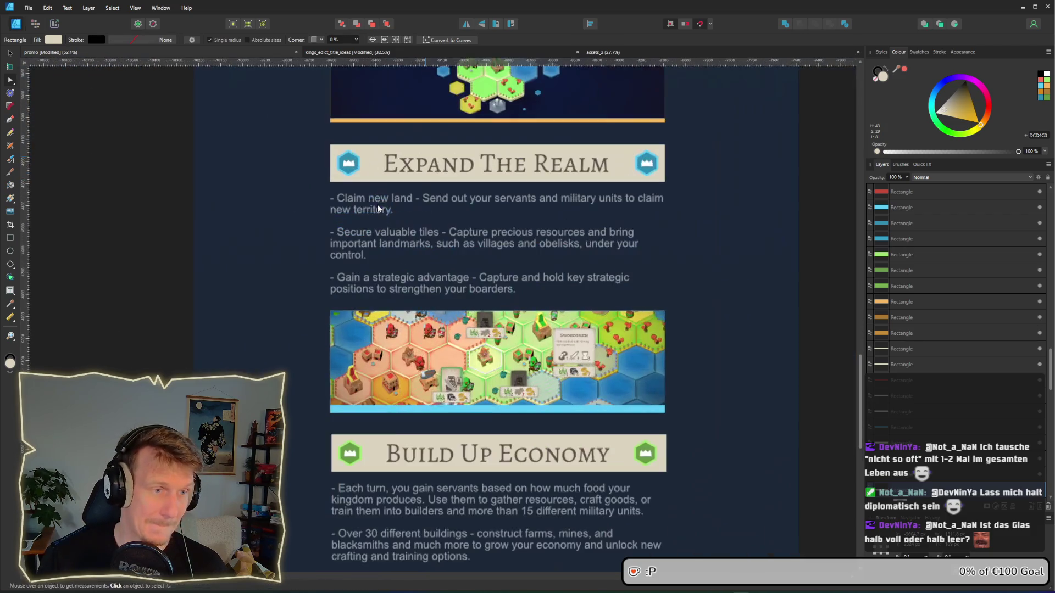
click(362, 178)
click(363, 179)
mouse_move(362, 179)
mouse_down()
mouse_move(302, 327)
mouse_move(397, 191)
mouse_move(368, 142)
mouse_up()
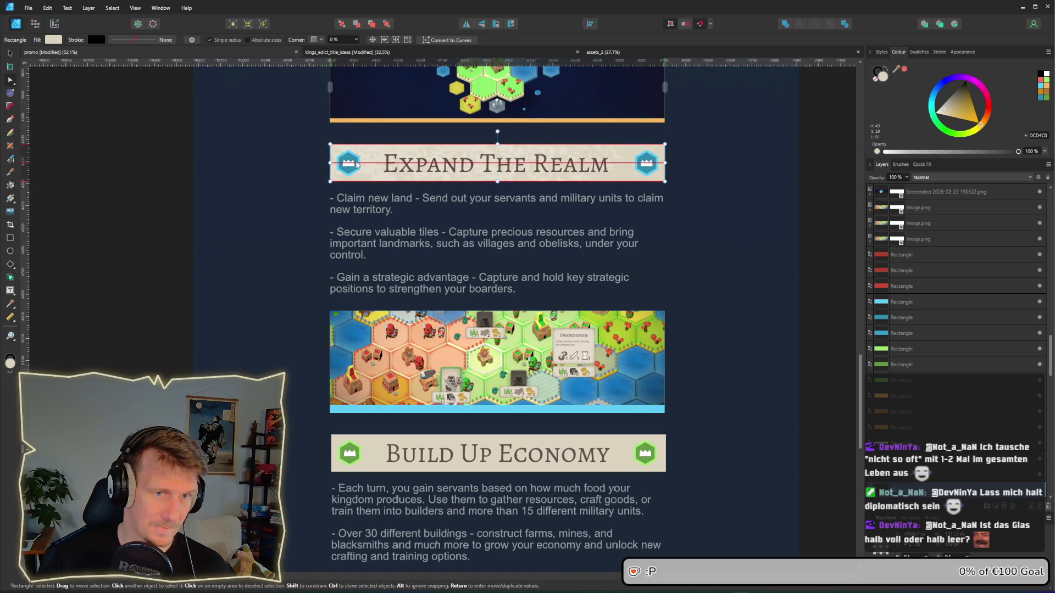
Step: Move the Build Up Economy banner background left into alignment
scroll(439, 244, down, 3)
scroll(440, 244, down, 1)
click(357, 329)
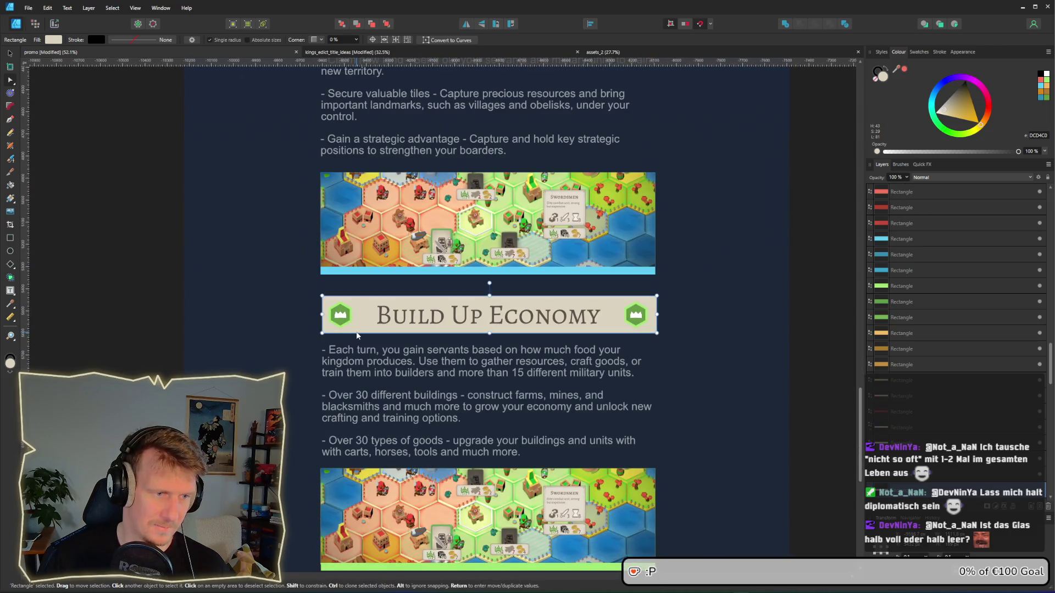
drag(410, 335, 351, 329)
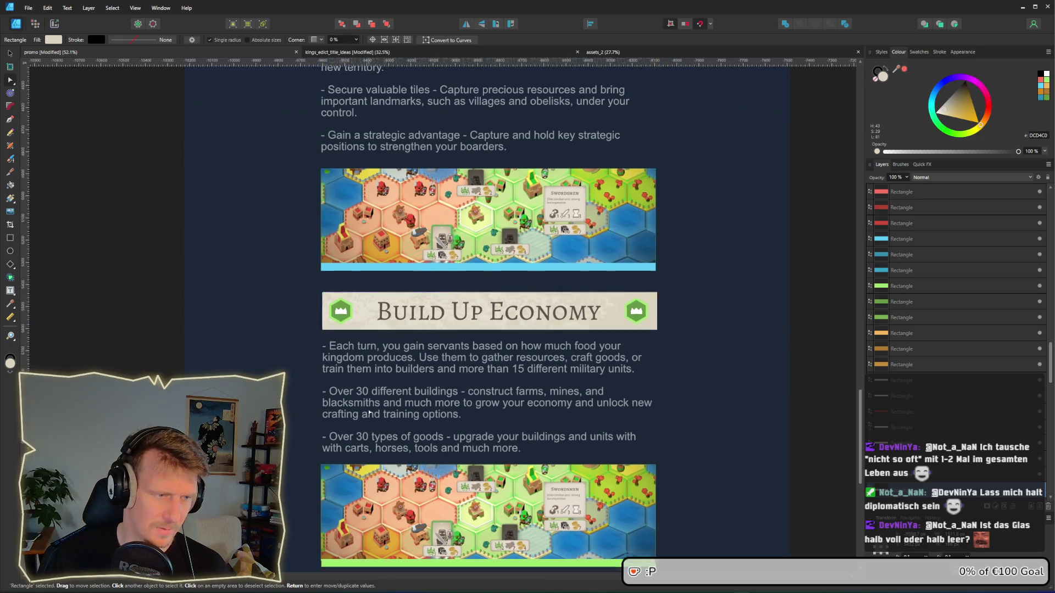
Step: Nudge the Capture All Palaces banner background into alignment, then deselect and check the layout
scroll(363, 332, down, 6)
click(352, 387)
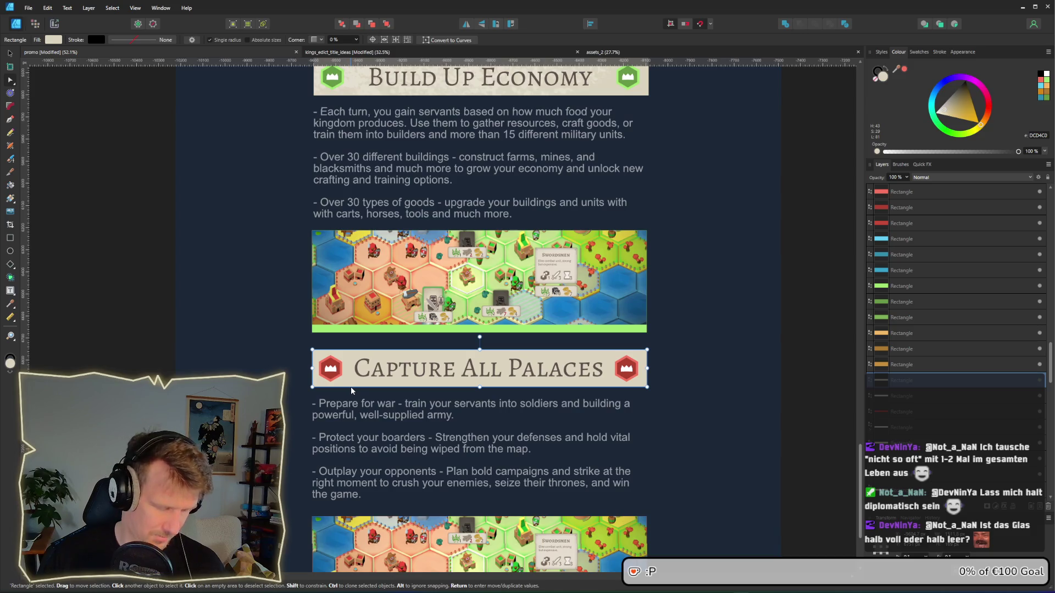
mouse_move(351, 390)
mouse_down()
mouse_move(308, 334)
mouse_move(320, 373)
mouse_up()
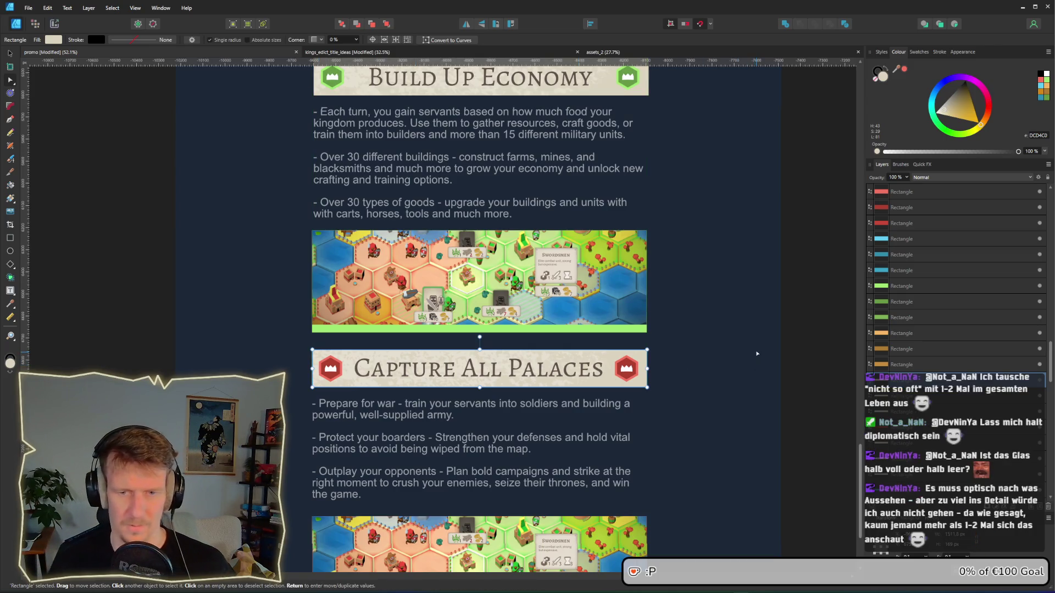
click(783, 281)
scroll(664, 296, down, 3)
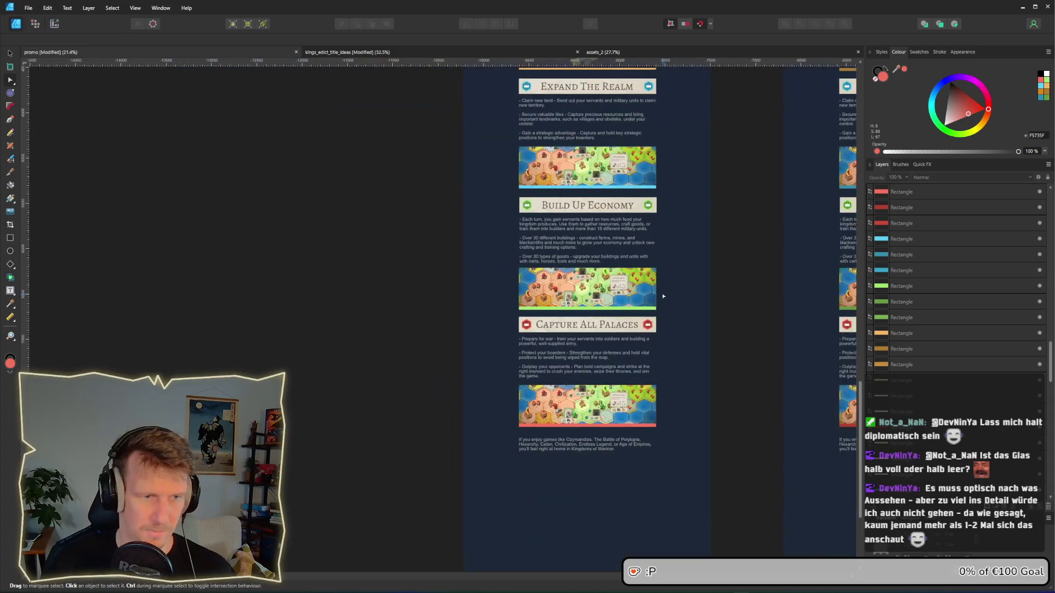
scroll(663, 296, up, 4)
Step: Copy the orange strip under the Expand The Realm map and recolour it light blue
scroll(546, 273, up, 3)
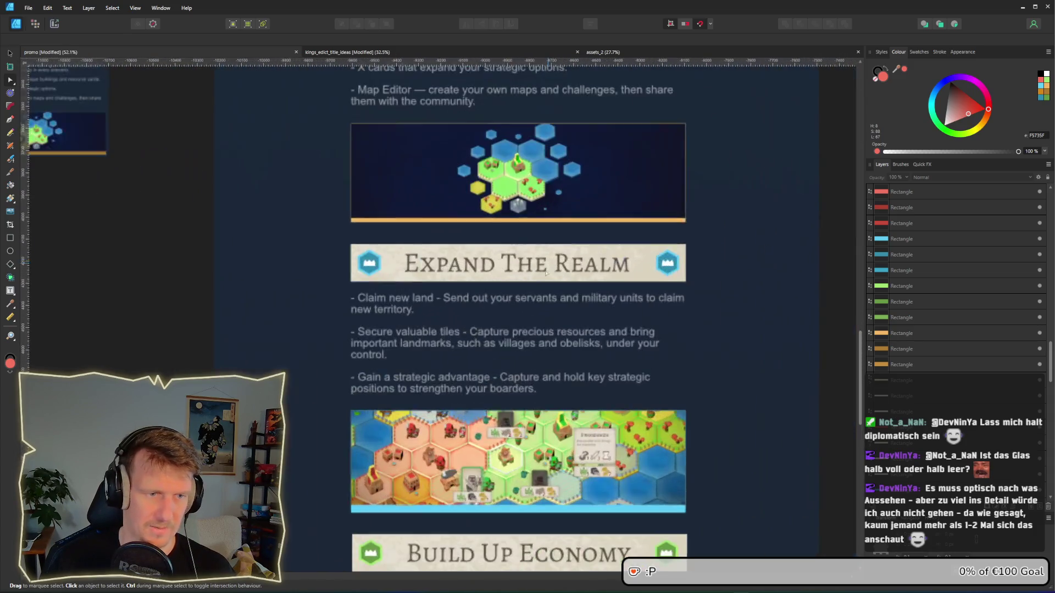
click(511, 223)
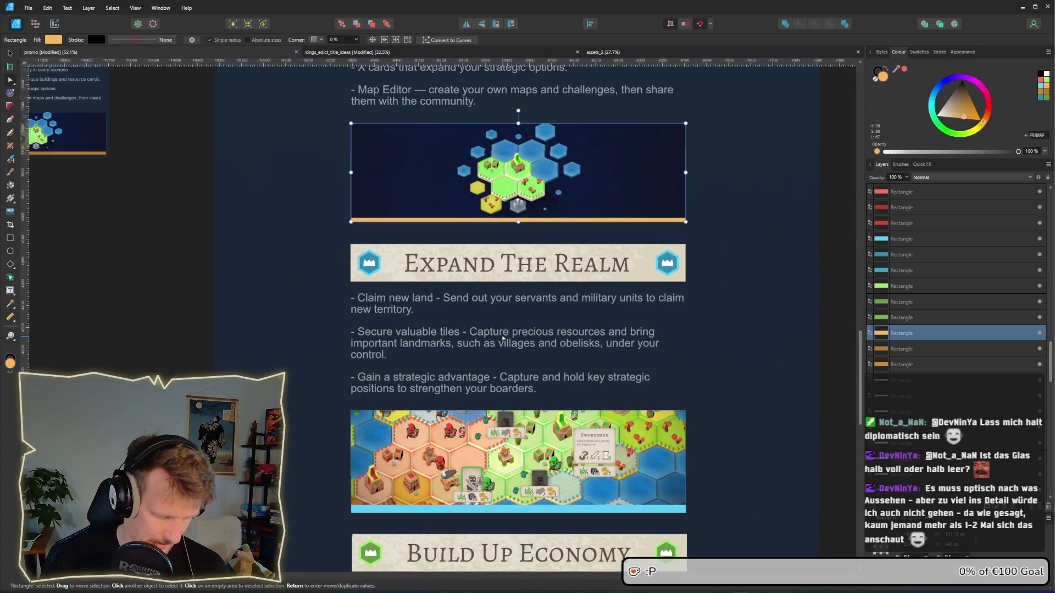
mouse_move(396, 200)
mouse_down()
mouse_move(314, 198)
mouse_move(386, 461)
mouse_up()
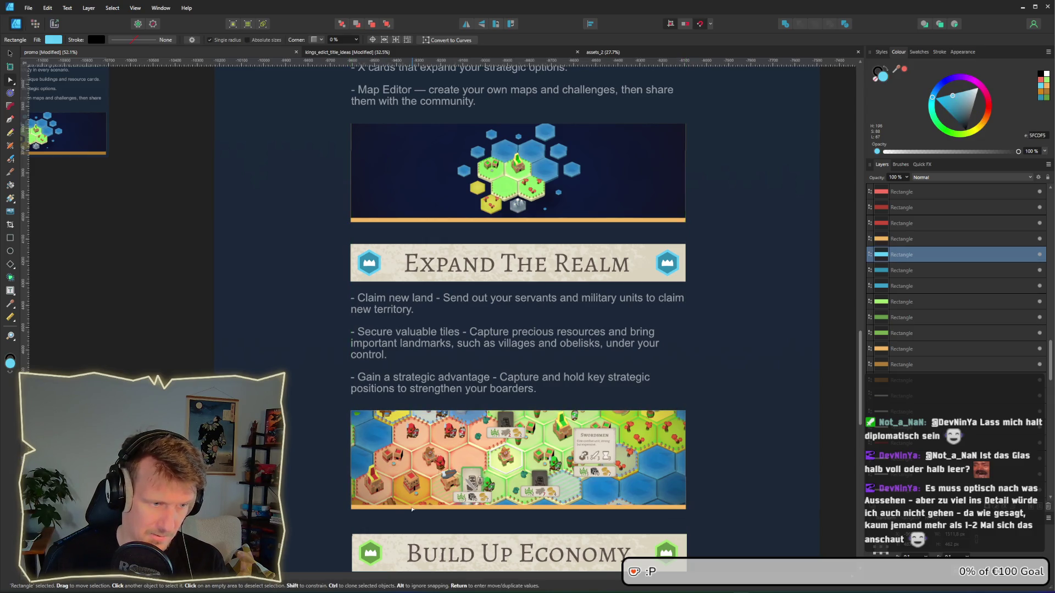
key(a)
click(259, 200)
scroll(440, 483, up, 2)
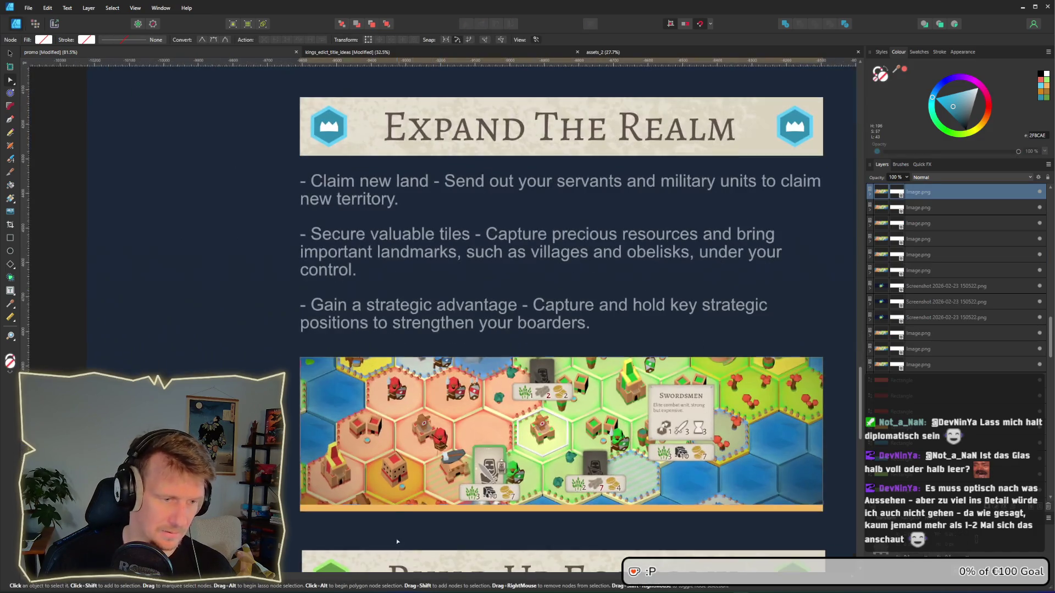
click(395, 509)
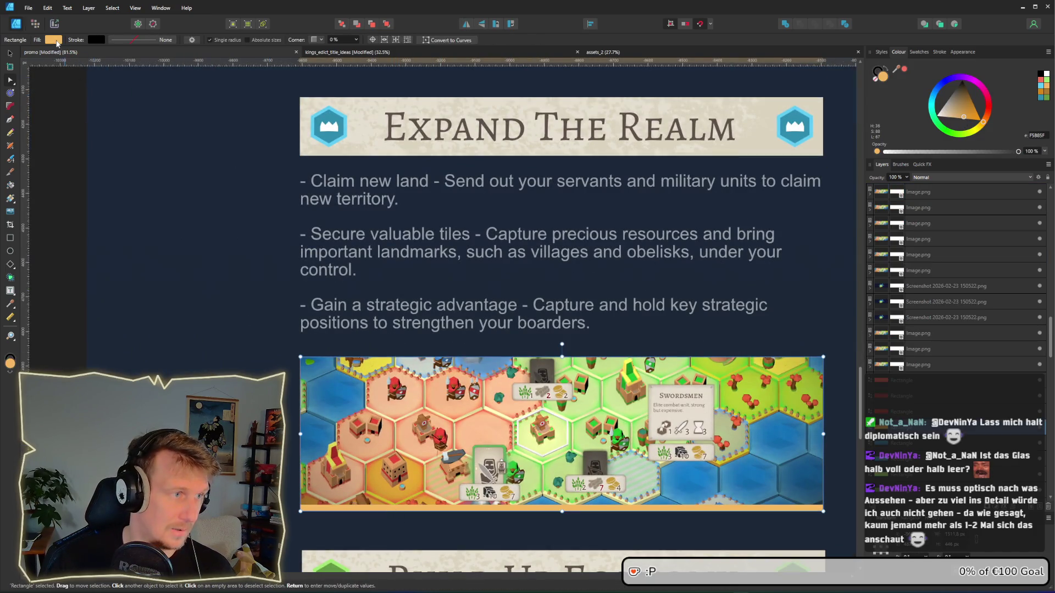
click(53, 40)
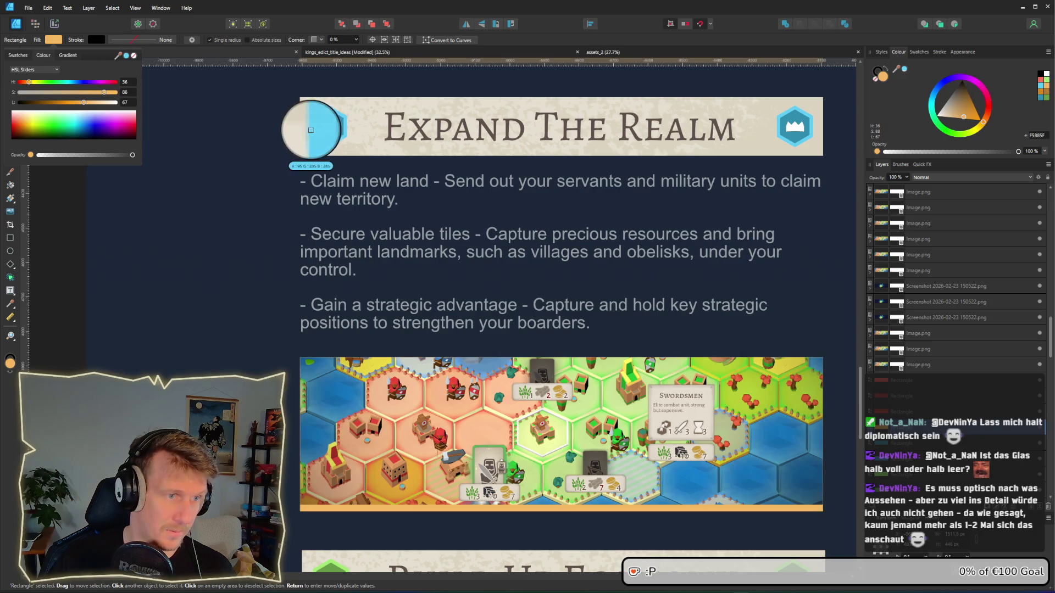
drag(28, 82, 71, 81)
Step: Fill the strip under the Build Up Economy map with the green sampled from its hex icon
scroll(377, 299, down, 2)
scroll(377, 299, down, 3)
scroll(382, 330, down, 3)
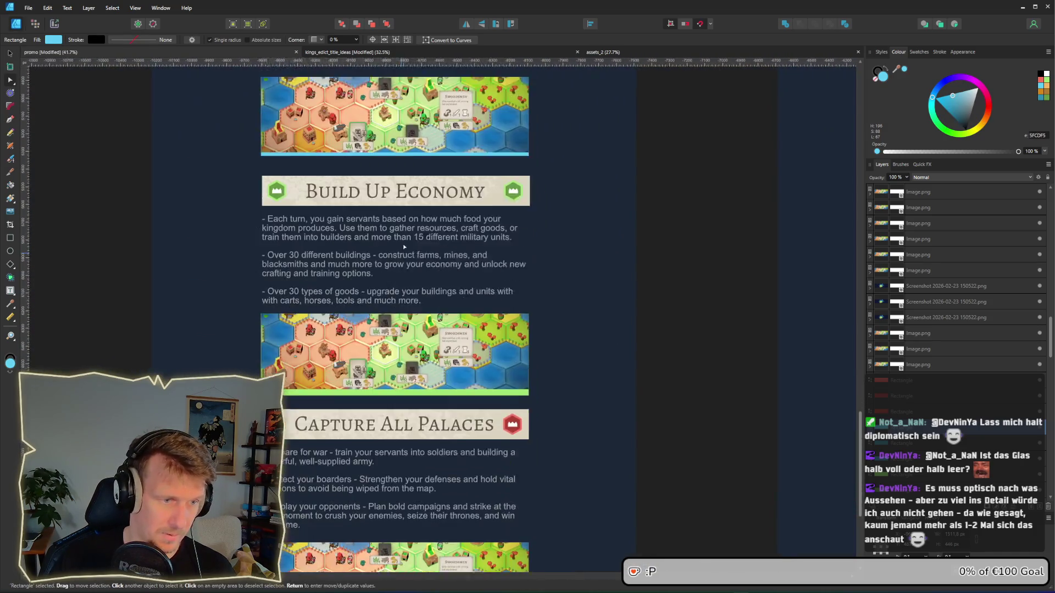
click(382, 372)
key(ctrl+z)
key(ctrl+z)
key(ctrl+z)
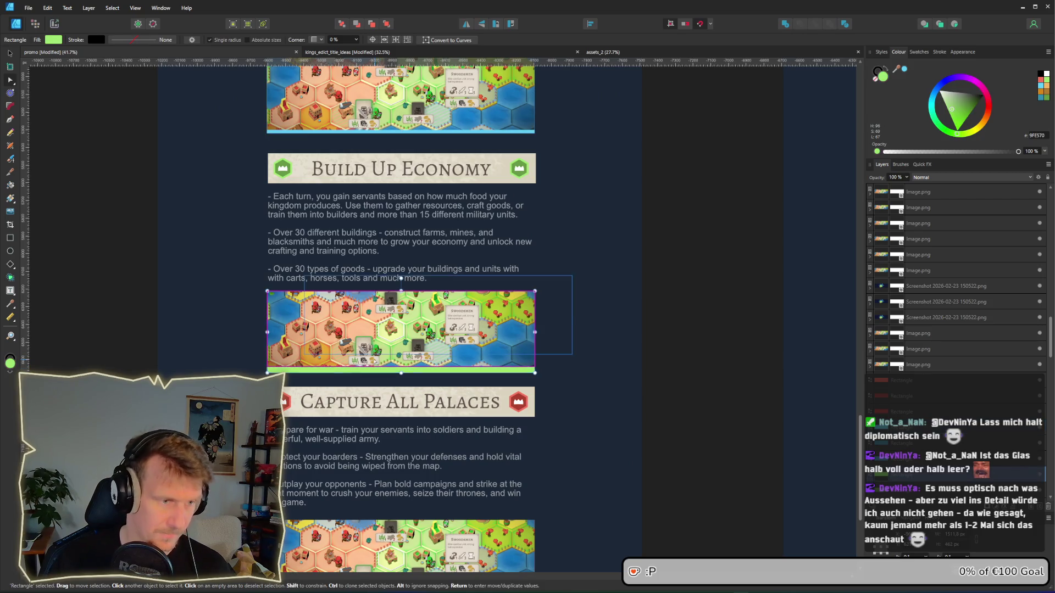
key(ctrl+z)
key(ctrl+z)
key(ctrl+z)
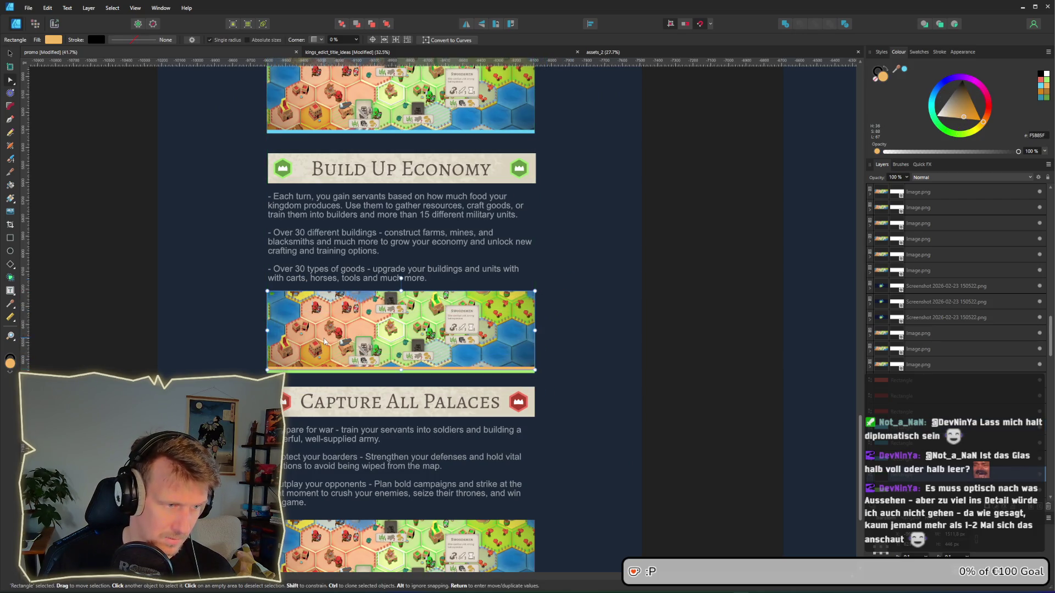
click(322, 370)
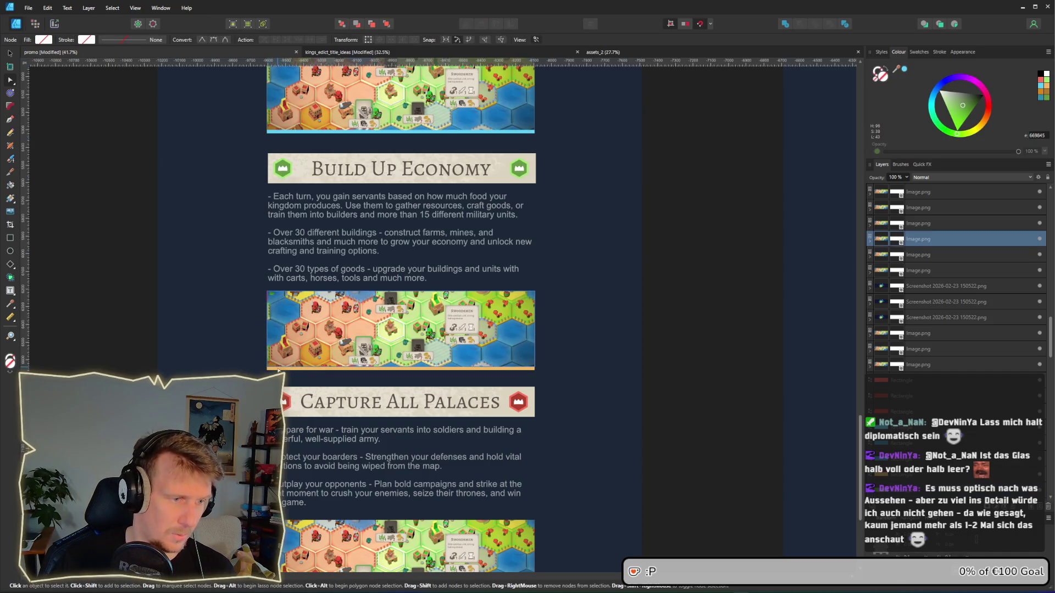
click(323, 371)
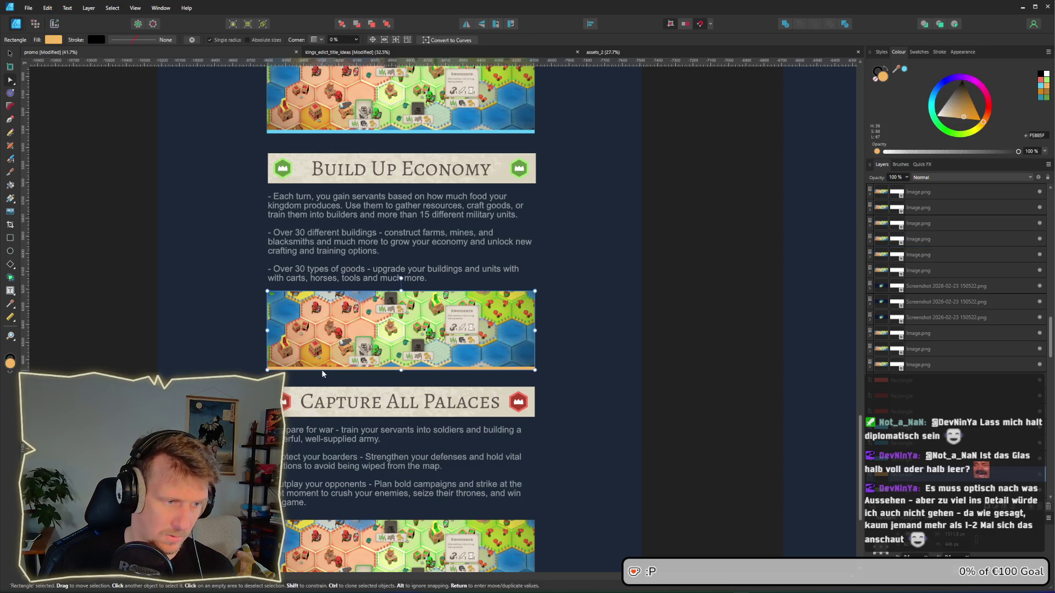
click(54, 40)
mouse_move(118, 58)
mouse_down()
mouse_move(278, 155)
mouse_move(278, 176)
mouse_up()
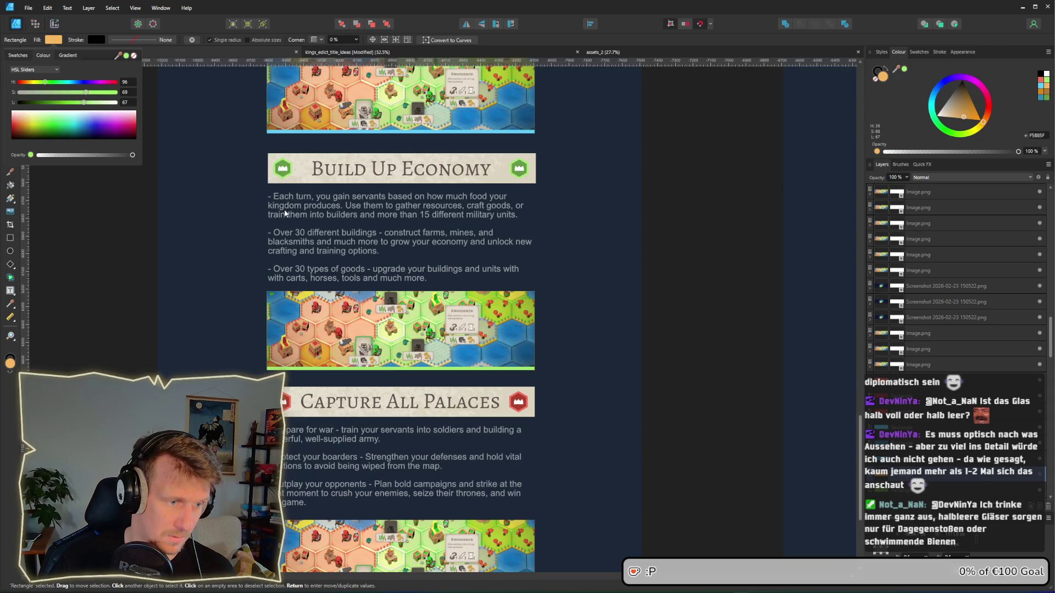
Step: Sample the red of the crown icon for the strip under the Capture All Palaces map
scroll(319, 332, down, 5)
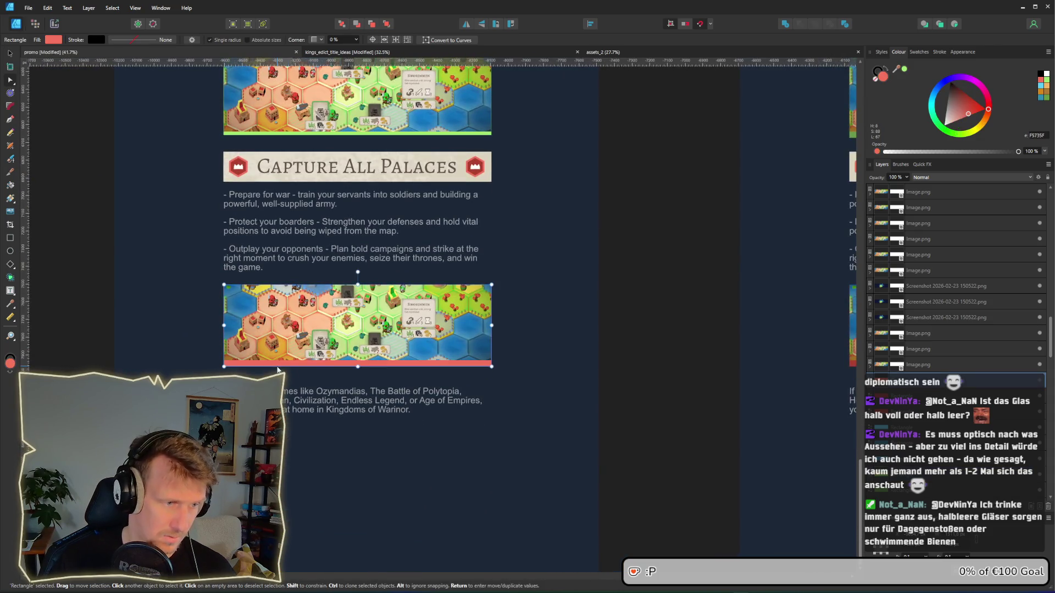
mouse_move(459, 336)
mouse_down()
mouse_move(540, 326)
mouse_move(459, 337)
mouse_up()
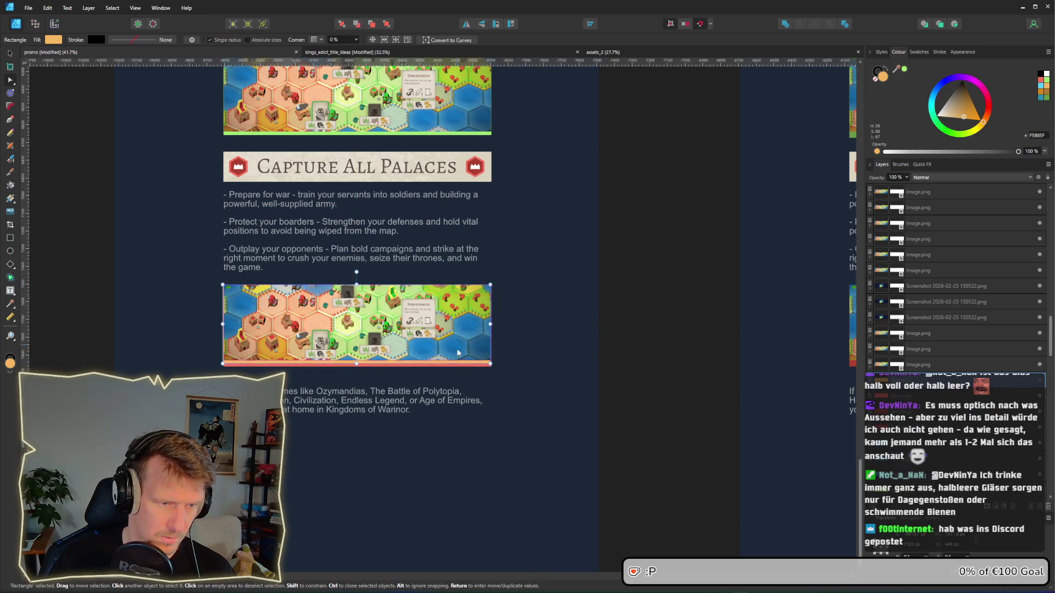
click(967, 103)
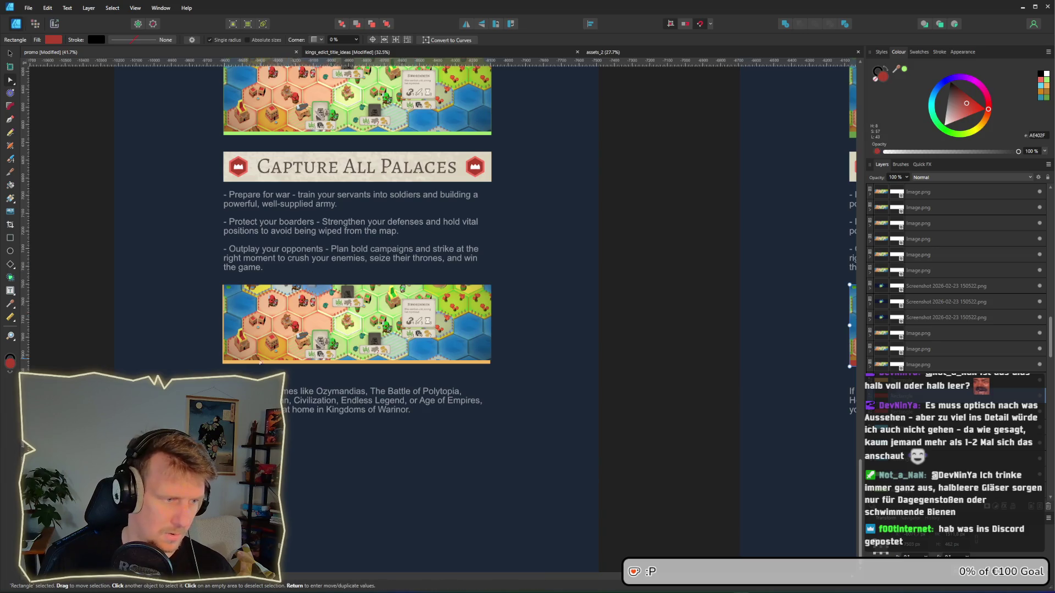
click(256, 364)
drag(258, 366, 258, 366)
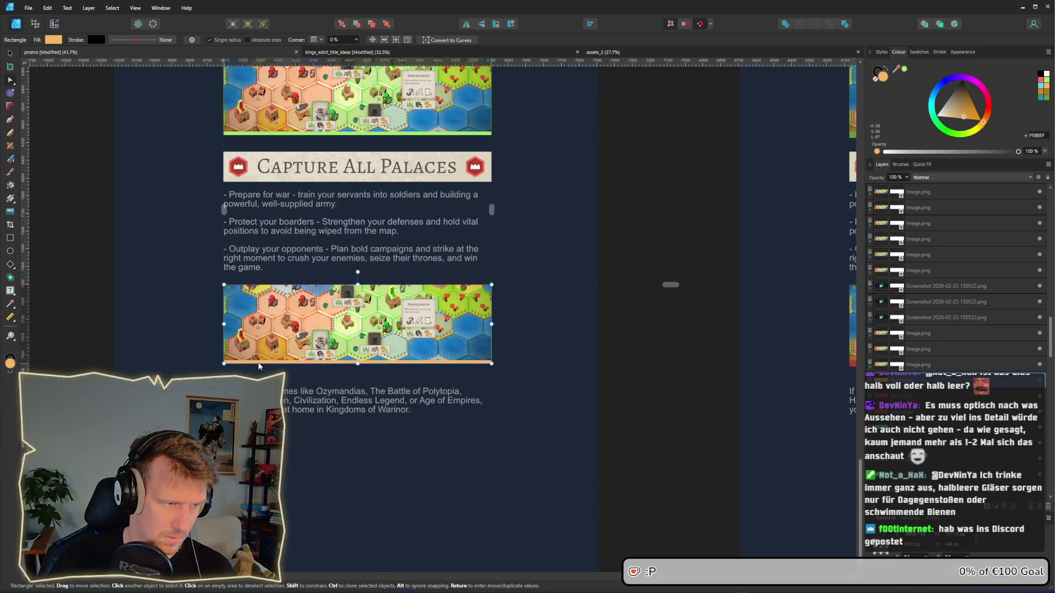
click(53, 39)
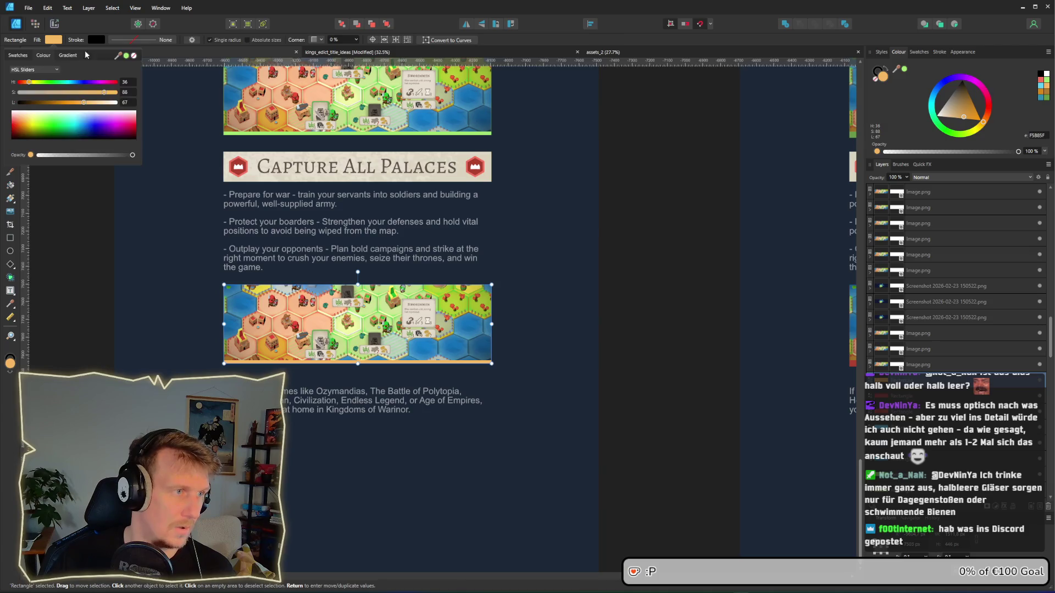
drag(117, 55, 230, 167)
Step: Fill the bar under the Capture All Palaces screenshot with red F5735F
click(602, 273)
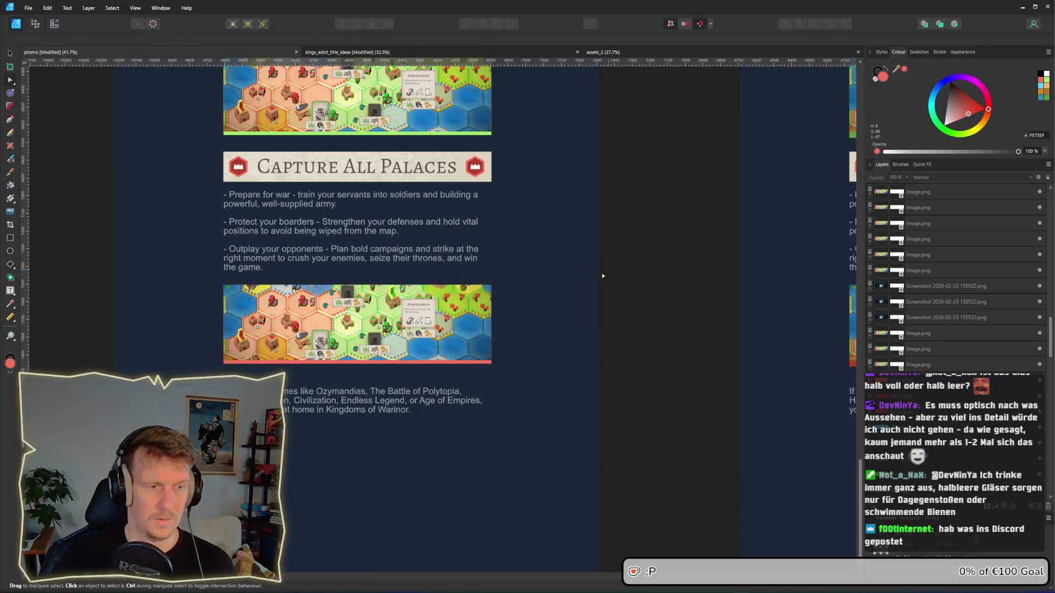
scroll(561, 285, down, 3)
scroll(561, 285, up, 3)
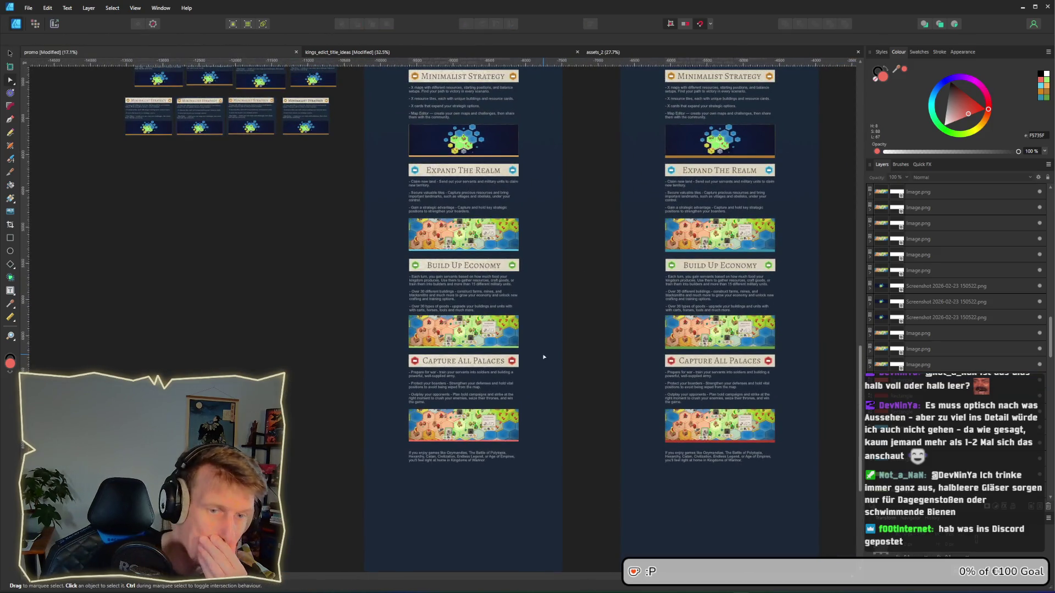
scroll(549, 274, up, 3)
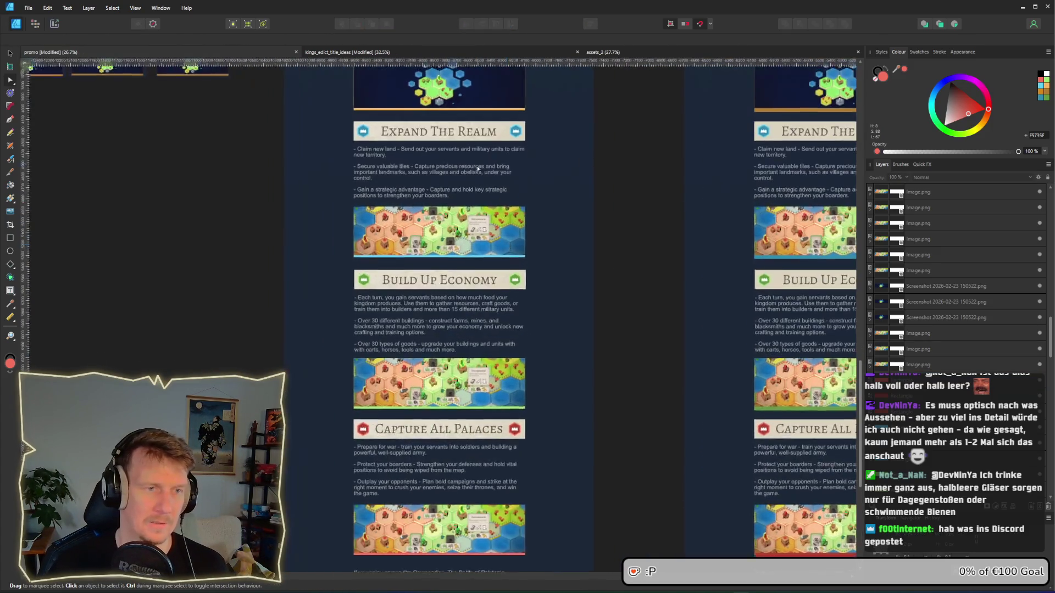
scroll(603, 313, up, 3)
scroll(549, 307, up, 5)
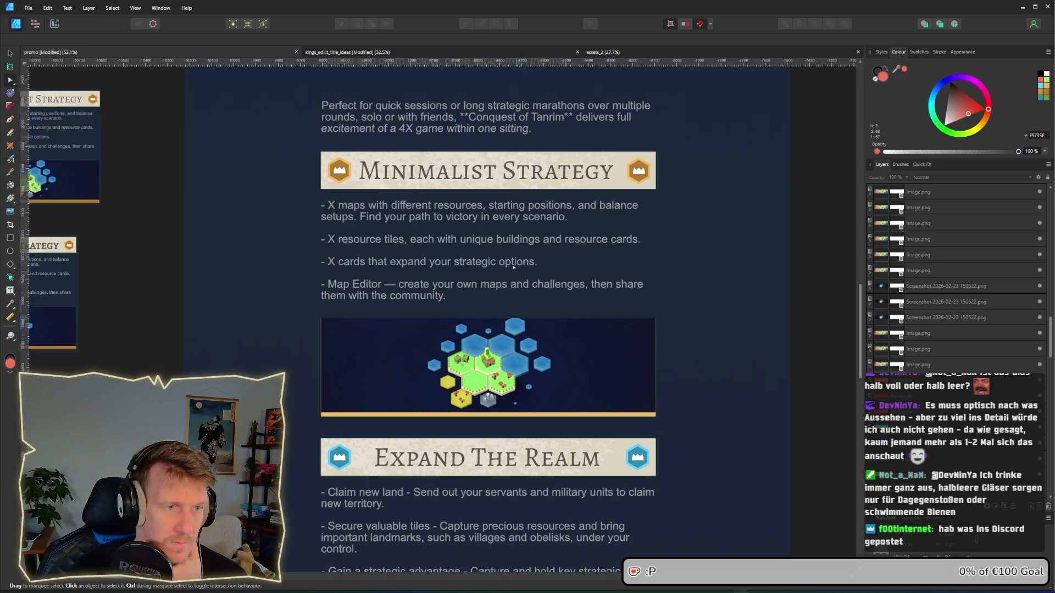
Step: Review the Minimalist Strategy heading's Layer Effects, close them unchanged, and return to the page top
click(487, 179)
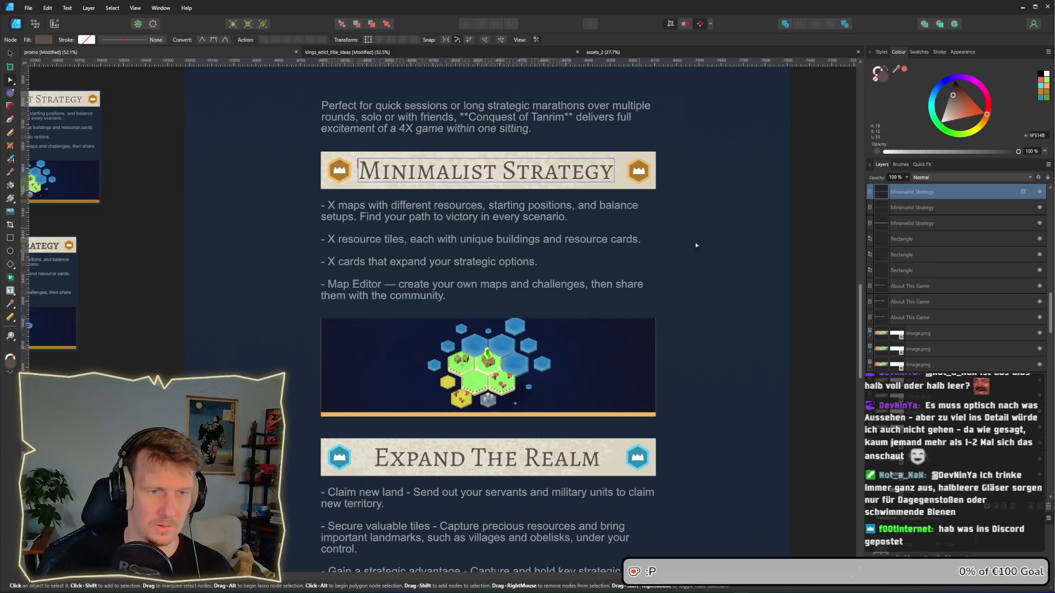
click(1022, 192)
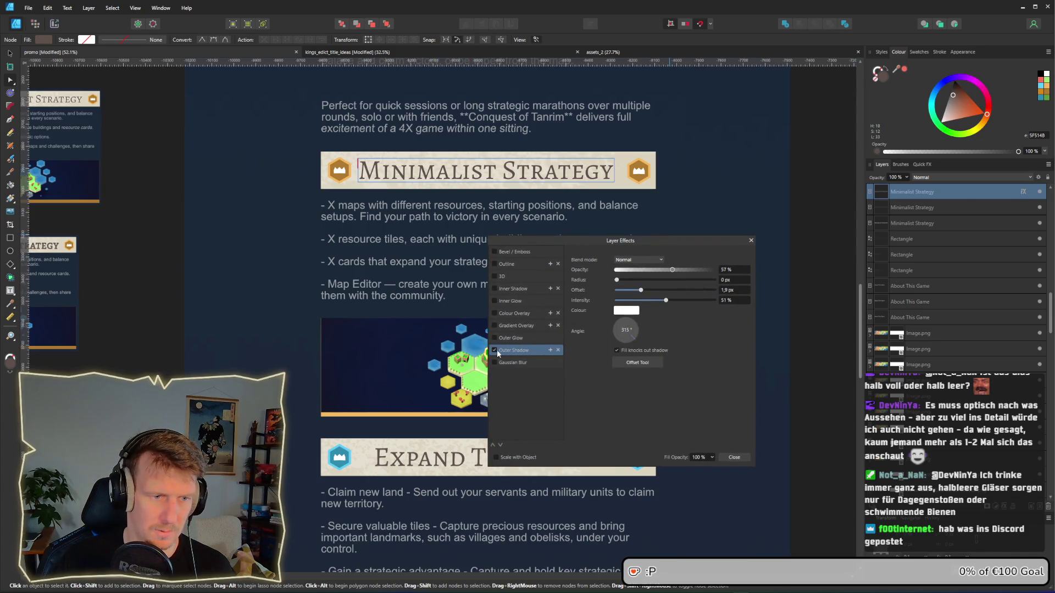
click(734, 457)
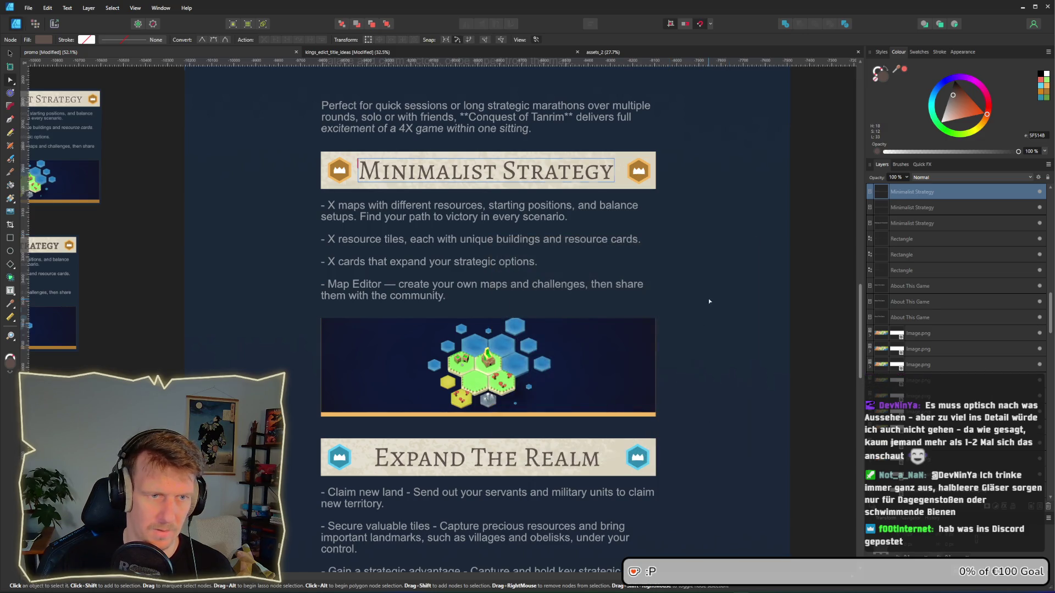
click(707, 305)
scroll(707, 305, up, 1)
scroll(709, 306, up, 4)
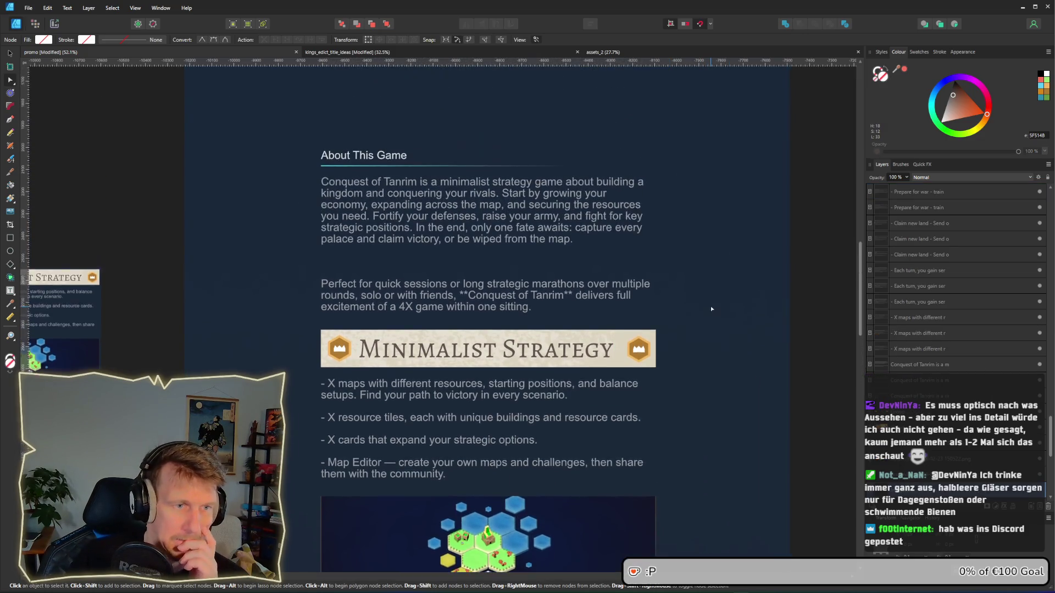
scroll(710, 309, left, 3)
scroll(710, 309, up, 2)
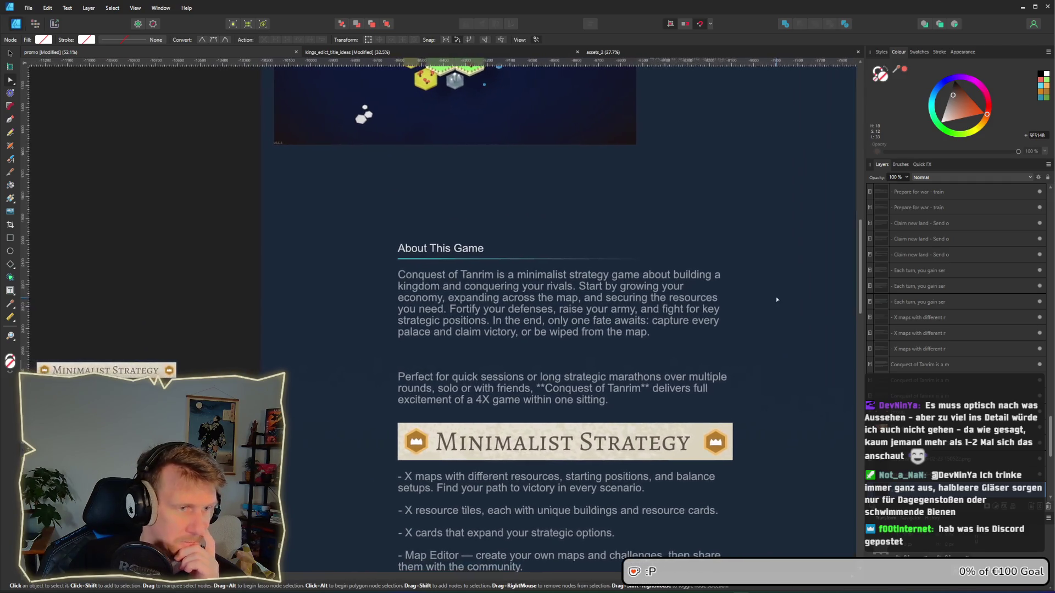
scroll(778, 300, up, 3)
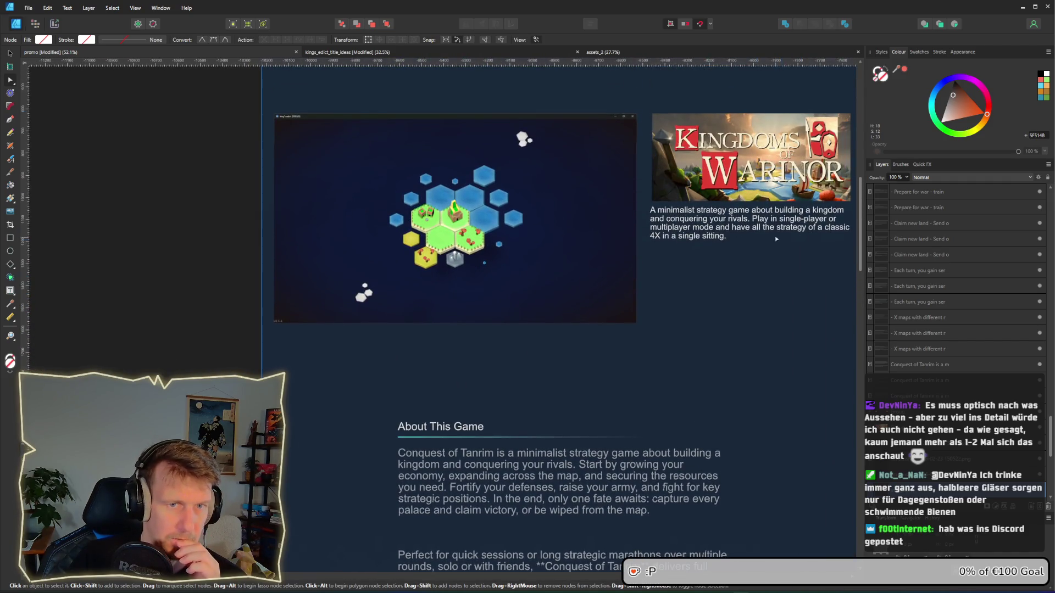
scroll(742, 260, down, 1)
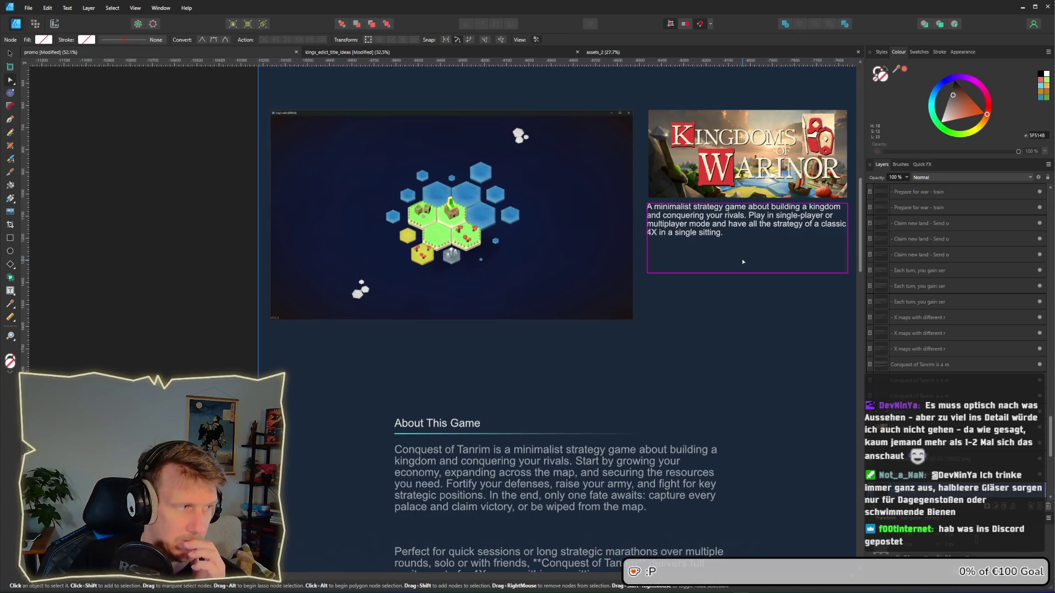
Step: Make X maps and X resource tiles bold, colouring them light grey D2D5D8
scroll(741, 261, down, 4)
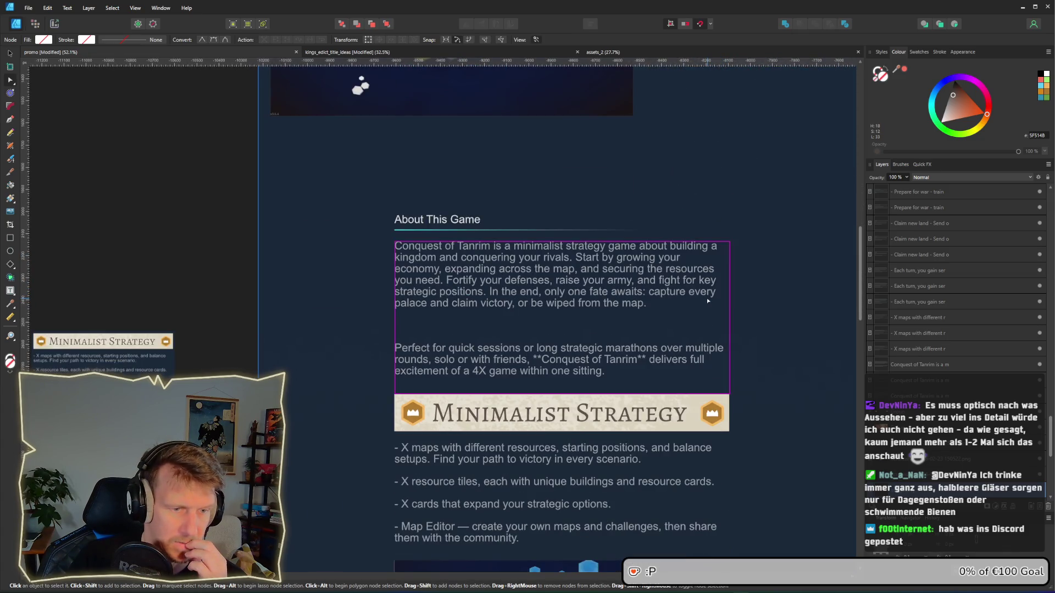
scroll(707, 300, down, 4)
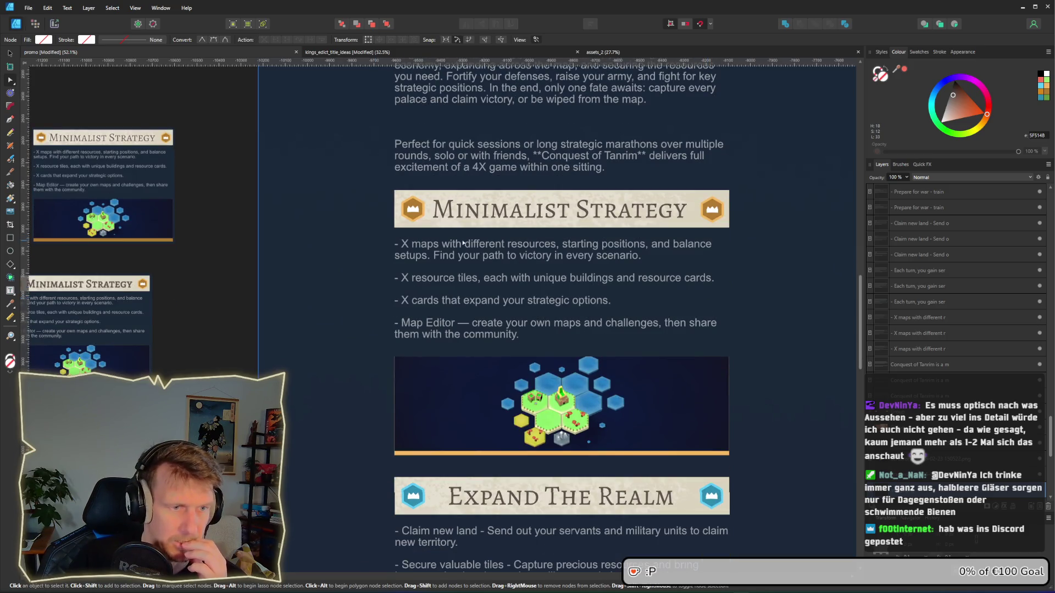
click(402, 245)
mouse_move(402, 244)
mouse_down()
mouse_move(457, 243)
mouse_move(440, 244)
mouse_up()
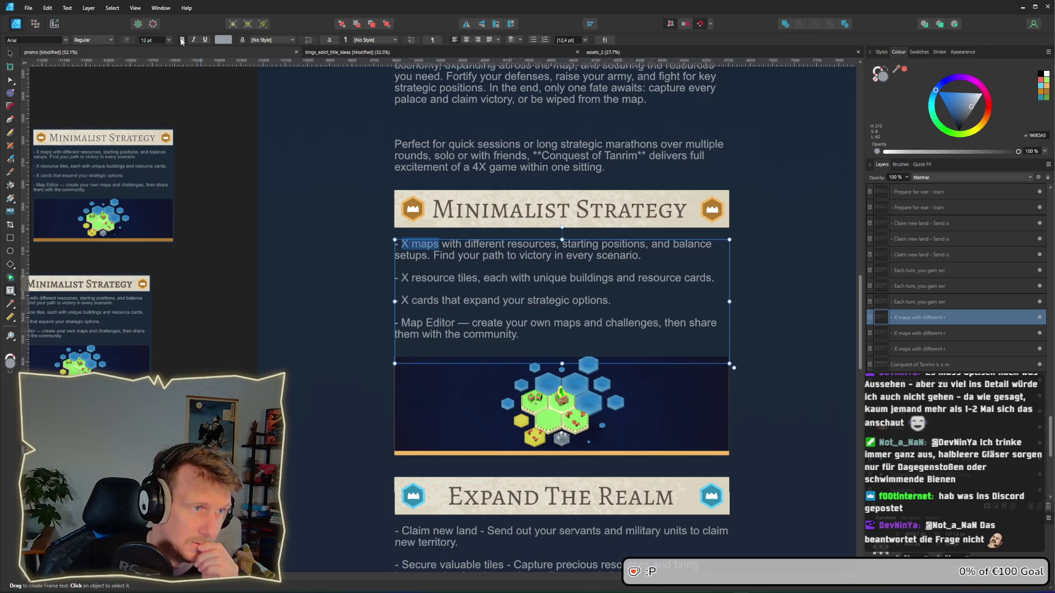
click(182, 39)
click(218, 40)
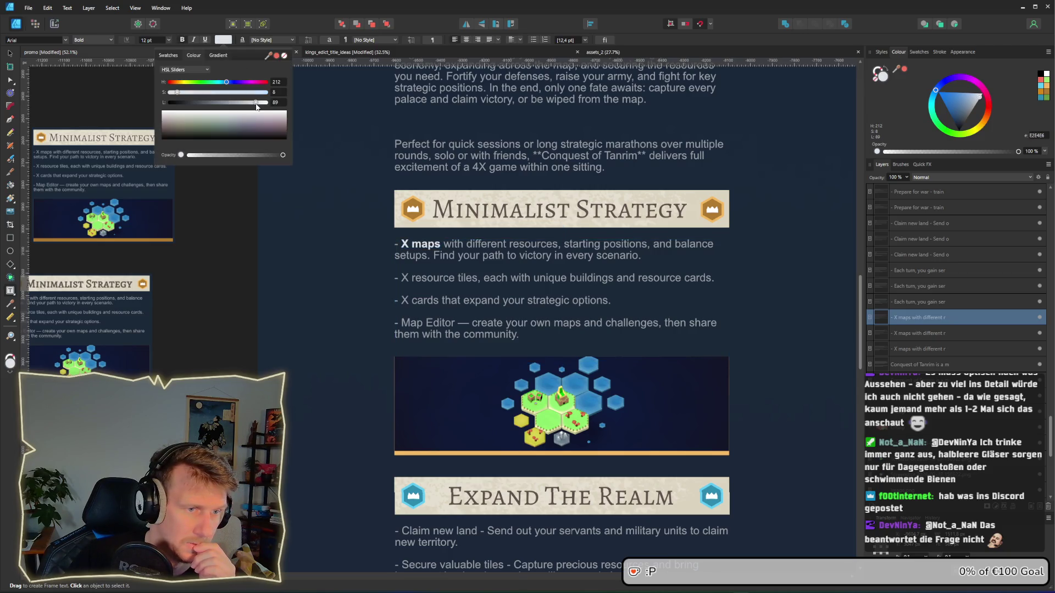
click(414, 280)
double_click(415, 279)
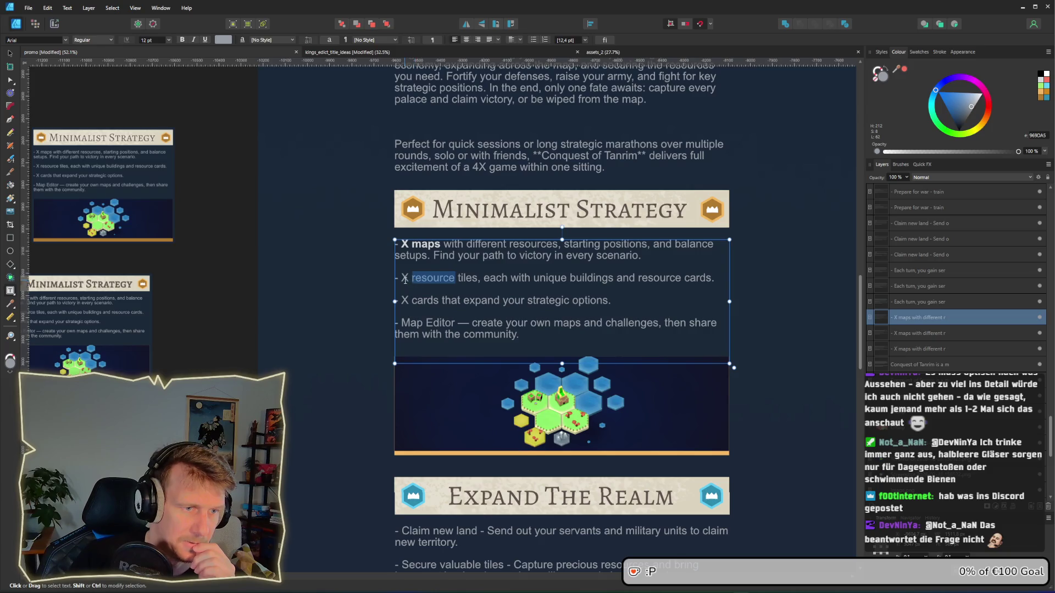
drag(402, 279, 481, 280)
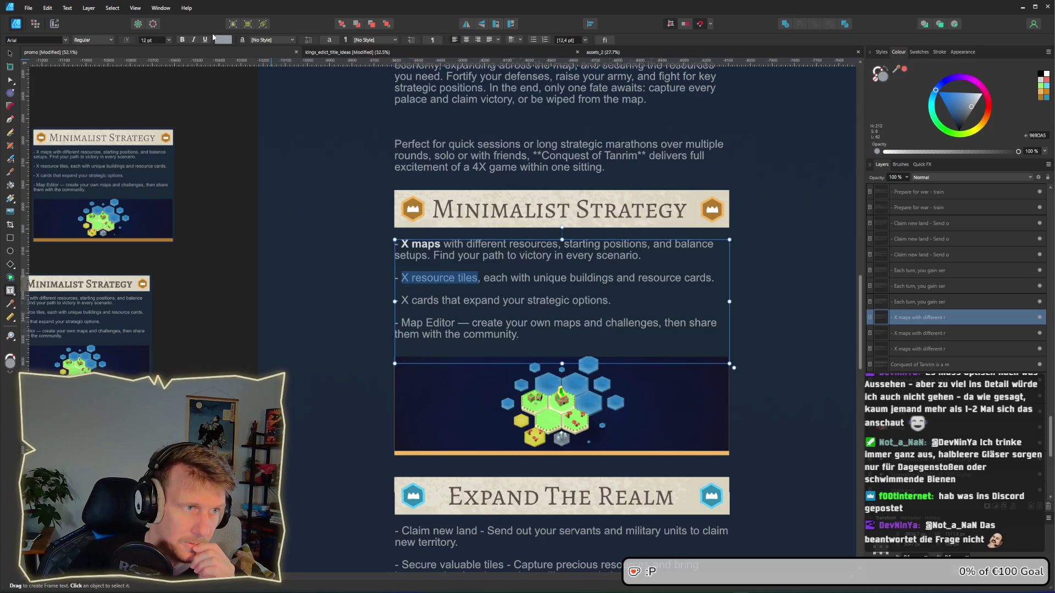
click(183, 40)
click(223, 40)
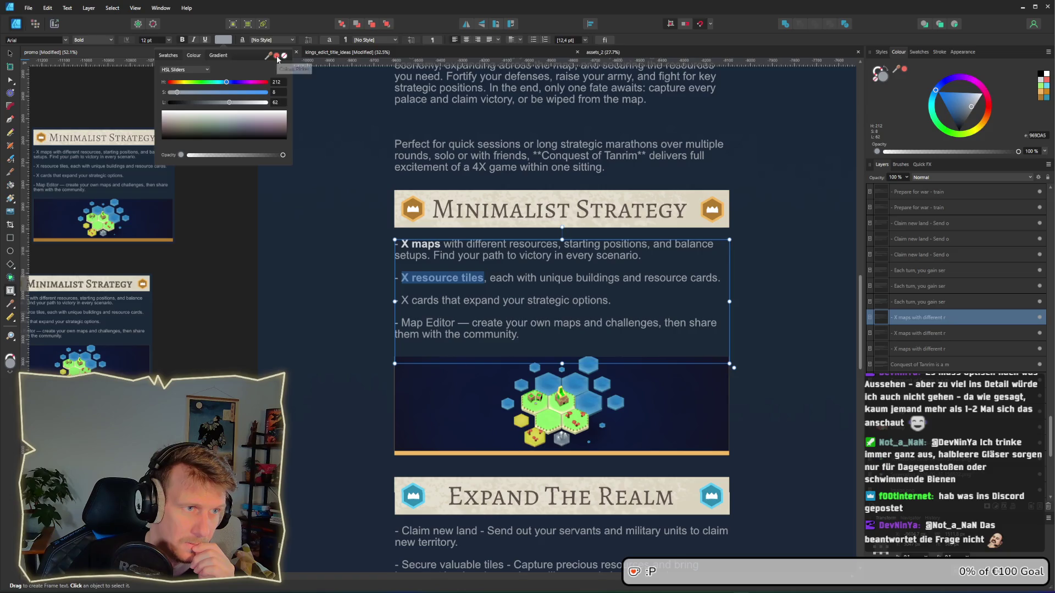
mouse_move(268, 57)
mouse_down()
mouse_move(424, 212)
mouse_move(416, 244)
mouse_up()
click(419, 302)
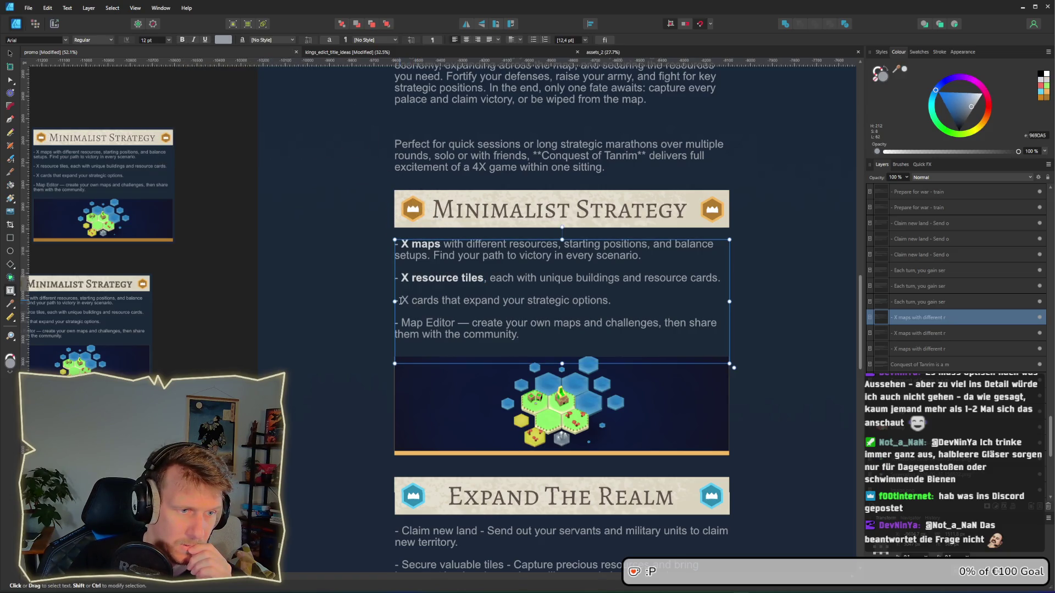
Step: Make X cards and Map Editor bold and light grey D2D5D8
drag(401, 301, 440, 301)
click(223, 39)
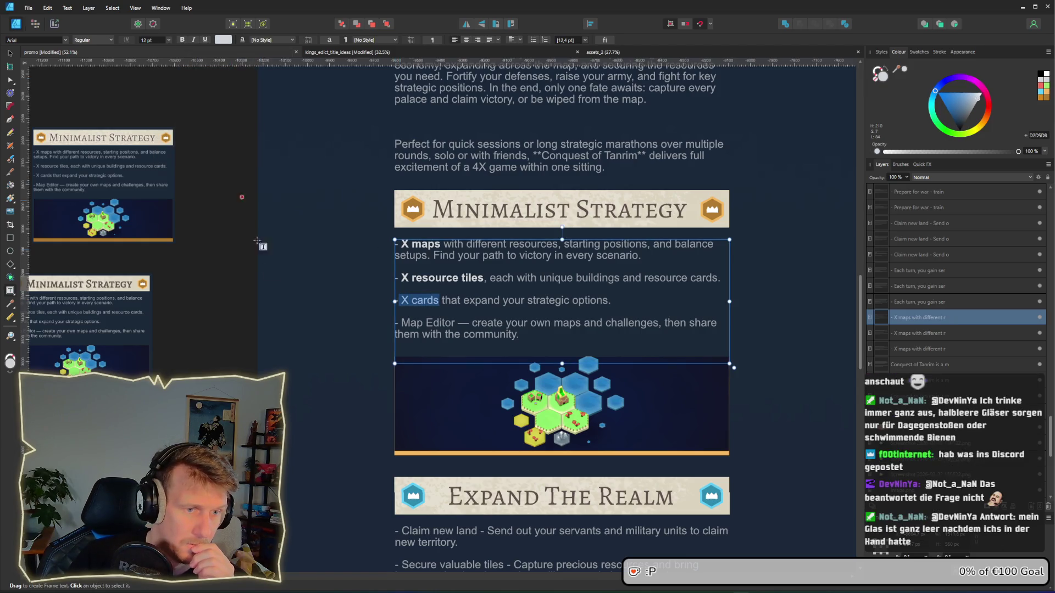
click(182, 39)
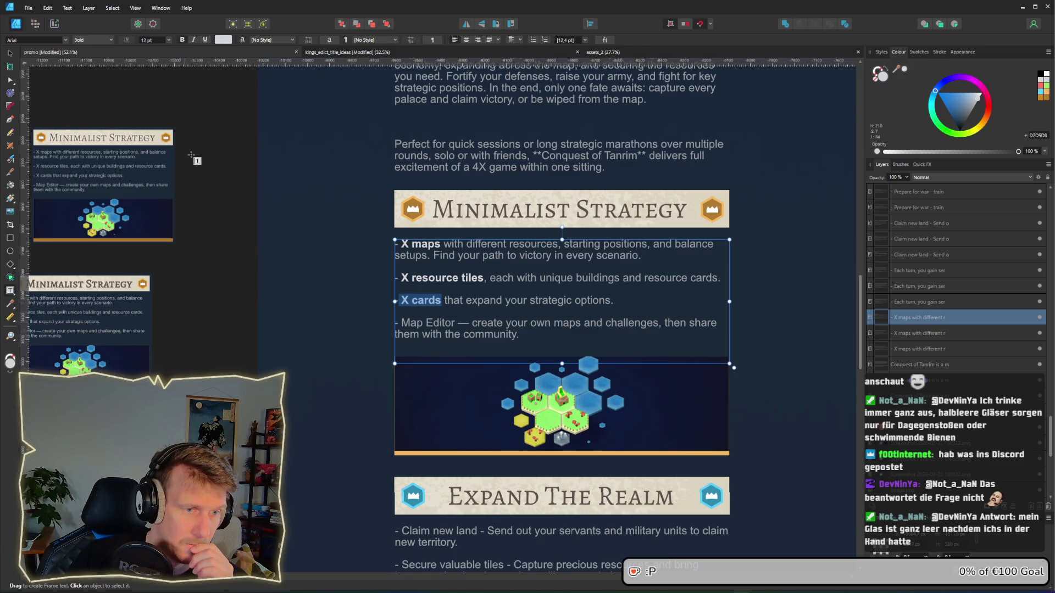
click(403, 323)
drag(403, 323, 459, 323)
click(182, 40)
click(223, 40)
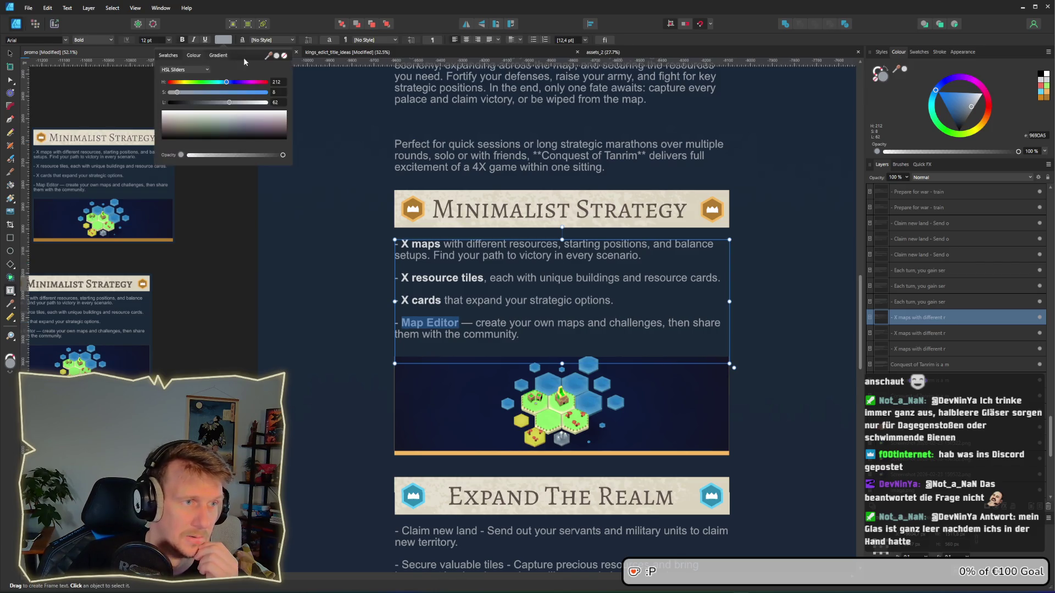
drag(276, 57, 428, 301)
key(Escape)
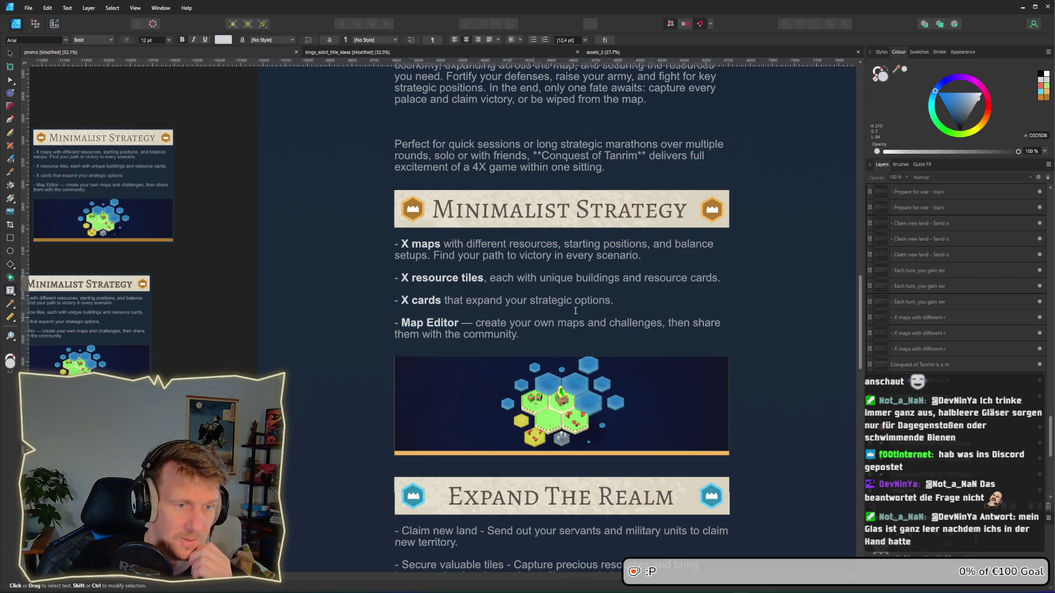
scroll(440, 336, down, 1)
Step: Make Claim new land and Secure valuable tiles bold light-grey lead phrases
scroll(440, 336, down, 3)
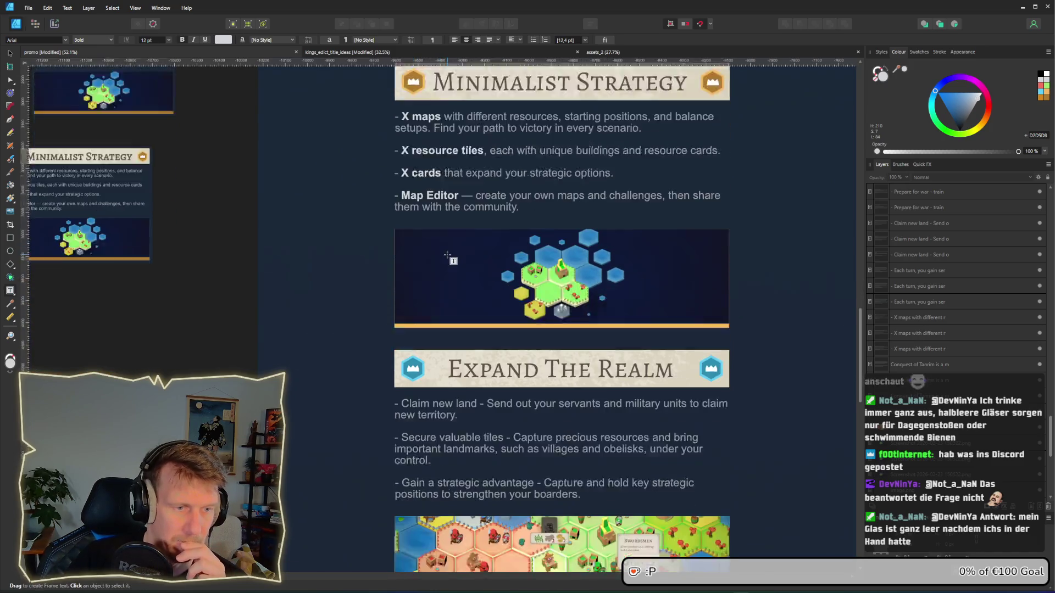
scroll(406, 254, down, 1)
drag(402, 250, 480, 250)
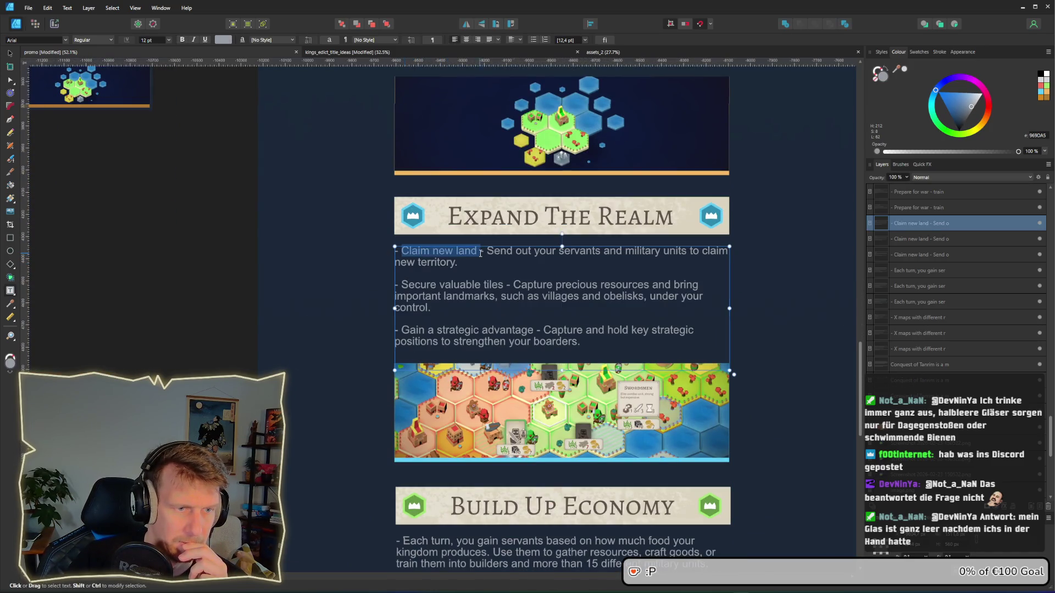
click(182, 40)
click(223, 40)
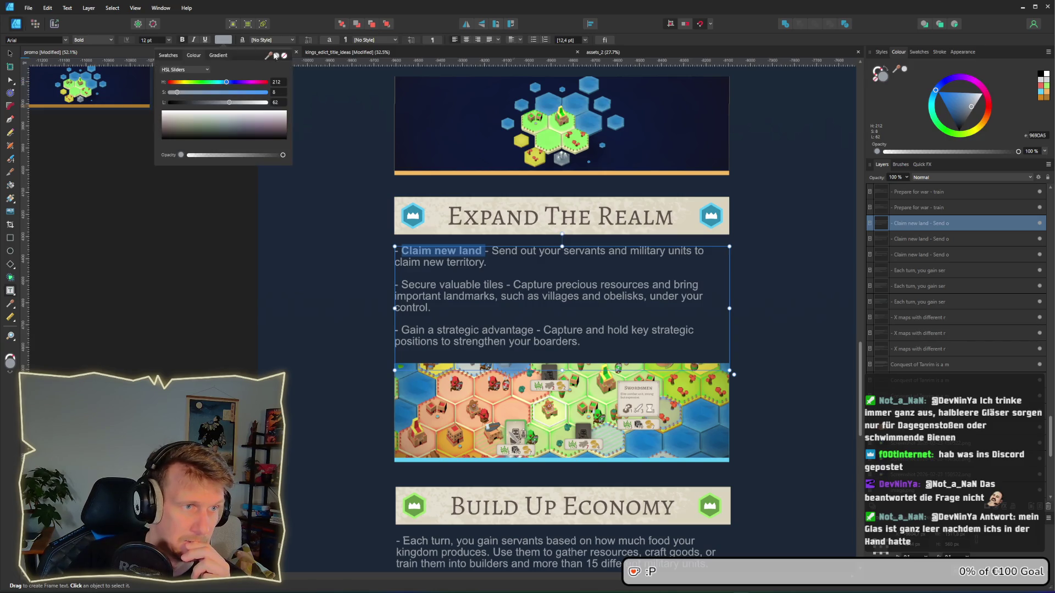
drag(402, 285, 503, 284)
click(223, 40)
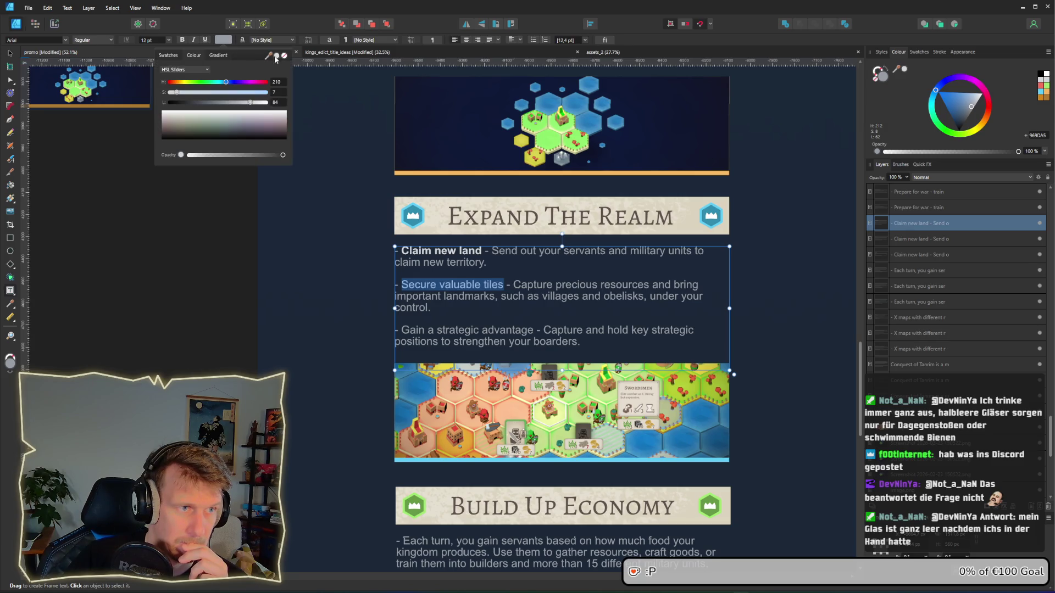
click(182, 39)
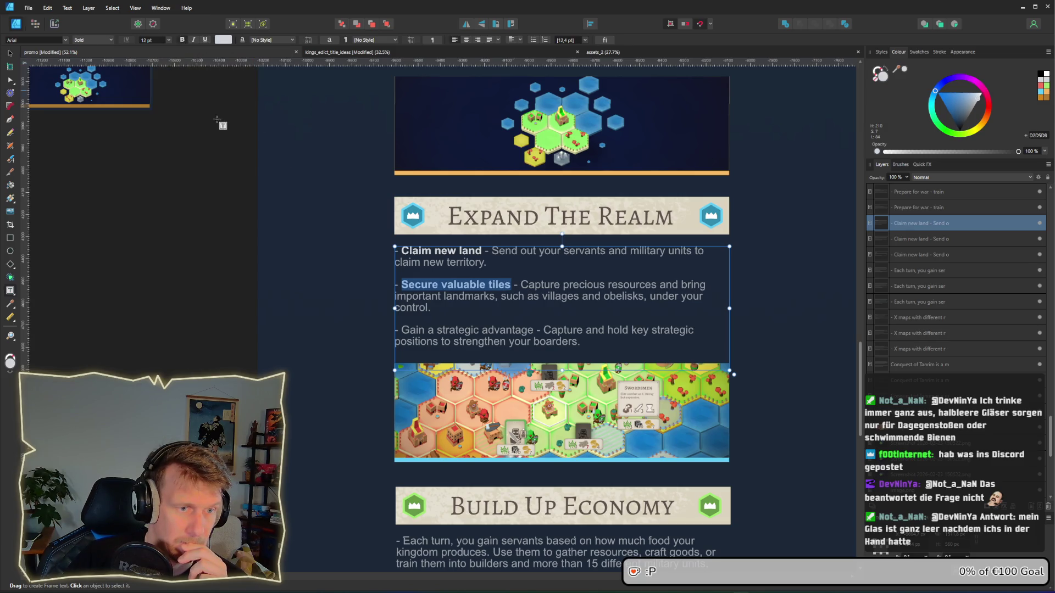
Step: Colour Gain a strategic advantage light grey and make it bold
click(402, 331)
drag(402, 330, 531, 331)
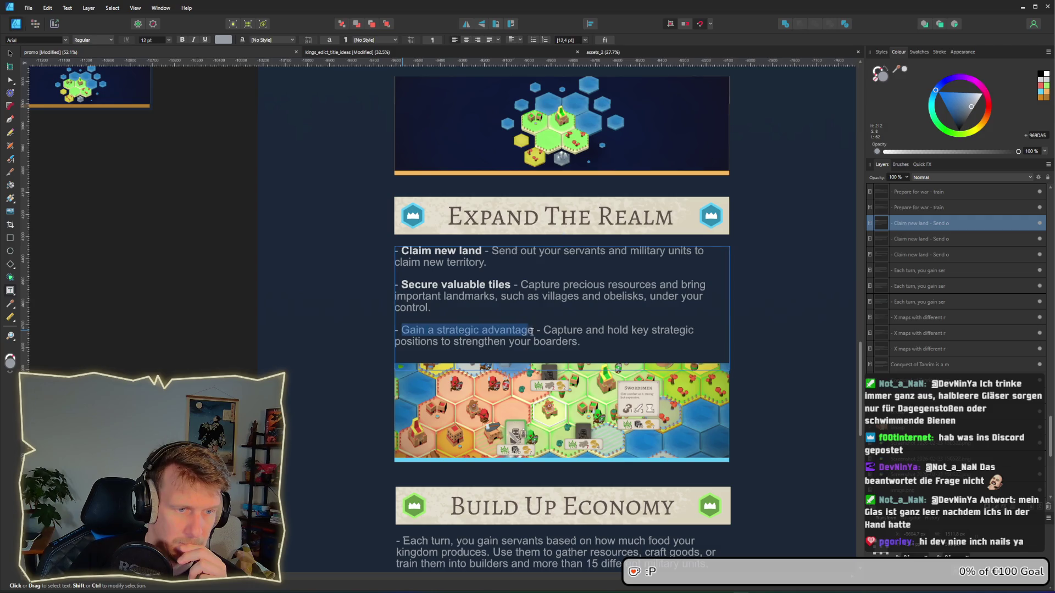
click(231, 40)
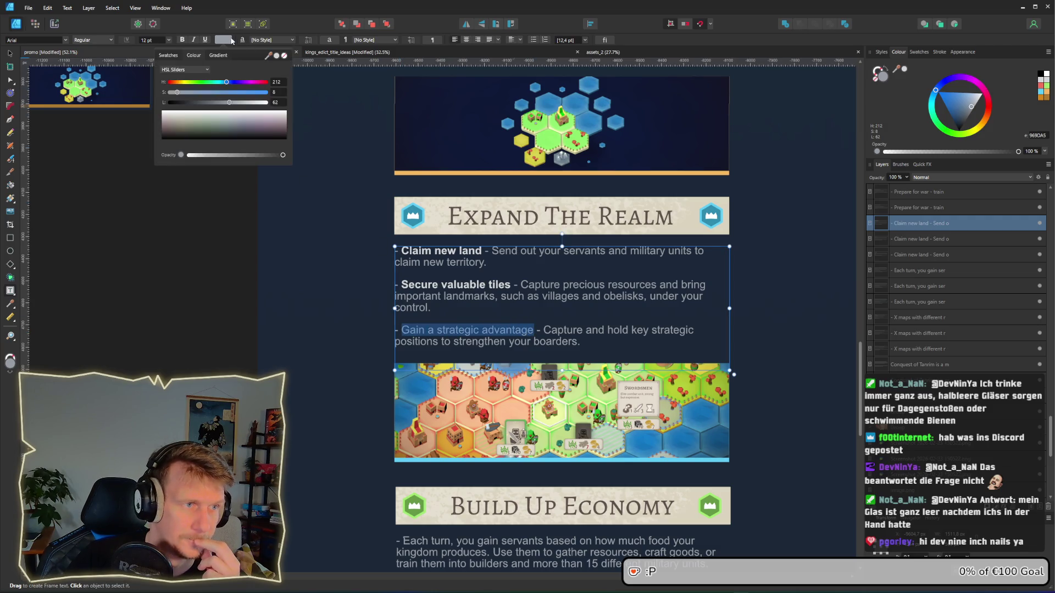
click(276, 57)
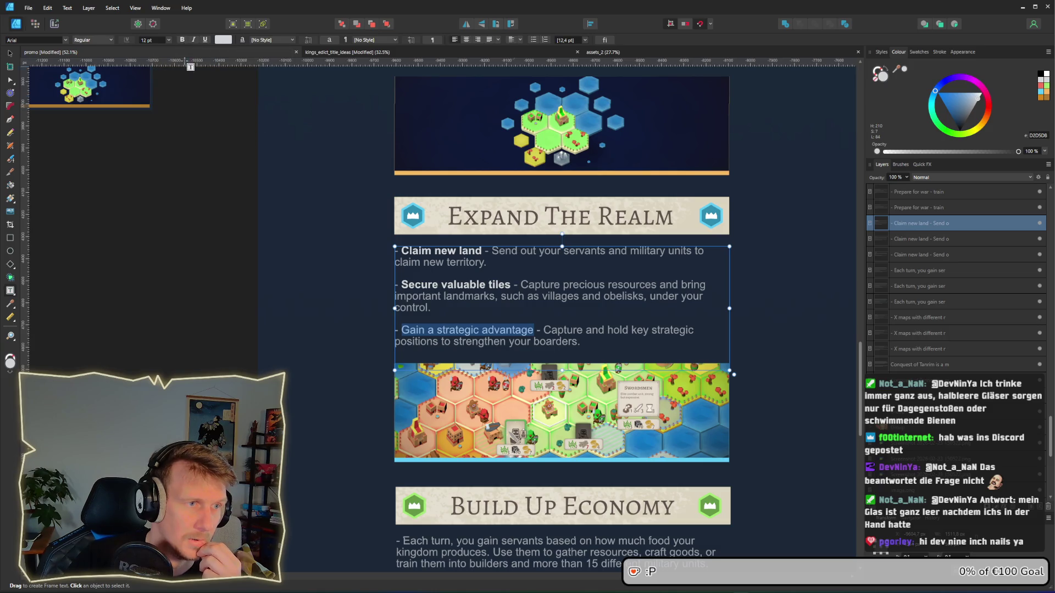
click(182, 40)
click(286, 370)
Step: Lighten Over 30 different buildings and make it bold
scroll(365, 433, down, 1)
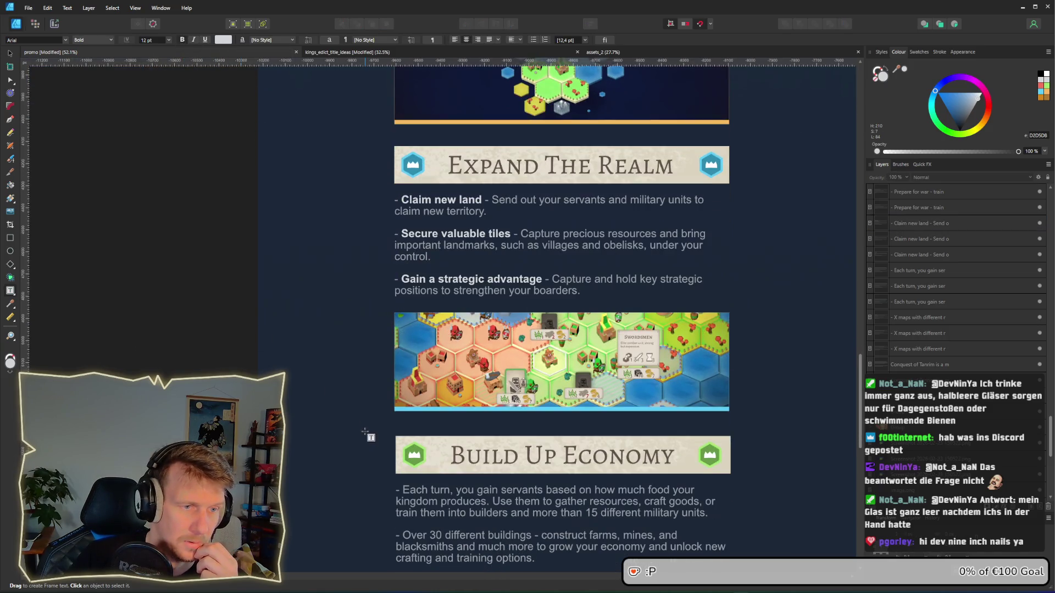
scroll(365, 432, down, 5)
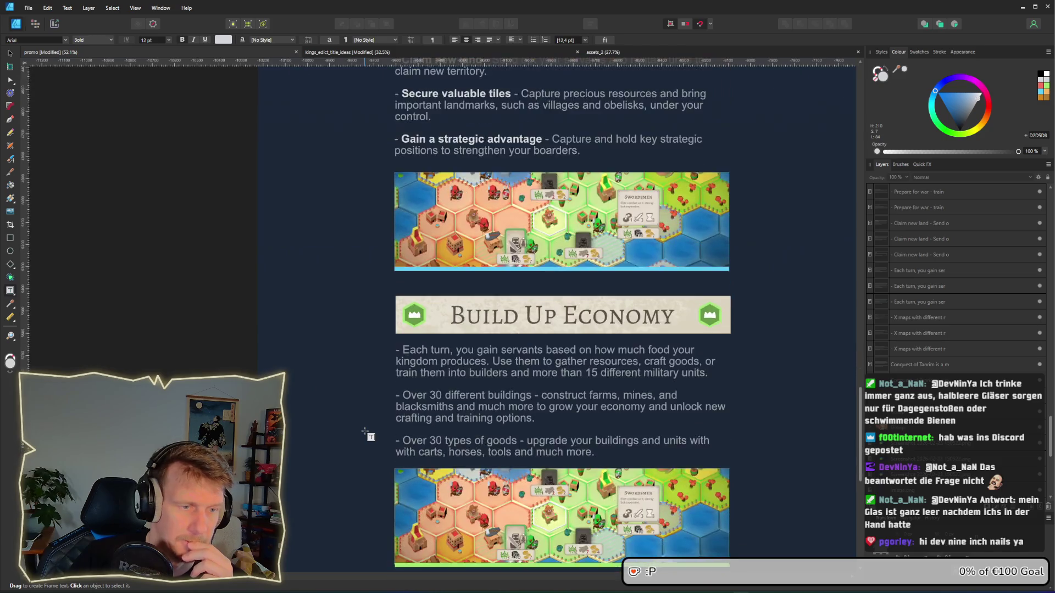
drag(404, 224, 538, 224)
click(485, 266)
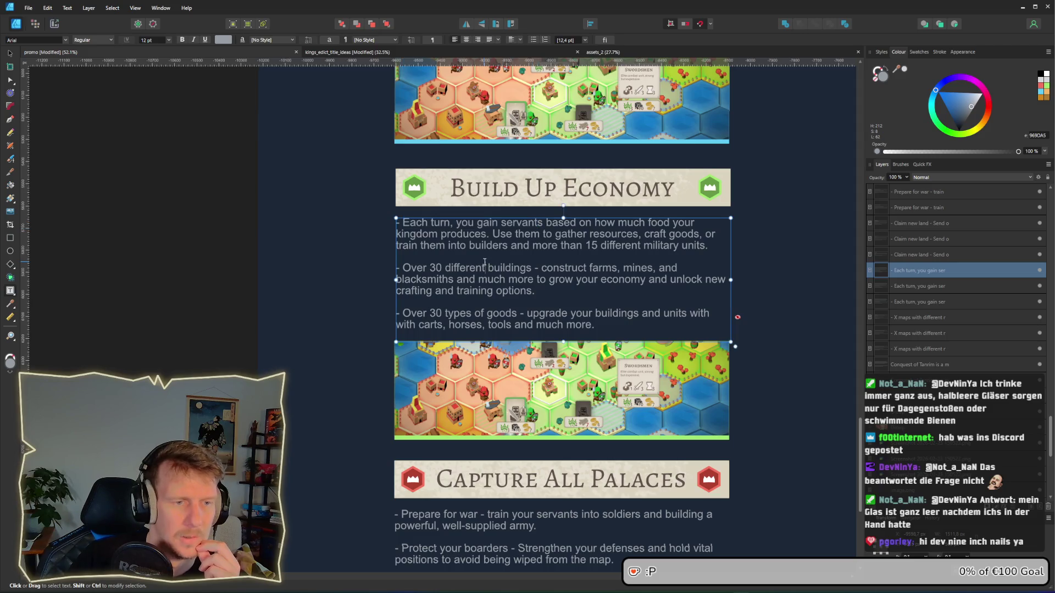
drag(404, 268, 531, 268)
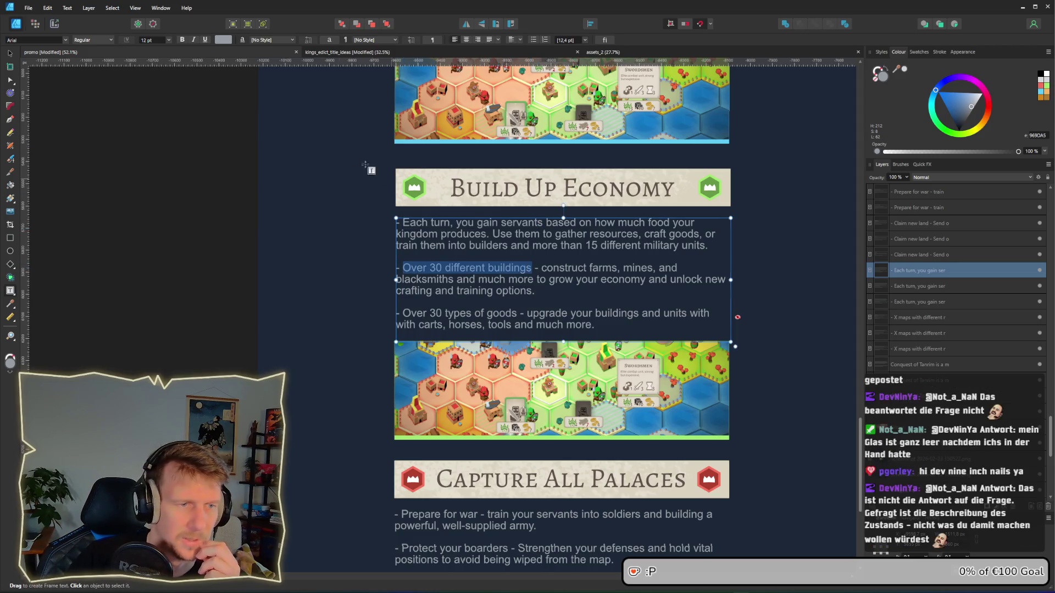
click(225, 41)
click(276, 55)
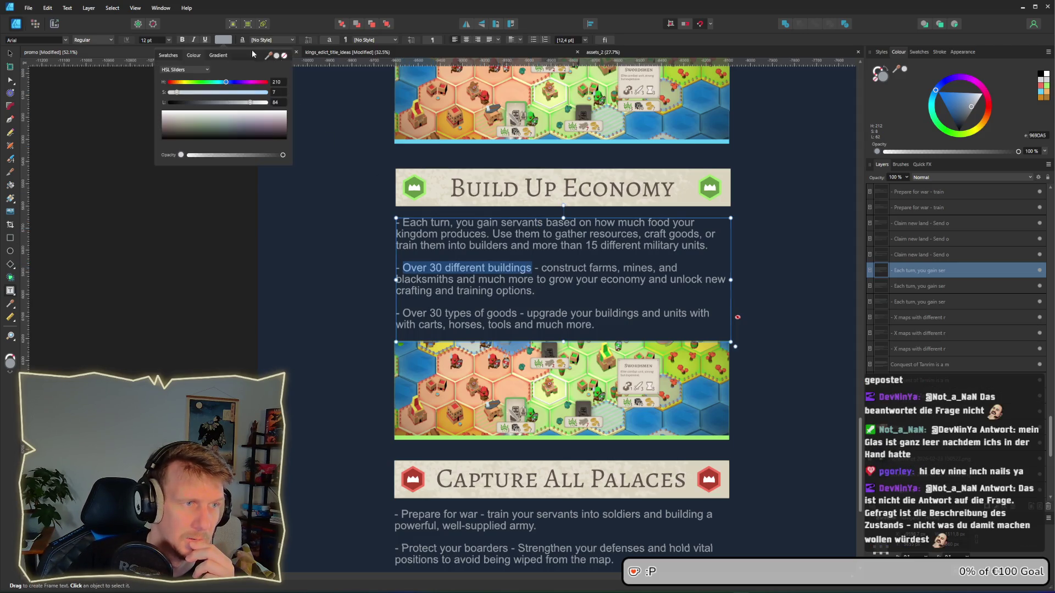
click(182, 40)
click(485, 222)
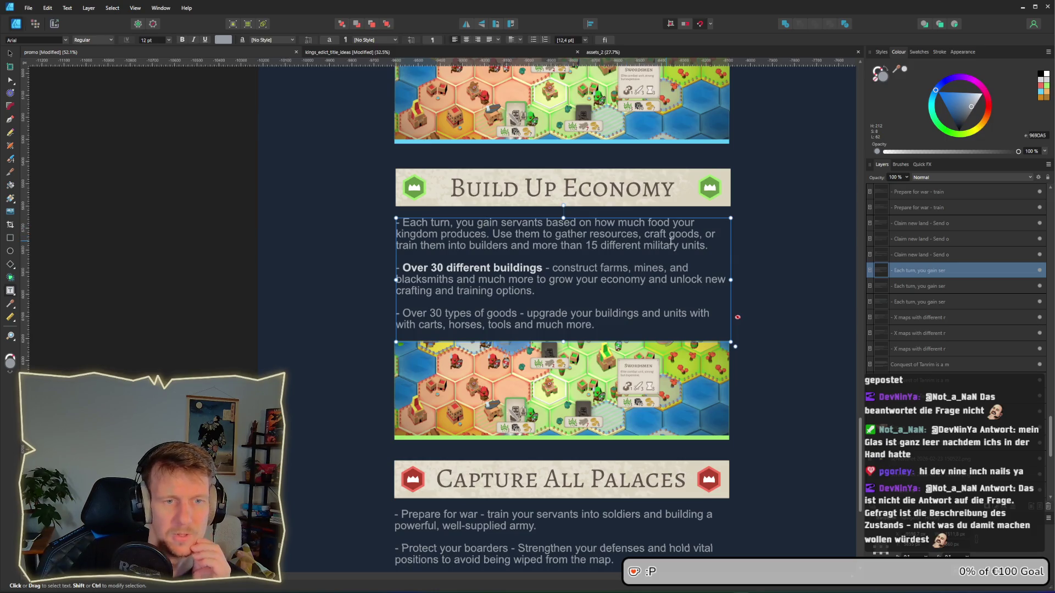
Step: Raise Over 30 types of goods to lightness 84 and make it bold
scroll(481, 285, down, 1)
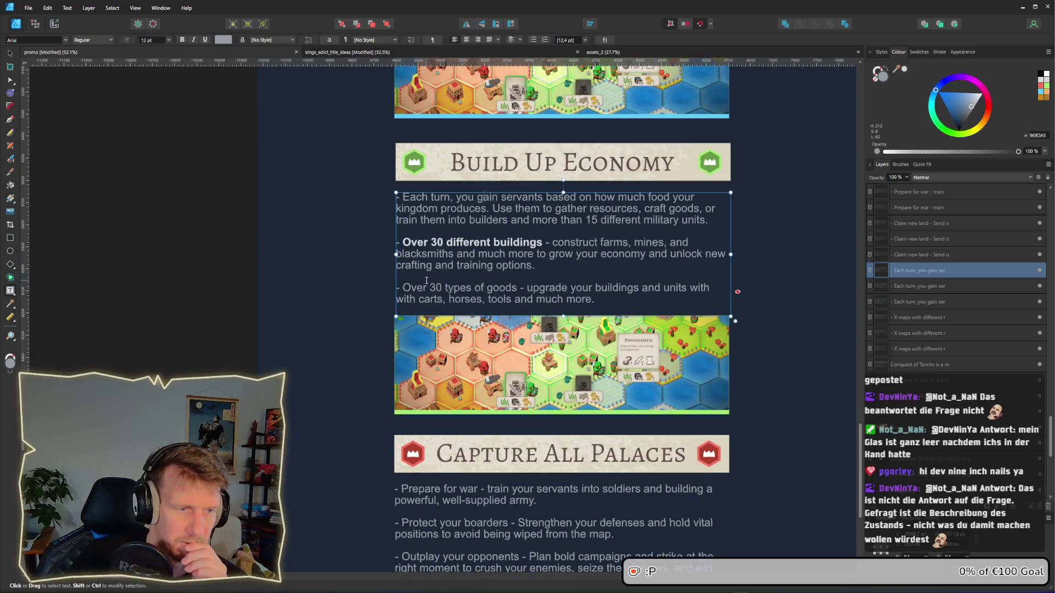
drag(403, 288, 516, 288)
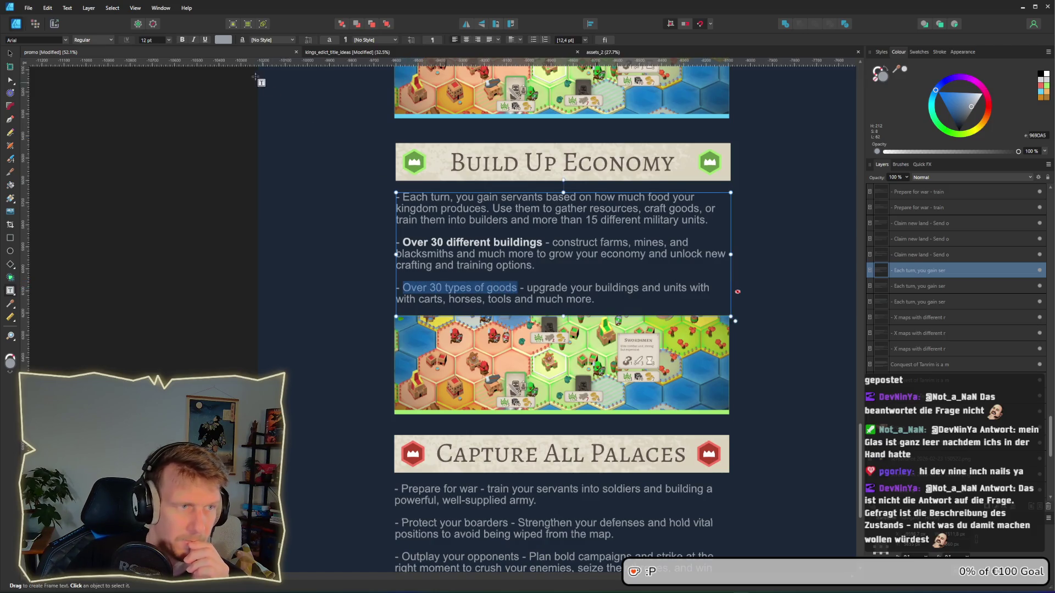
click(225, 40)
drag(229, 103, 251, 103)
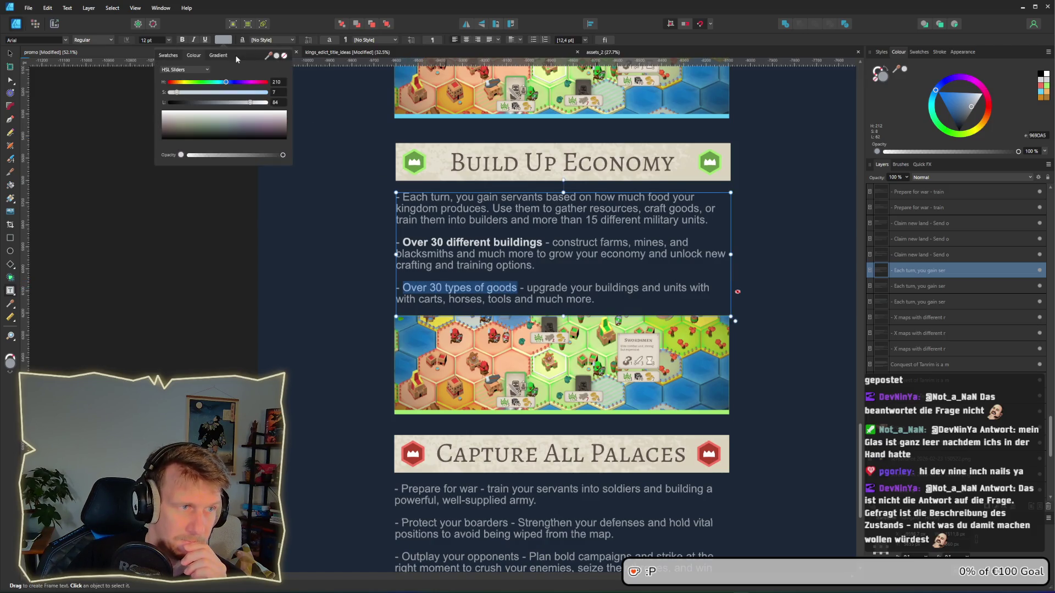
click(183, 40)
click(287, 253)
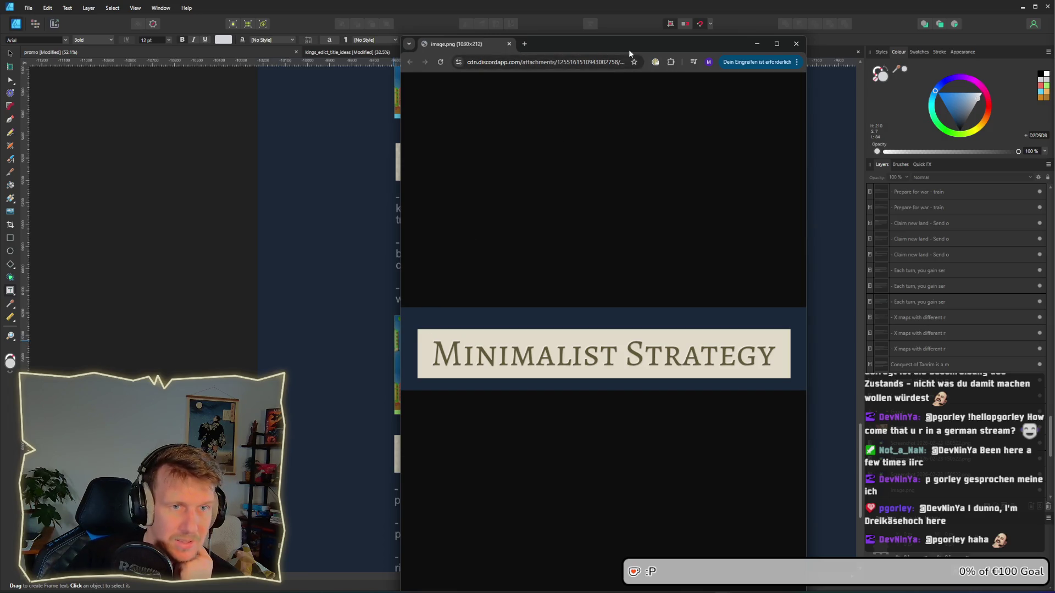
drag(623, 43, 250, 37)
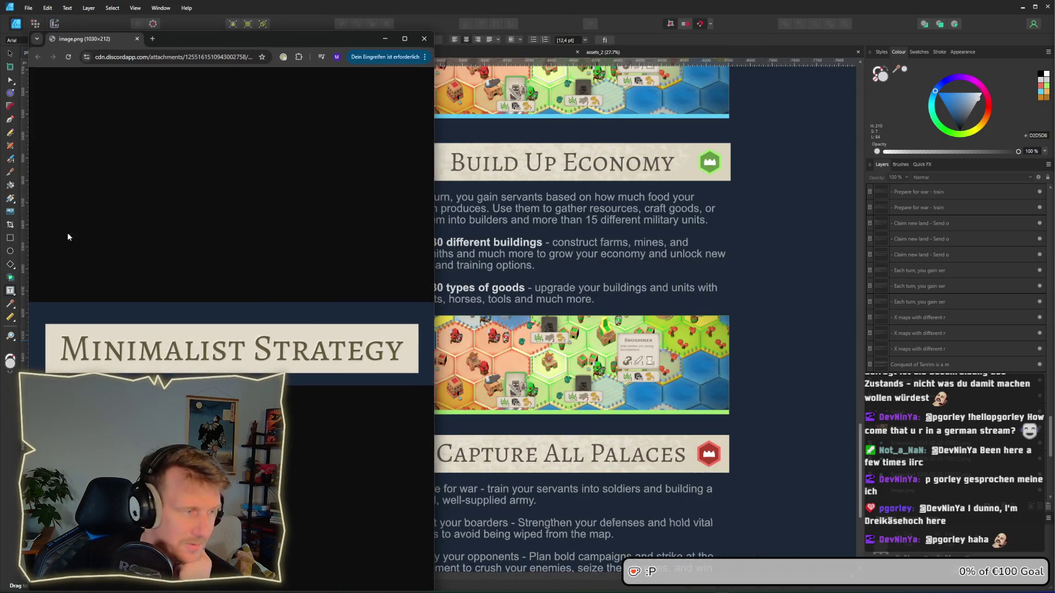
click(423, 38)
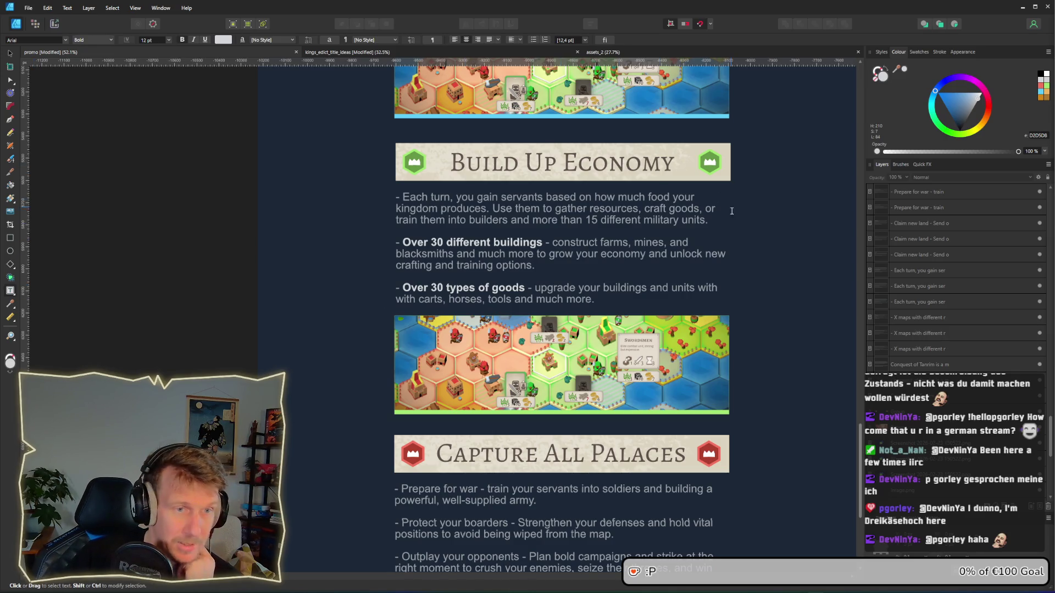
Step: Select the Minimalist Strategy heading frame as a whole object
scroll(681, 190, up, 1)
scroll(681, 190, up, 10)
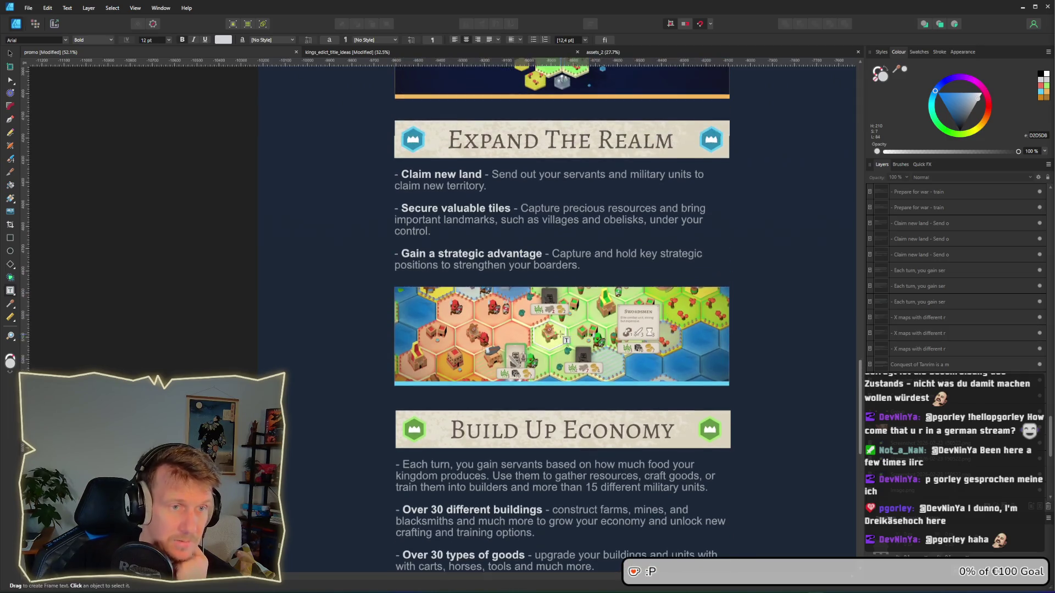
scroll(560, 335, up, 5)
click(490, 171)
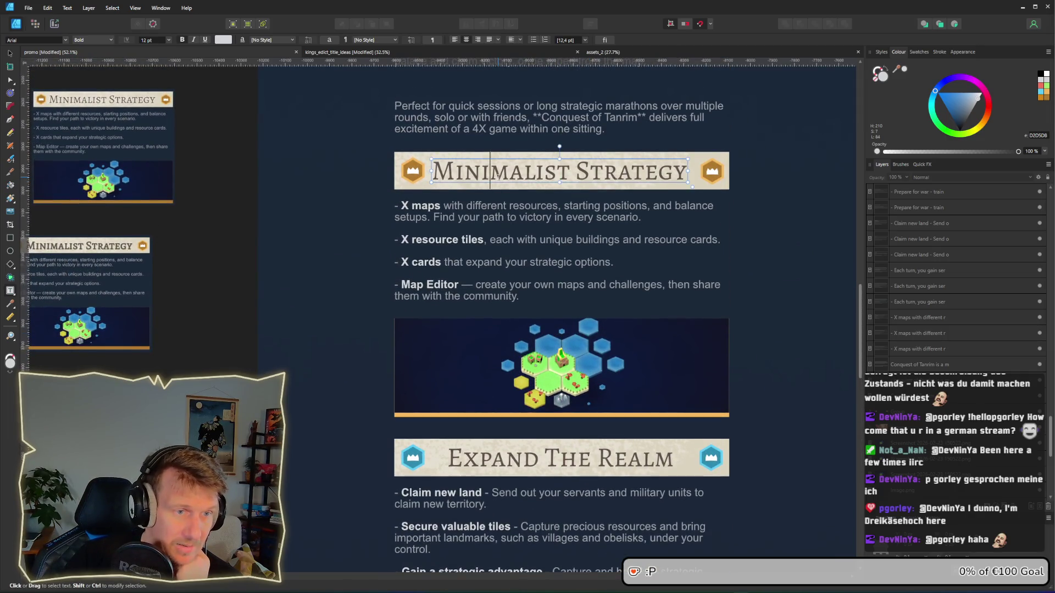
drag(432, 171, 687, 172)
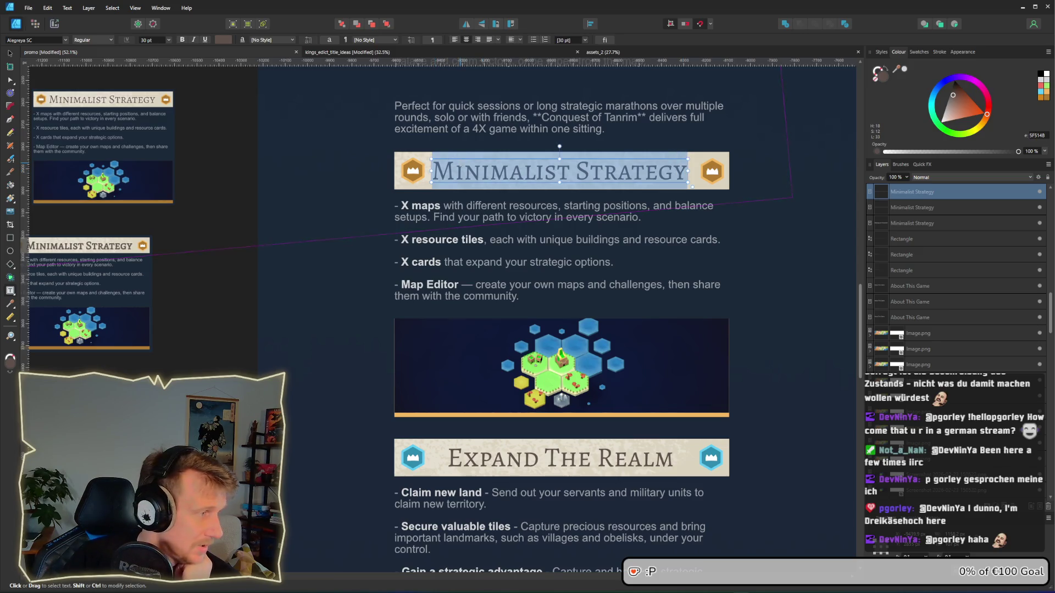
click(467, 206)
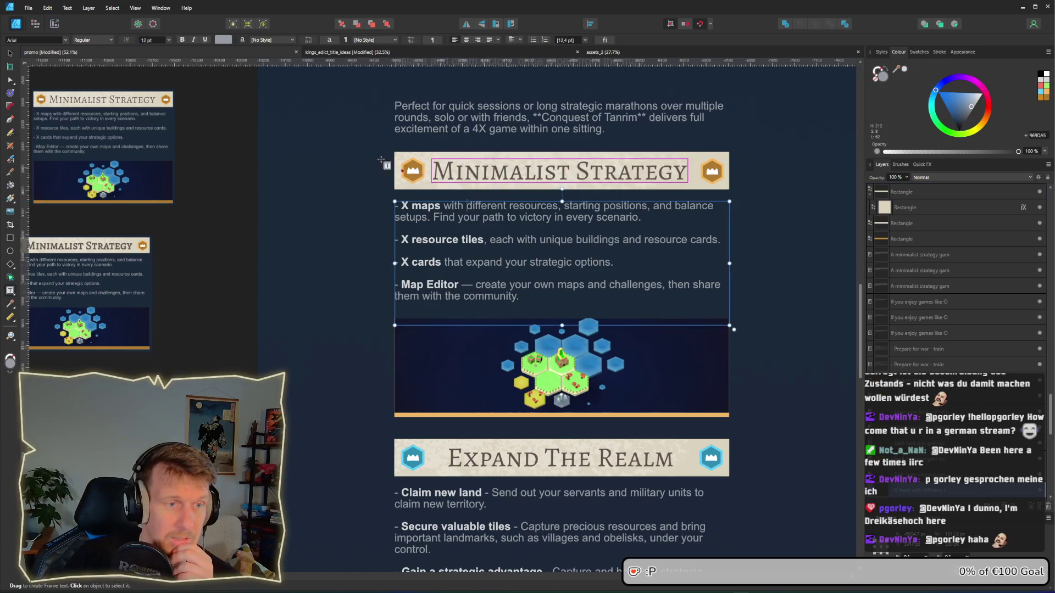
key(Escape)
click(606, 174)
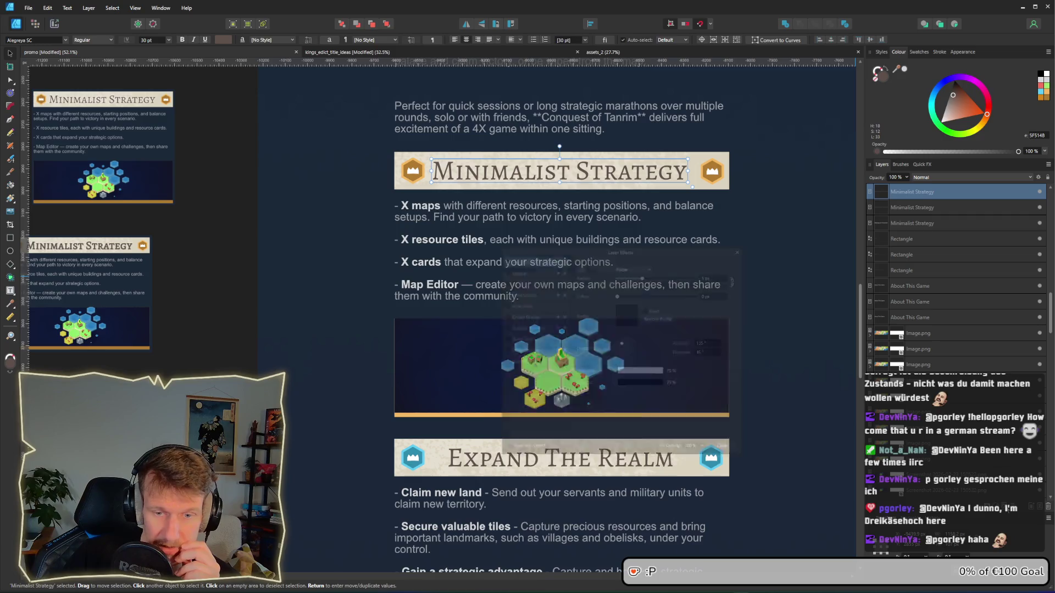
Step: Add an Outer Bevel/Emboss effect with radius 0.5 and a steeper light elevation
click(893, 576)
click(494, 252)
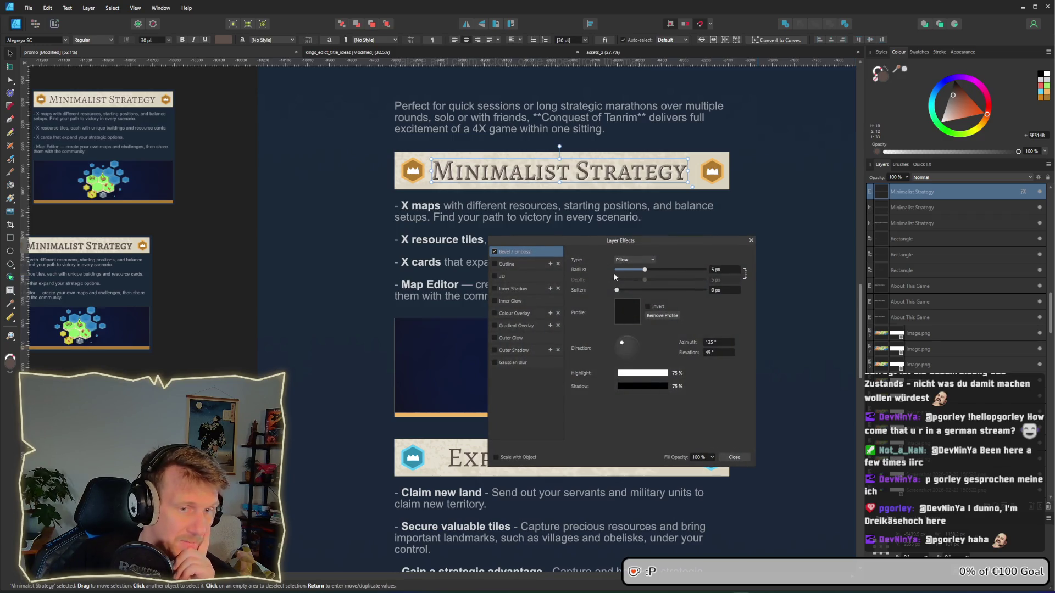
click(652, 260)
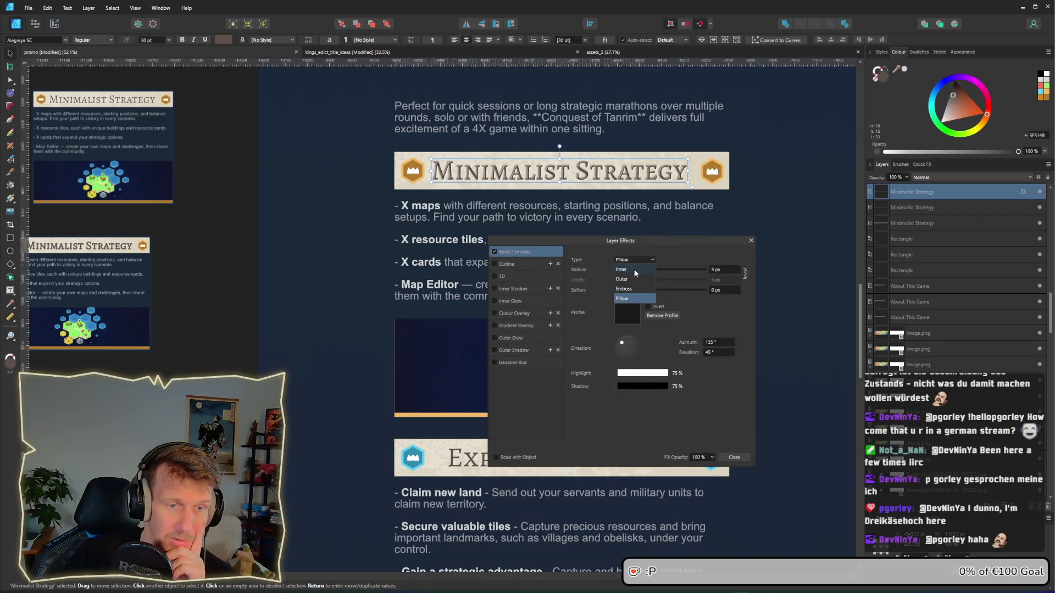
click(622, 279)
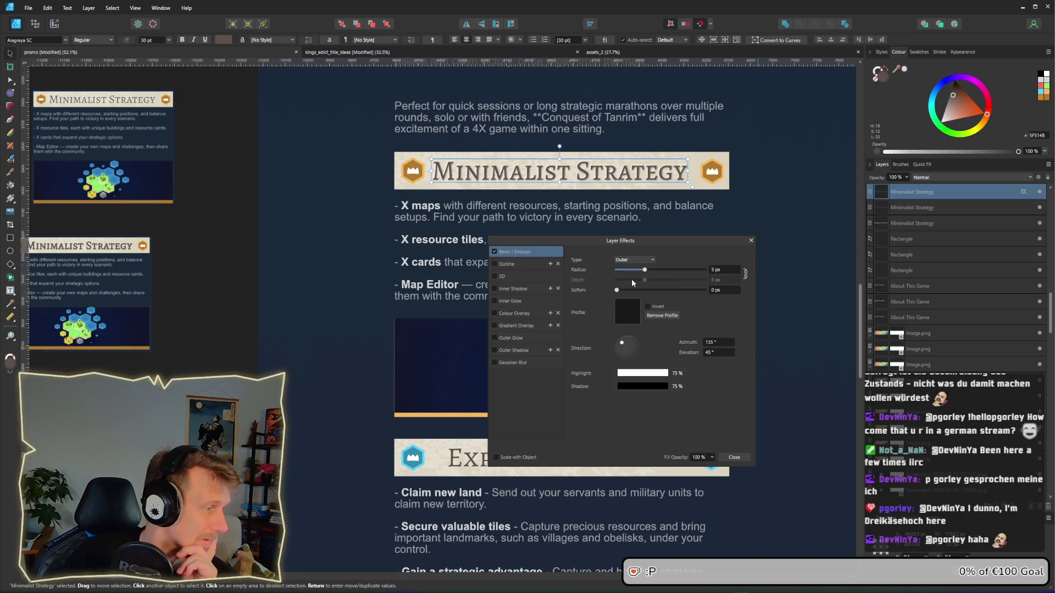
click(717, 270)
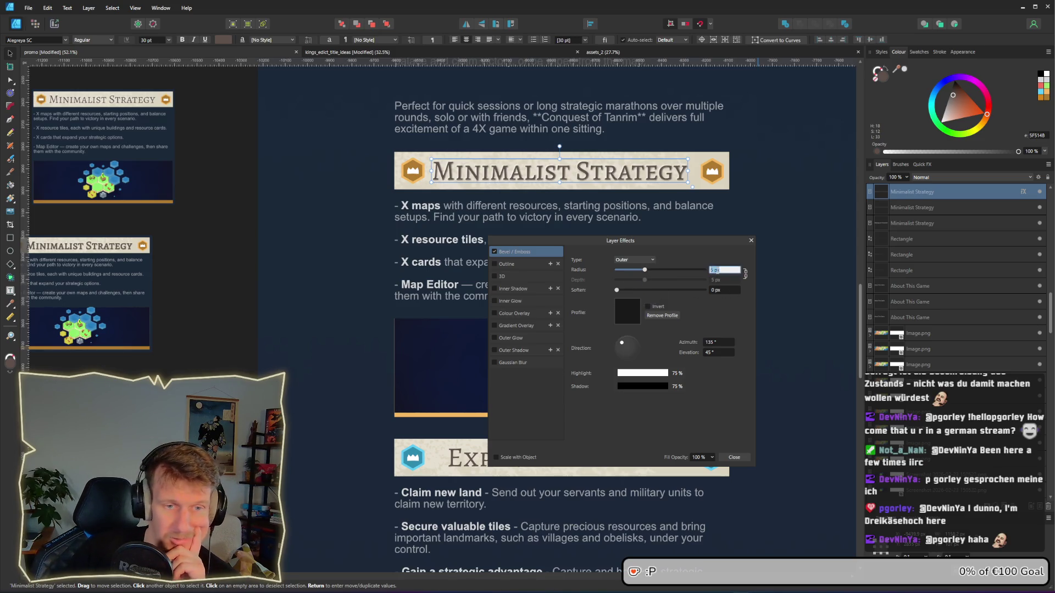
text(0.5)
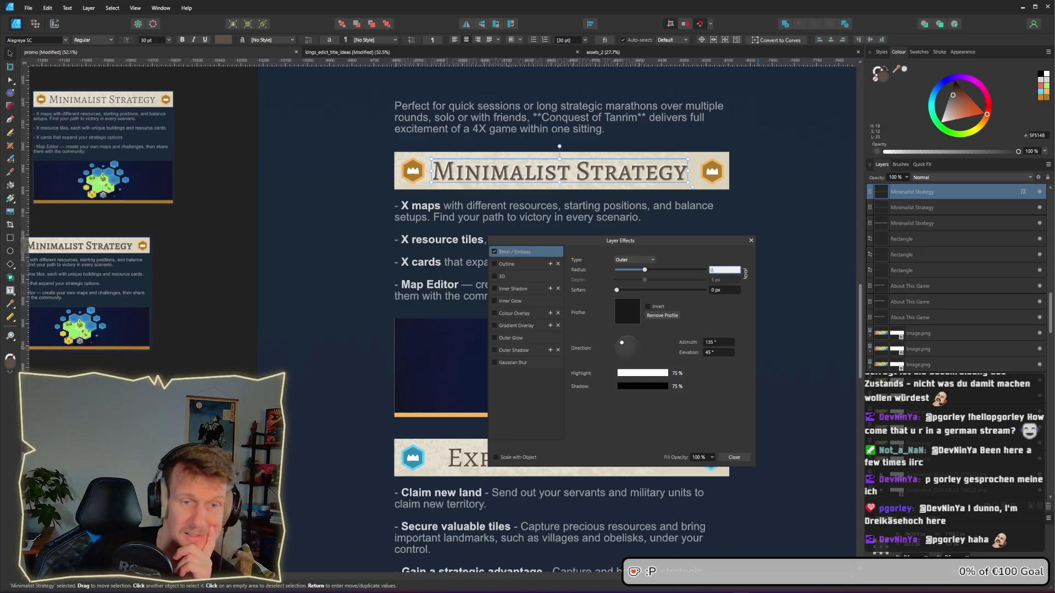
key(Return)
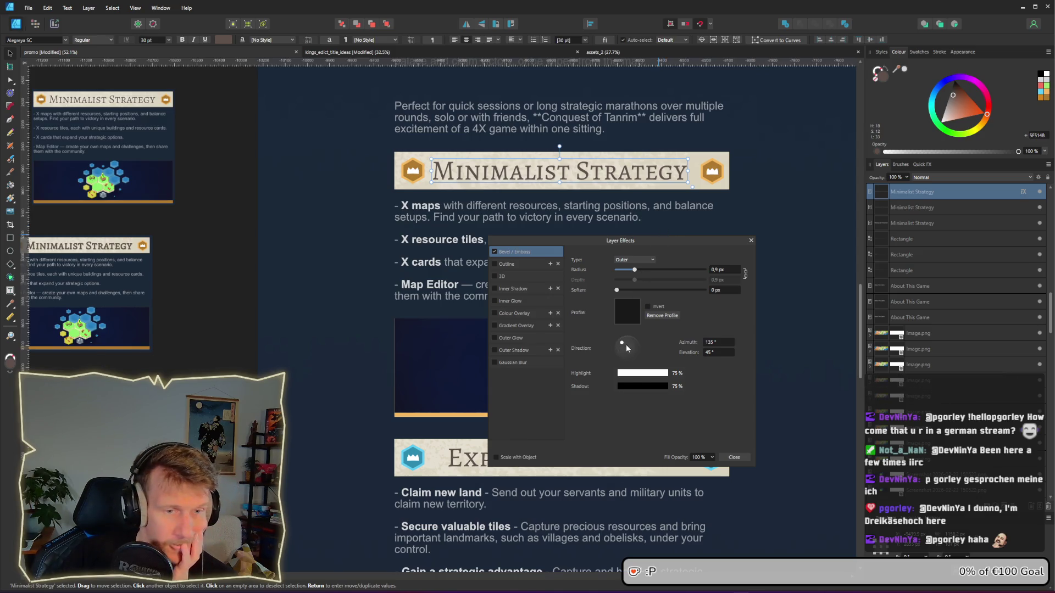
drag(622, 343, 628, 350)
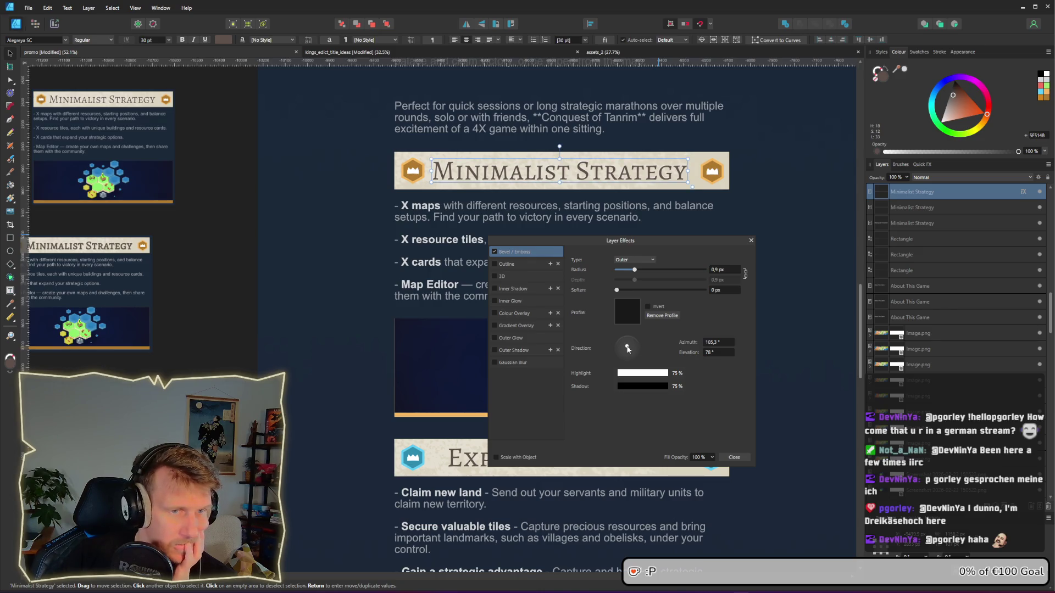
Step: Close the layer effects and select the page background image
click(733, 457)
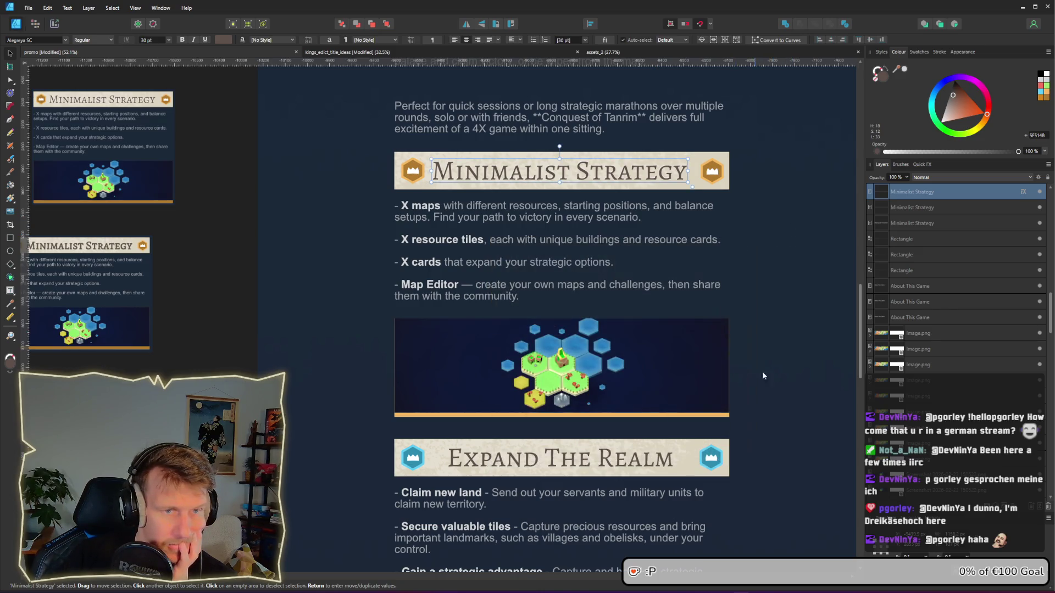
click(786, 291)
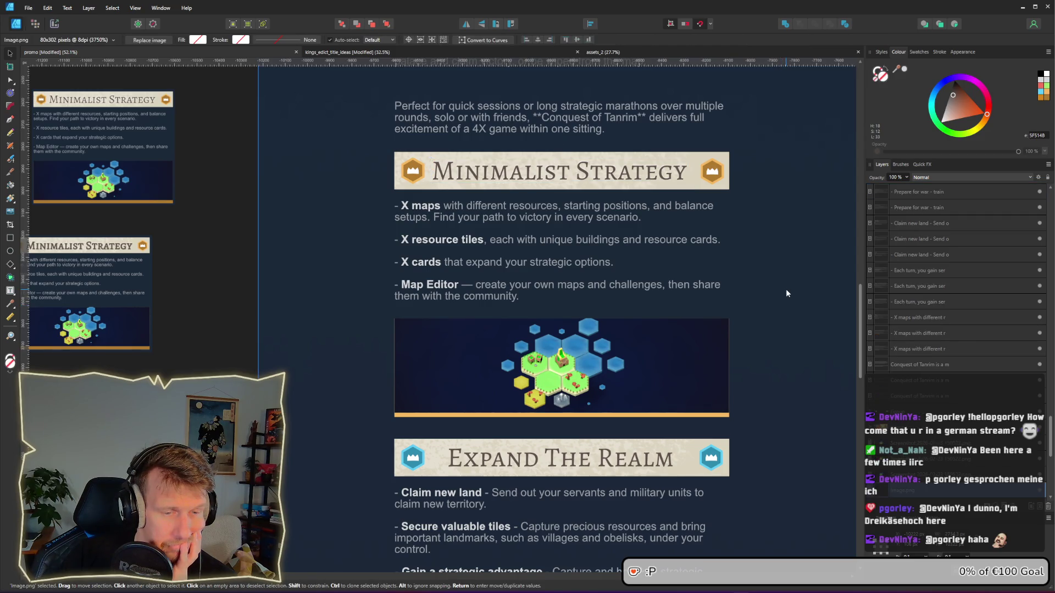
drag(793, 283, 769, 309)
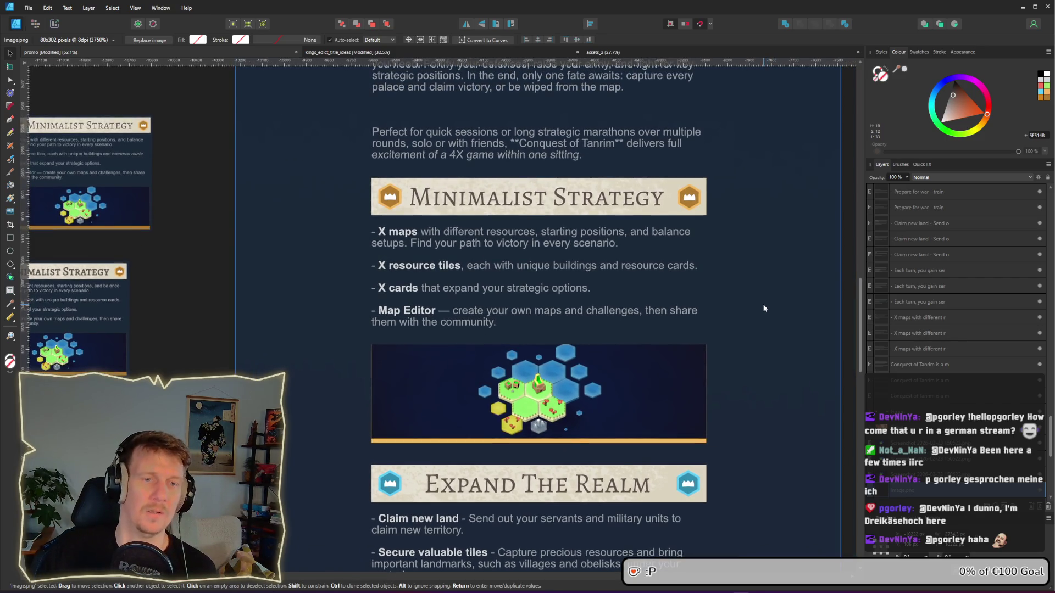
scroll(768, 306, down, 1)
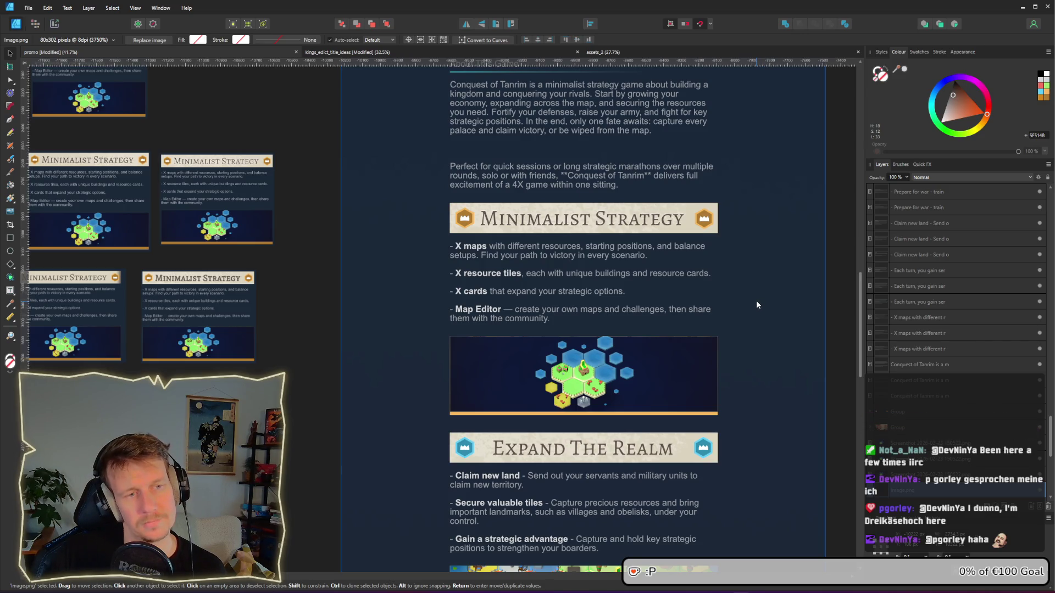
scroll(739, 296, up, 3)
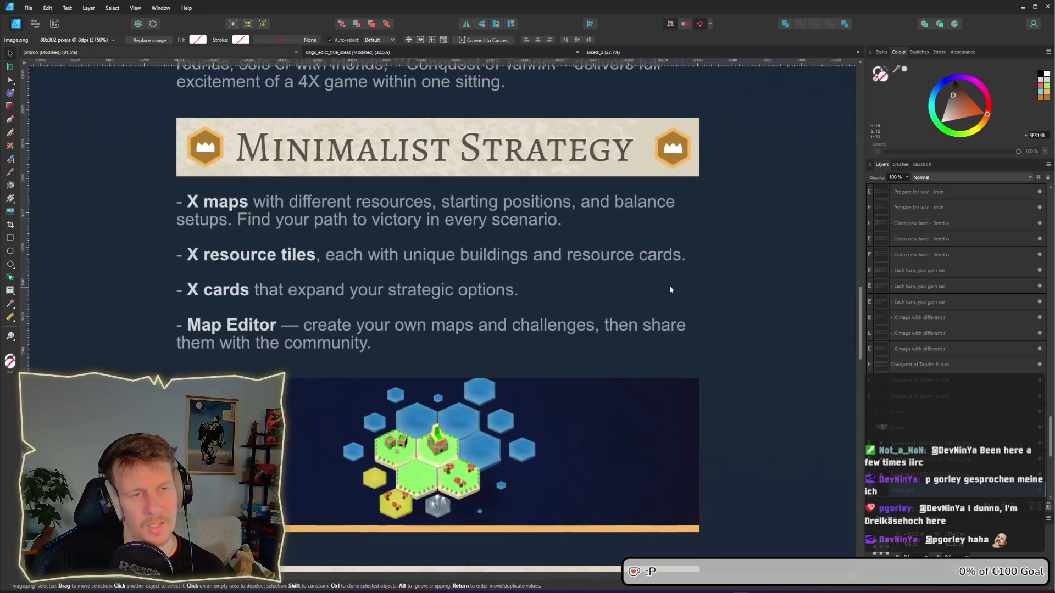
scroll(761, 330, down, 3)
scroll(750, 317, up, 1)
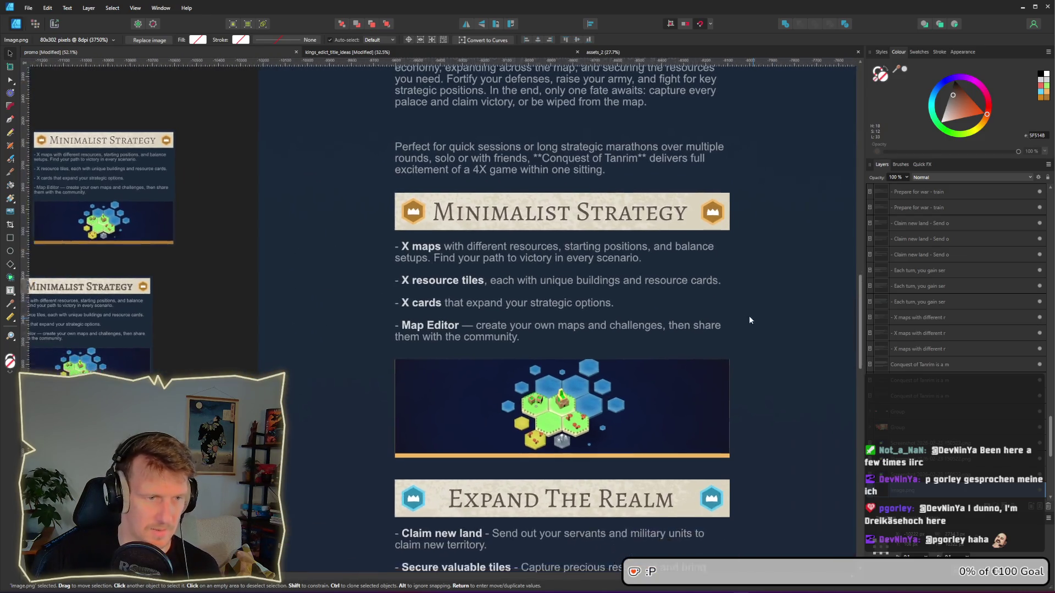
Step: Screen-capture the Minimalist Strategy card and paste it as a new Image.png layer
key(super+shift+s)
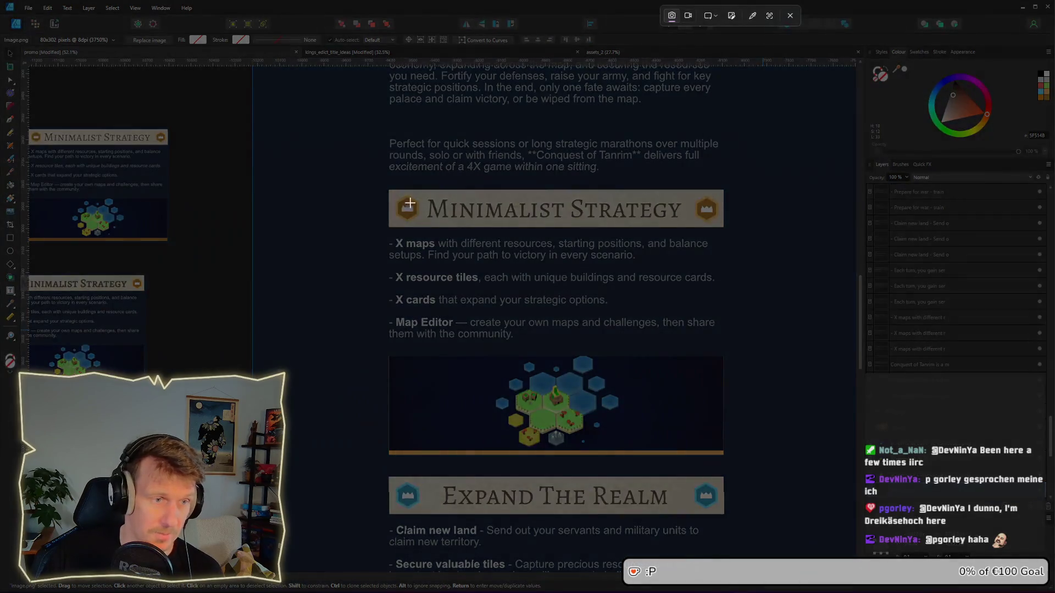
mouse_move(383, 185)
mouse_down()
mouse_move(411, 223)
mouse_move(697, 456)
mouse_move(729, 459)
mouse_up()
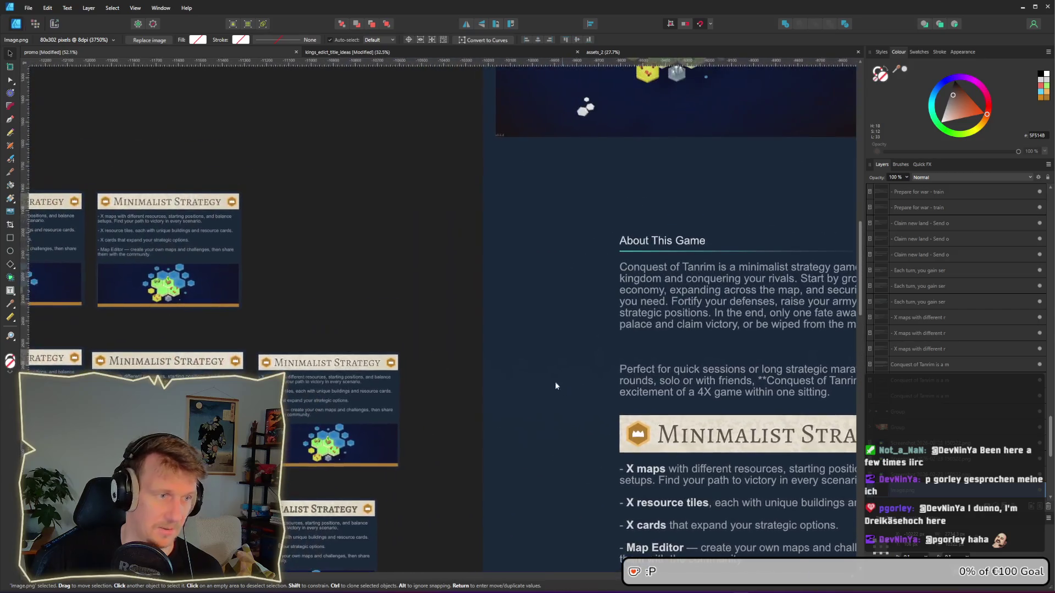
key(ctrl+v)
key(ctrl+v)
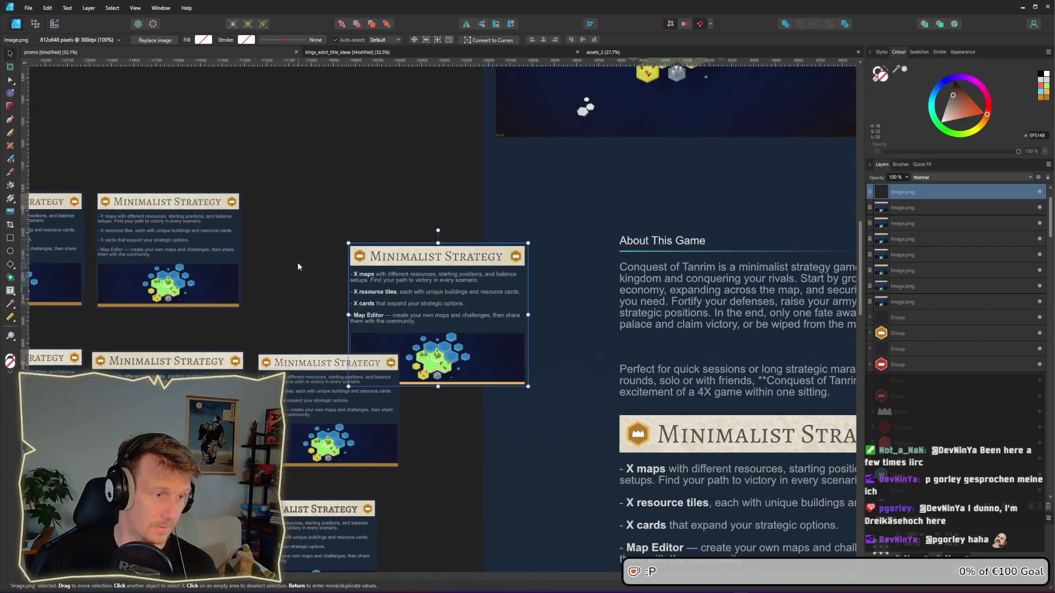
Step: Drag the pasted card into the row beside the other Minimalist Strategy variants
scroll(439, 318, left, 2)
mouse_move(618, 374)
mouse_down()
mouse_move(511, 341)
mouse_move(497, 322)
mouse_up()
scroll(352, 295, up, 6)
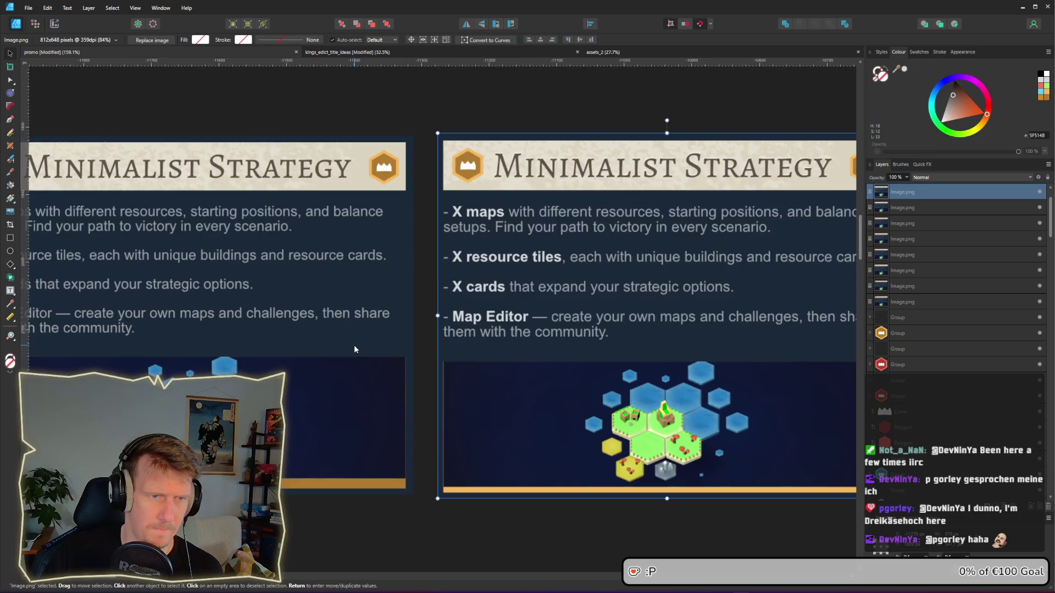
scroll(354, 346, down, 1)
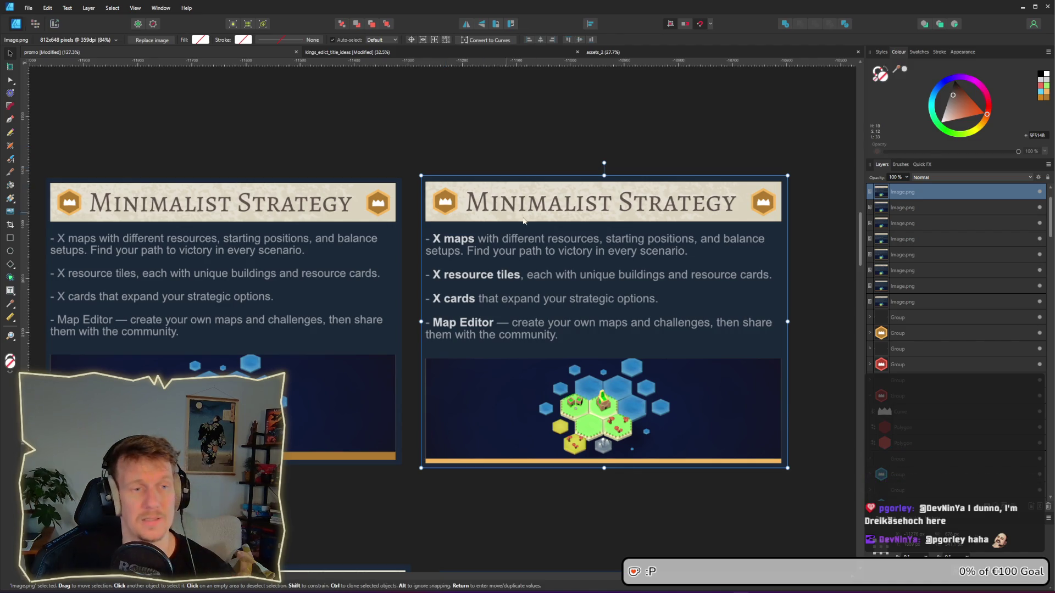
scroll(555, 226, down, 2)
Step: Pan and zoom around the new card to compare it with neighbouring variants
drag(376, 242, 529, 236)
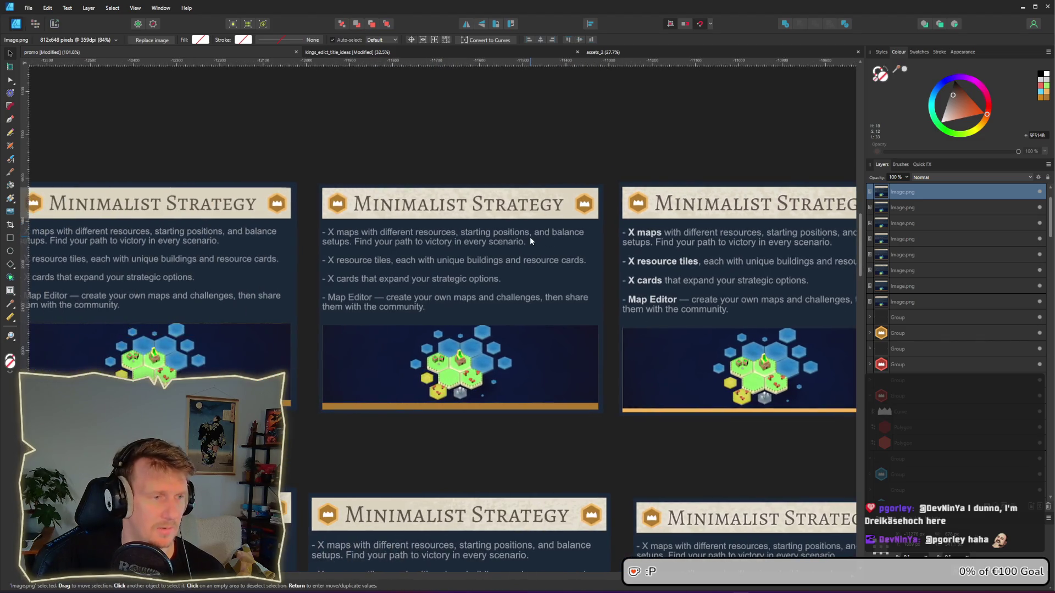
scroll(523, 241, down, 1)
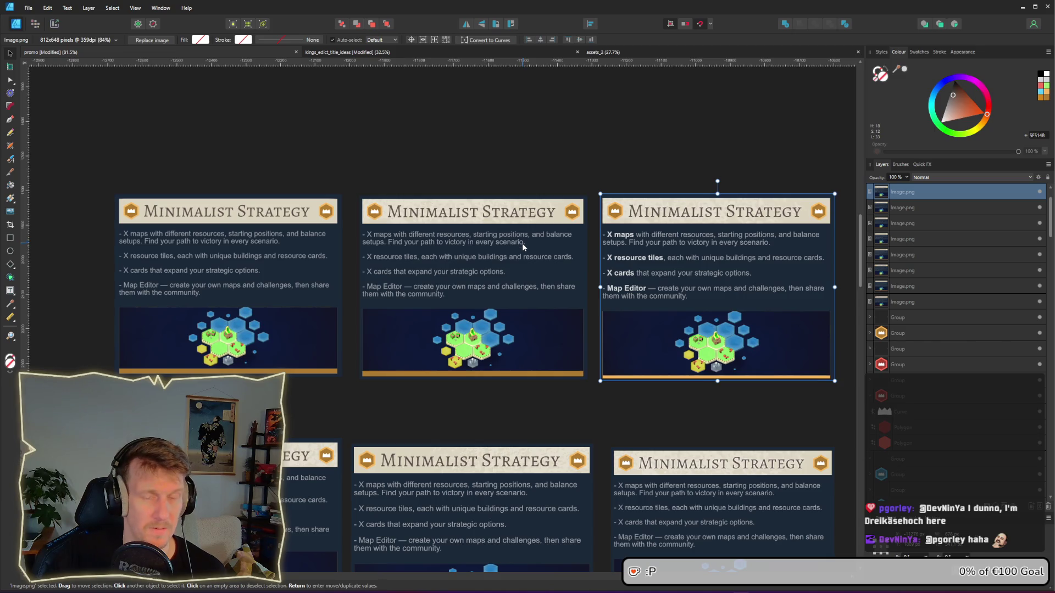
scroll(494, 318, down, 5)
scroll(495, 318, right, 4)
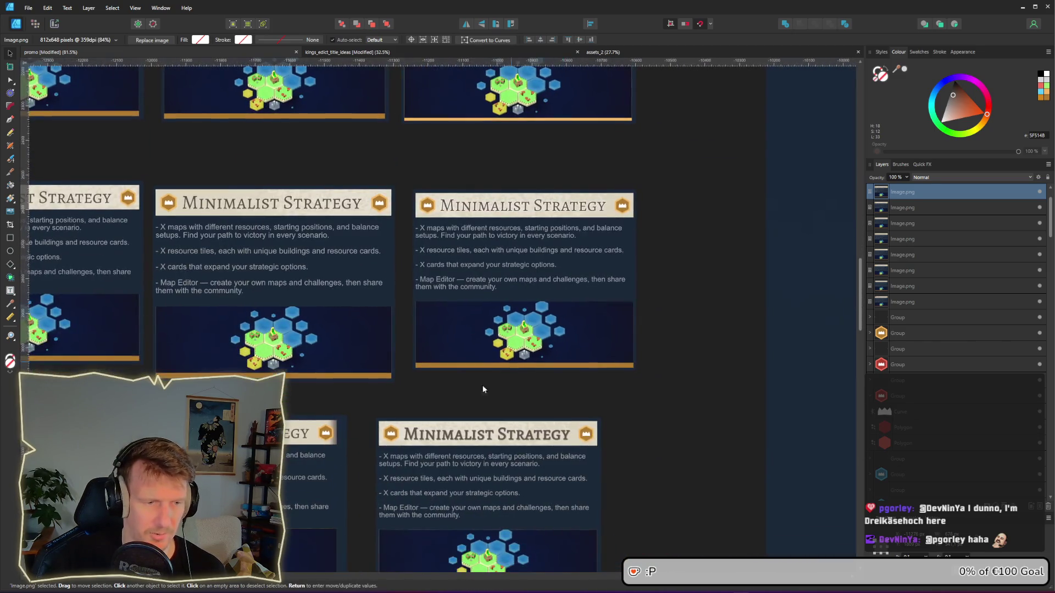
scroll(544, 369, up, 4)
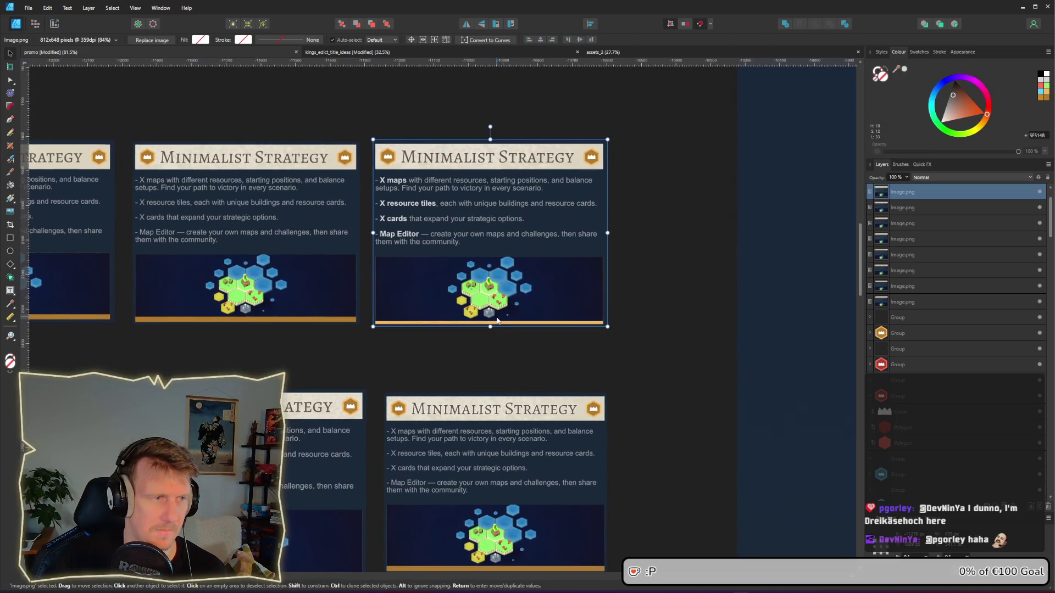
drag(497, 320, 587, 352)
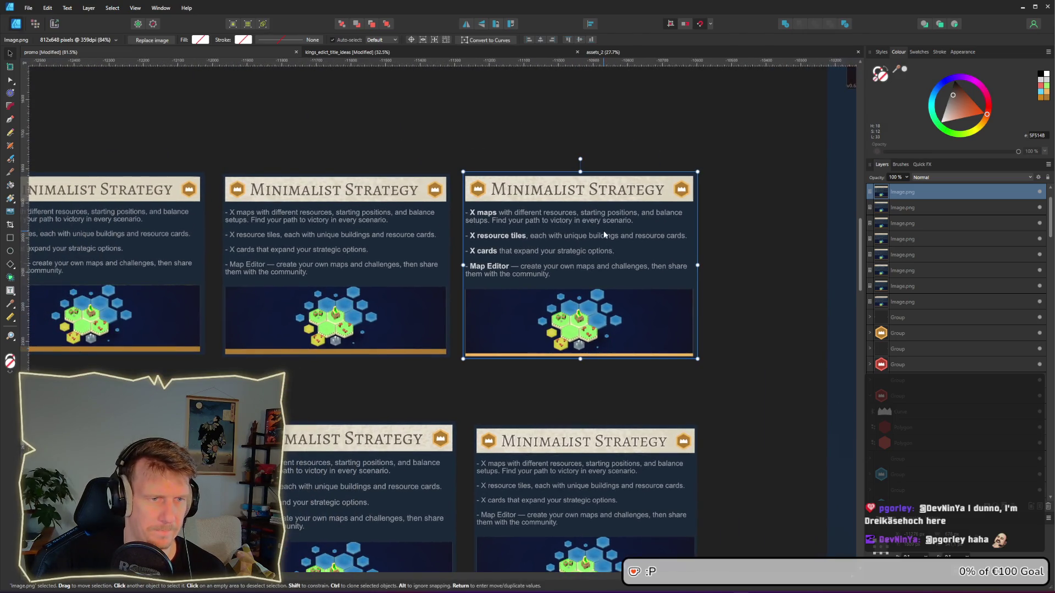
scroll(561, 239, up, 1)
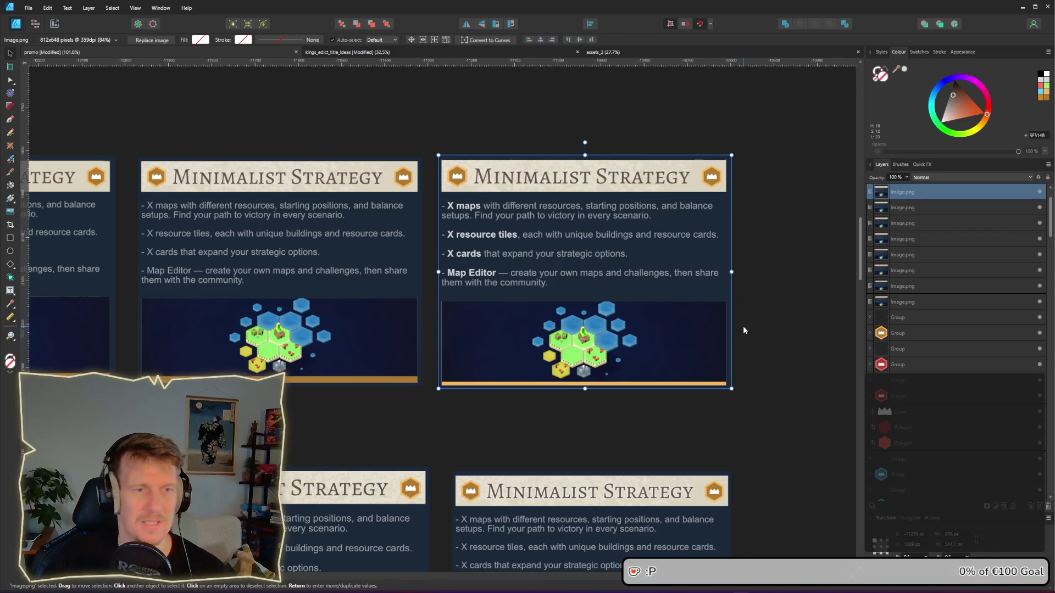
scroll(768, 346, right, 10)
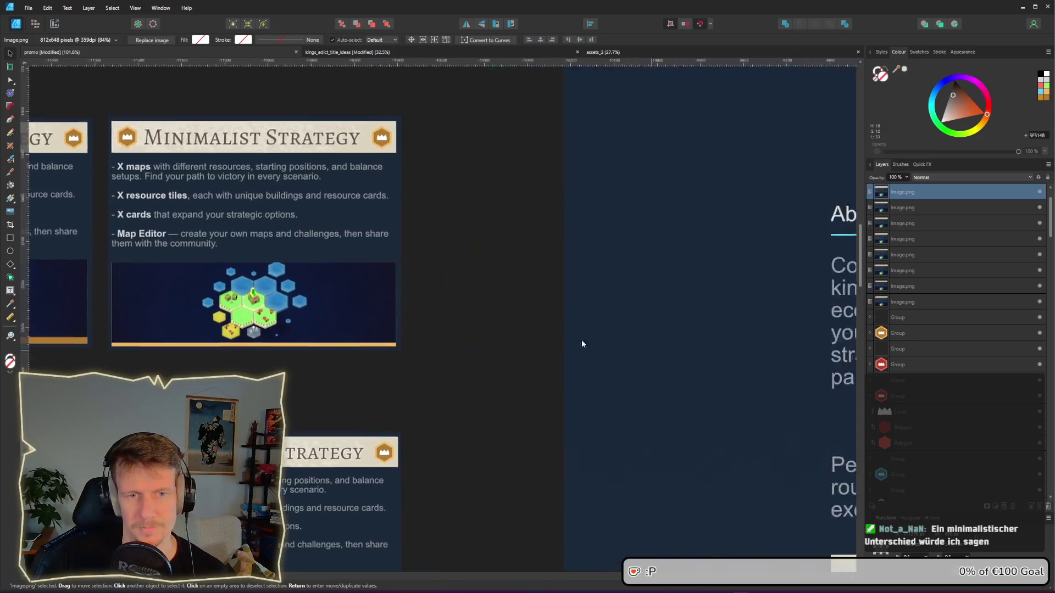
scroll(648, 401, down, 3)
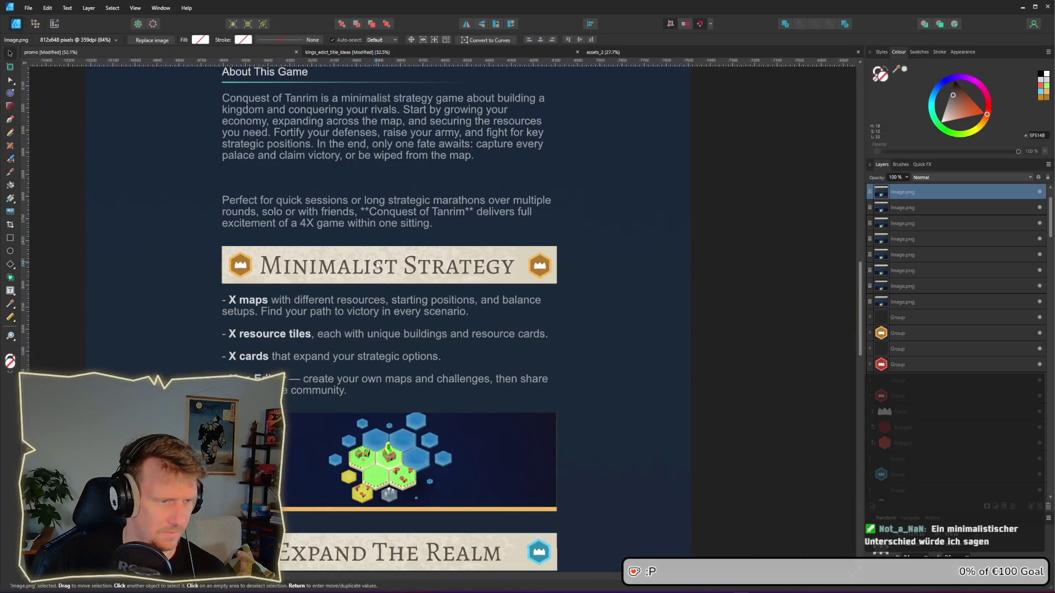
Step: Inspect the Minimalist Strategy heading's layer effects and options without changing anything
click(379, 267)
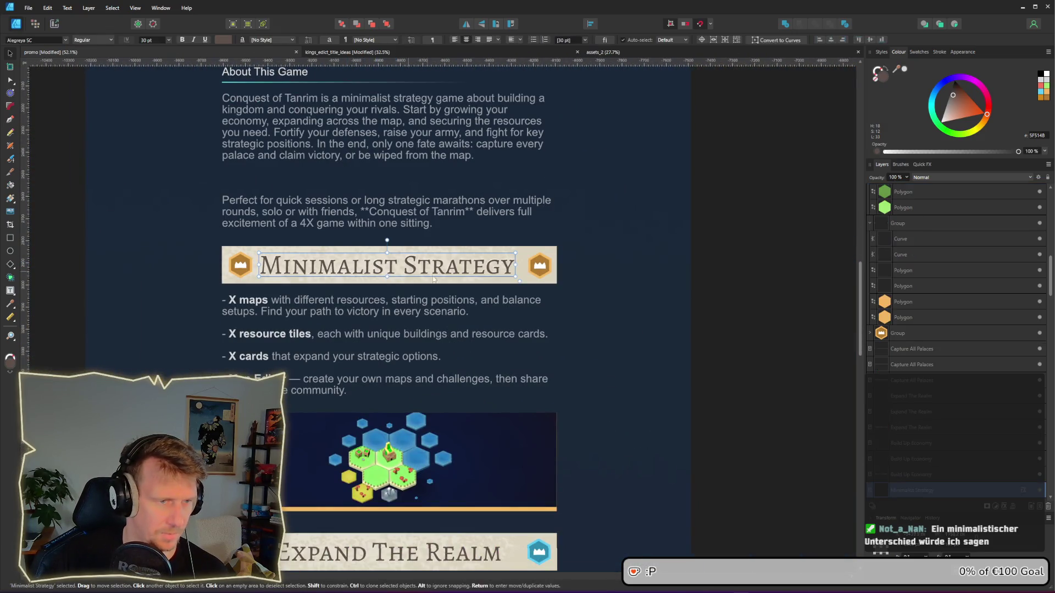
click(1023, 490)
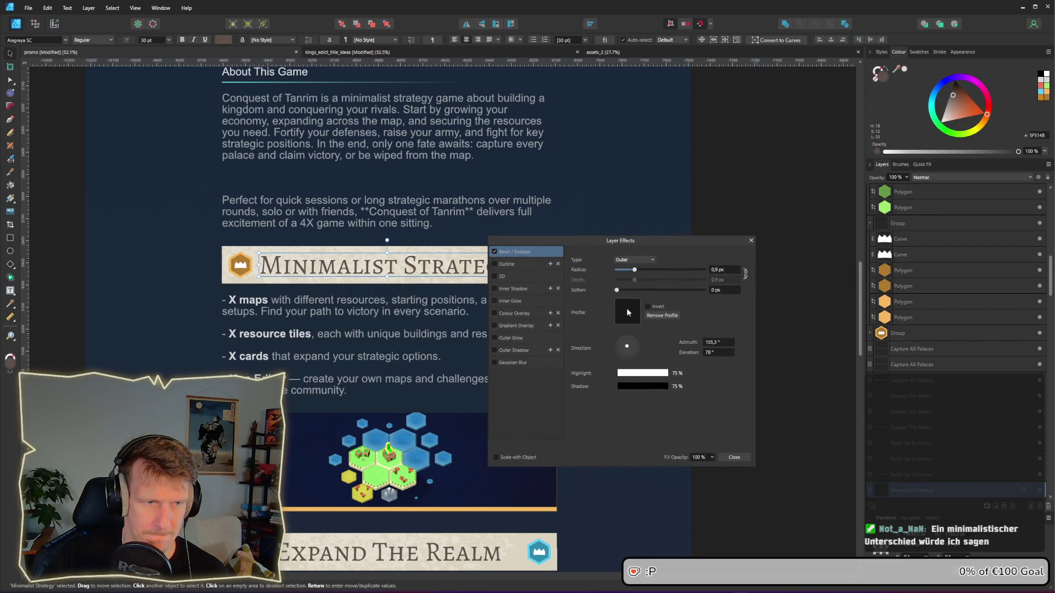
click(750, 241)
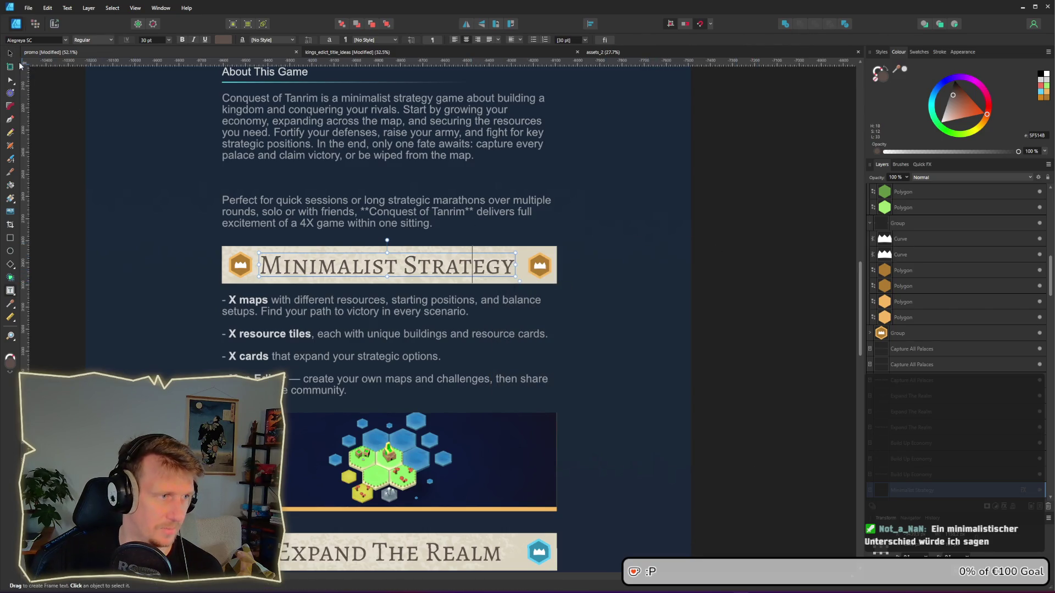
key(Escape)
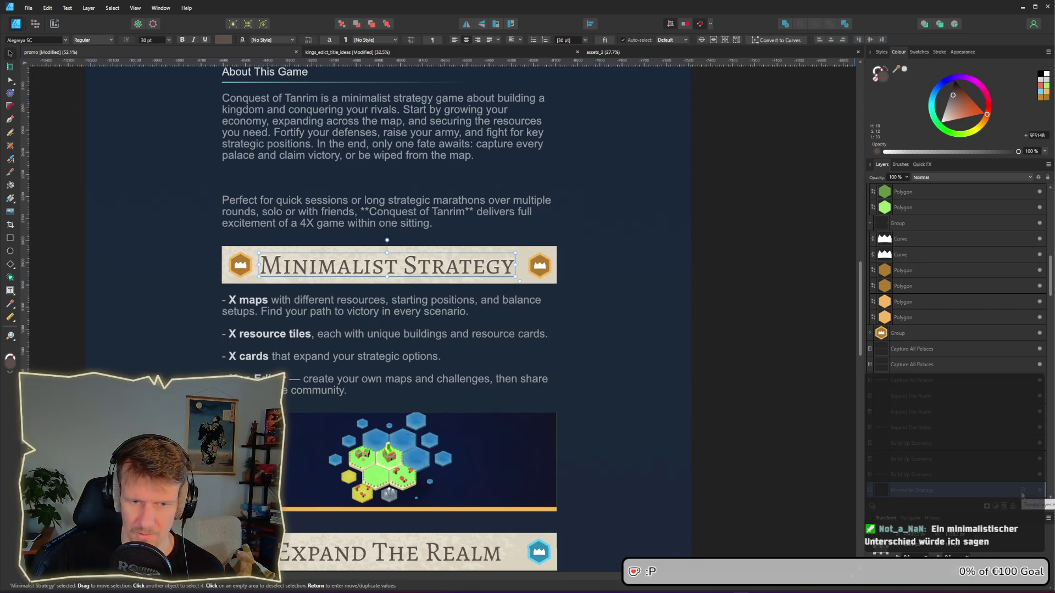
right_click(434, 273)
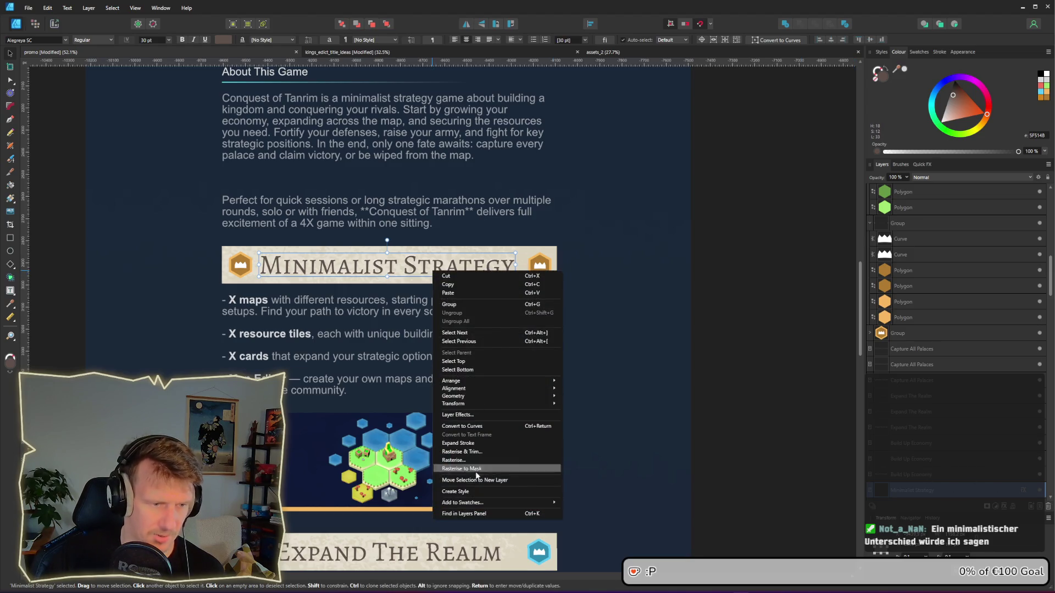
key(Escape)
Step: Select the Expand The Realm heading text and show the Styles panel
scroll(505, 440, down, 3)
click(460, 407)
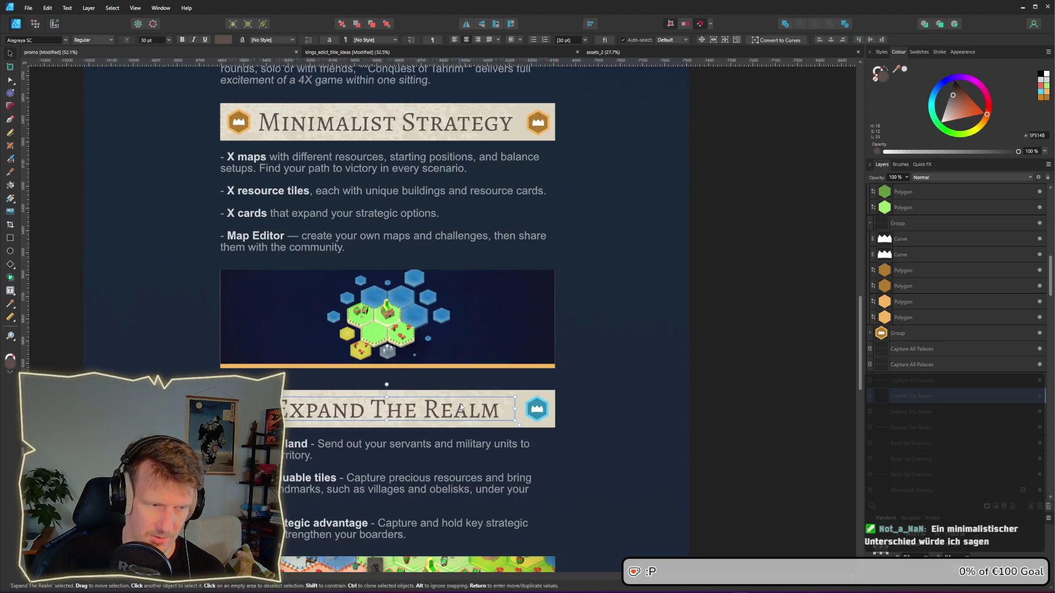
click(882, 53)
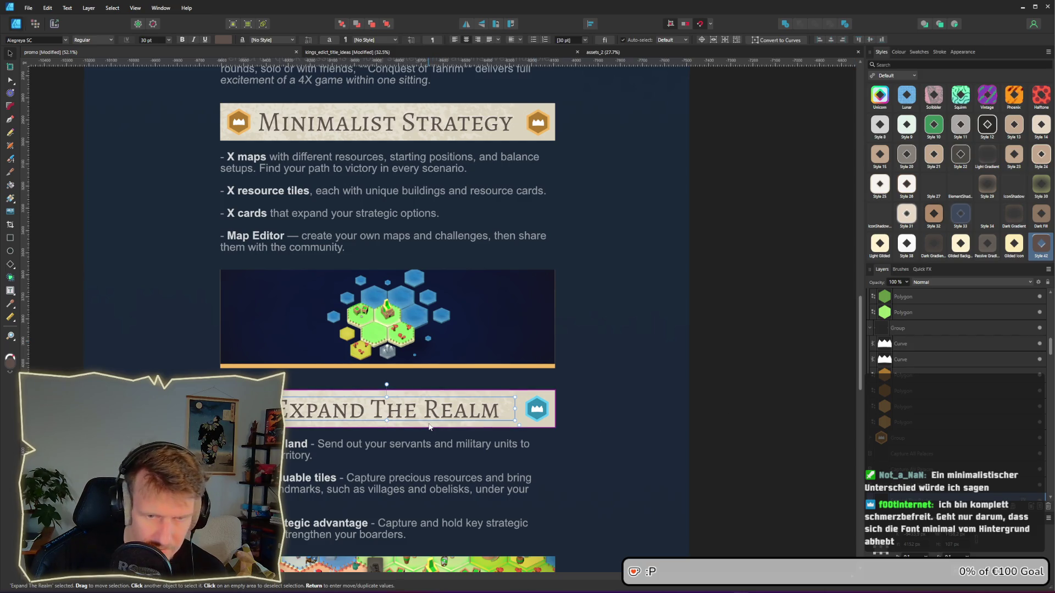
Step: Apply the Style 42 preset to the Capture All Palaces heading text
scroll(434, 420, down, 2)
scroll(413, 359, up, 2)
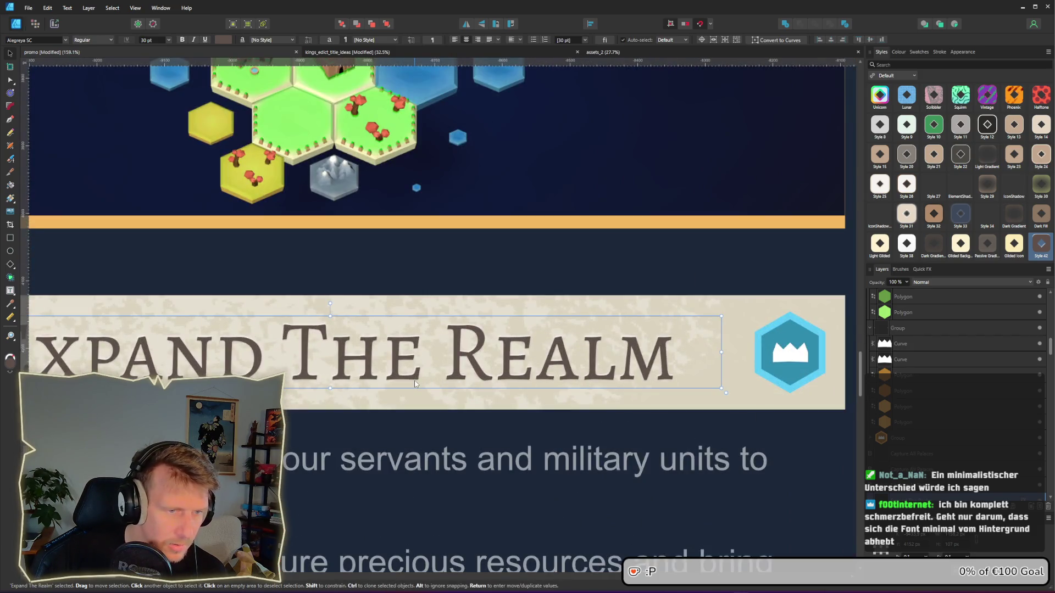
scroll(404, 427, down, 2)
scroll(402, 426, down, 10)
click(442, 398)
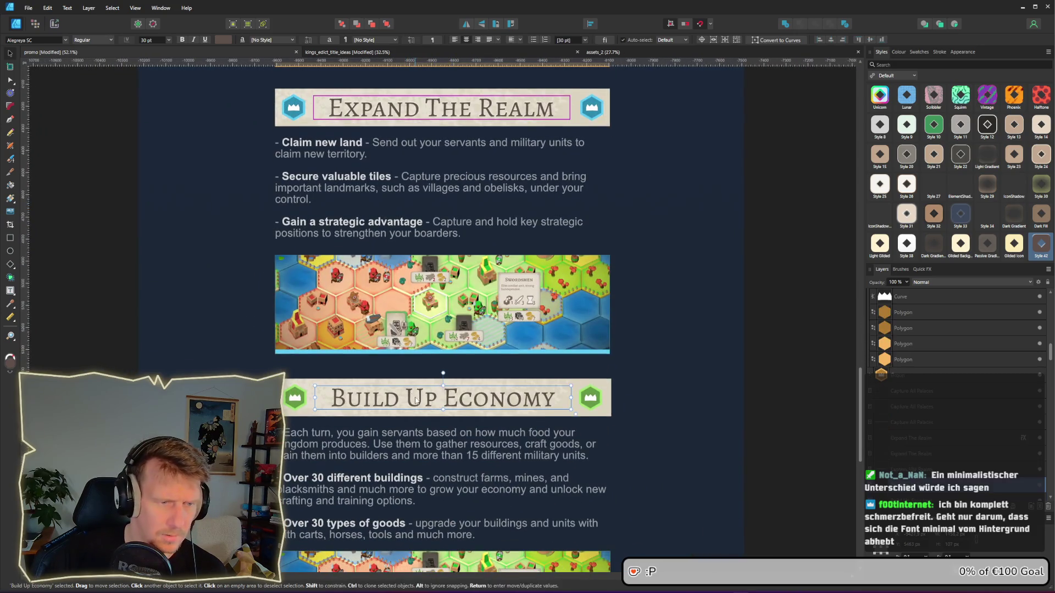
scroll(597, 486, down, 7)
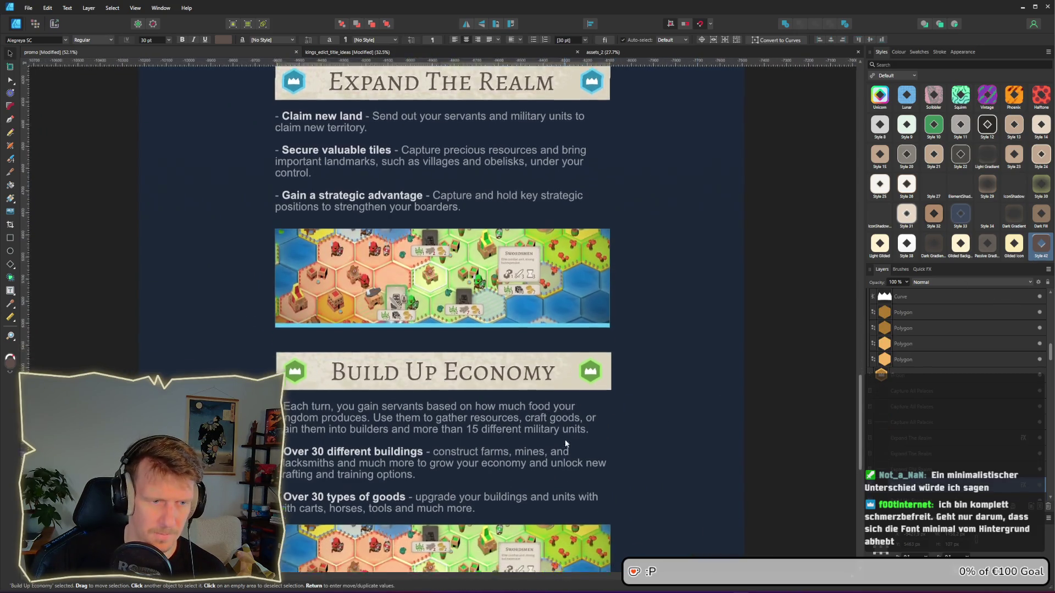
click(526, 507)
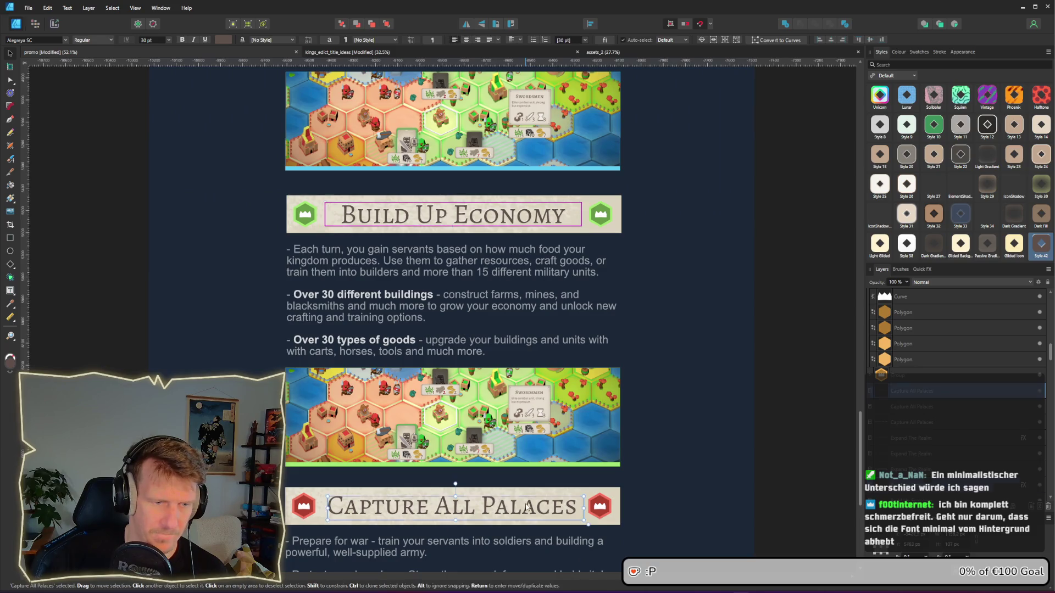
click(1042, 247)
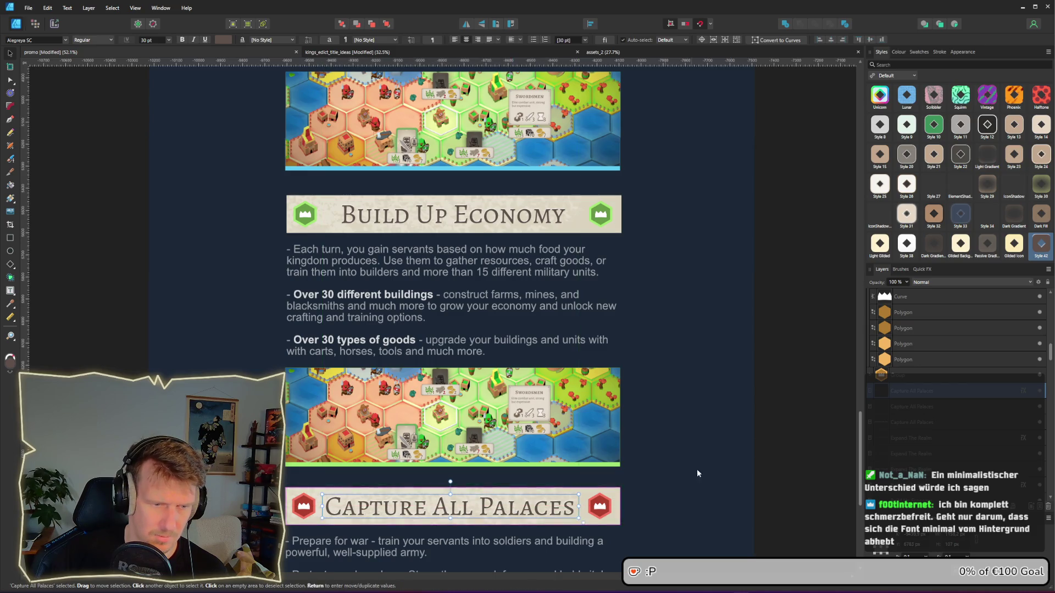
click(752, 438)
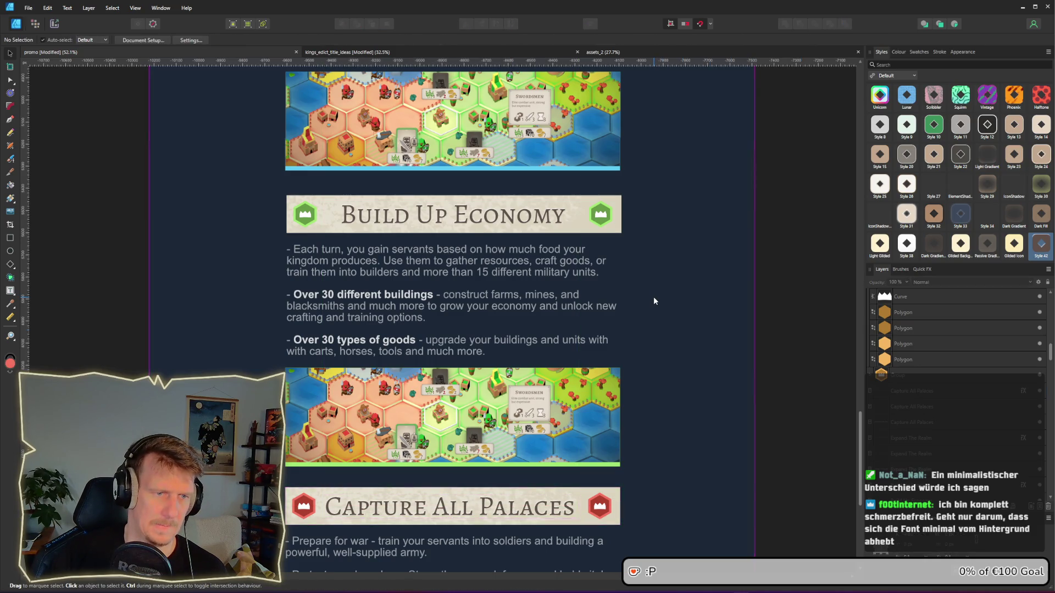
Step: Zoom out to review the page alongside the card artboards, selecting the background image
scroll(653, 296, down, 2)
scroll(653, 297, down, 2)
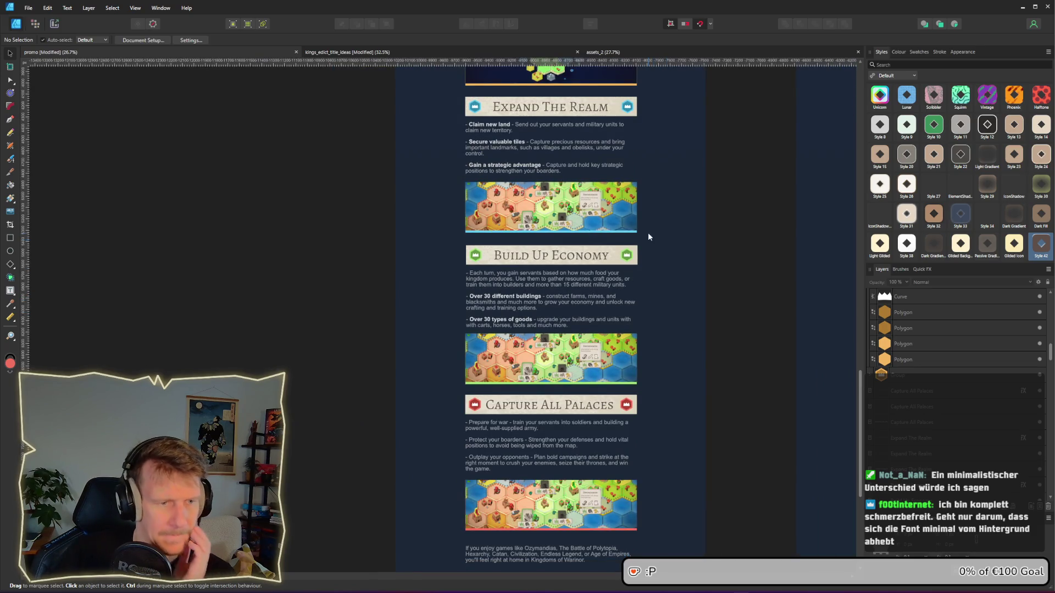
drag(647, 232, 636, 319)
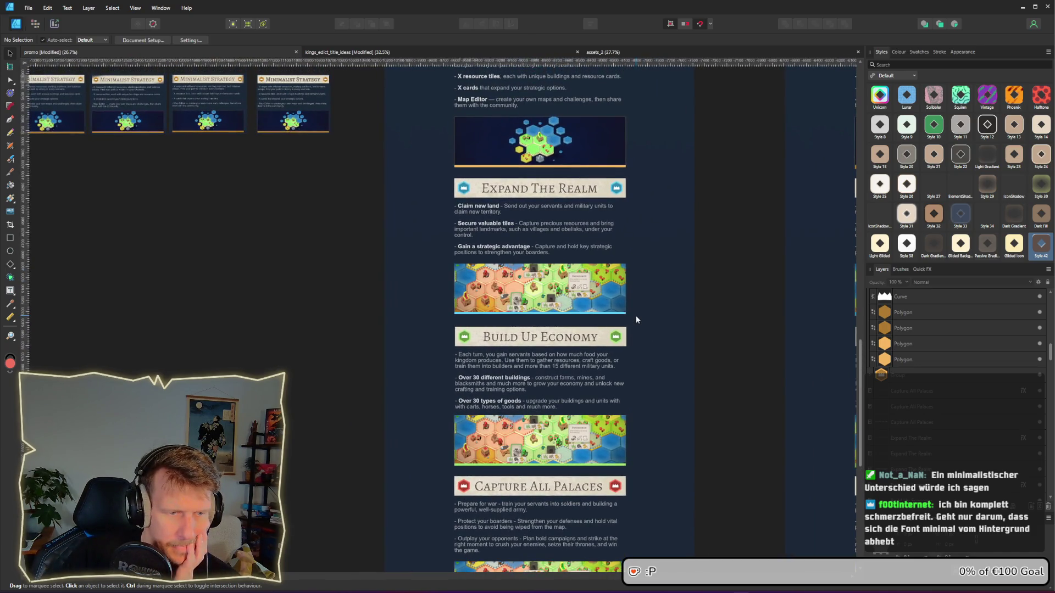
scroll(566, 203, up, 3)
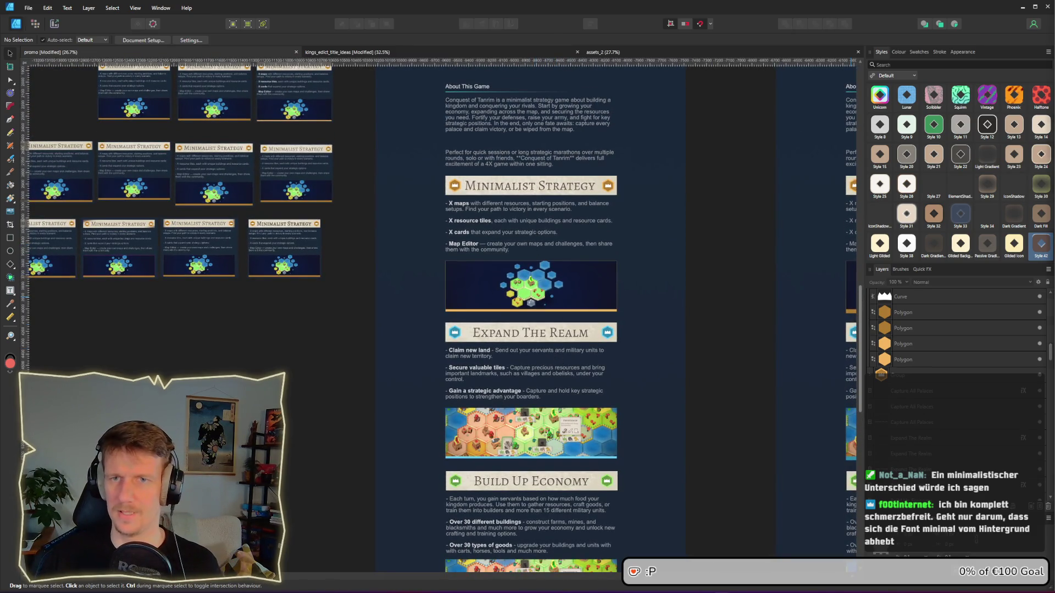
scroll(602, 149, up, 3)
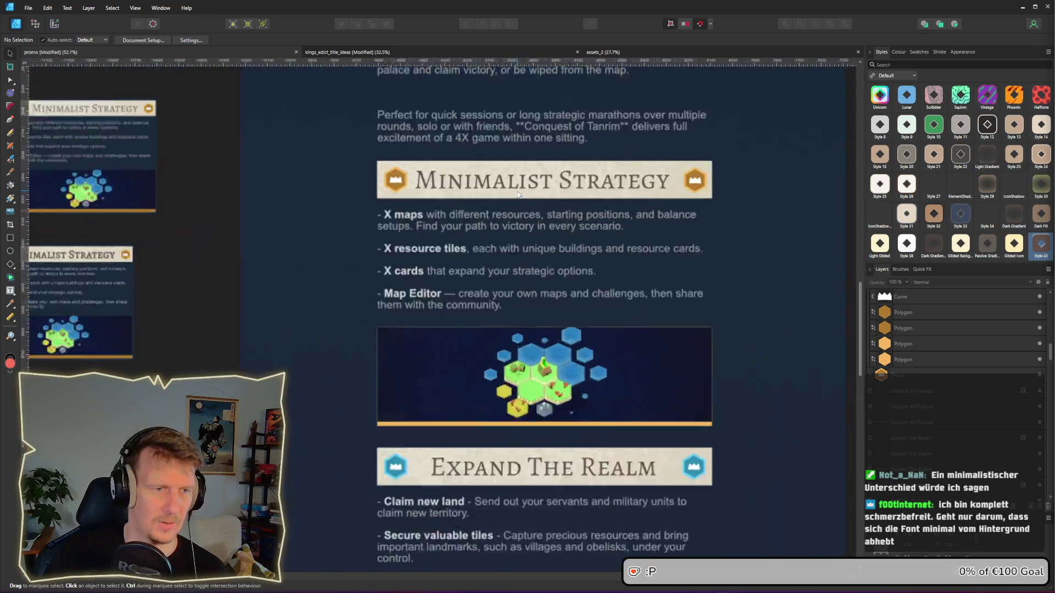
scroll(520, 202, down, 2)
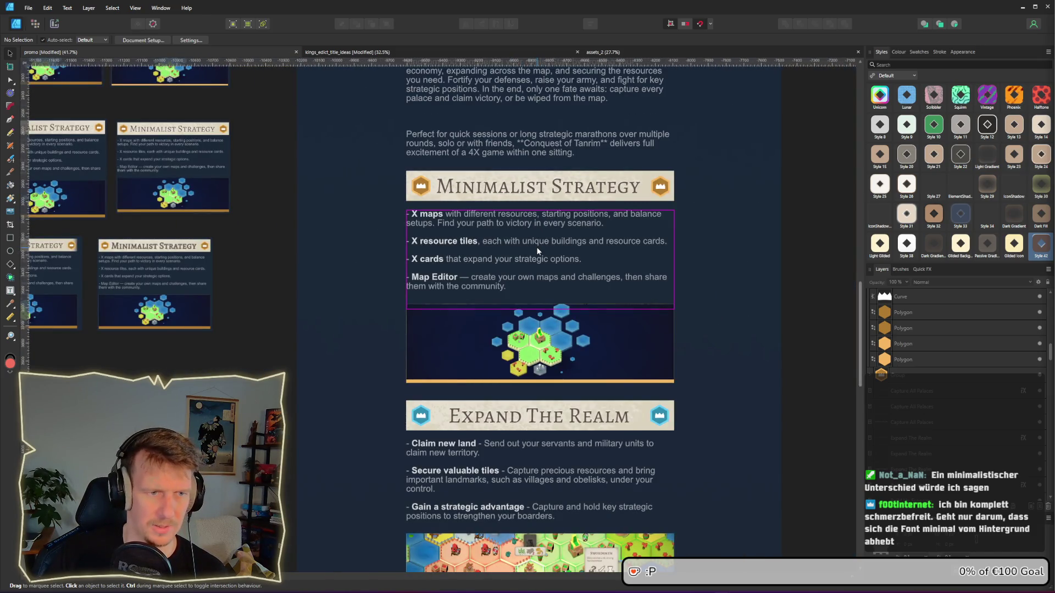
click(759, 237)
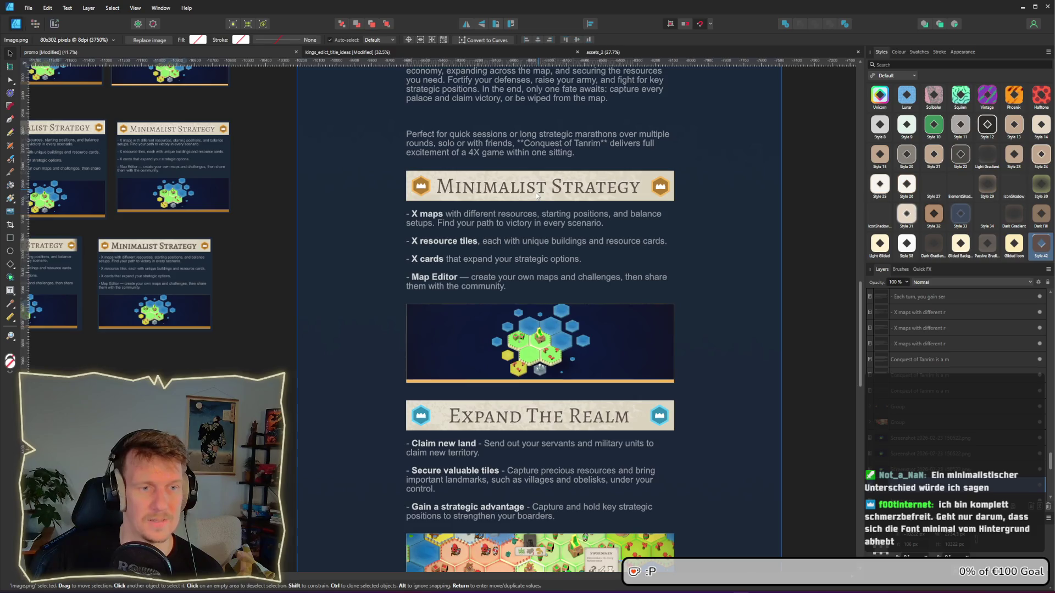
scroll(536, 192, up, 3)
click(531, 194)
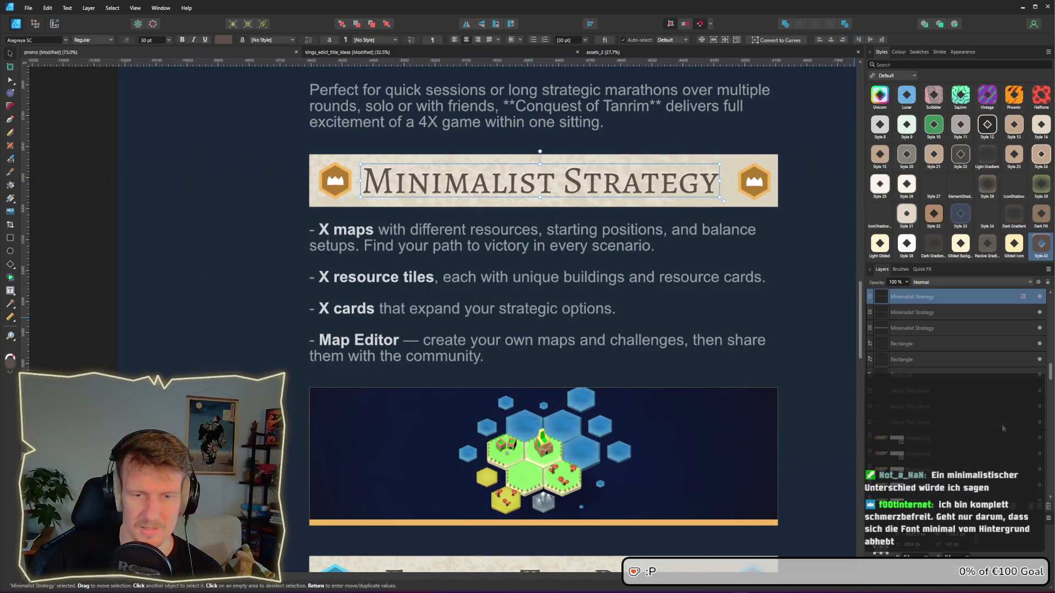
click(1024, 296)
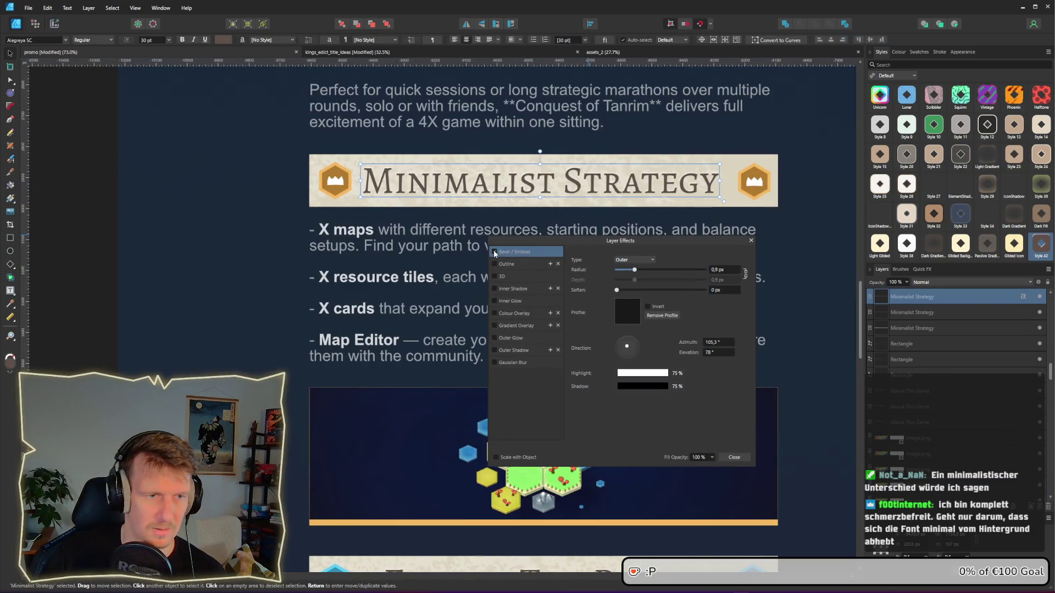
click(761, 255)
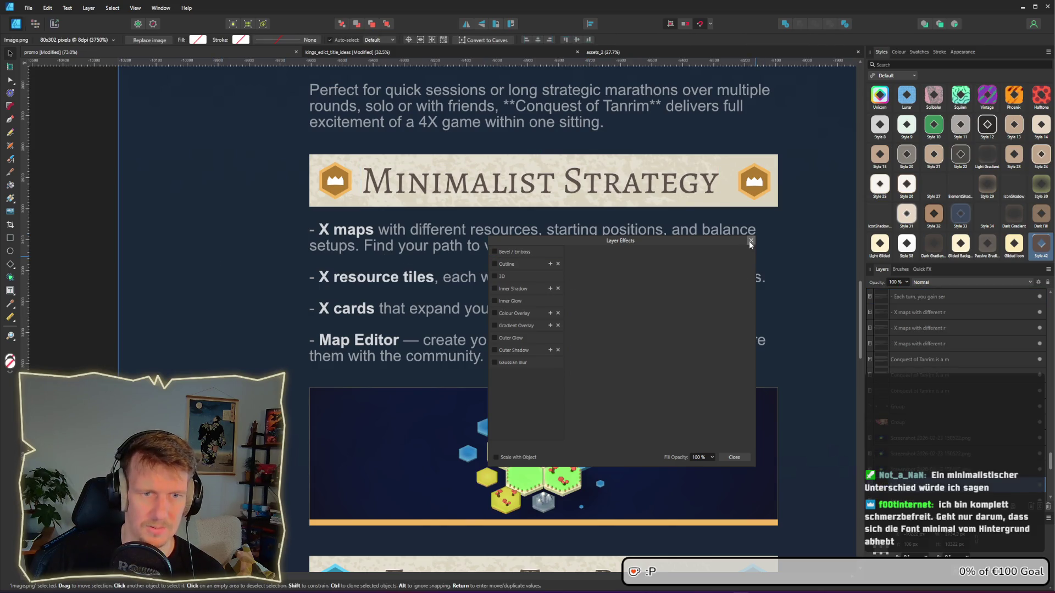
click(751, 243)
scroll(687, 305, down, 4)
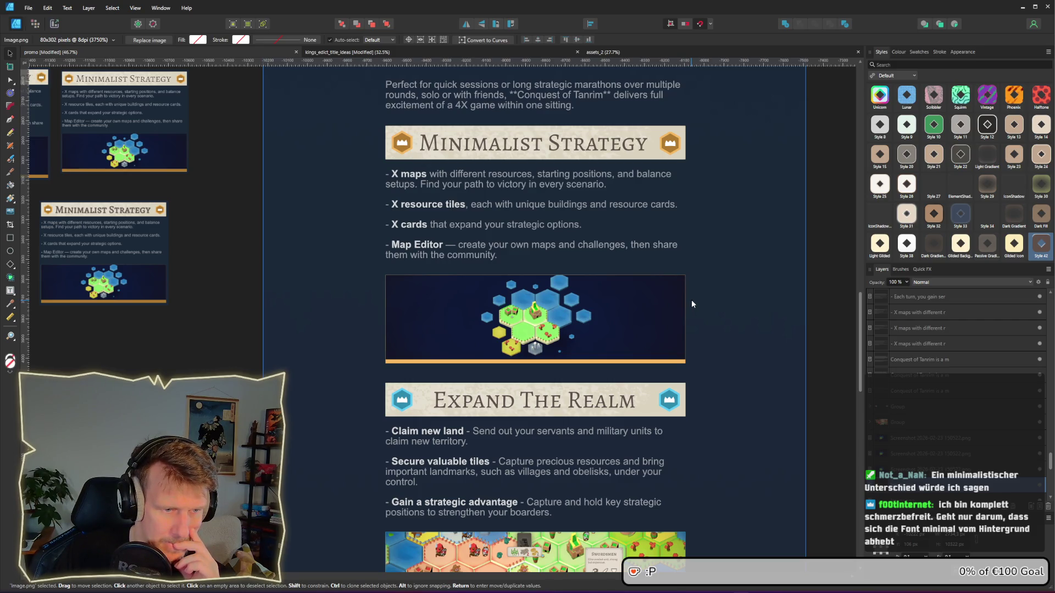
scroll(691, 300, down, 5)
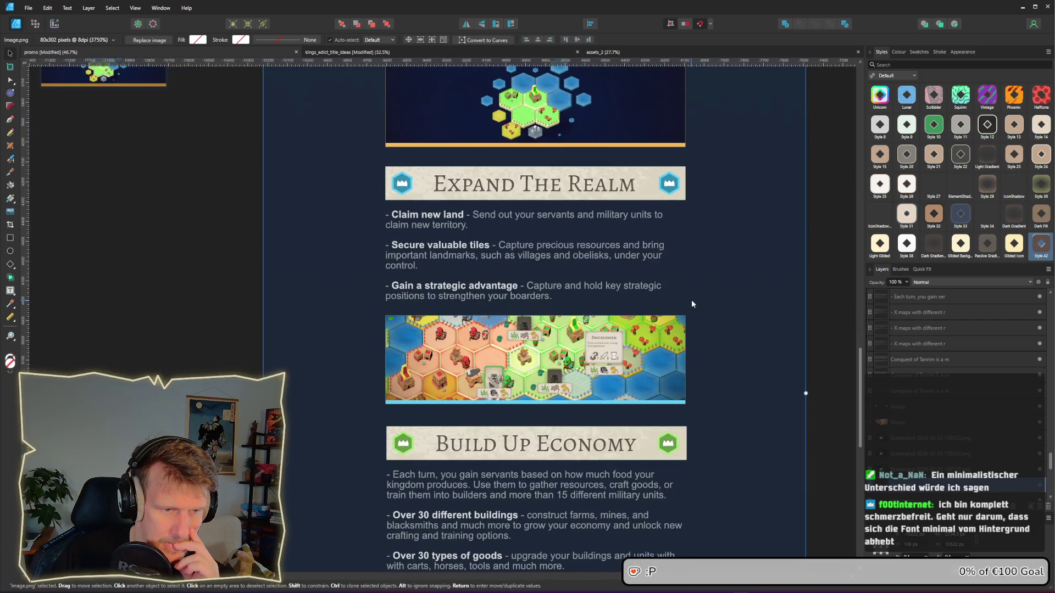
scroll(692, 304, down, 5)
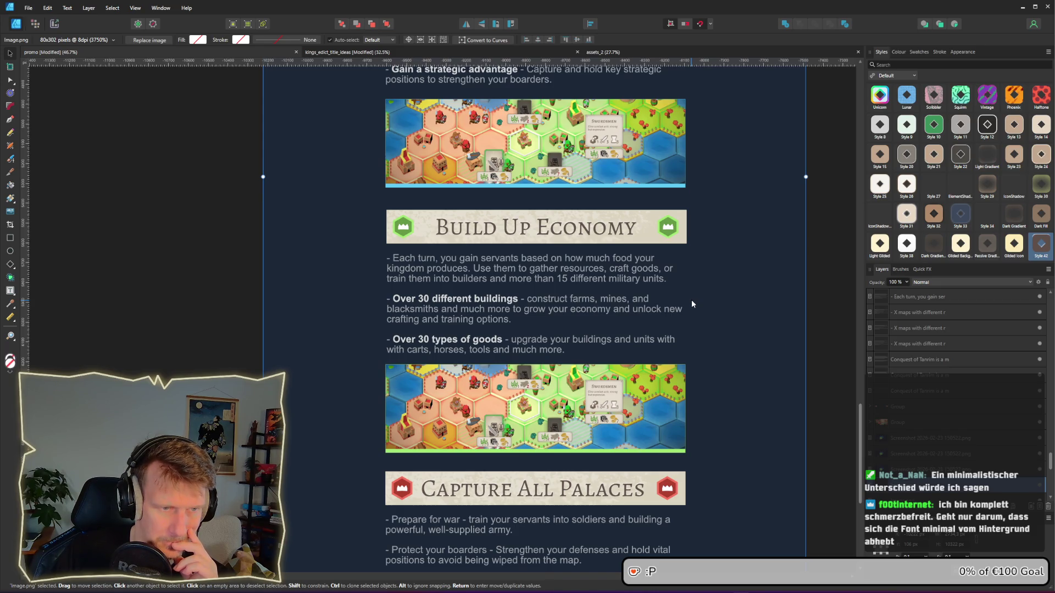
scroll(691, 304, up, 5)
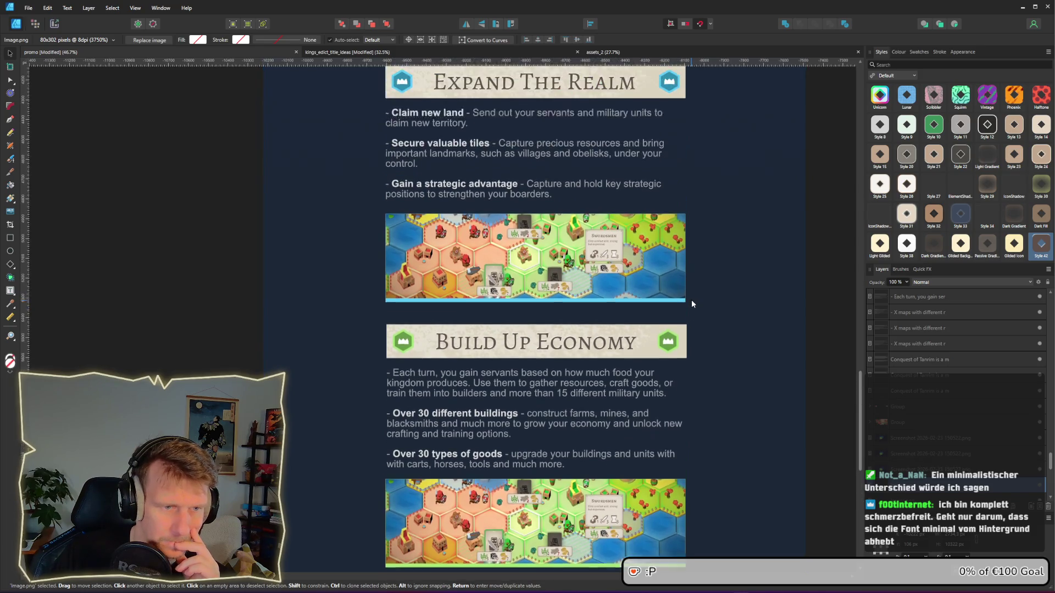
scroll(691, 304, up, 3)
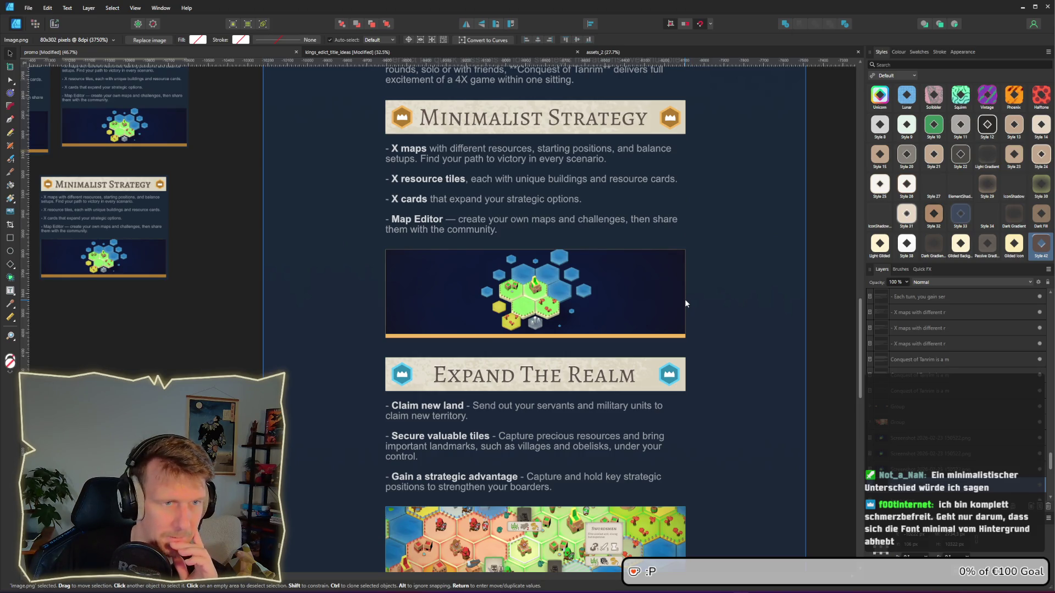
scroll(691, 303, up, 2)
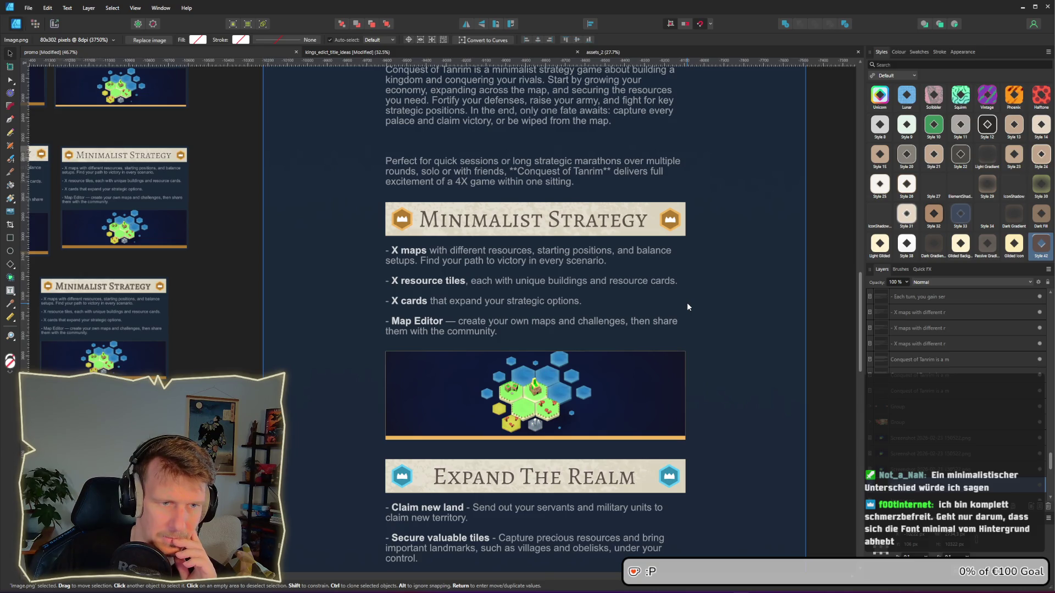
Step: Select the Minimalist Strategy banner's texture layer, undoing an accidental resize and move
click(582, 225)
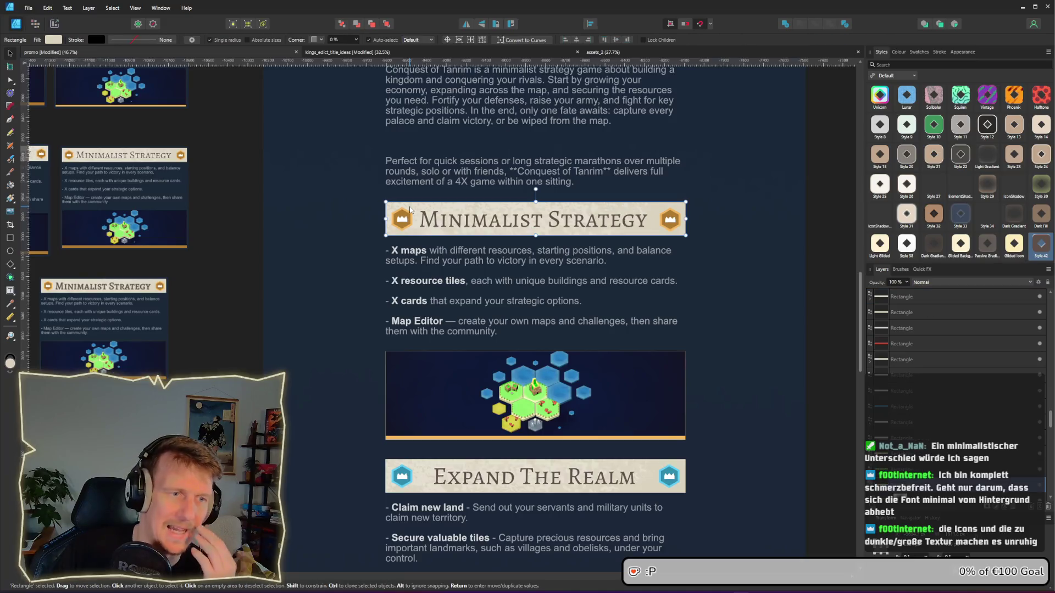
scroll(575, 251, up, 2)
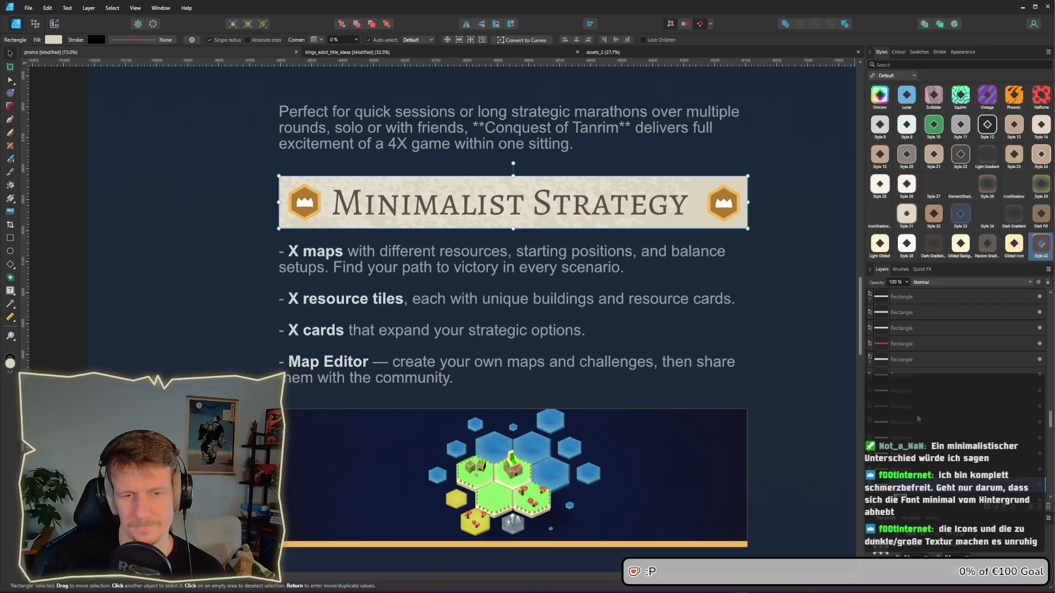
click(566, 213)
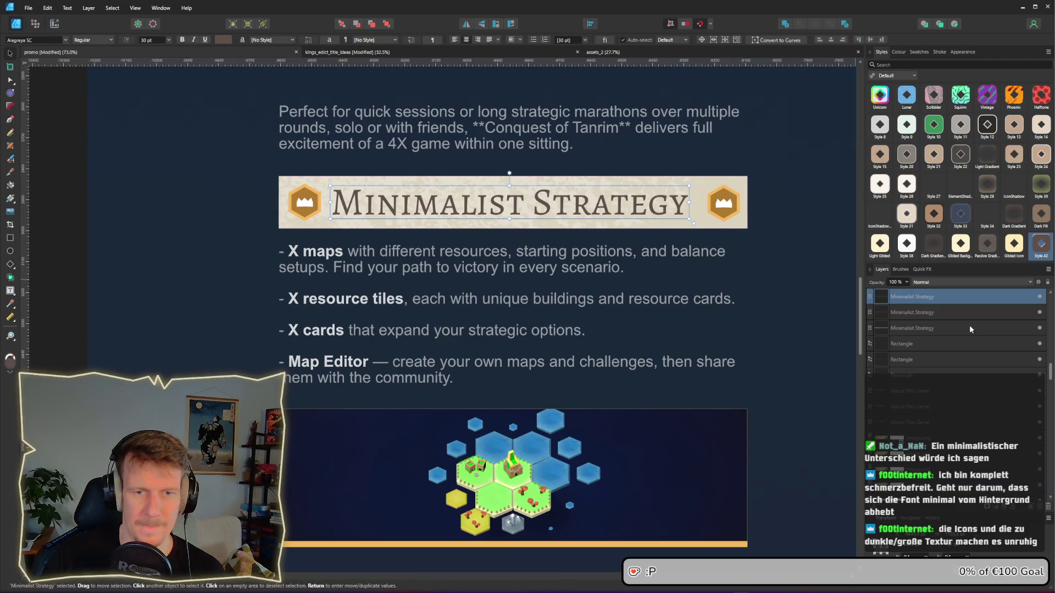
click(1006, 512)
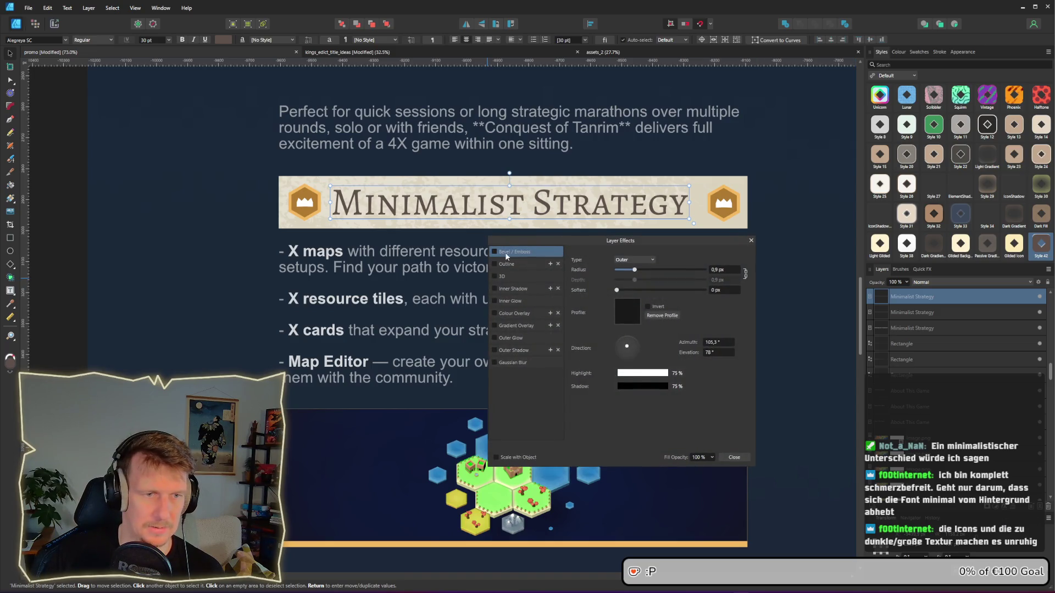
click(751, 241)
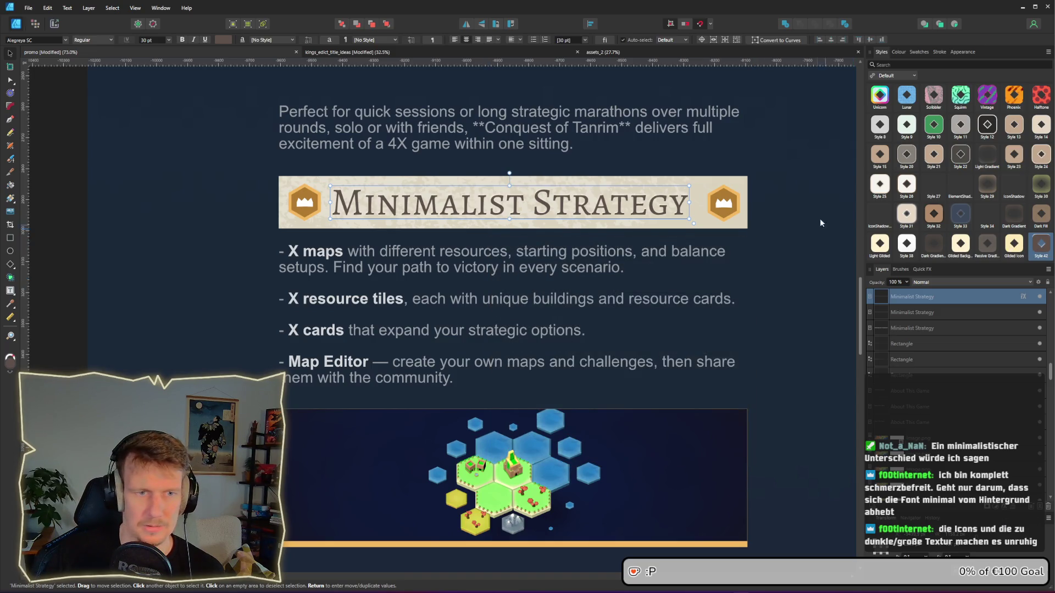
click(737, 184)
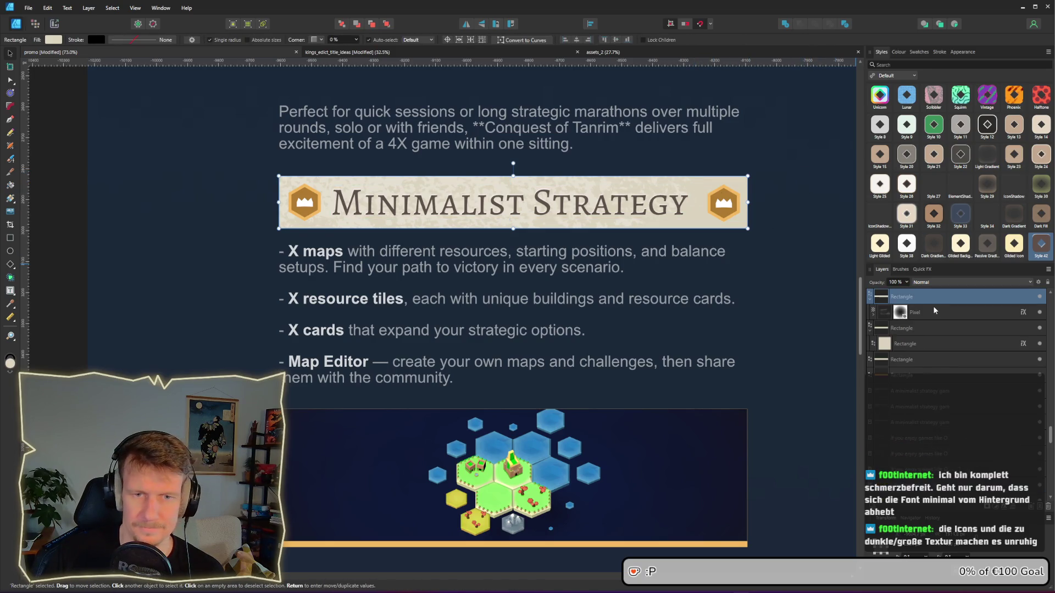
scroll(944, 316, up, 3)
click(961, 409)
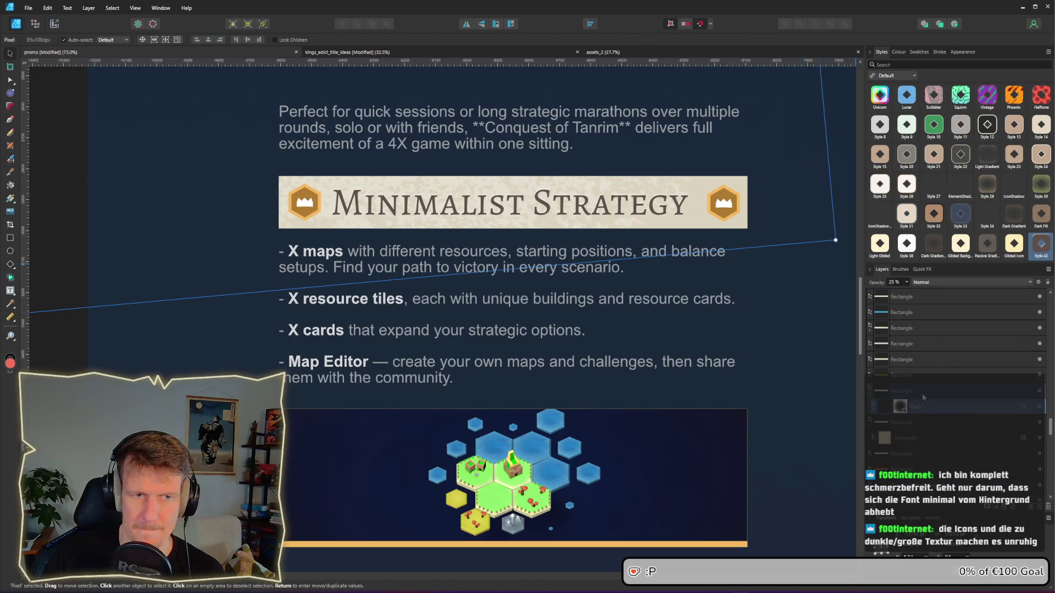
mouse_move(835, 240)
mouse_down()
mouse_move(839, 227)
mouse_move(715, 199)
mouse_up()
mouse_move(515, 145)
mouse_down()
mouse_move(608, 191)
mouse_move(654, 199)
mouse_up()
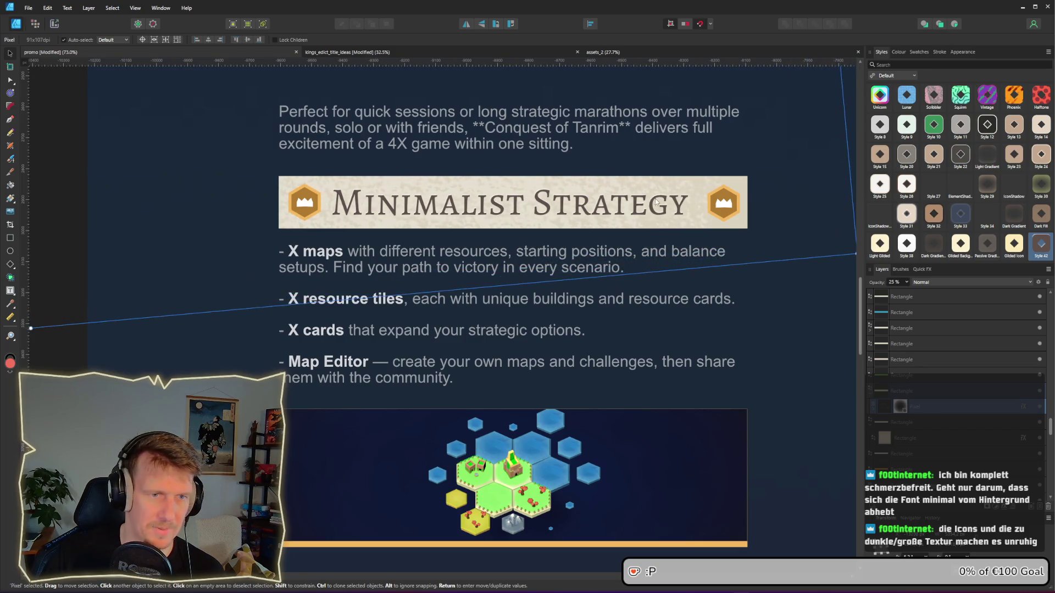
key(ctrl+z)
key(ctrl+z)
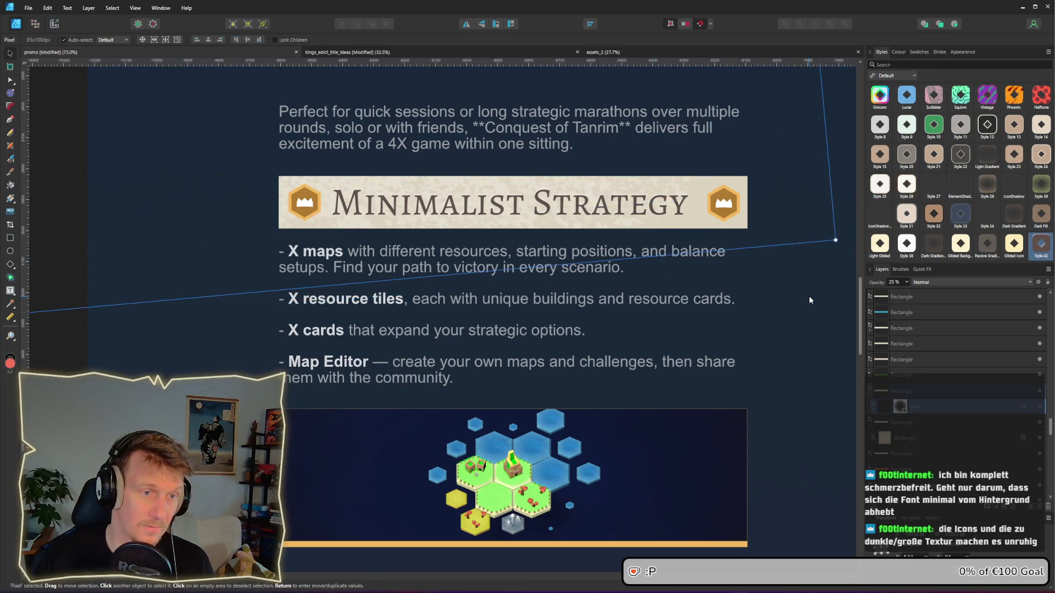
Step: Lower the banner texture's opacity from 25%, trying 14%, 20% and 17%
click(907, 282)
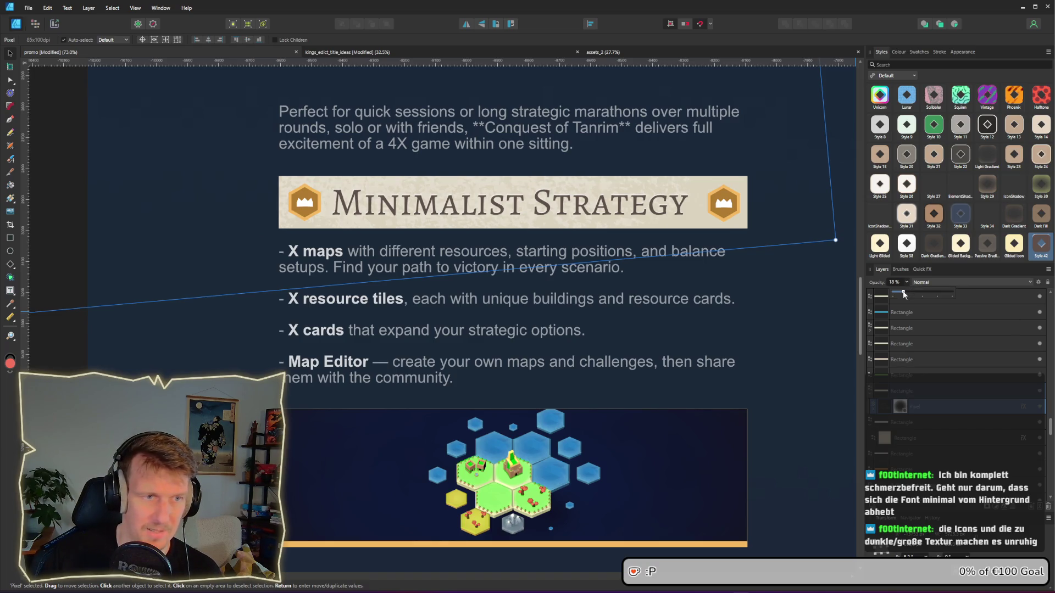
drag(903, 294, 905, 296)
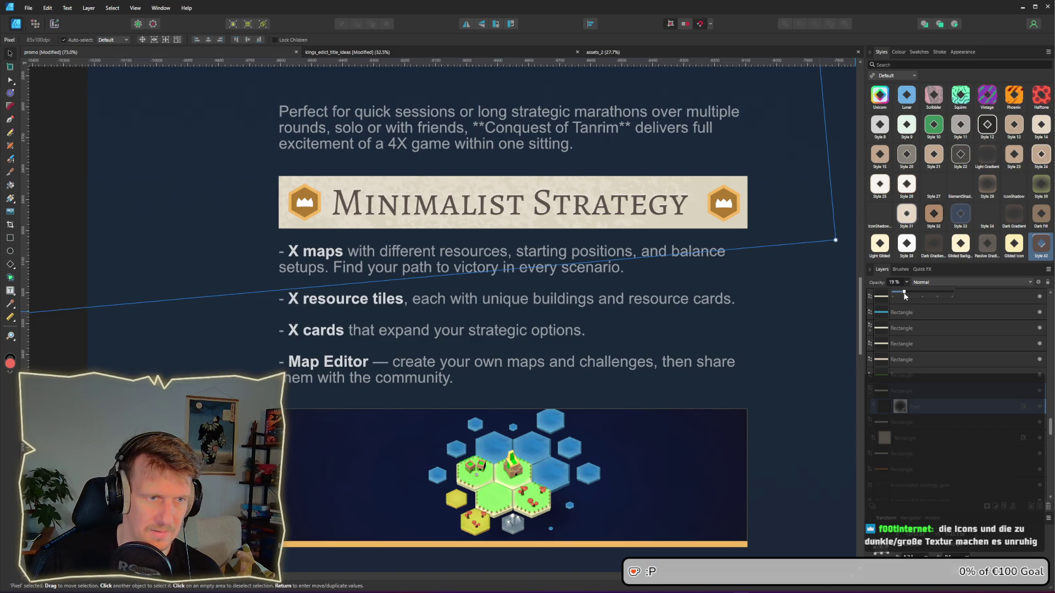
drag(905, 296, 900, 296)
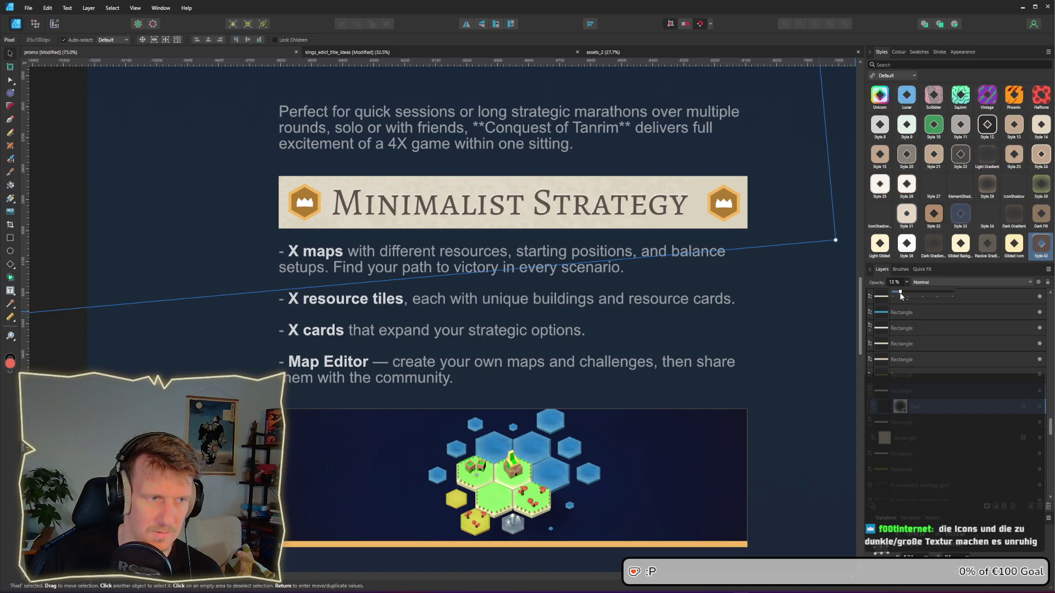
drag(901, 296, 903, 296)
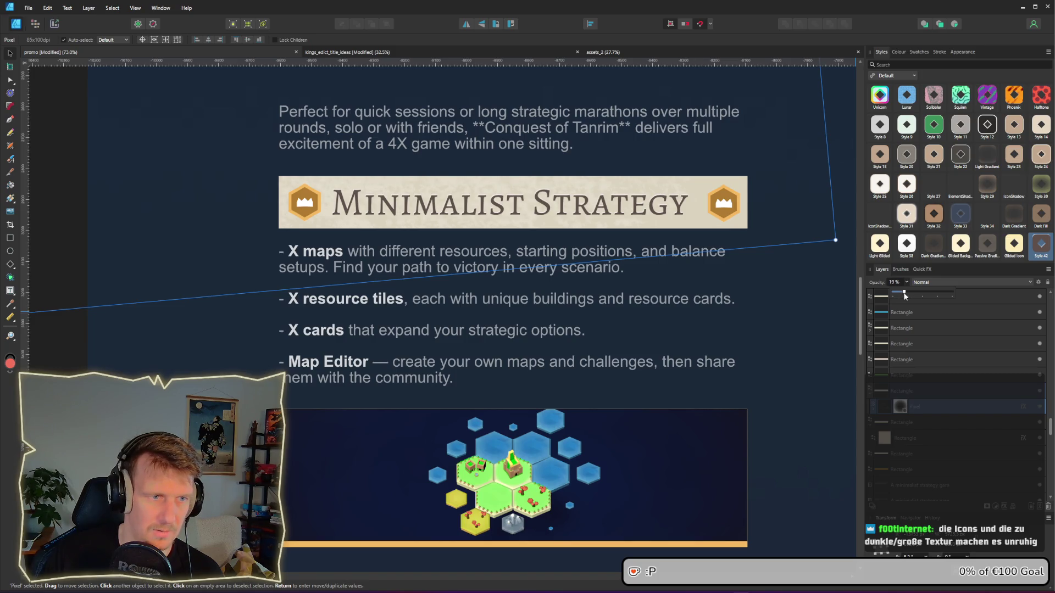
click(804, 304)
scroll(804, 304, down, 1)
Step: Check the Minimalist Strategy heading's layer effects and close them unchanged
scroll(795, 391, down, 3)
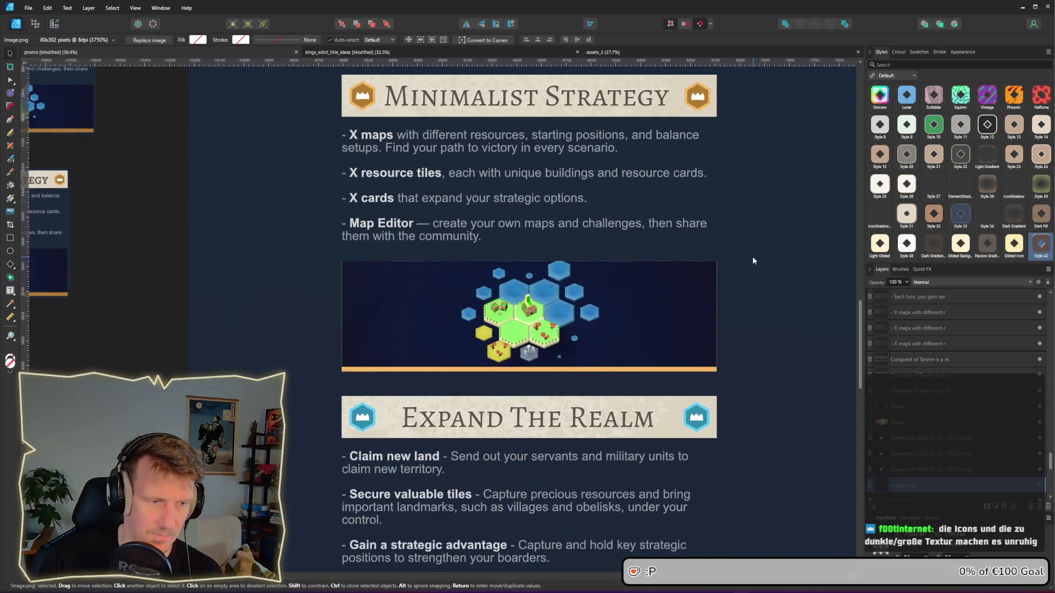
scroll(746, 281, down, 1)
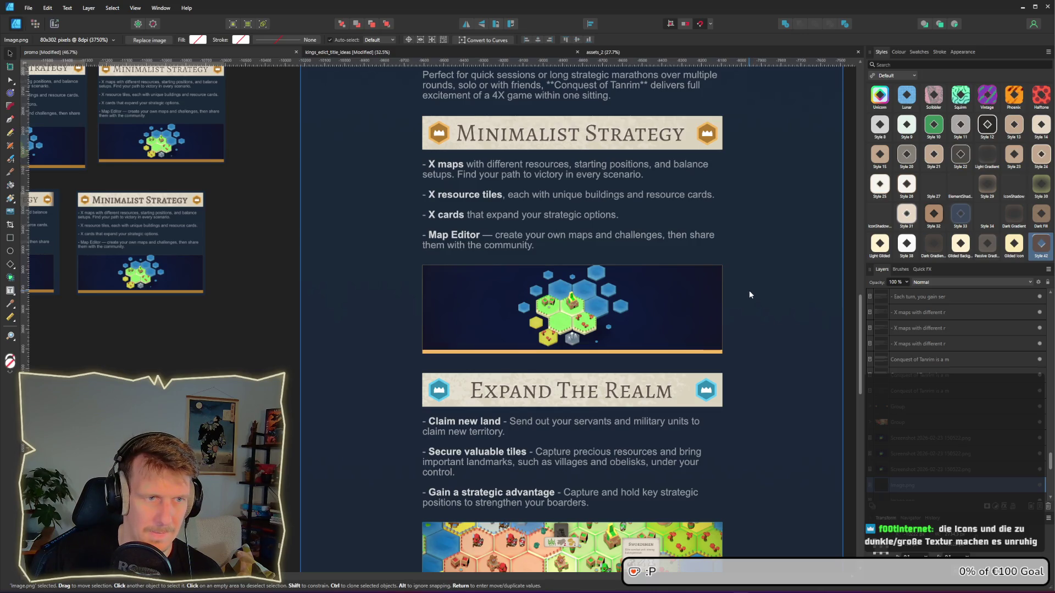
scroll(718, 188, up, 1)
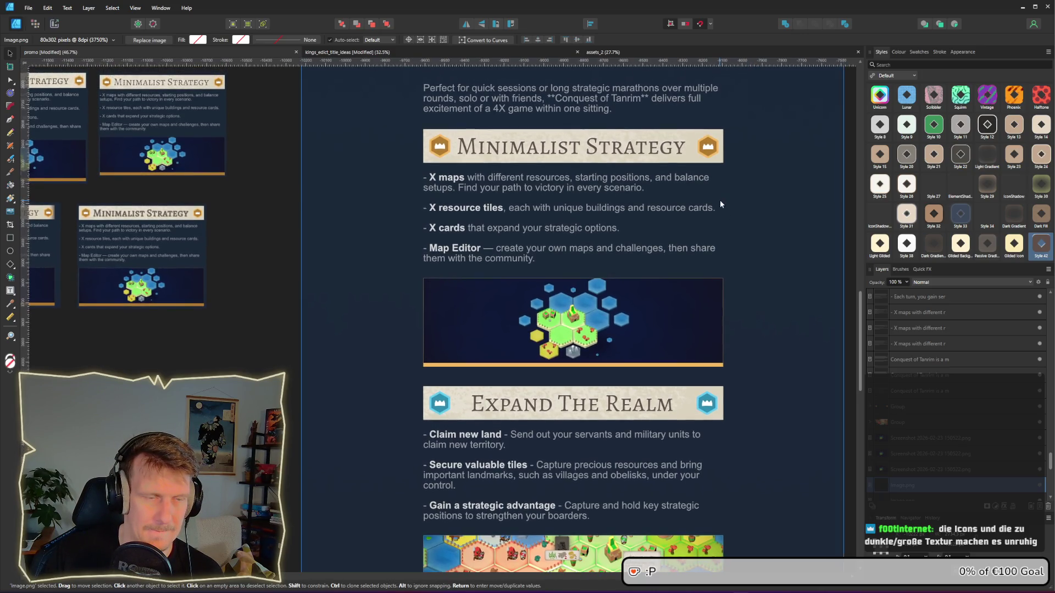
click(668, 157)
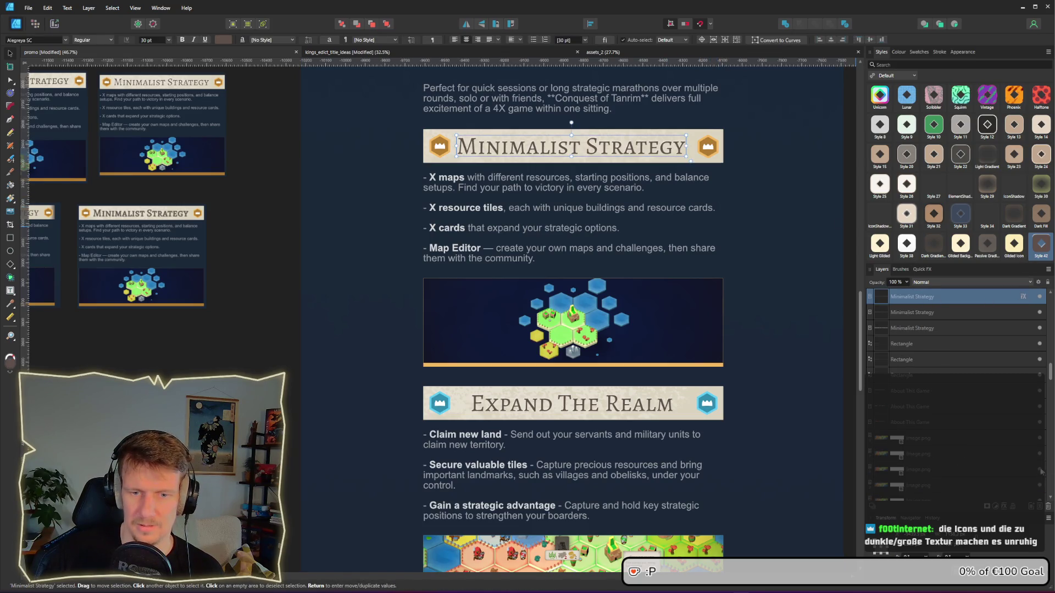
click(1003, 506)
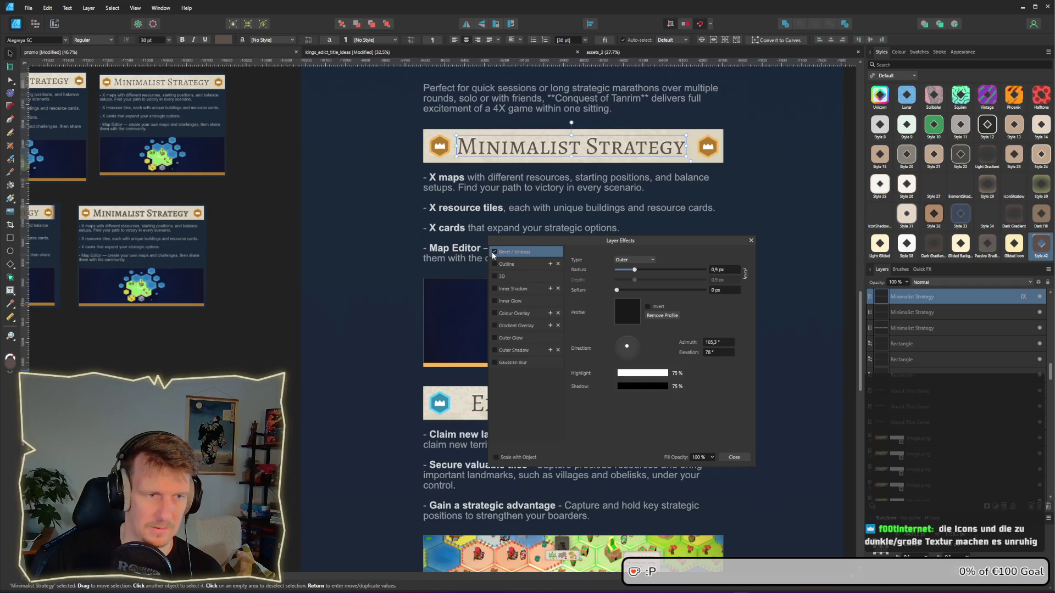
click(751, 241)
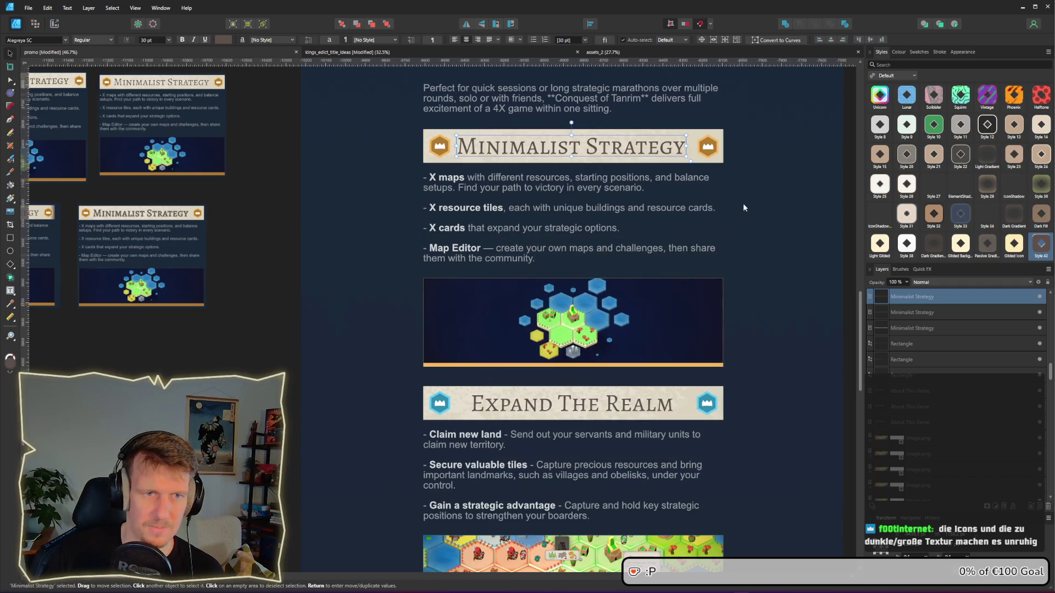
click(676, 167)
ctrl+scroll(677, 167, up, 3)
scroll(615, 203, up, 1)
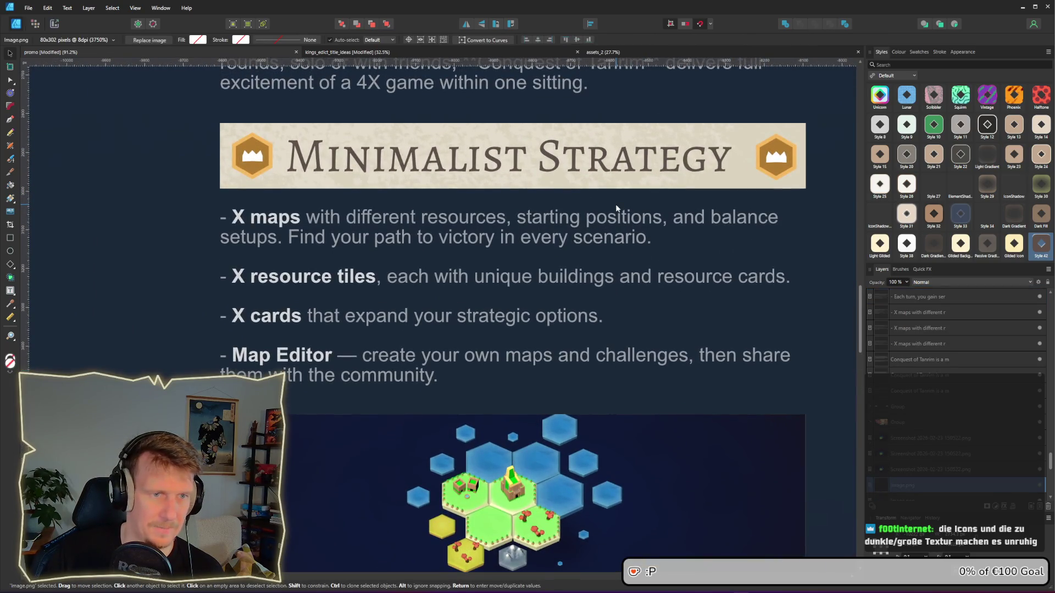
Step: Set the banner texture layer's opacity from 20% down to 17%, then zoom out
click(289, 186)
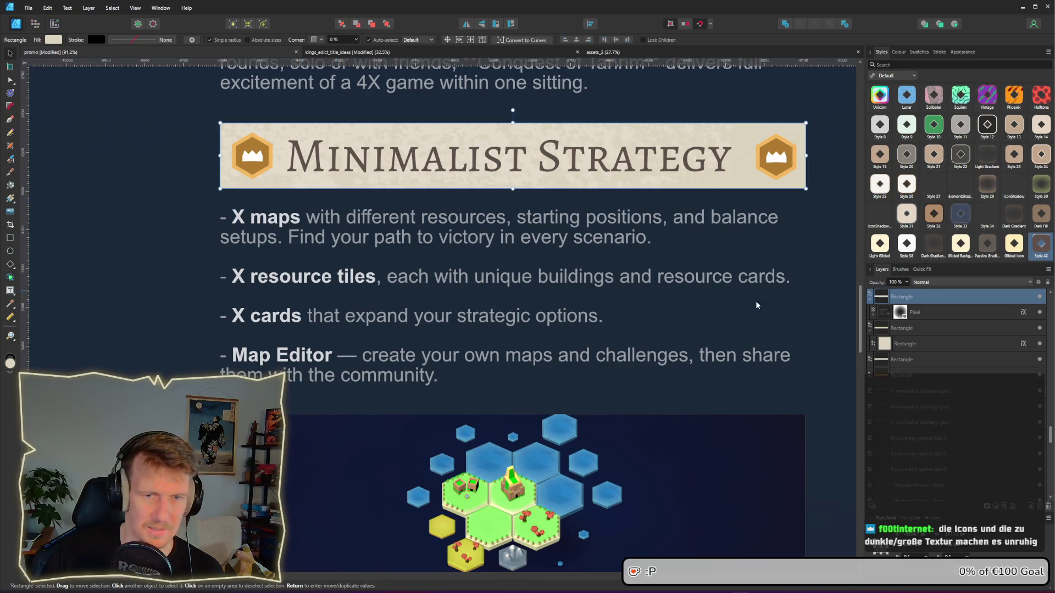
click(916, 314)
click(906, 282)
click(908, 295)
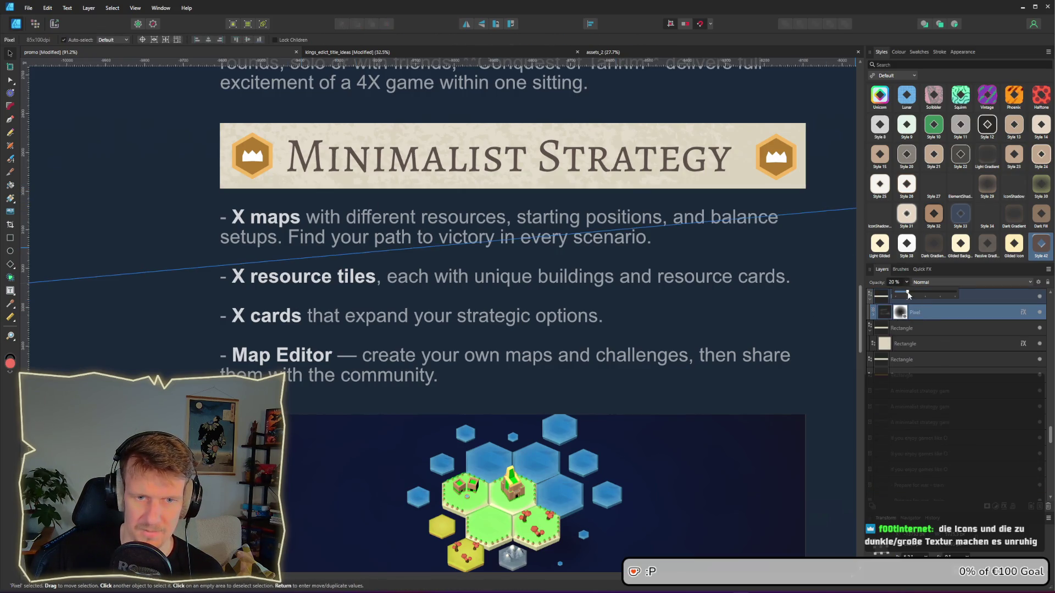
drag(908, 295, 905, 295)
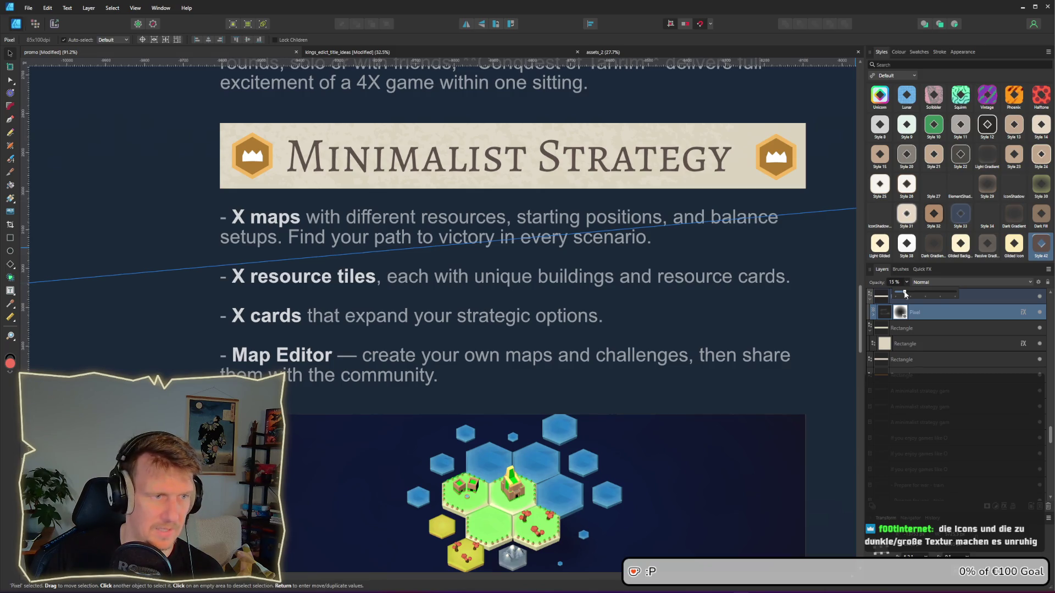
click(827, 266)
scroll(790, 265, down, 5)
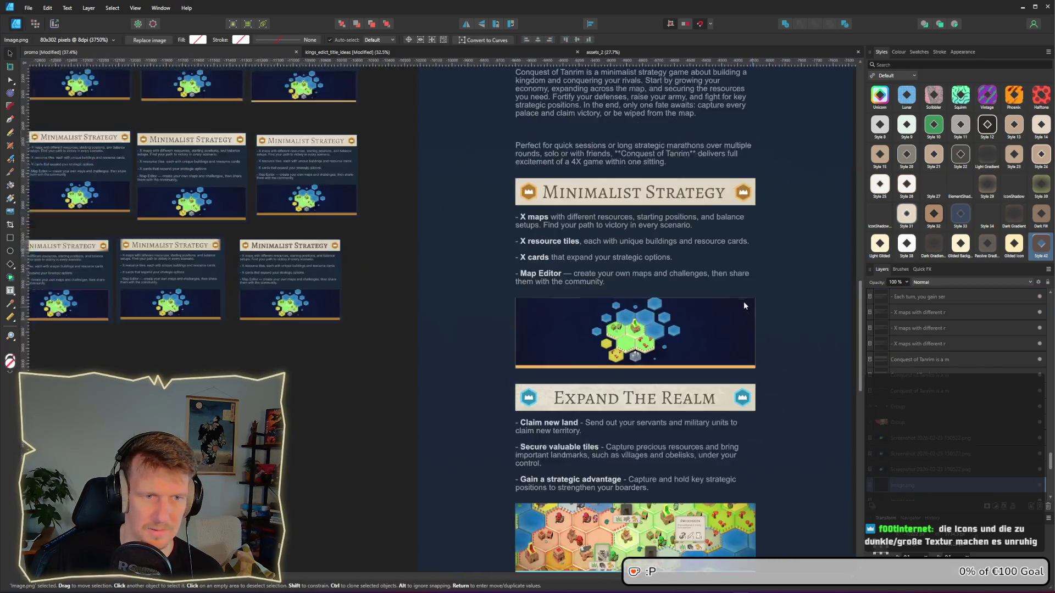
Step: Remove the bevel from the Minimalist Strategy heading text
scroll(661, 277, up, 3)
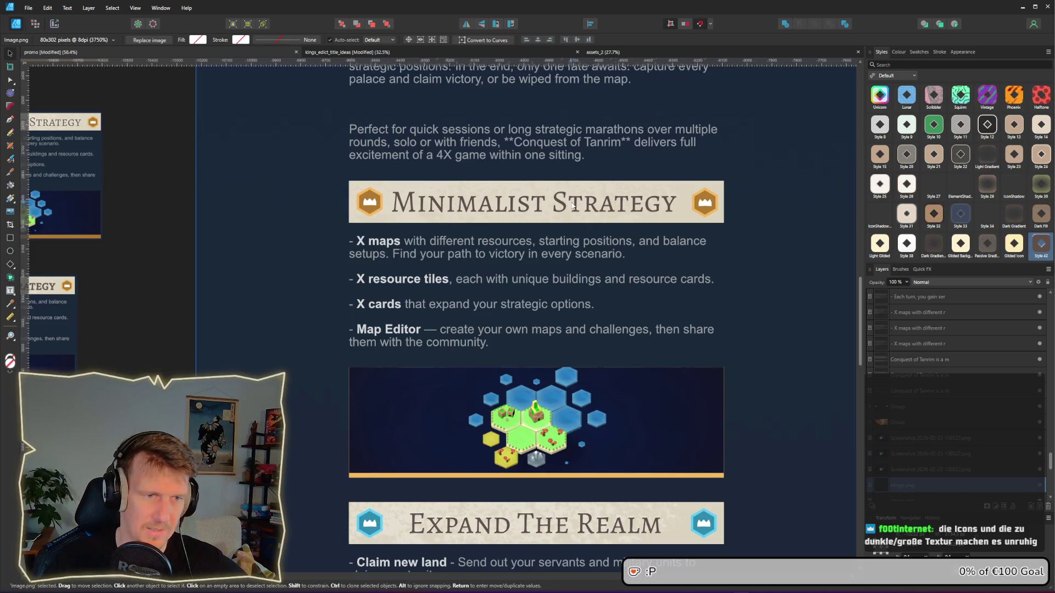
click(550, 190)
click(806, 272)
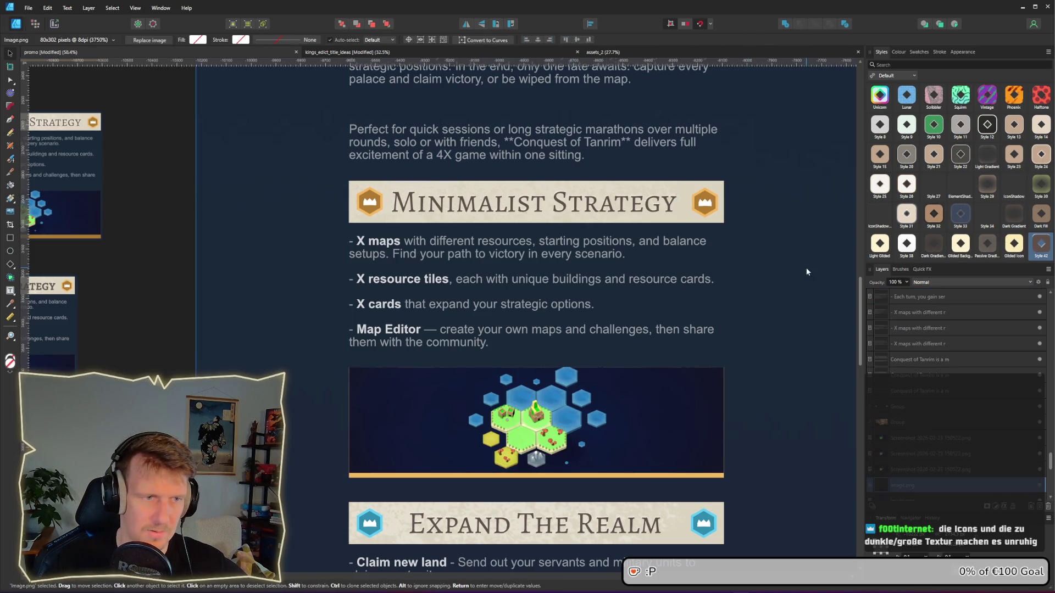
click(683, 213)
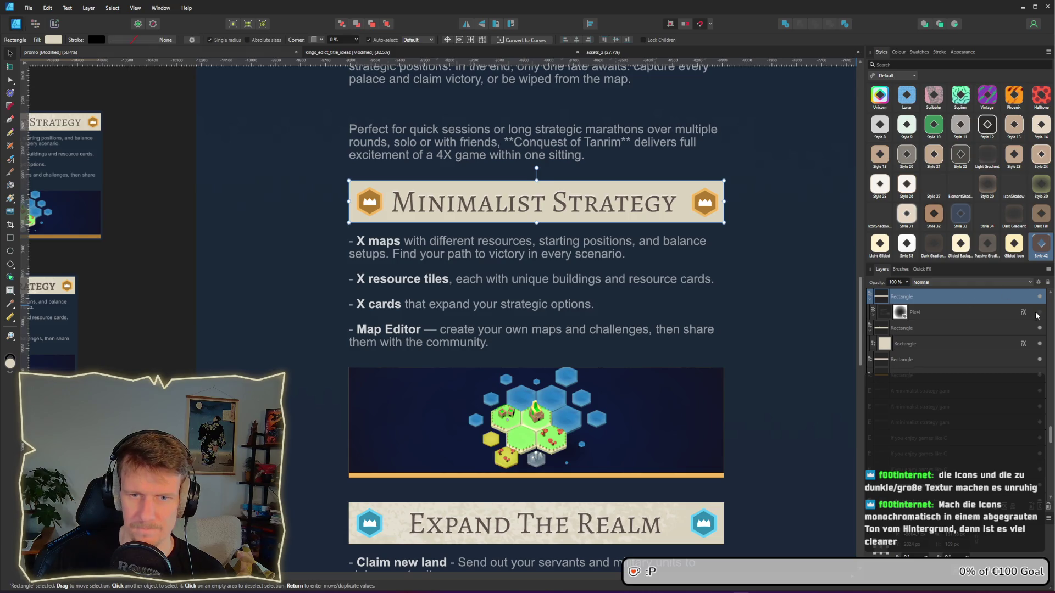
click(630, 205)
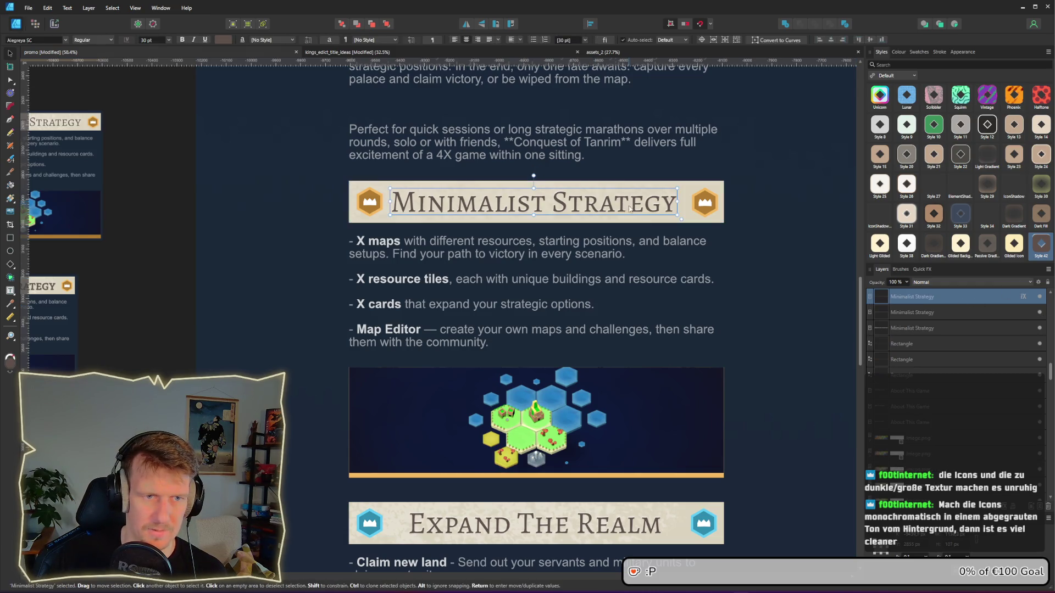
click(1024, 299)
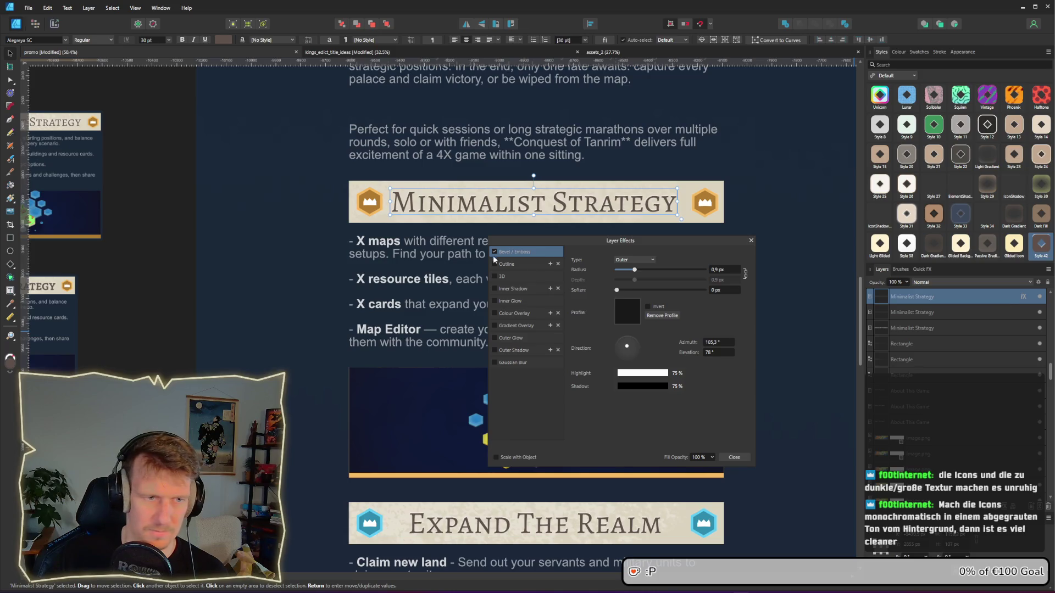
click(750, 240)
Step: Remove the bevel from the Expand The Realm and Build Up Economy headings
scroll(714, 258, down, 5)
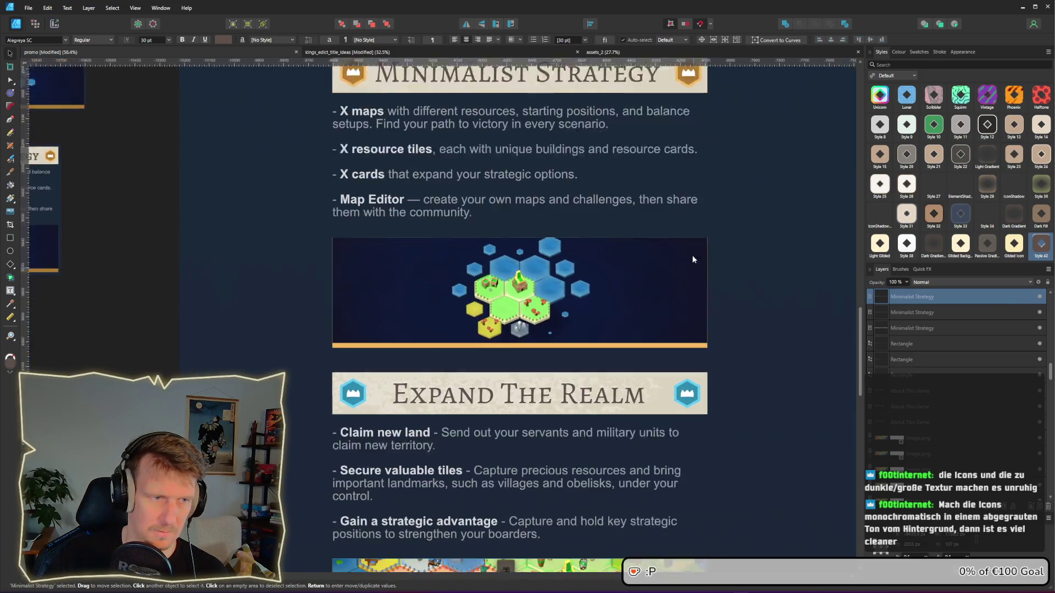
click(564, 369)
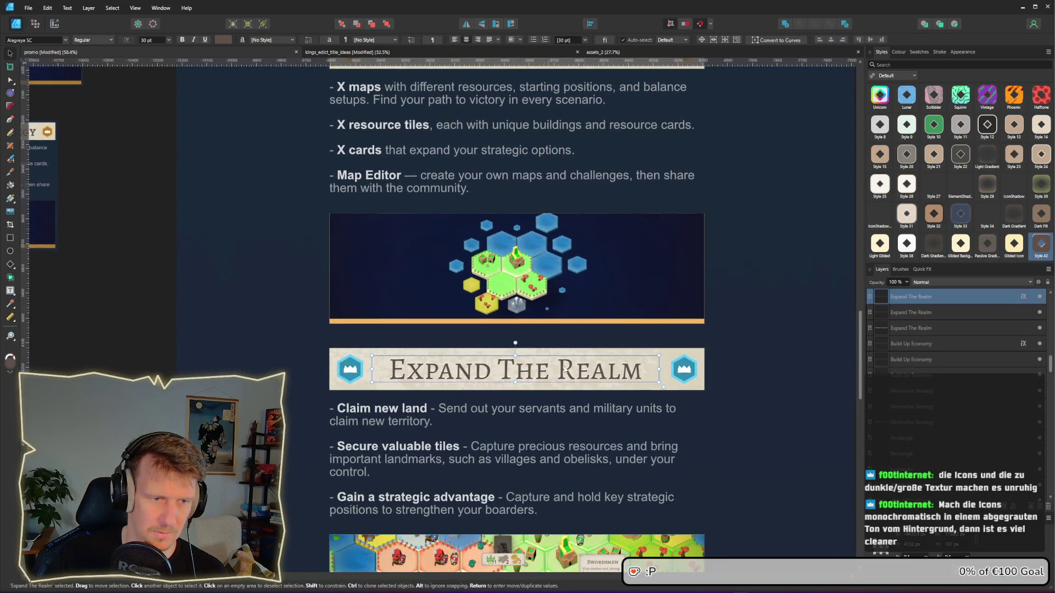
click(1022, 297)
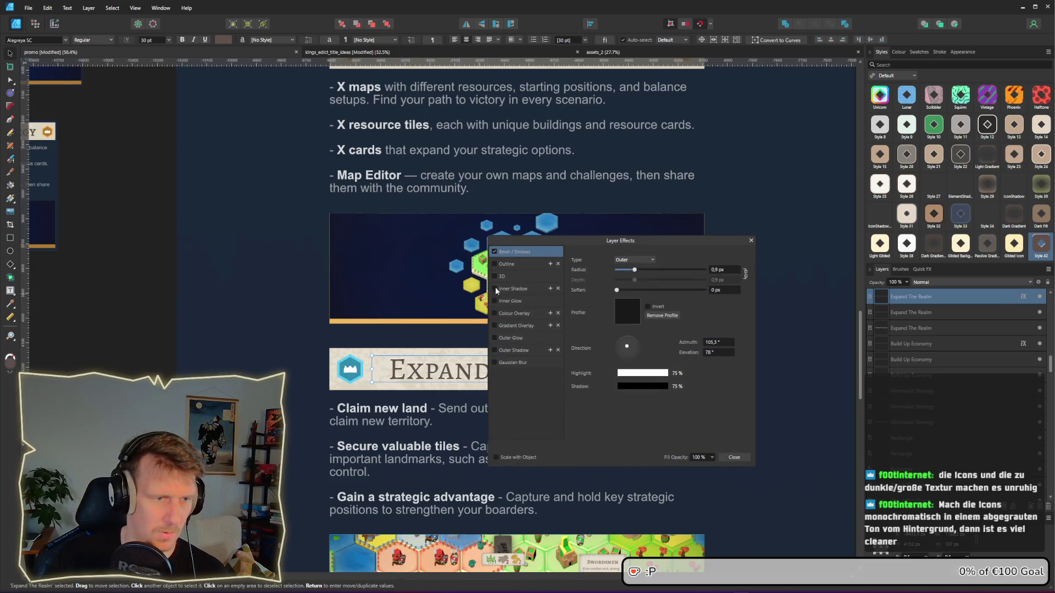
click(734, 457)
scroll(720, 480, down, 7)
click(537, 476)
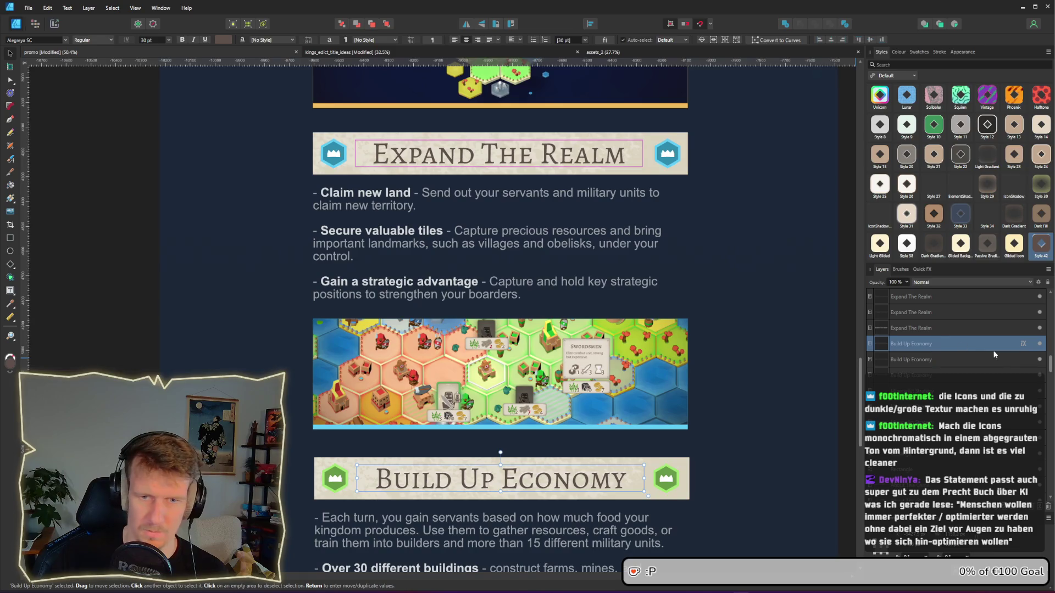
click(1023, 344)
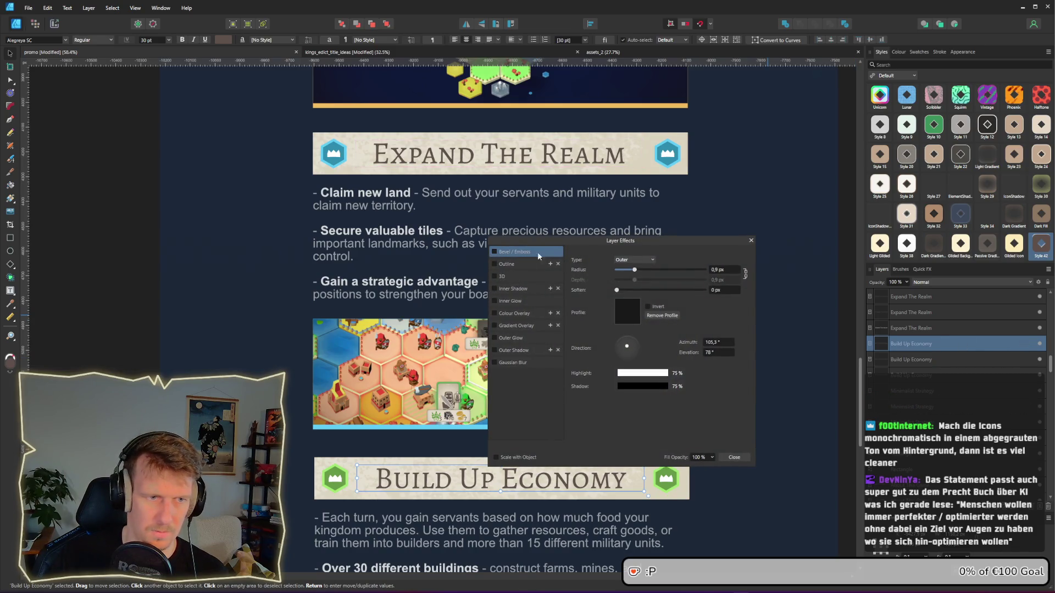
click(751, 241)
Step: Turn off Bevel/Emboss on the Capture All Palaces heading
scroll(721, 302, down, 9)
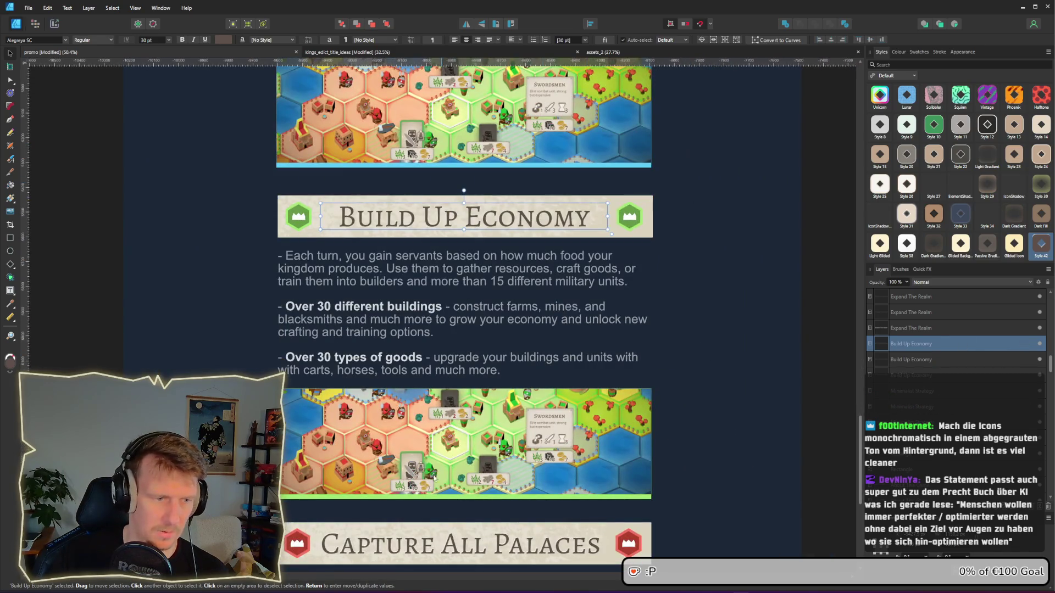
click(422, 548)
click(1022, 297)
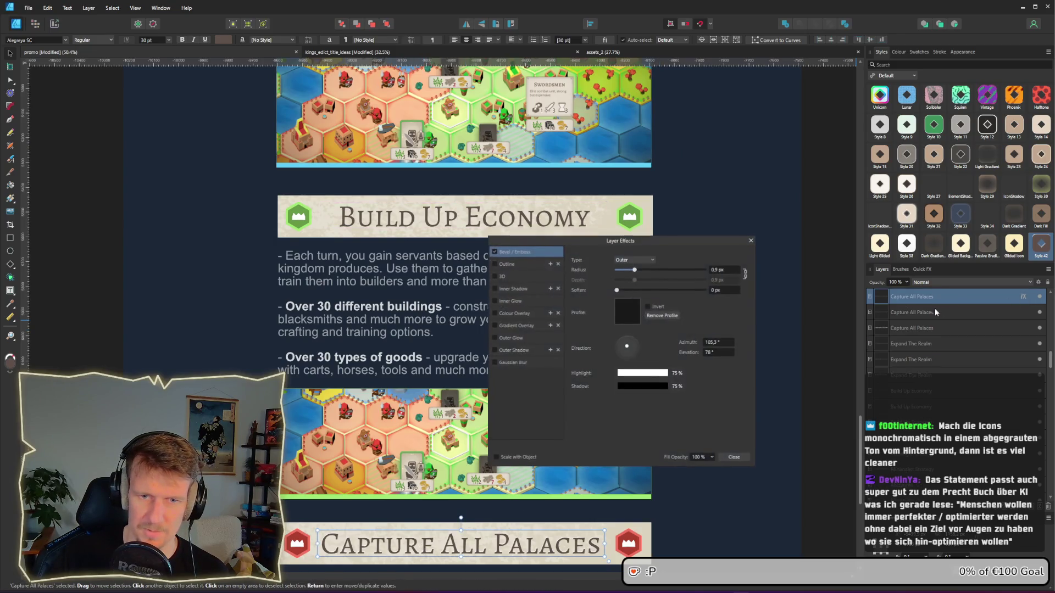
click(494, 252)
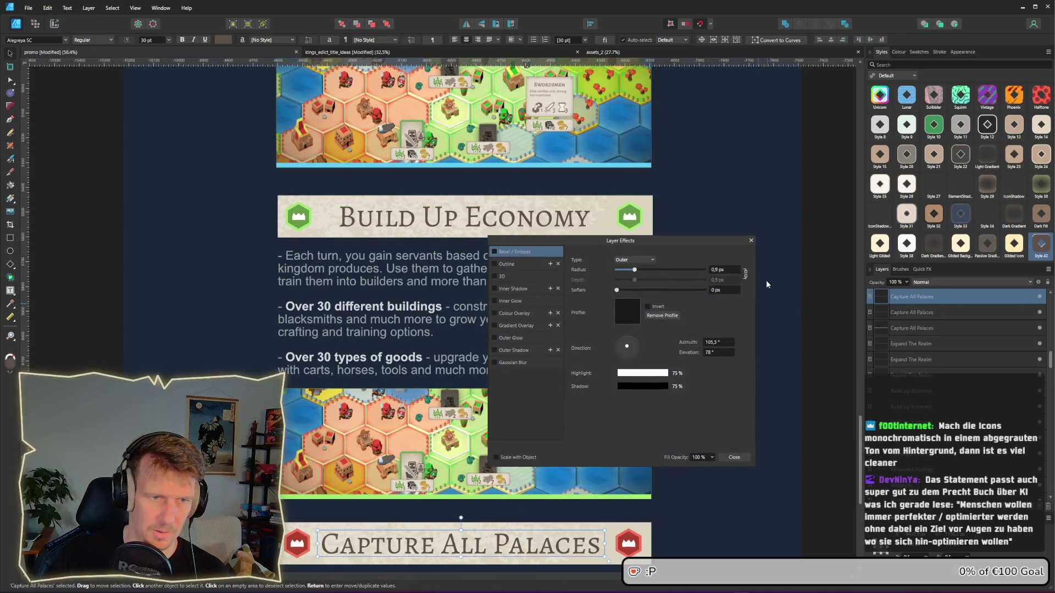
click(751, 241)
scroll(622, 230, up, 13)
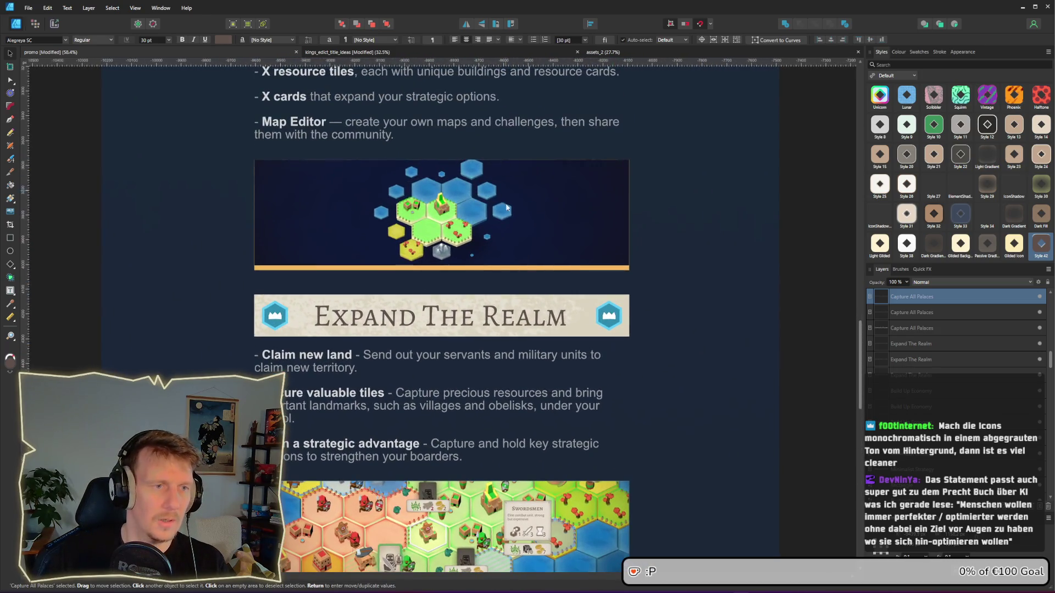
scroll(506, 207, up, 5)
click(571, 172)
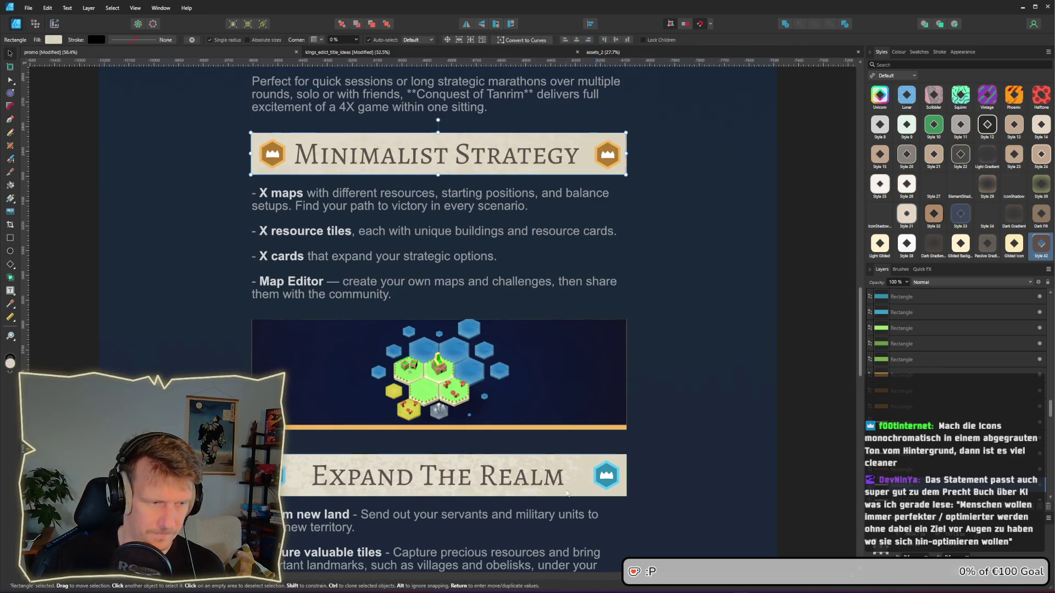
Step: Move the Build Up Economy banner rectangle to snap to the map screenshot's edges
click(401, 503)
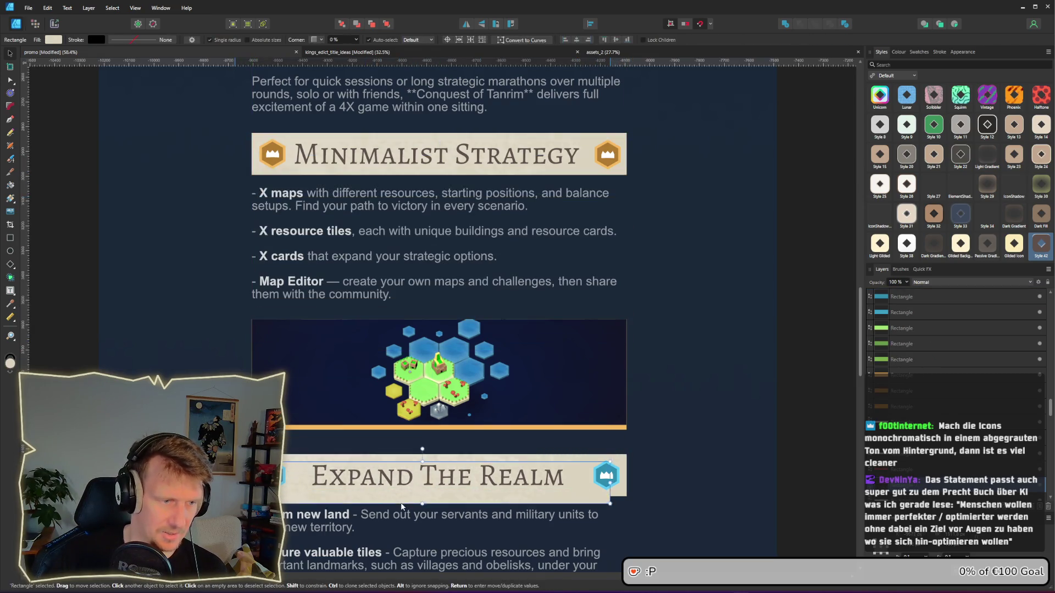
scroll(495, 256, down, 8)
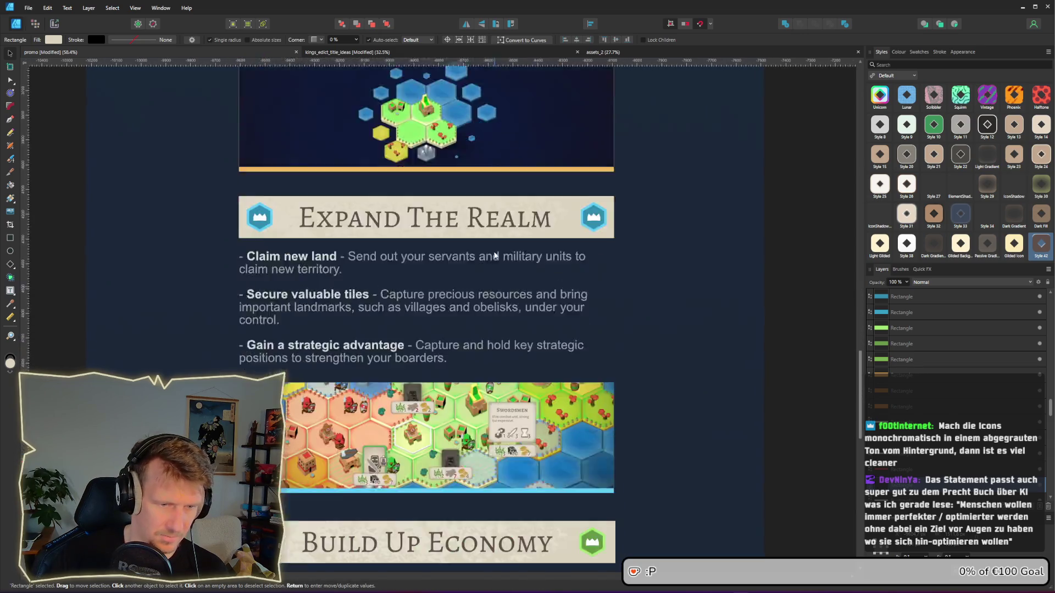
scroll(495, 256, down, 5)
key(t)
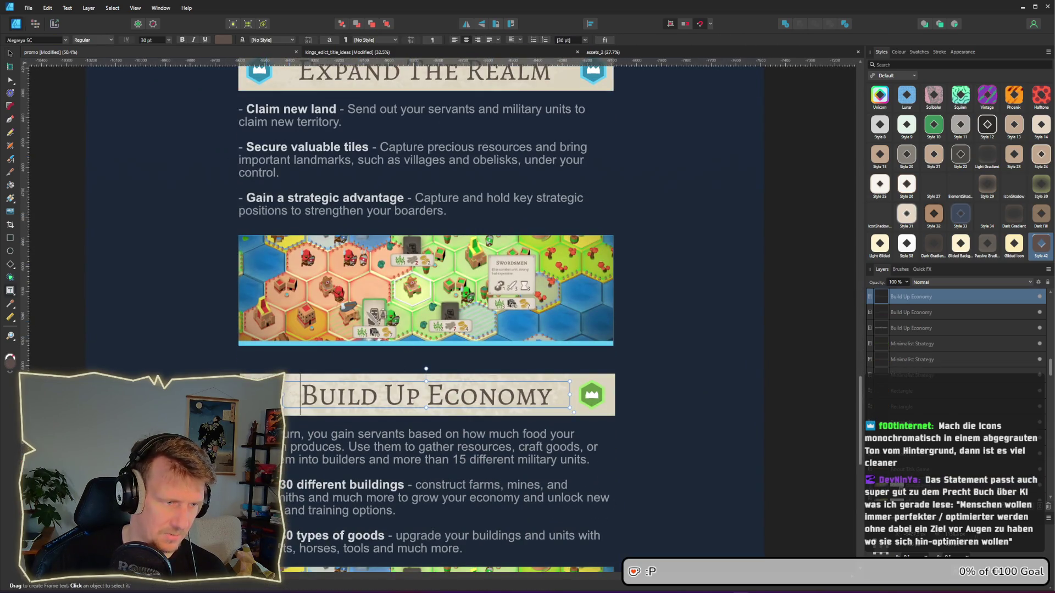
click(423, 380)
click(250, 346)
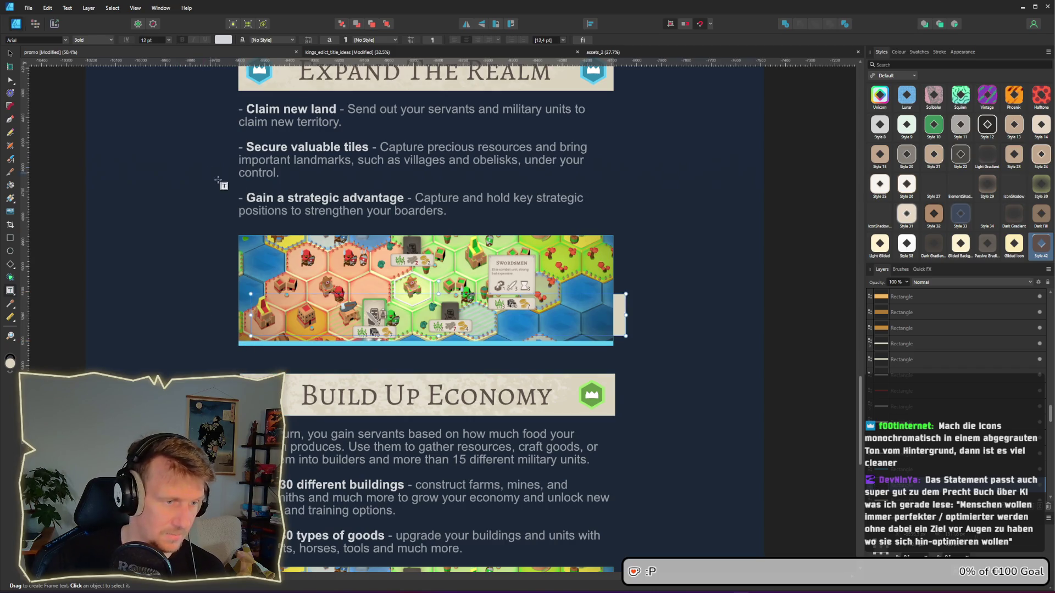
click(10, 53)
drag(622, 325, 615, 414)
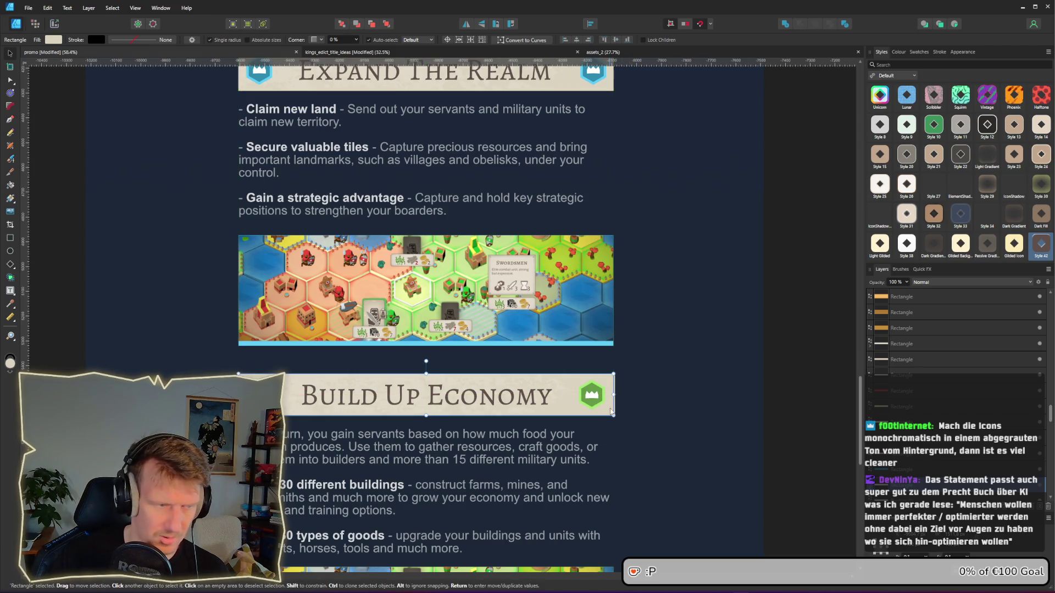
drag(613, 412, 615, 413)
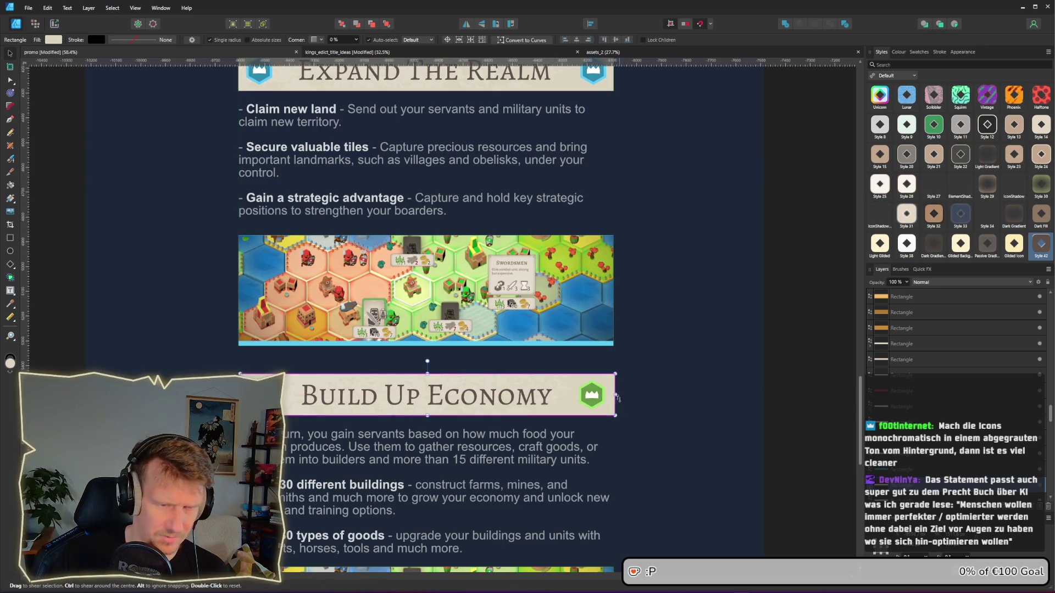
Step: Nudge the Capture All Palaces banner rectangle slightly into position
click(647, 467)
scroll(648, 467, down, 5)
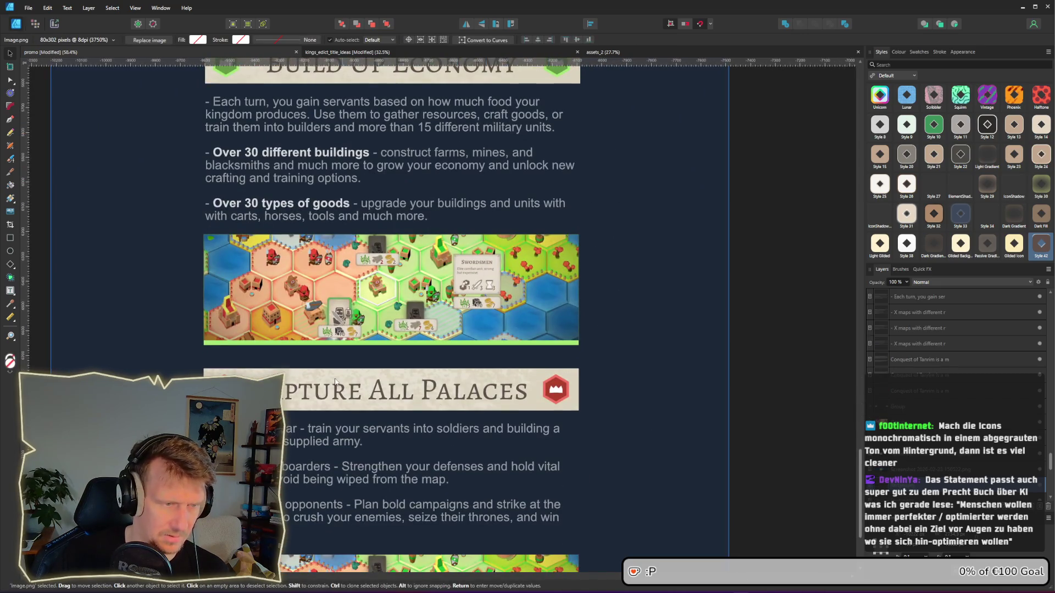
click(391, 390)
mouse_move(552, 388)
mouse_down()
mouse_move(599, 313)
mouse_move(587, 356)
mouse_move(554, 383)
mouse_up()
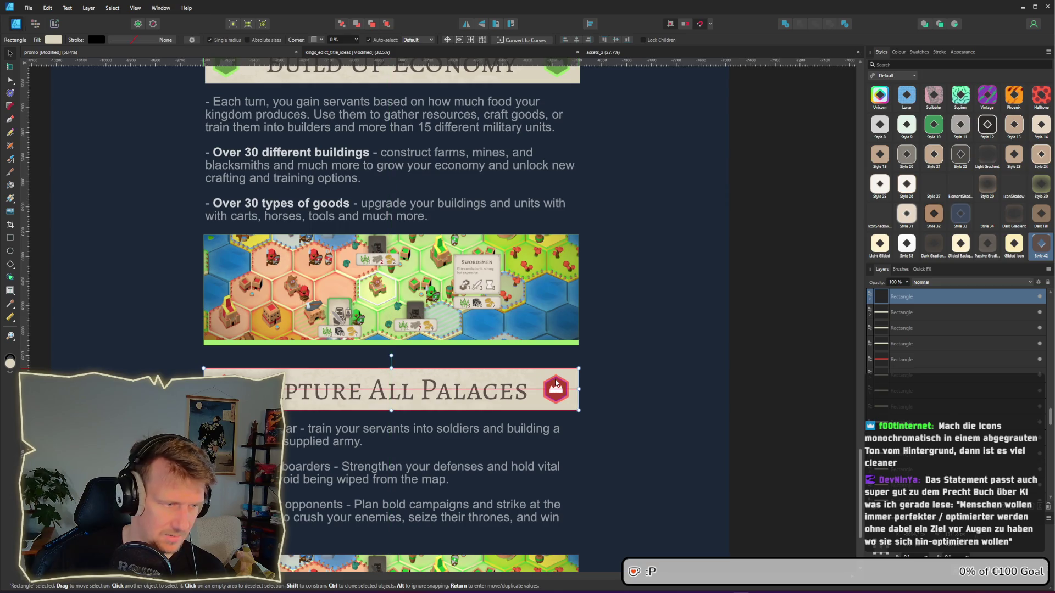
click(709, 352)
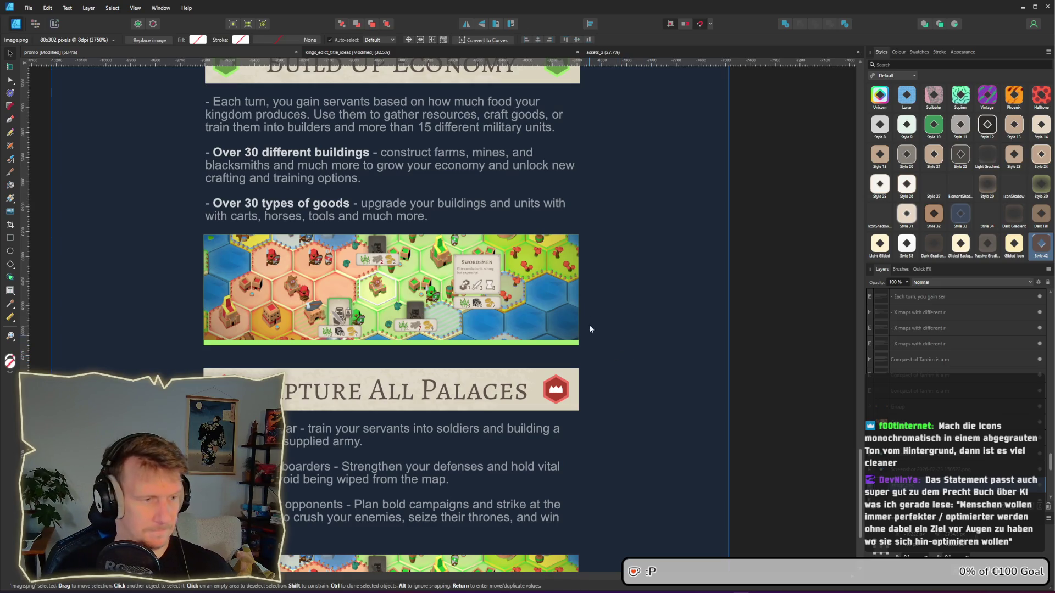
Step: Scroll and zoom to the Capture All Palaces section and its bullet text
scroll(541, 261, down, 5)
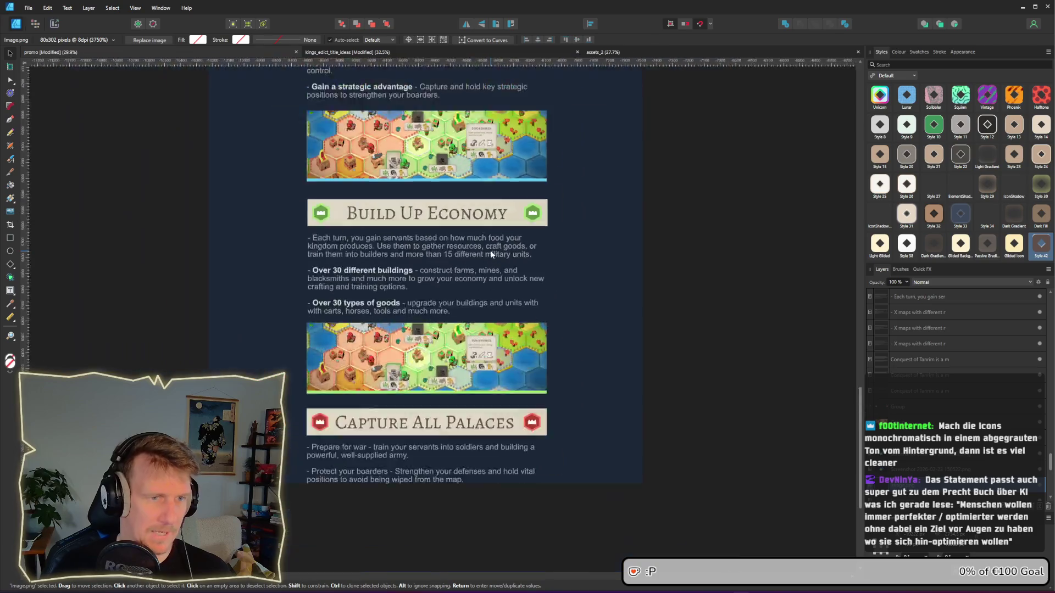
scroll(493, 347, down, 1)
scroll(467, 275, up, 3)
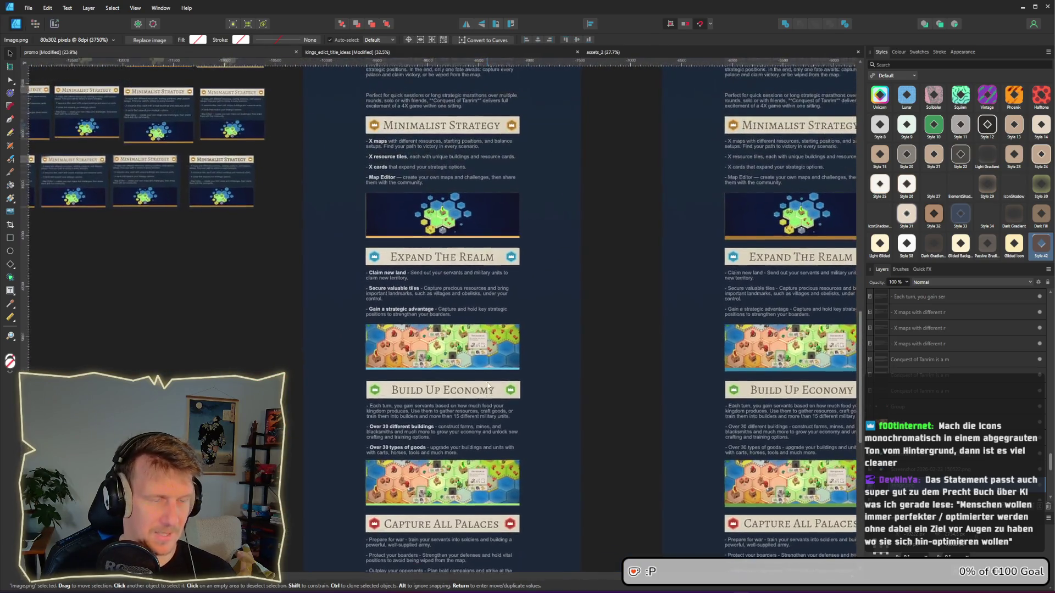
scroll(449, 236, up, 2)
scroll(447, 236, up, 2)
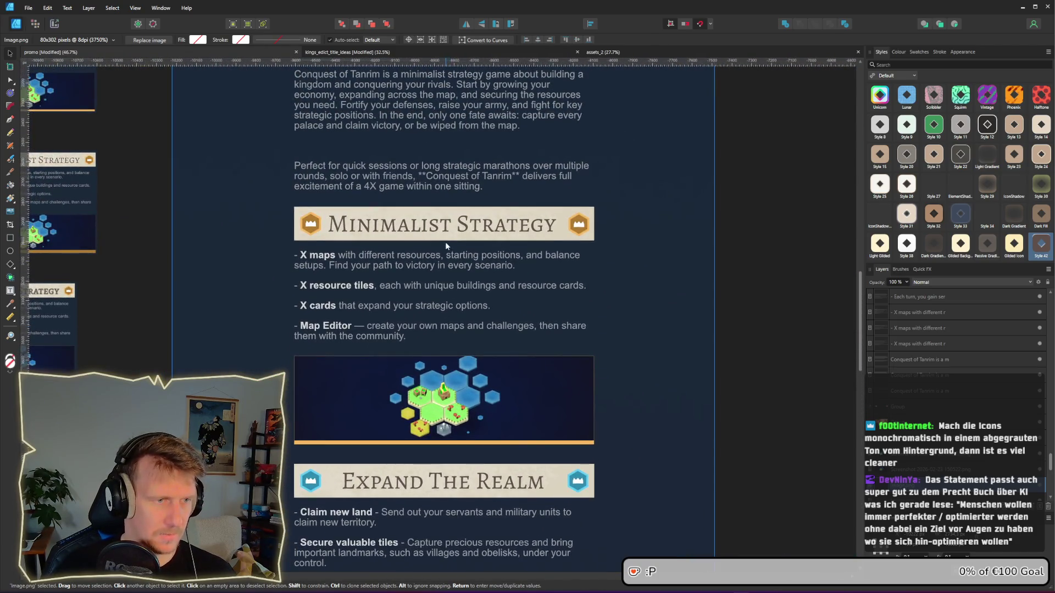
scroll(445, 242, up, 2)
scroll(438, 253, up, 1)
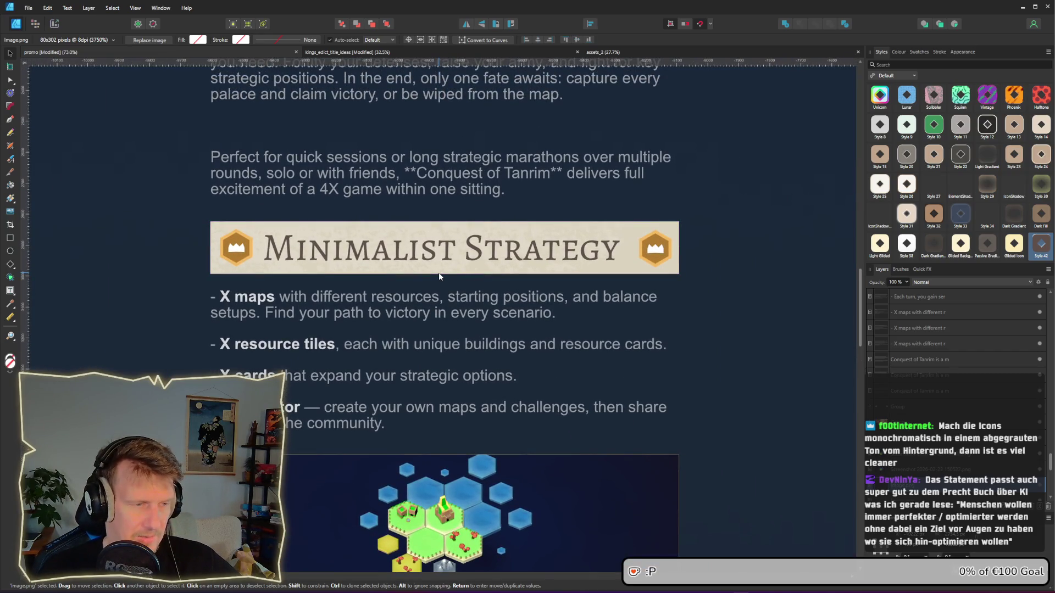
scroll(439, 272, down, 3)
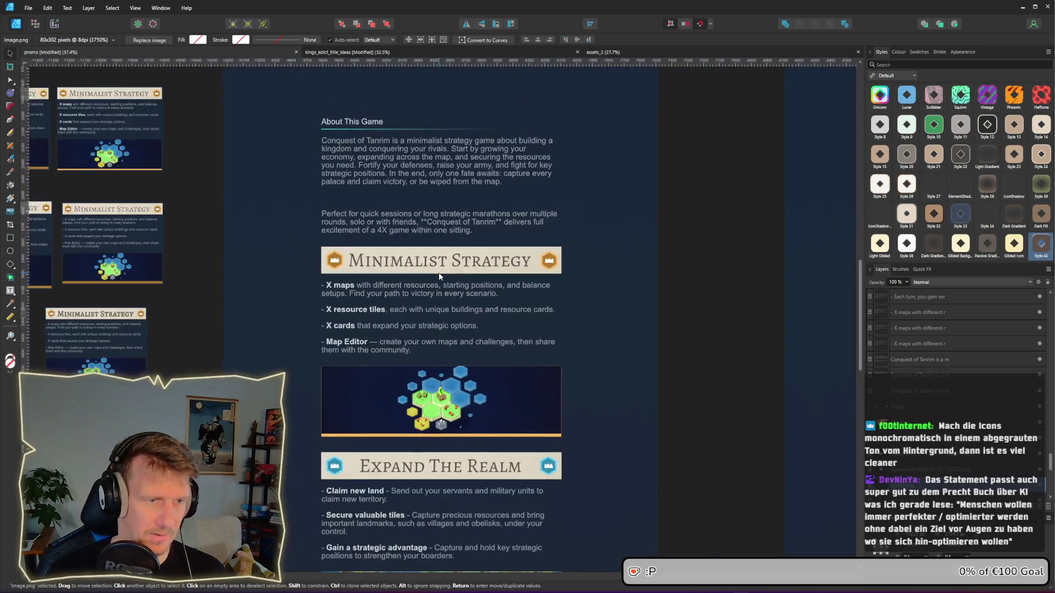
scroll(440, 302, down, 3)
scroll(432, 170, down, 5)
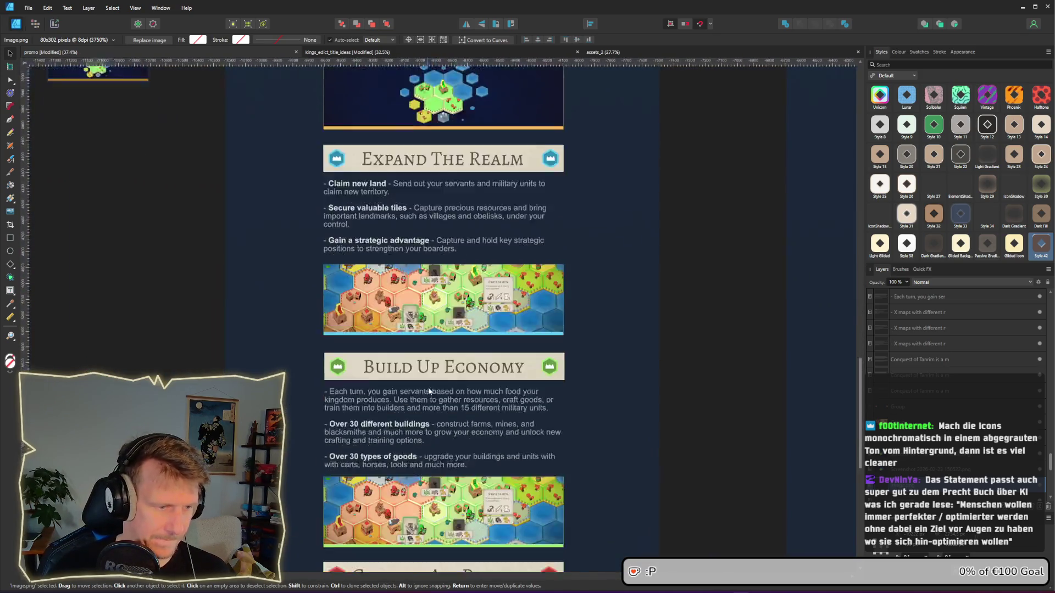
scroll(364, 414, up, 3)
Step: Make the 'Prepare for war' lead phrase bold and white
double_click(345, 396)
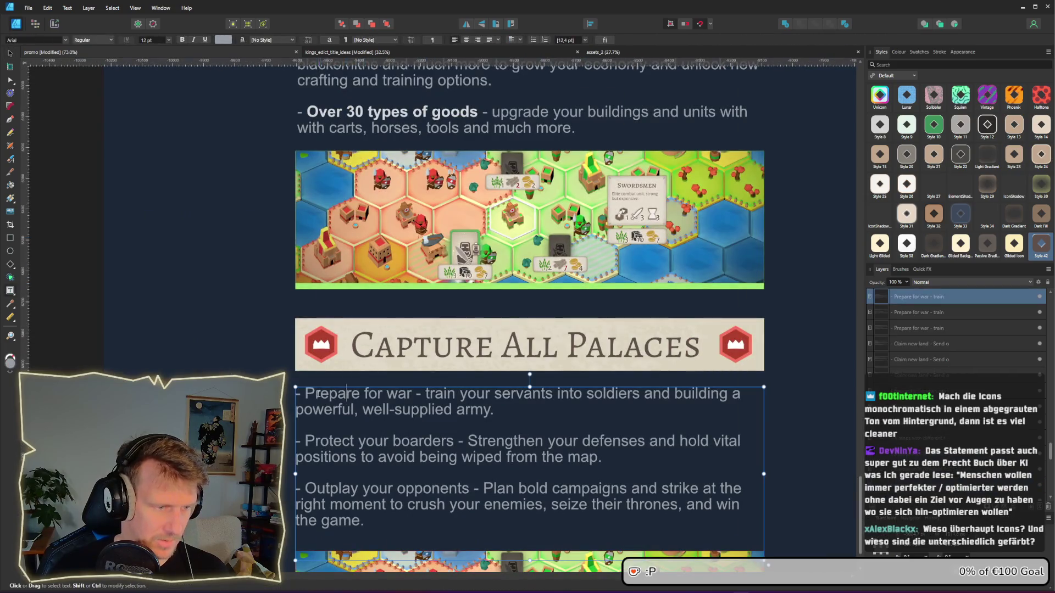
drag(305, 393, 417, 393)
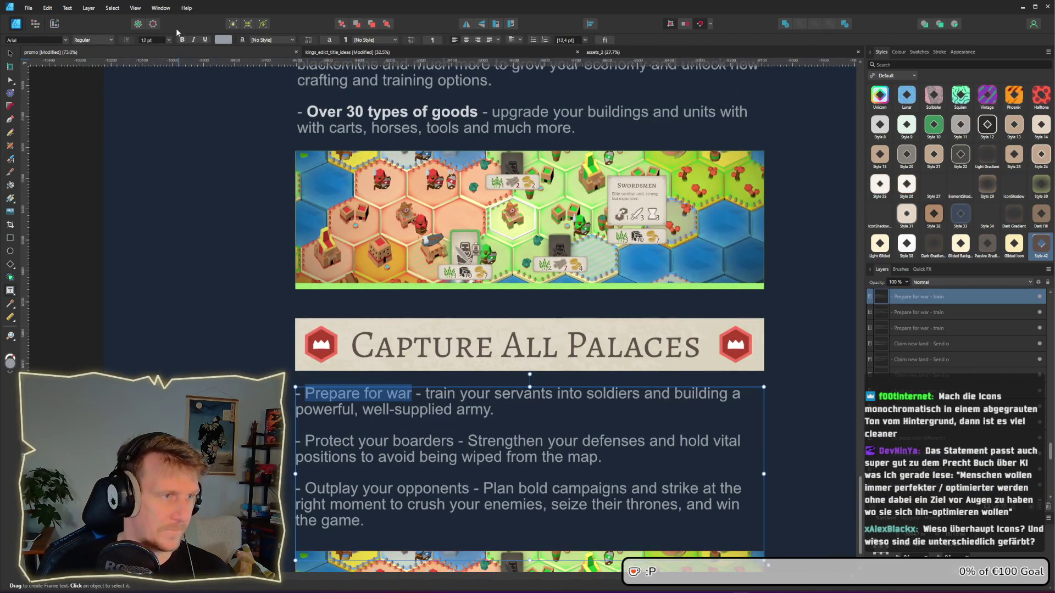
click(182, 40)
click(222, 40)
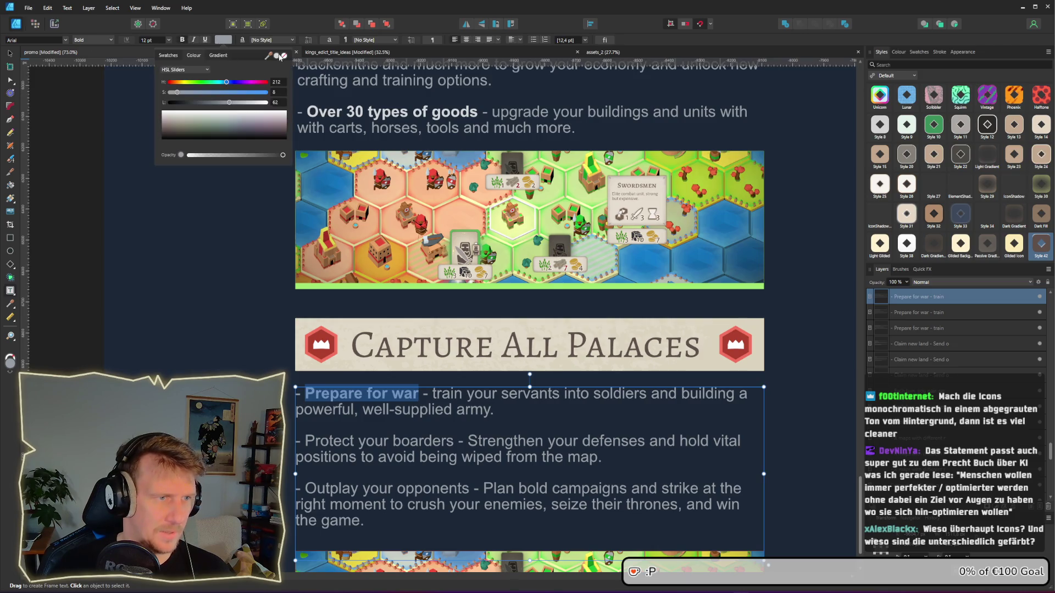
click(277, 55)
click(357, 457)
Step: Make the 'Protect your boarders' lead phrase bold and white
drag(306, 441, 453, 441)
click(183, 39)
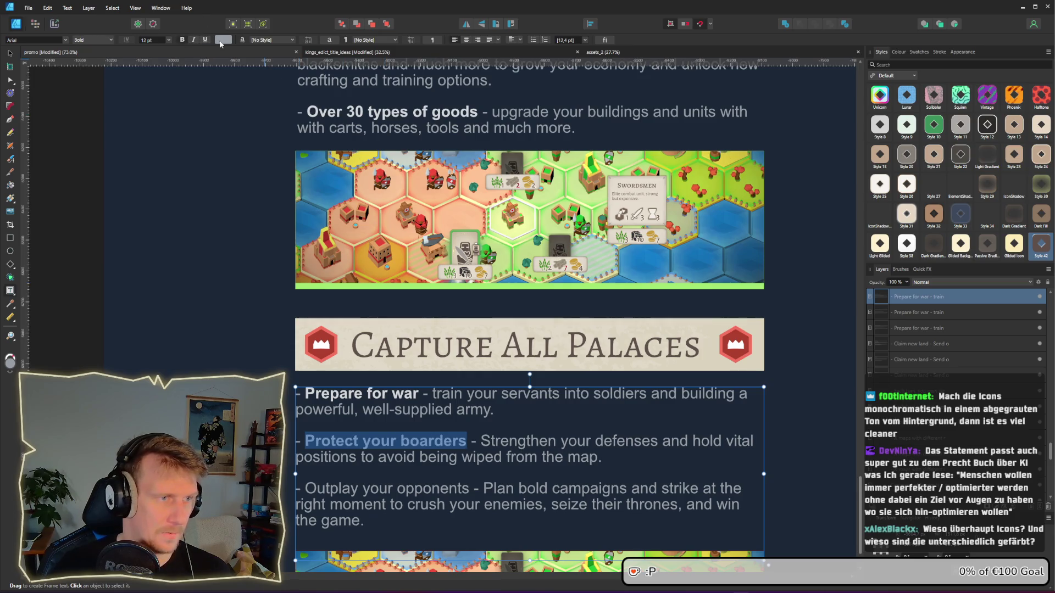
click(223, 40)
click(280, 57)
click(396, 476)
Step: Make the 'Outplay your opponents' lead phrase bold and bright white
scroll(396, 476, down, 3)
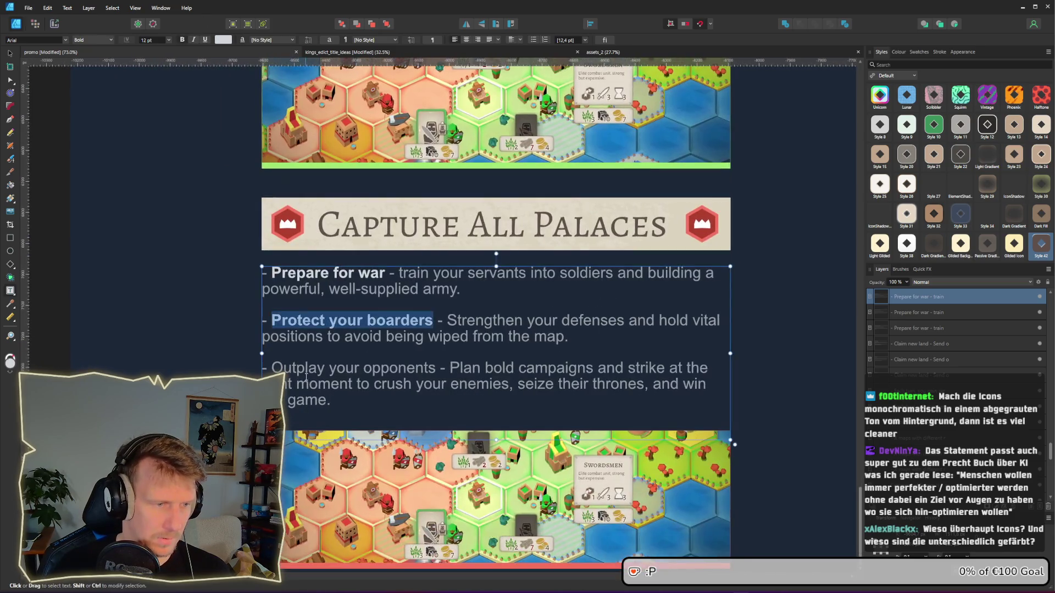
drag(271, 368, 436, 368)
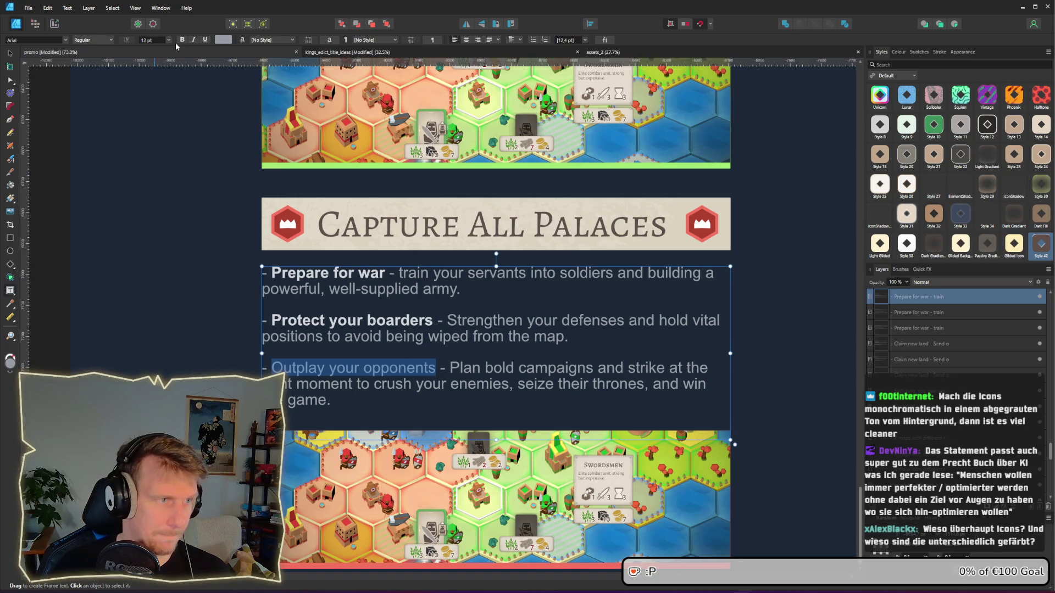
click(182, 40)
click(223, 40)
click(754, 376)
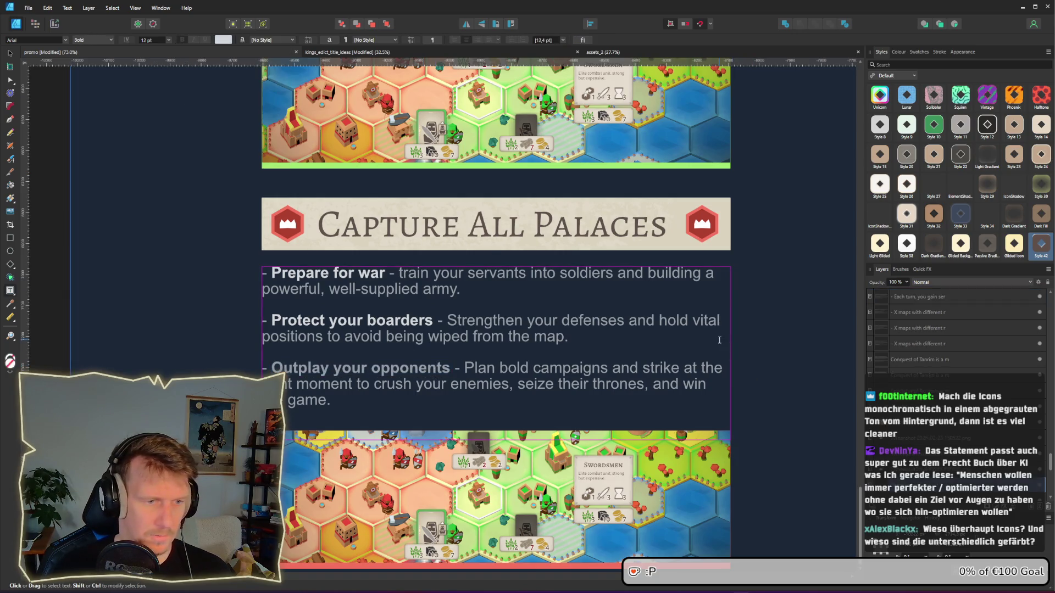
mouse_move(451, 368)
mouse_down()
mouse_move(306, 358)
mouse_move(271, 367)
mouse_up()
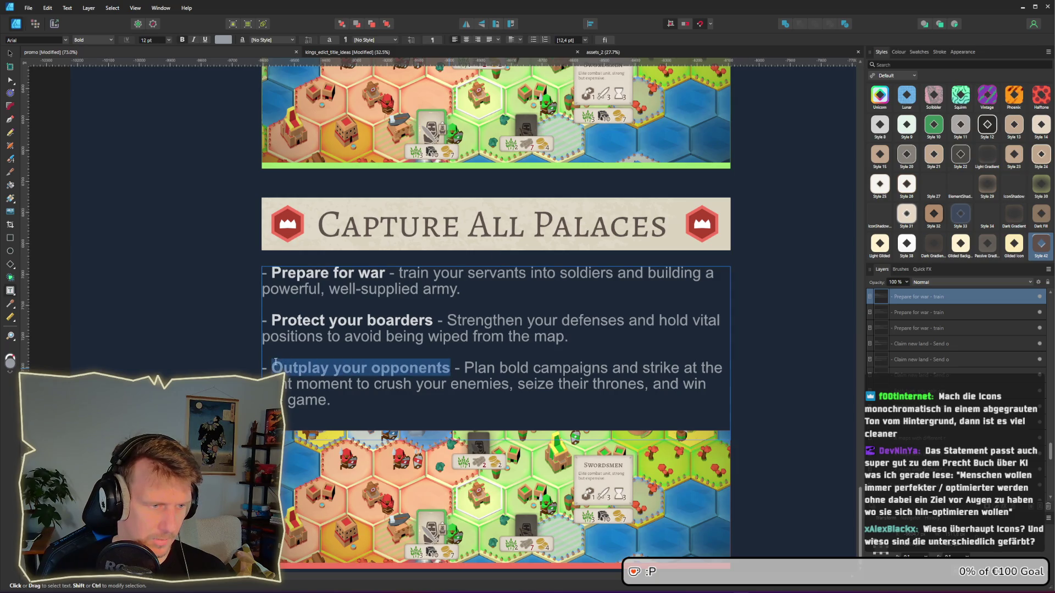
click(225, 40)
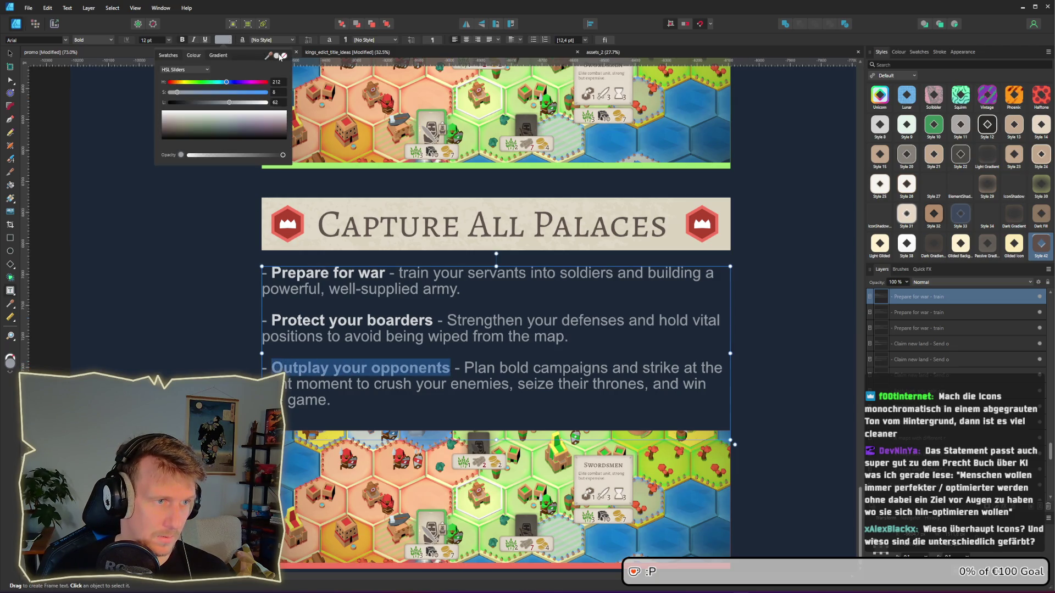
drag(280, 57, 384, 131)
click(747, 337)
scroll(747, 337, down, 5)
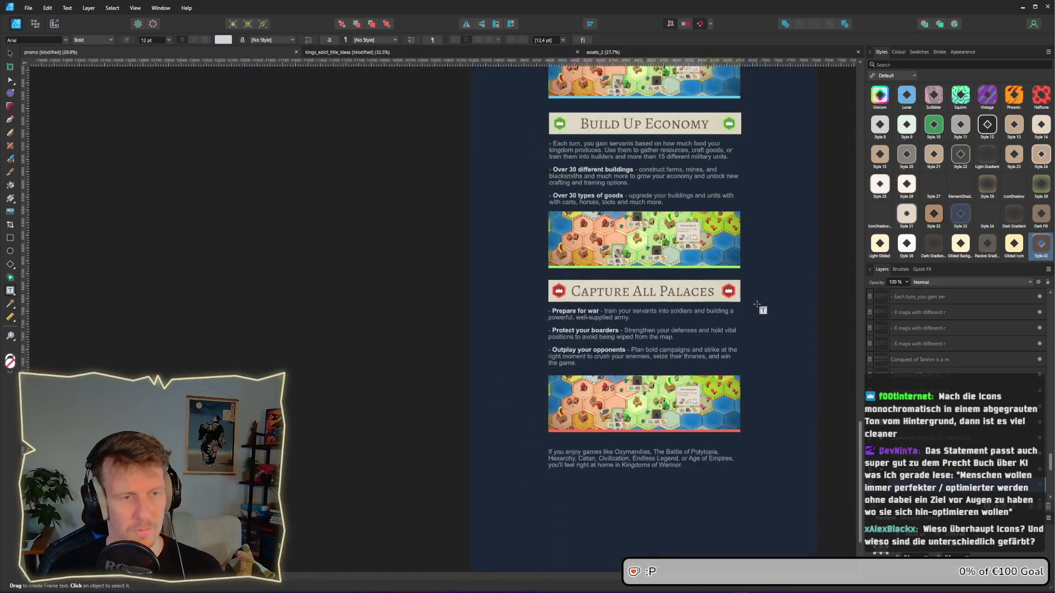
scroll(621, 487, up, 5)
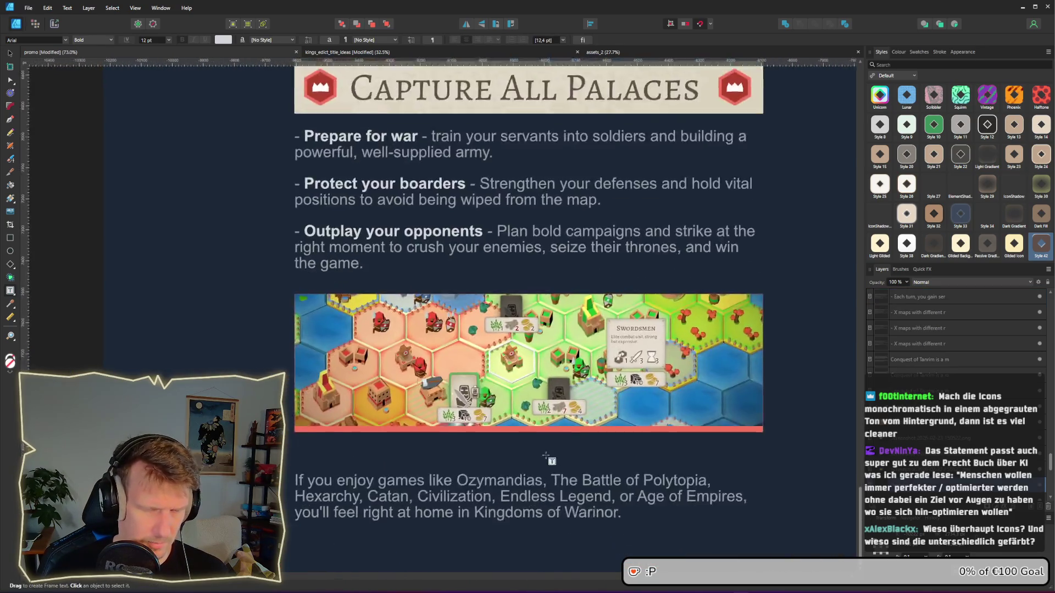
scroll(478, 374, up, 3)
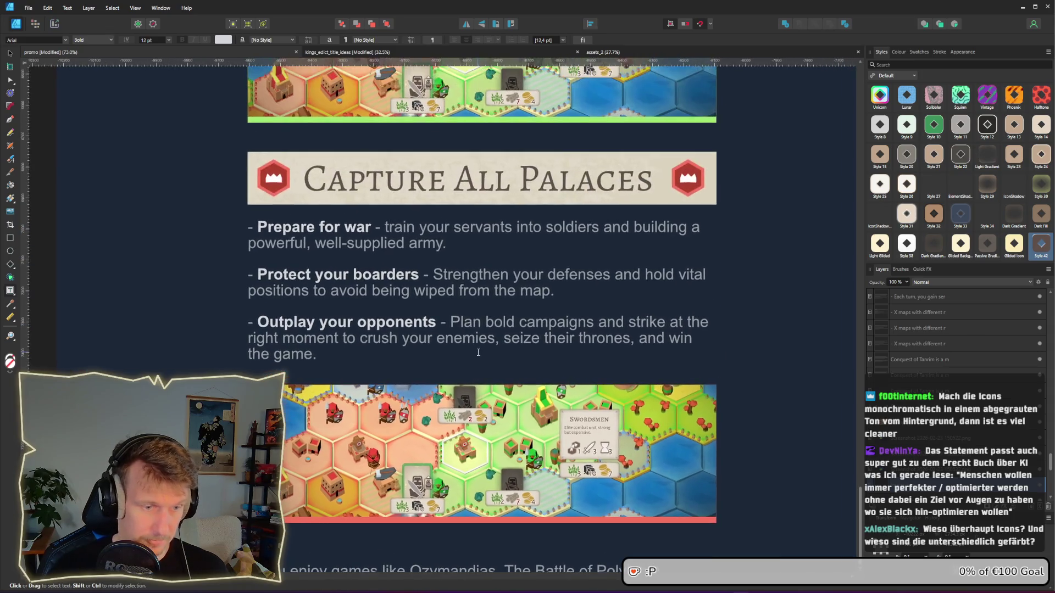
scroll(478, 373, down, 2)
scroll(468, 387, up, 4)
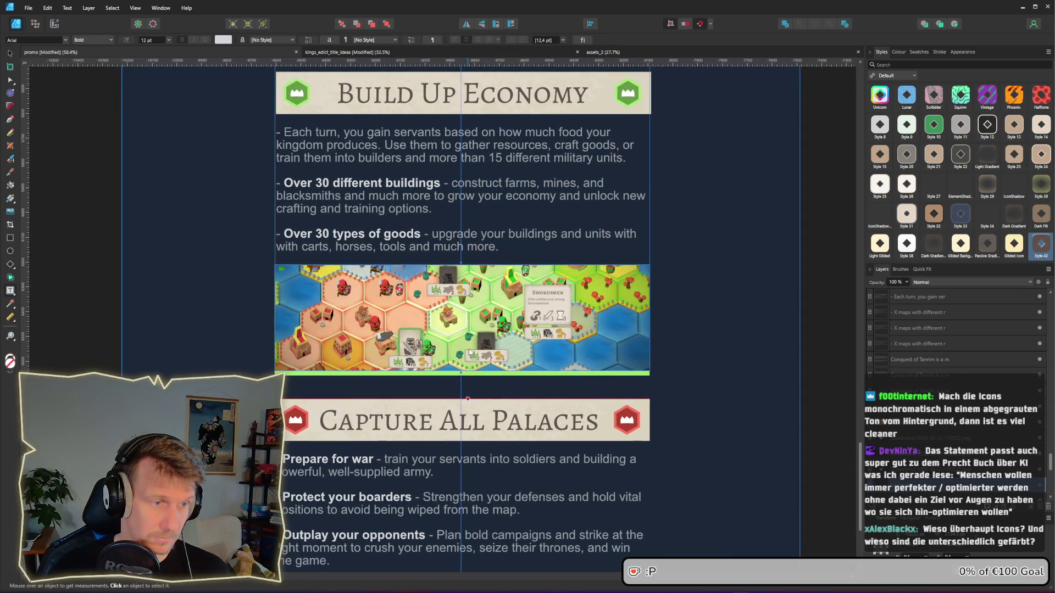
scroll(473, 263, up, 2)
scroll(472, 263, up, 5)
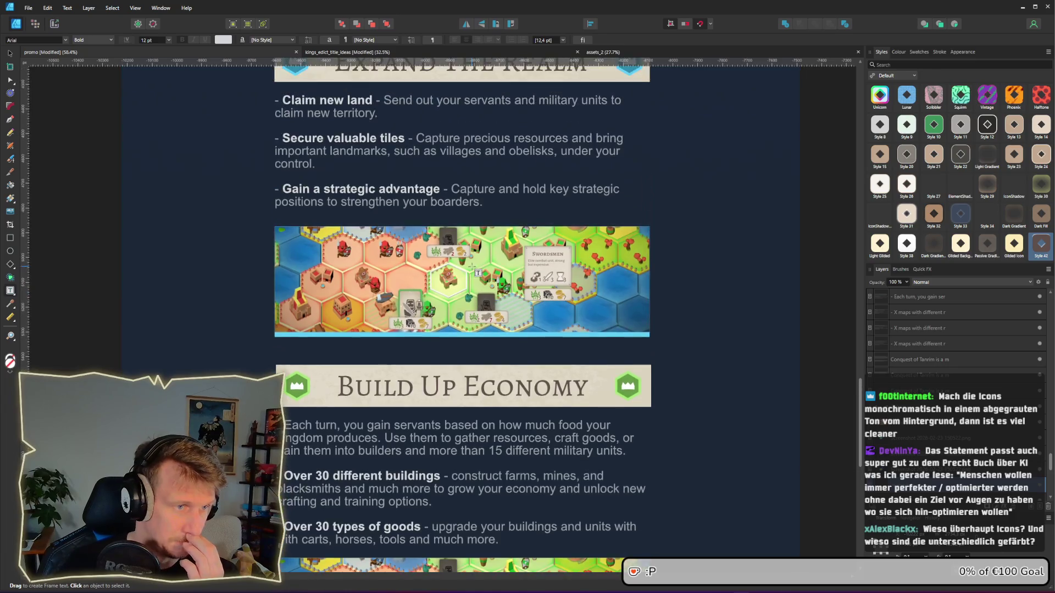
scroll(472, 268, up, 5)
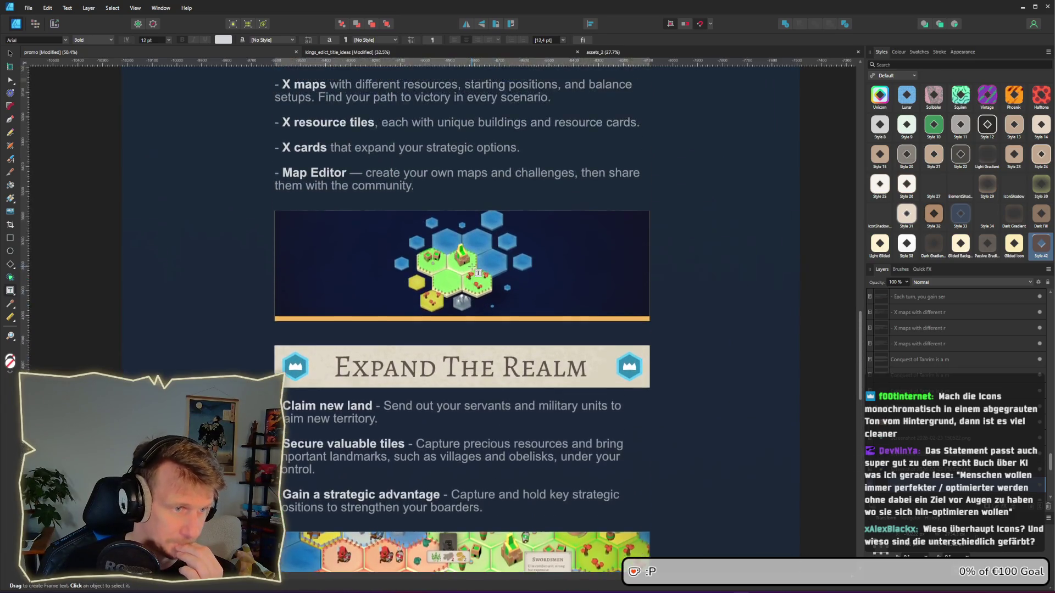
scroll(473, 267, up, 4)
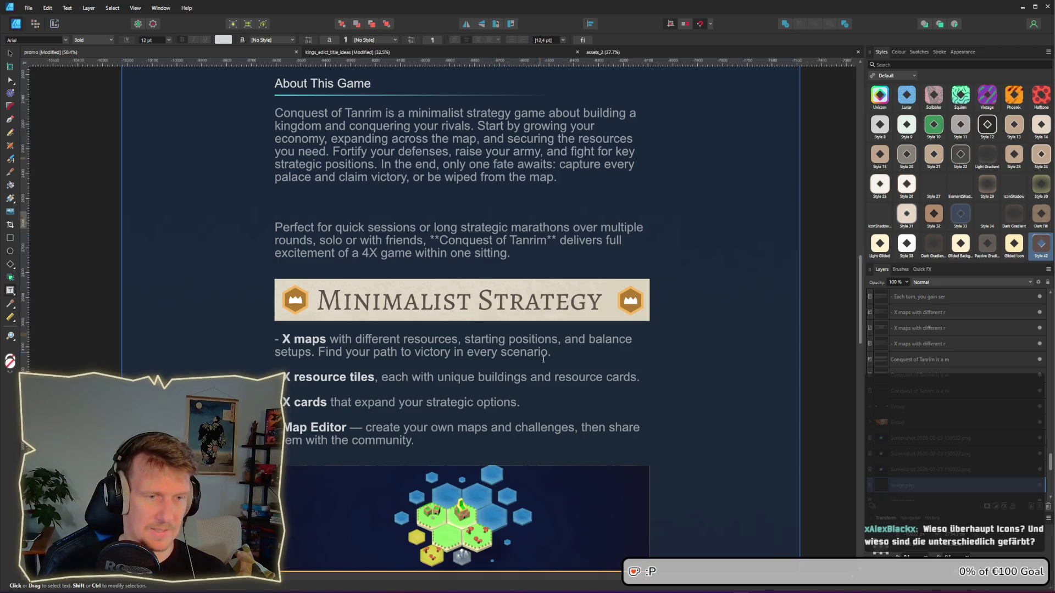
scroll(543, 359, down, 3)
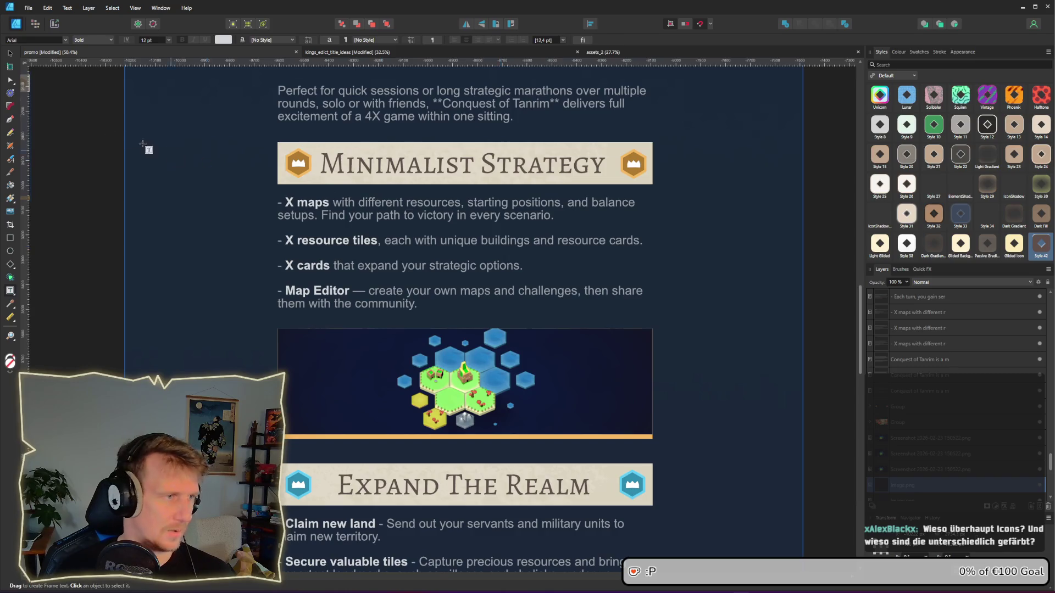
click(10, 53)
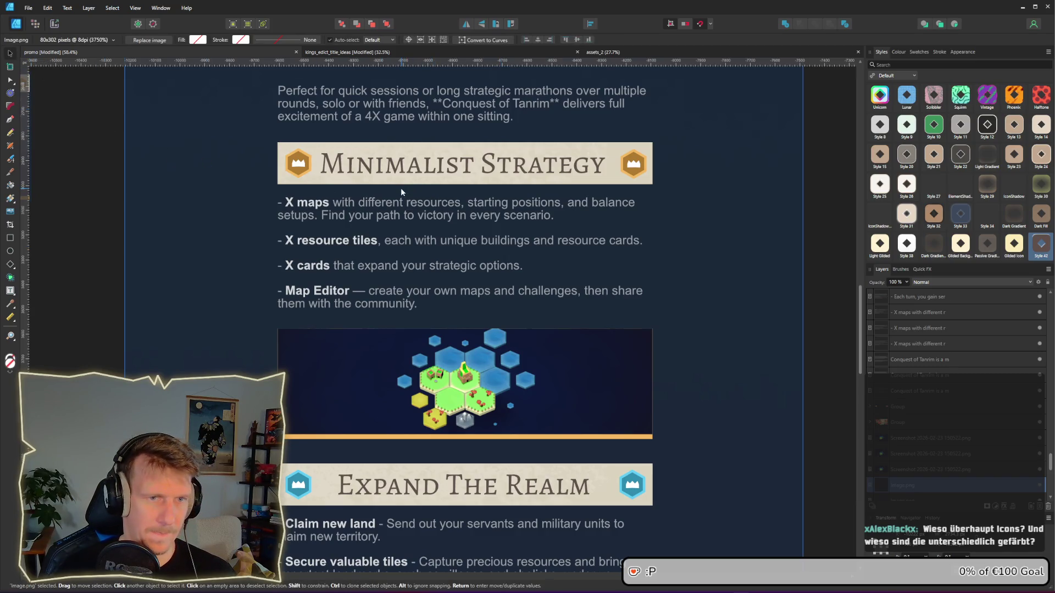
scroll(400, 188, up, 2)
scroll(468, 334, down, 5)
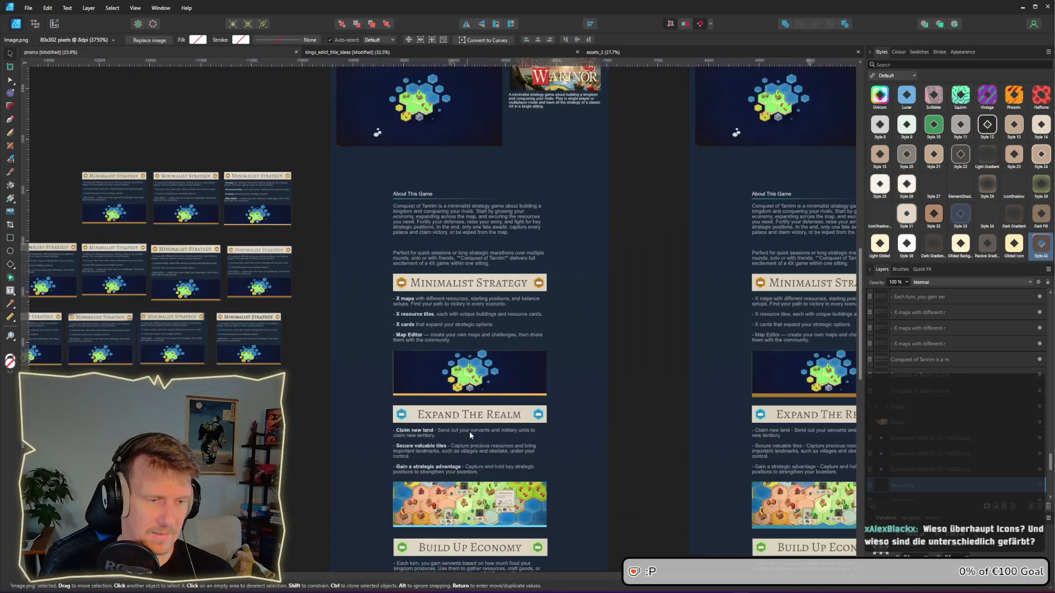
scroll(446, 216, down, 3)
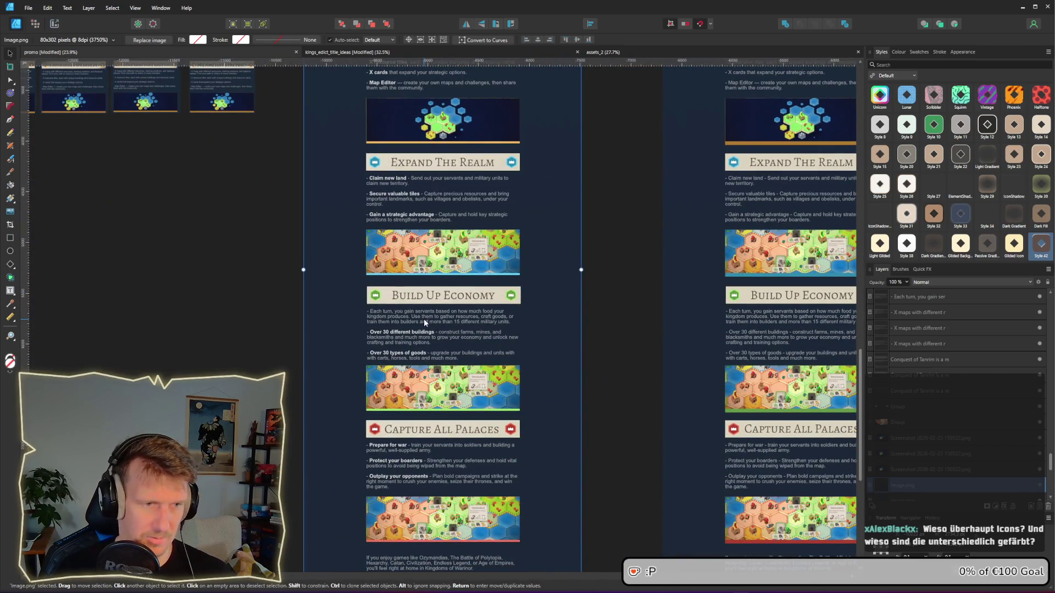
scroll(449, 183, up, 2)
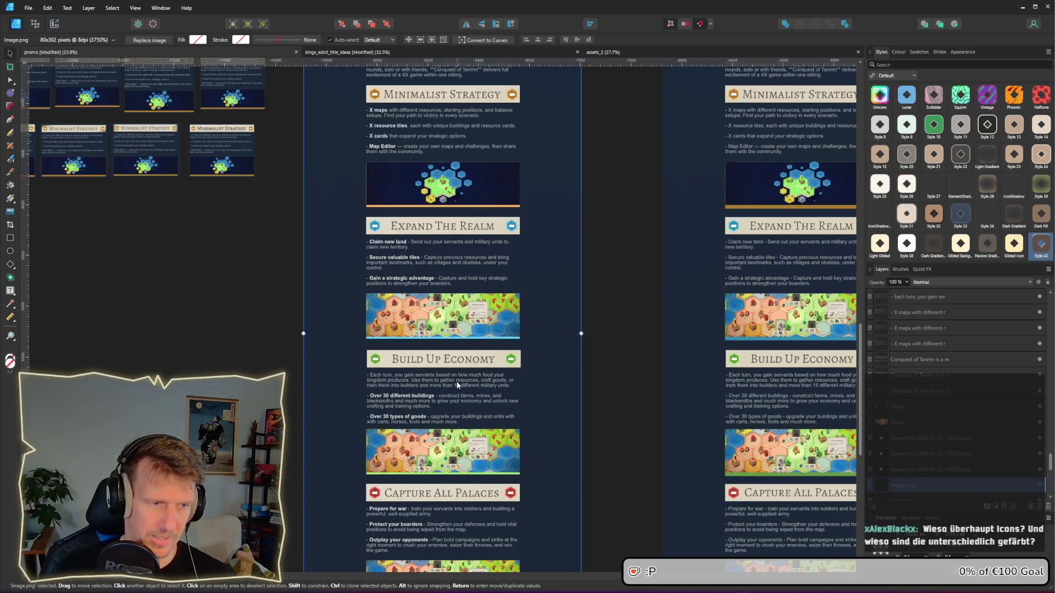
scroll(457, 384, down, 4)
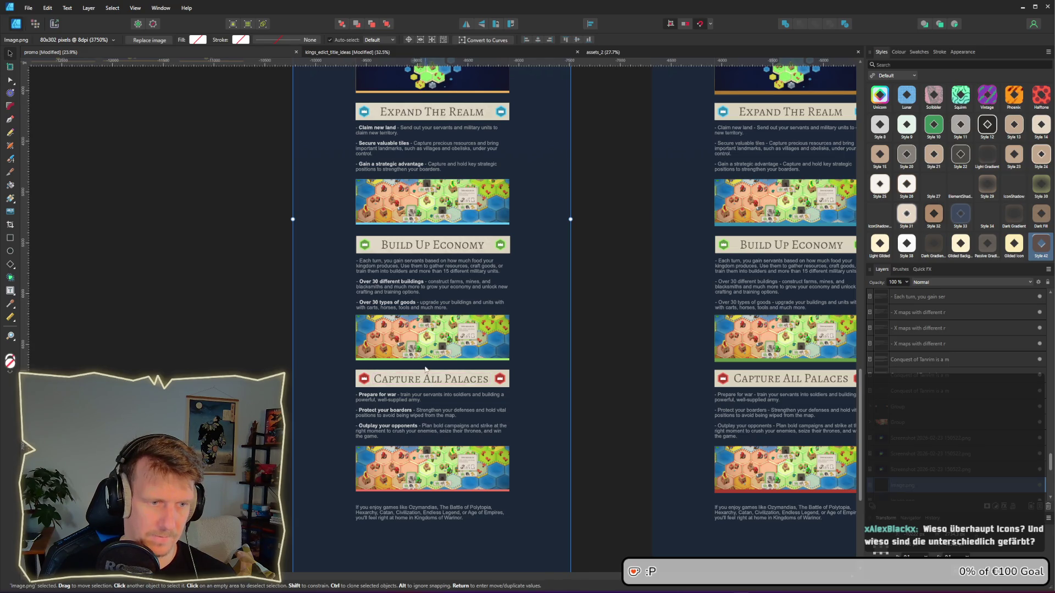
scroll(403, 243, up, 7)
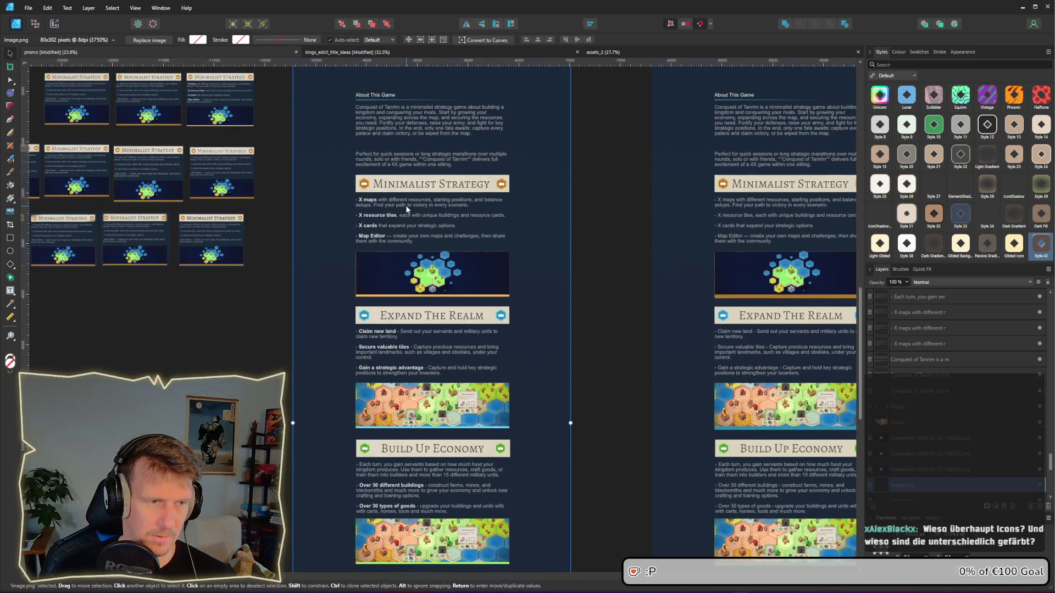
scroll(394, 281, up, 5)
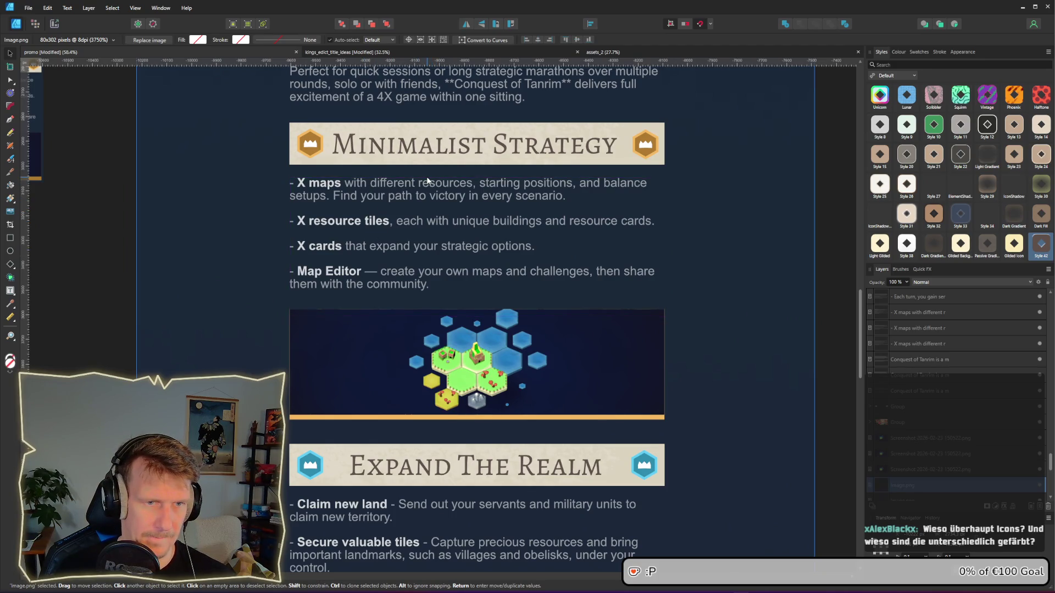
Step: Set the Minimalist Strategy and Expand The Realm headings to 25 pt
click(604, 146)
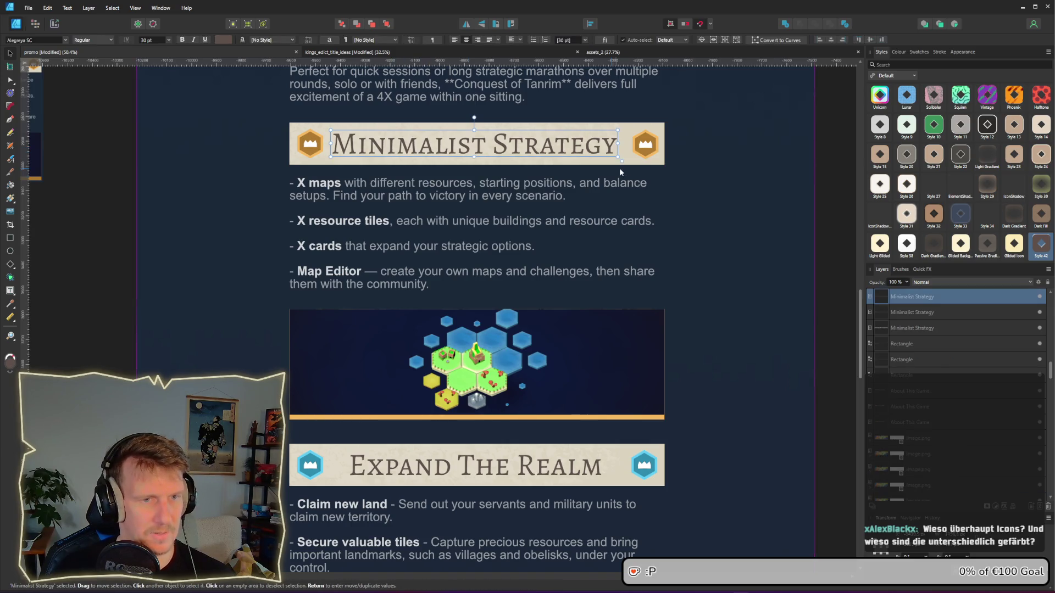
click(152, 40)
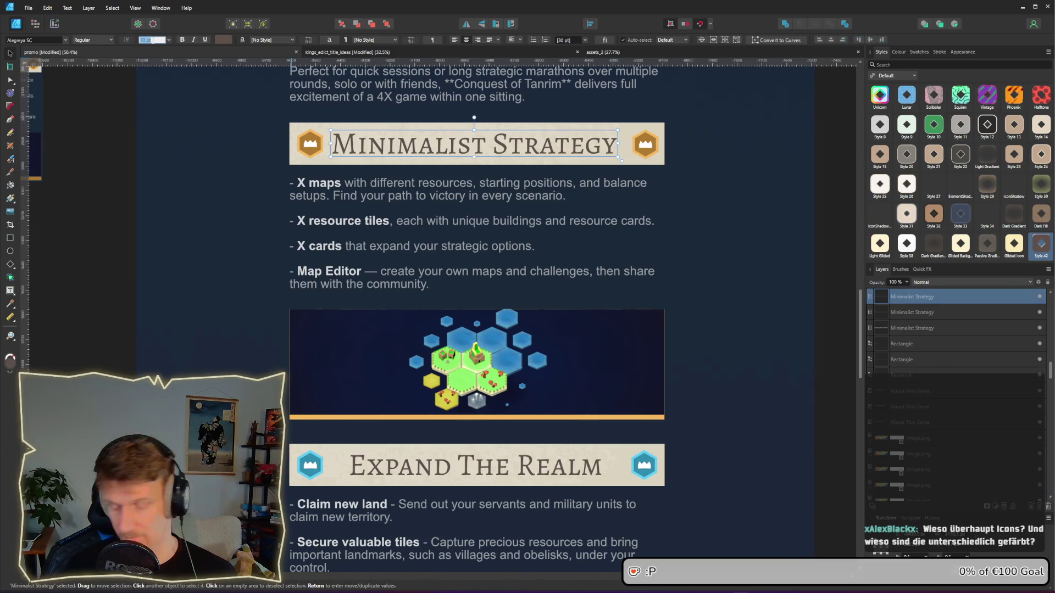
text(25)
key(Return)
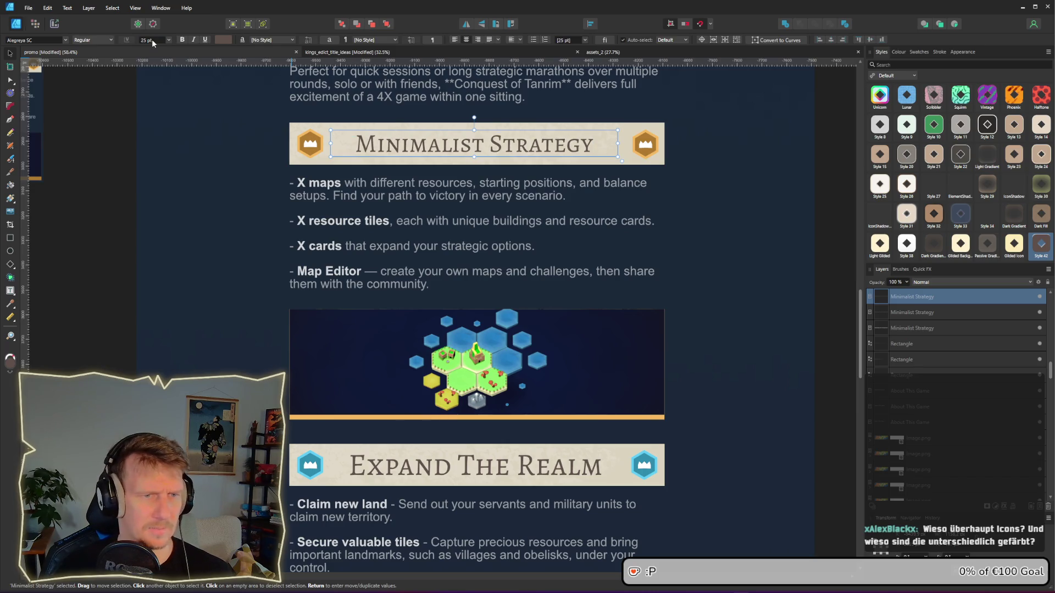
click(470, 477)
click(152, 40)
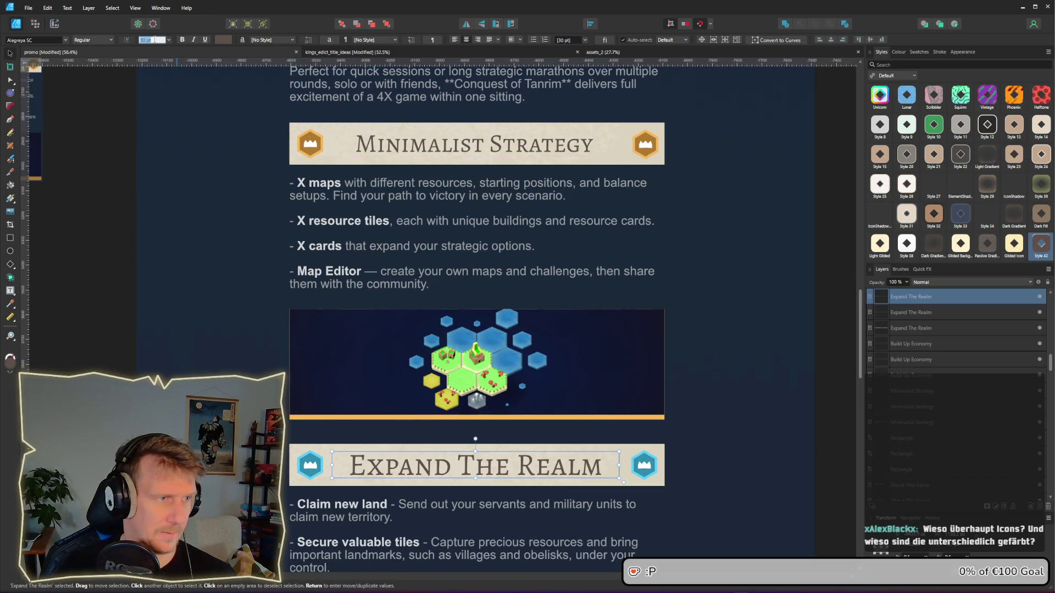
text(25)
key(Return)
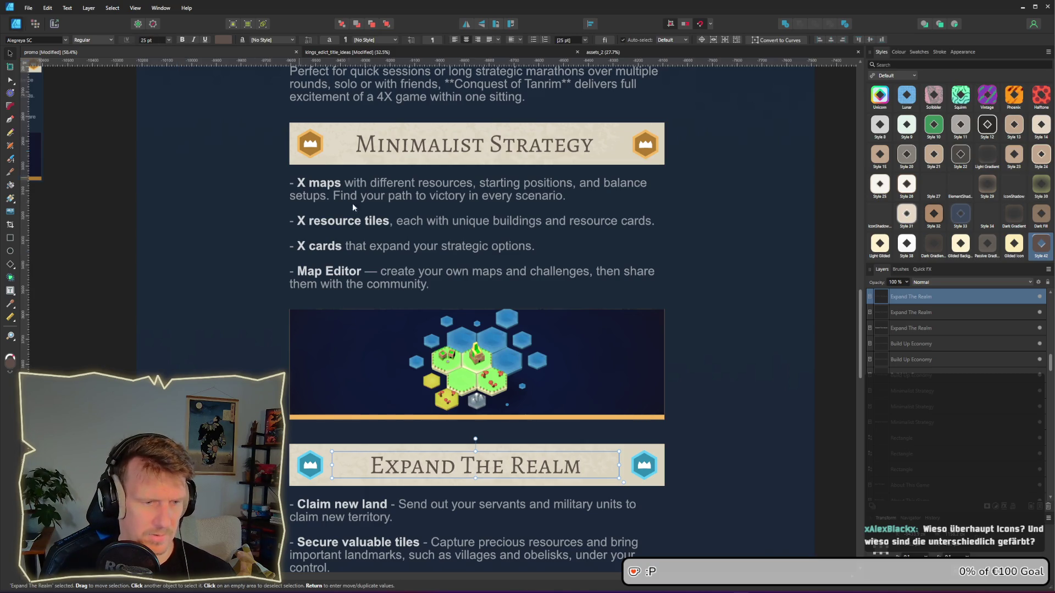
Step: Set the Build Up Economy and Capture All Palaces headings to 25 pt
scroll(687, 318, down, 6)
scroll(687, 318, right, 2)
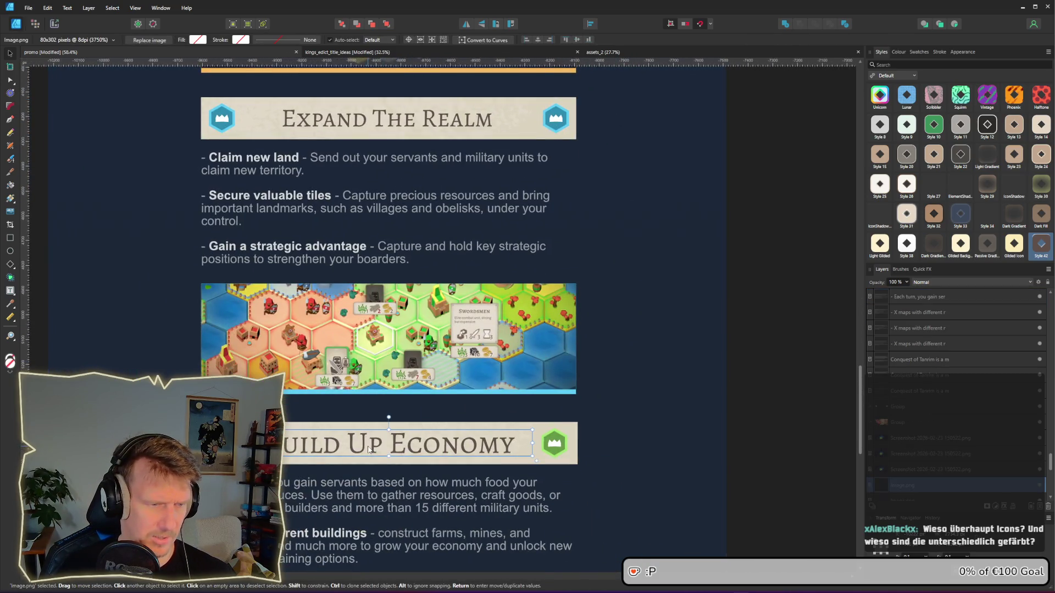
click(370, 448)
click(153, 40)
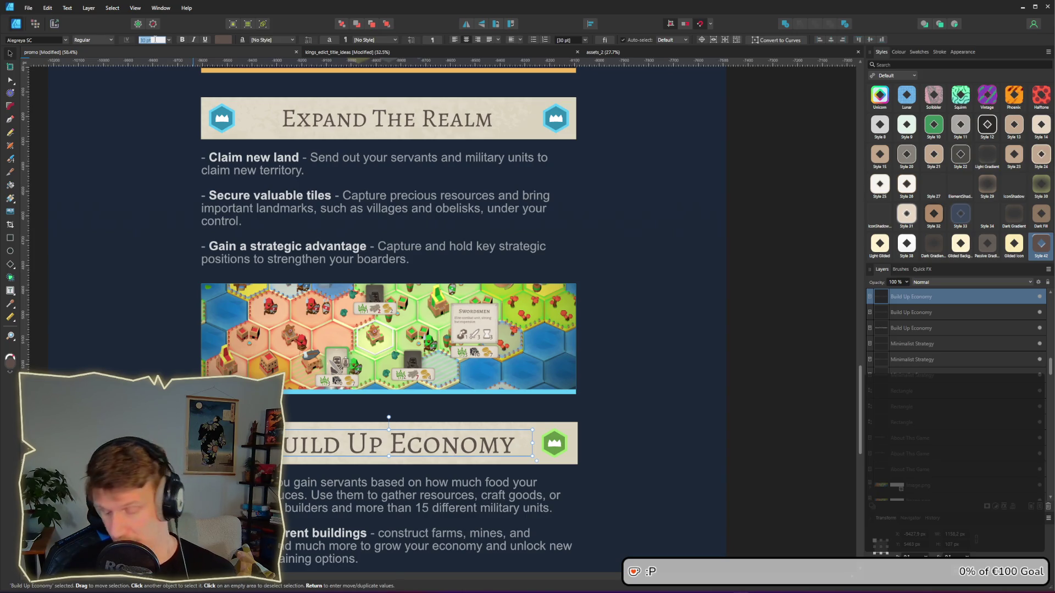
text(25)
key(Return)
scroll(338, 368, down, 5)
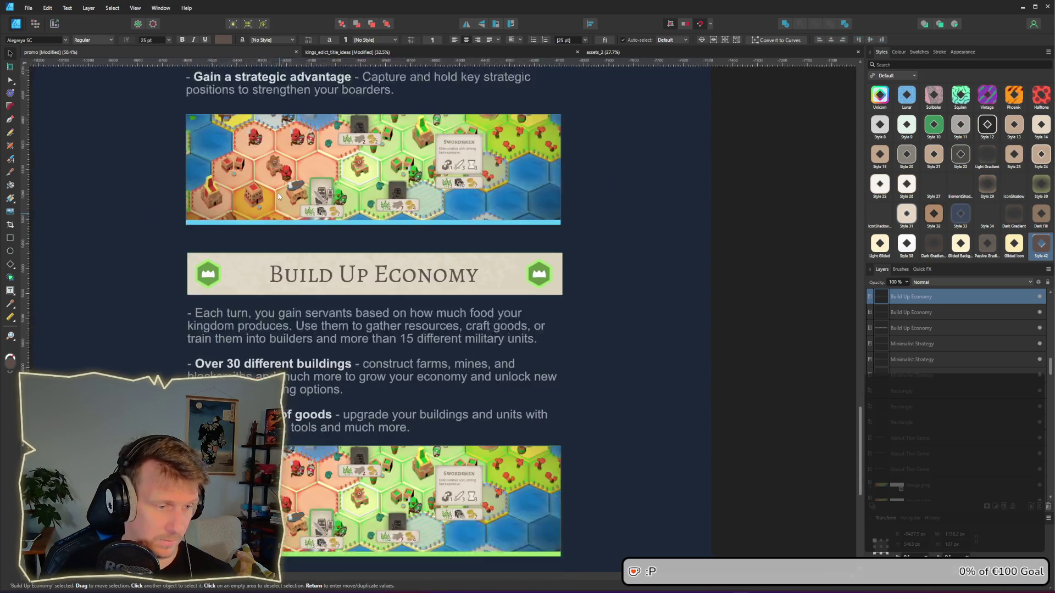
click(363, 528)
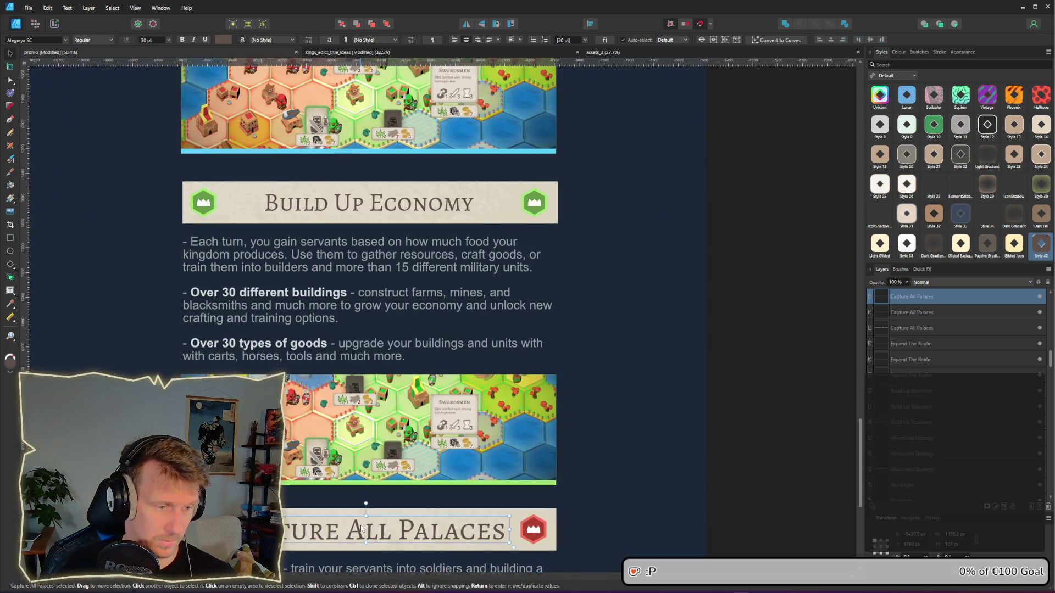
click(157, 41)
text(25)
key(Return)
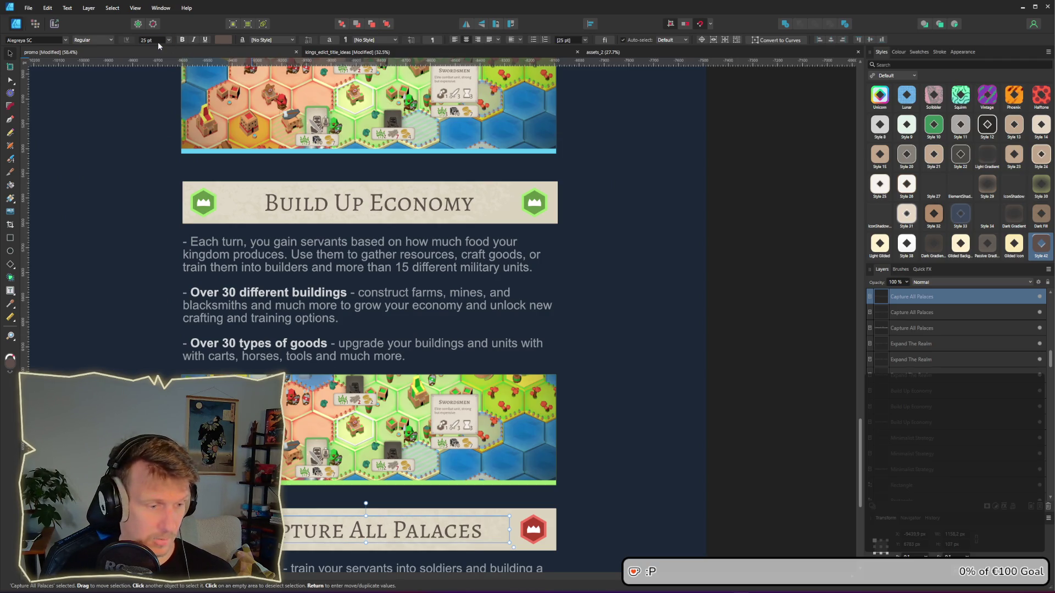
click(692, 323)
scroll(654, 360, down, 3)
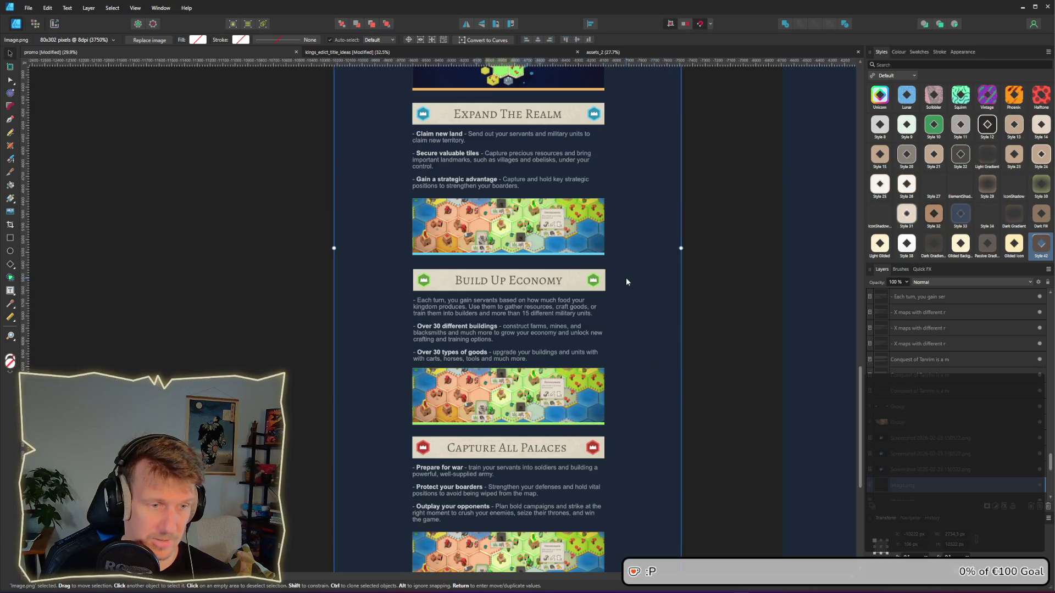
scroll(625, 278, up, 3)
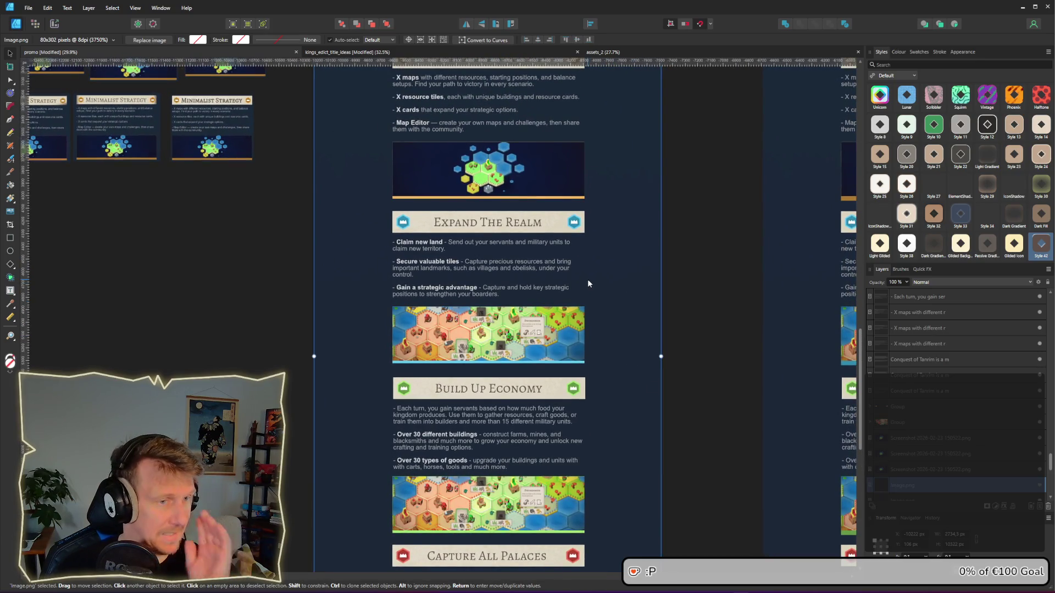
scroll(586, 270, up, 1)
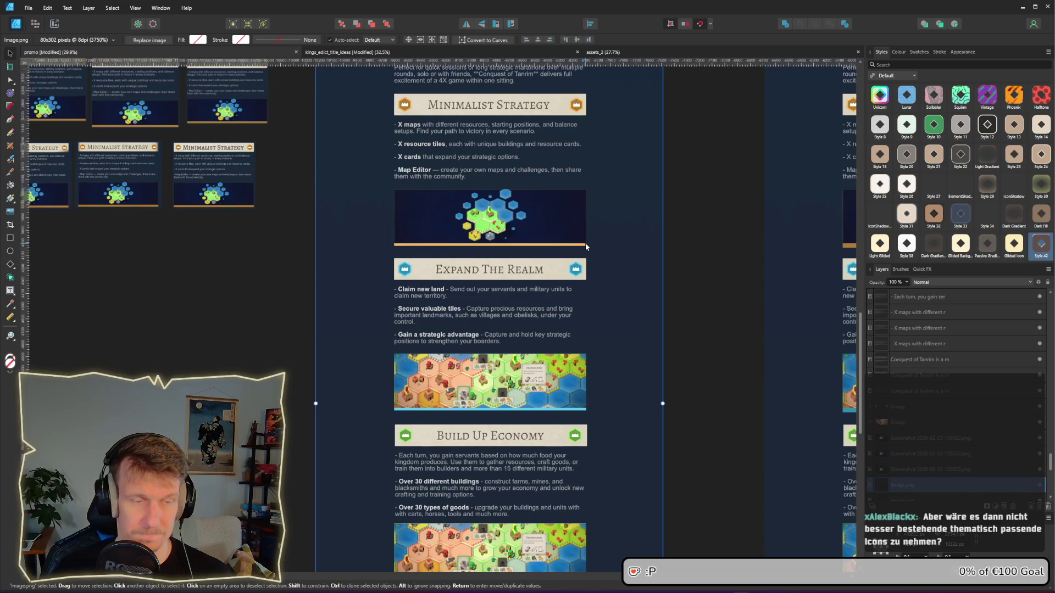
scroll(583, 247, up, 1)
scroll(566, 243, up, 3)
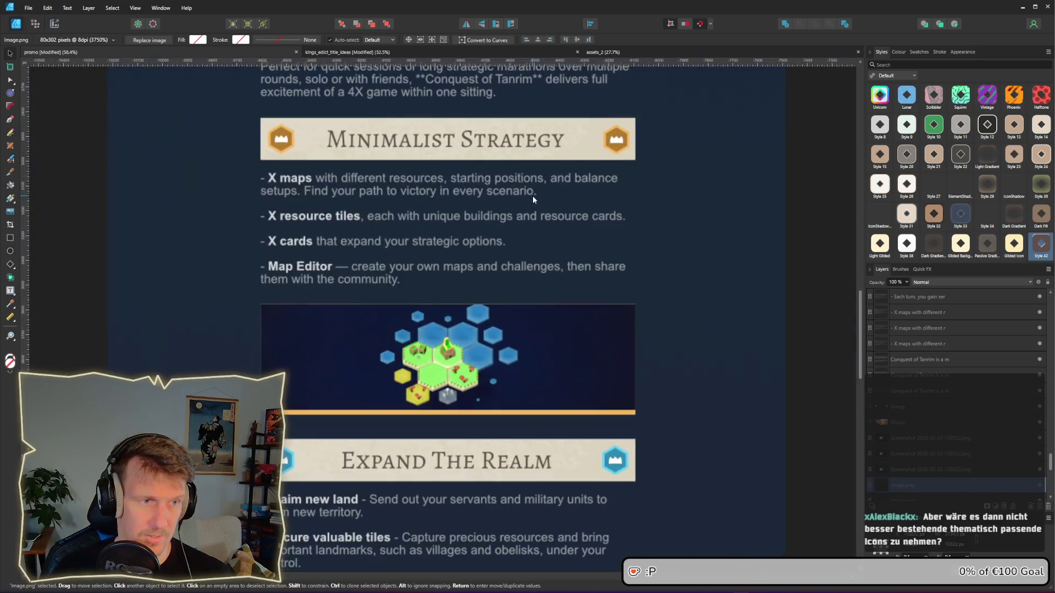
scroll(532, 195, down, 2)
scroll(493, 212, up, 3)
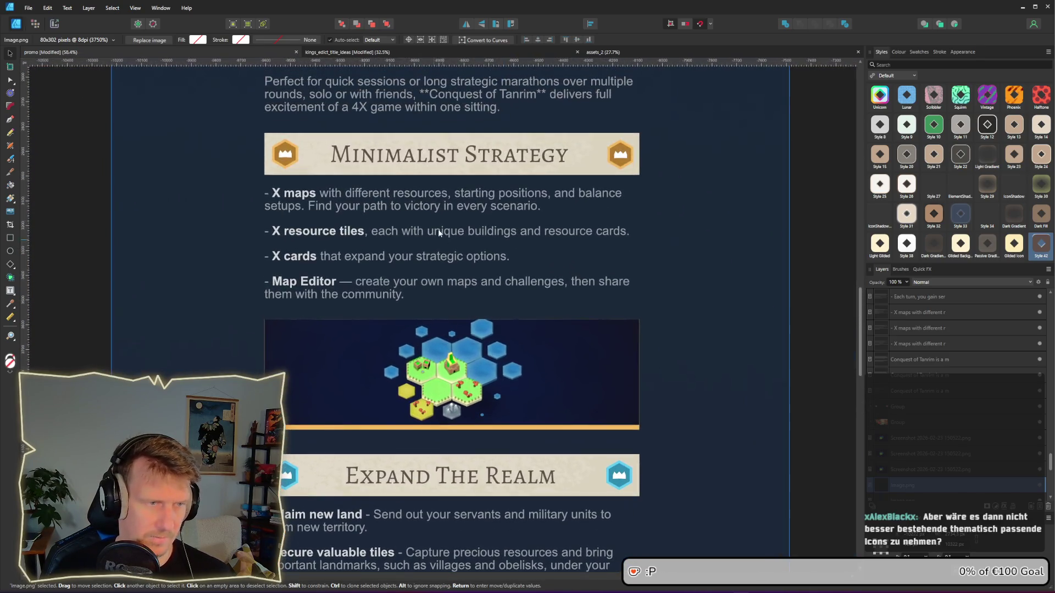
Step: Select the Minimalist Strategy banner's right crown icon group along with its Curve layer in Layers
click(620, 158)
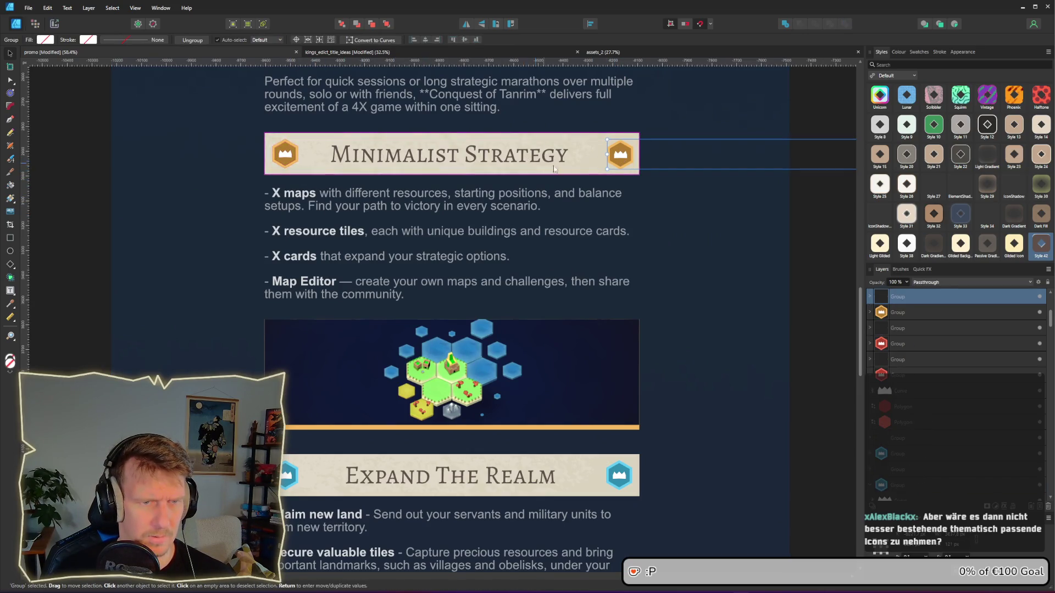
scroll(581, 227, down, 2)
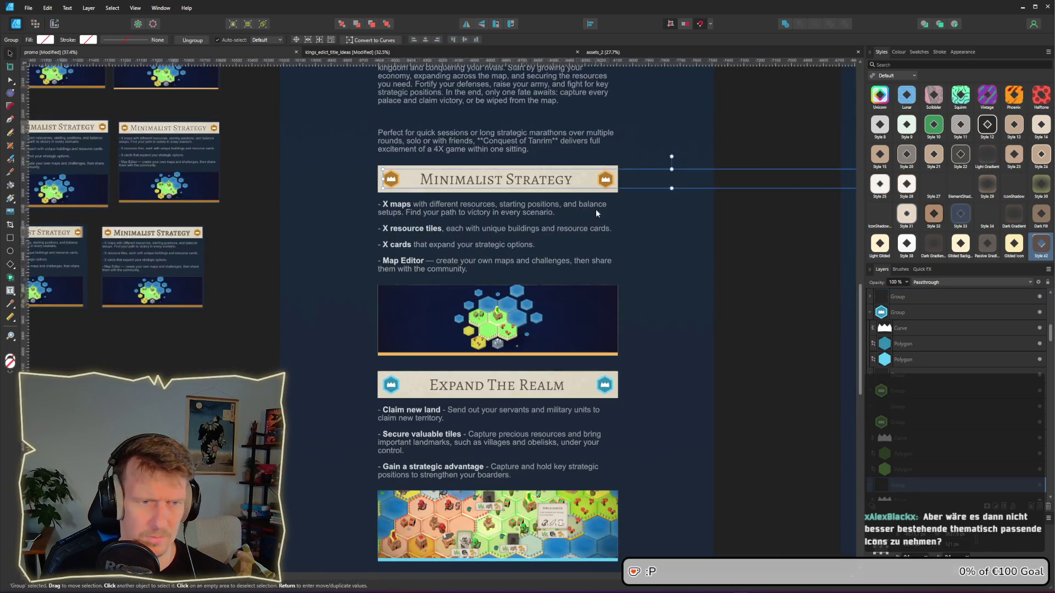
scroll(535, 224, right, 5)
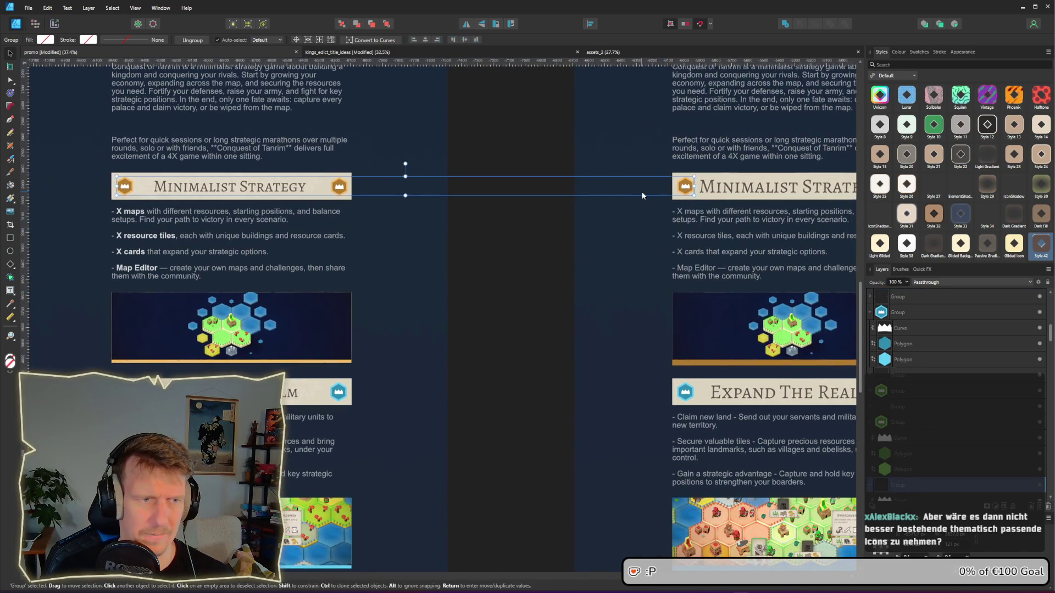
scroll(504, 230, left, 3)
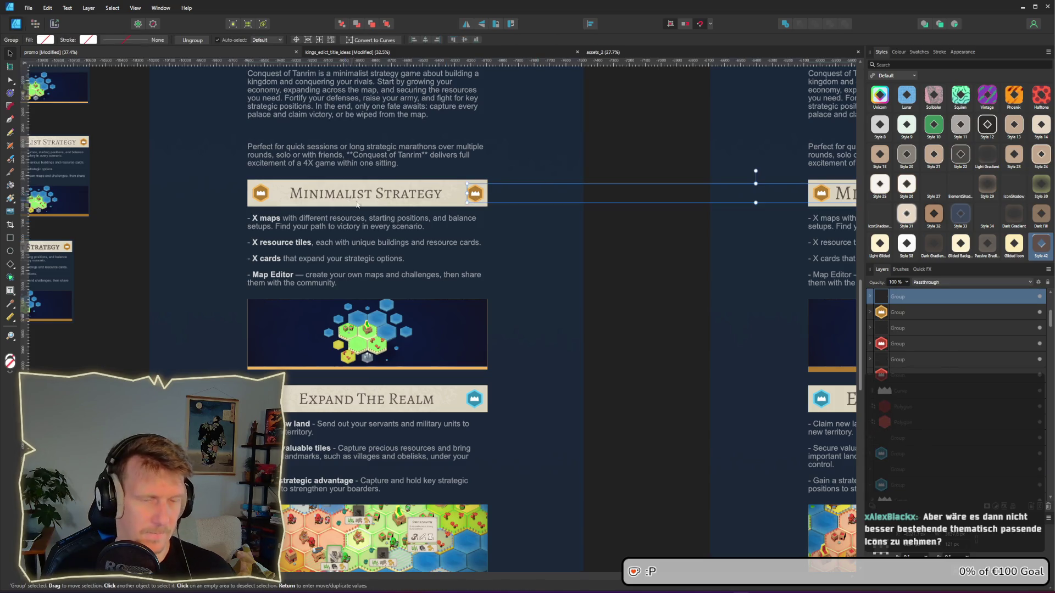
scroll(432, 207, left, 2)
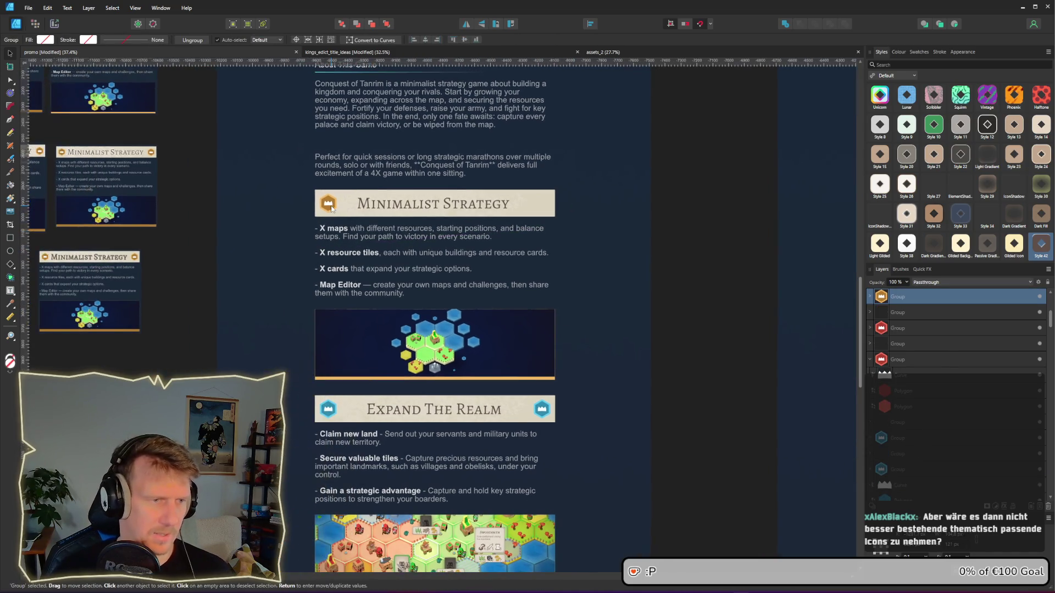
click(869, 312)
scroll(897, 497, down, 2)
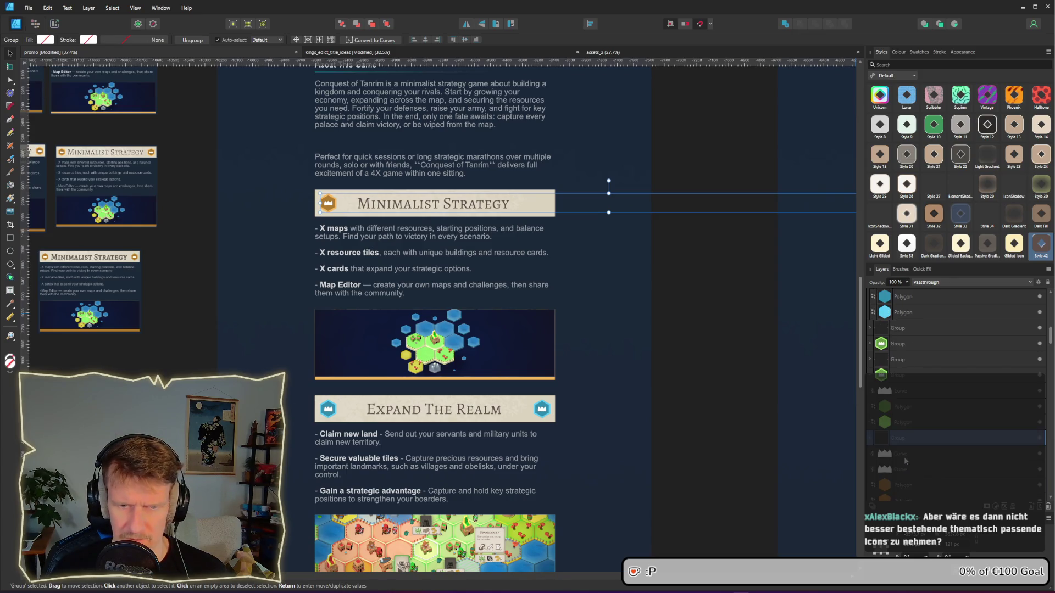
scroll(902, 445, down, 4)
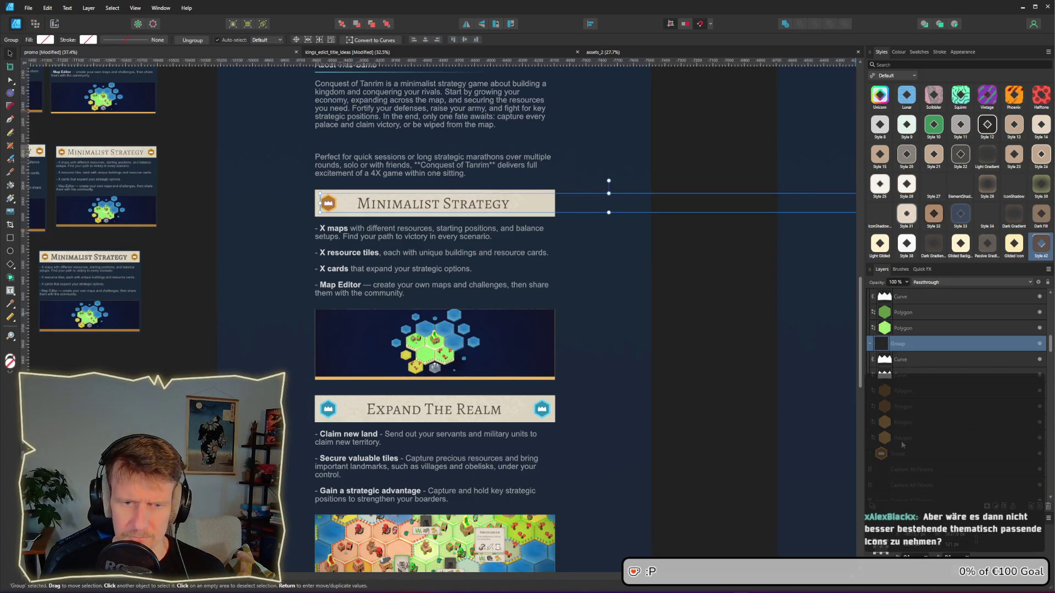
ctrl+click(899, 360)
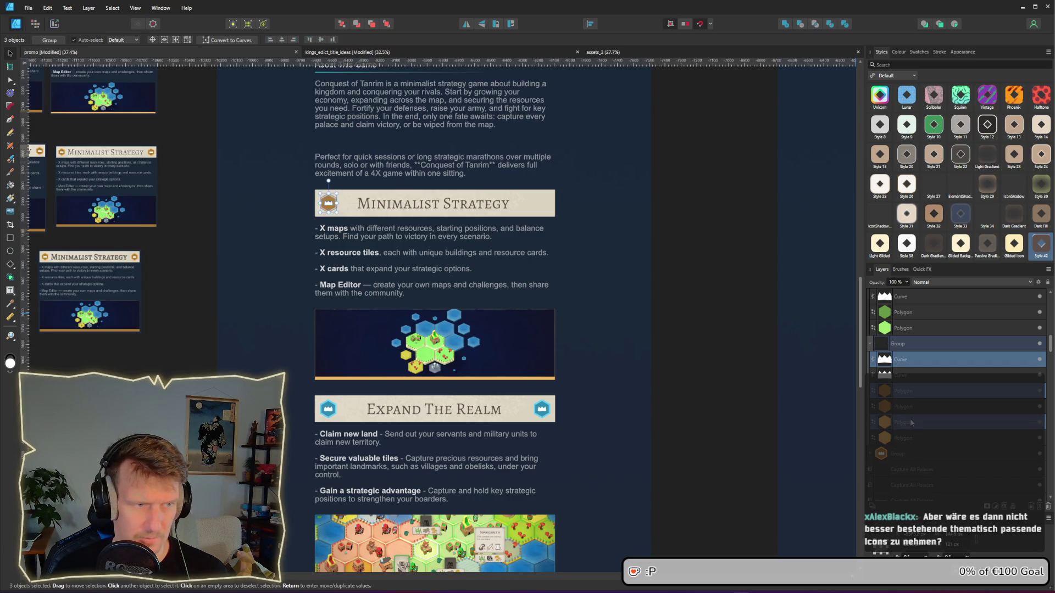
Step: Remove the right icon and place the pasted crown hex icon at the banner's left end
key(Delete)
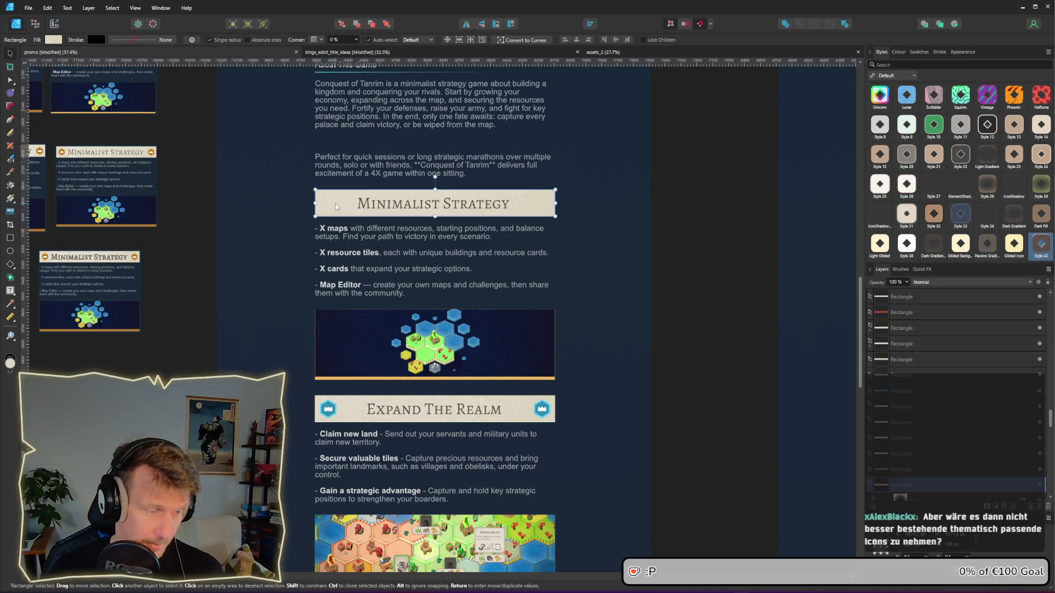
key(ctrl+v)
drag(439, 208, 330, 207)
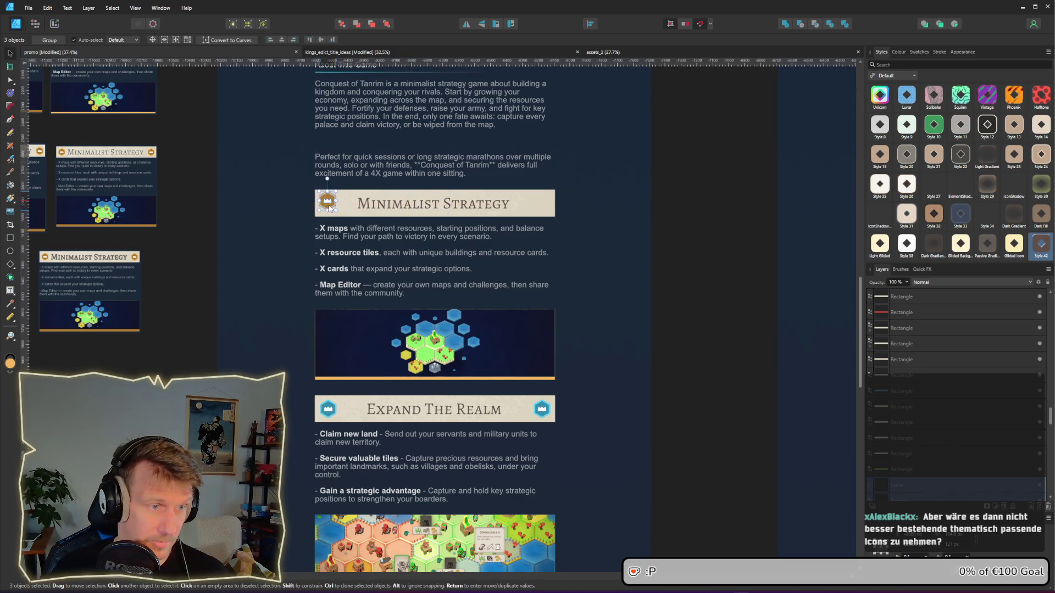
scroll(330, 208, up, 5)
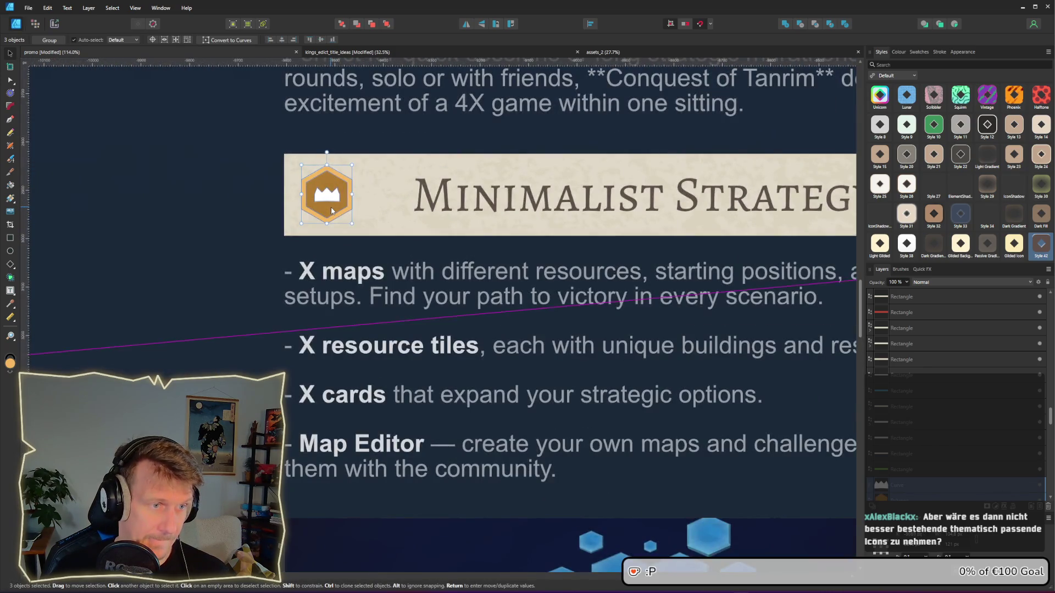
drag(331, 210, 333, 211)
Step: Duplicate the crown icon to the Minimalist Strategy banner's right end
scroll(450, 230, down, 4)
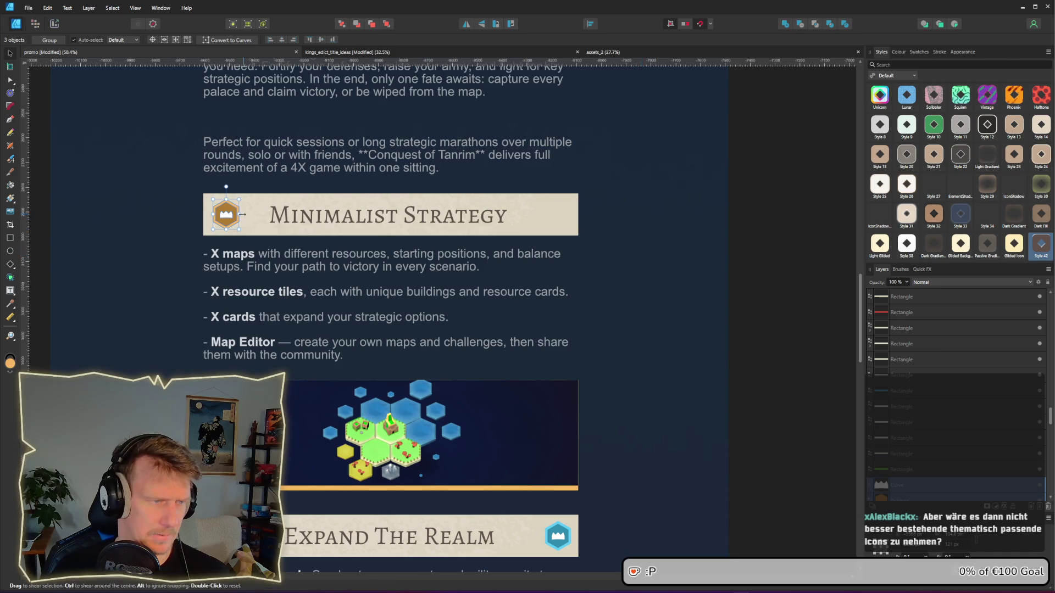
drag(227, 224, 558, 224)
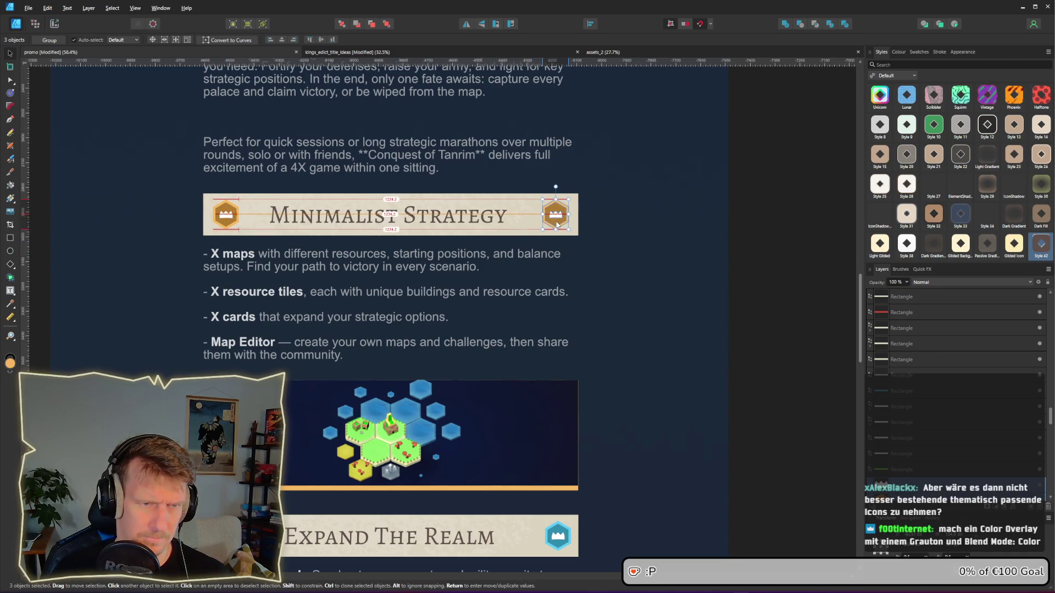
click(636, 235)
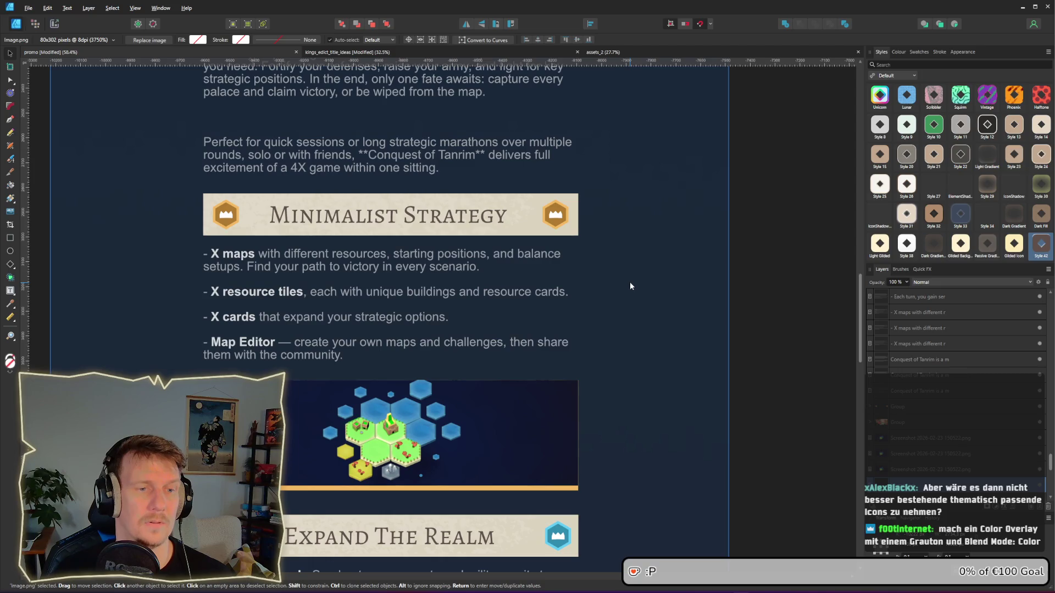
scroll(630, 282, down, 3)
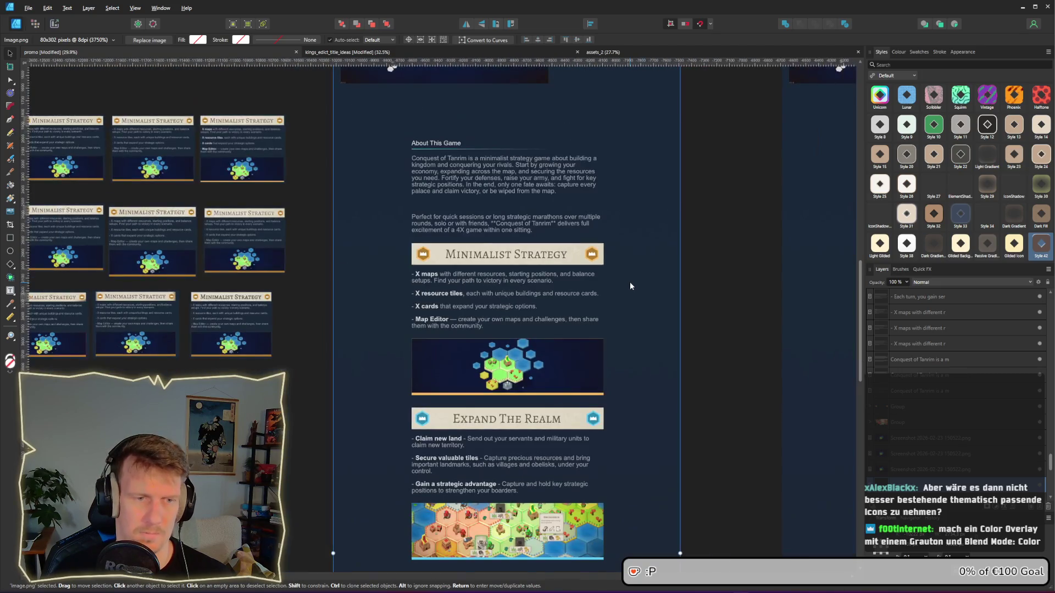
scroll(498, 268, up, 3)
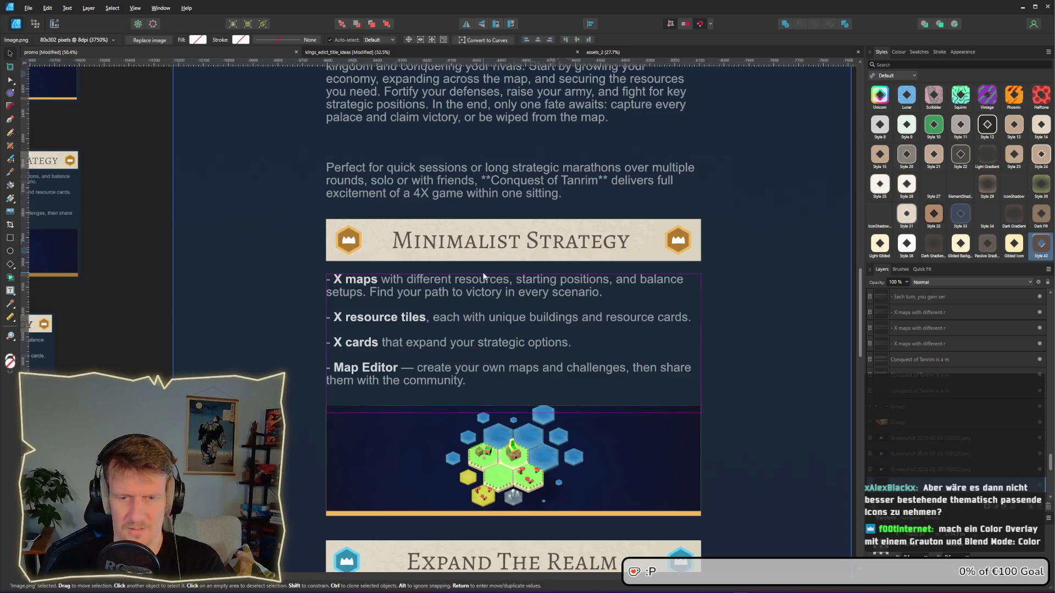
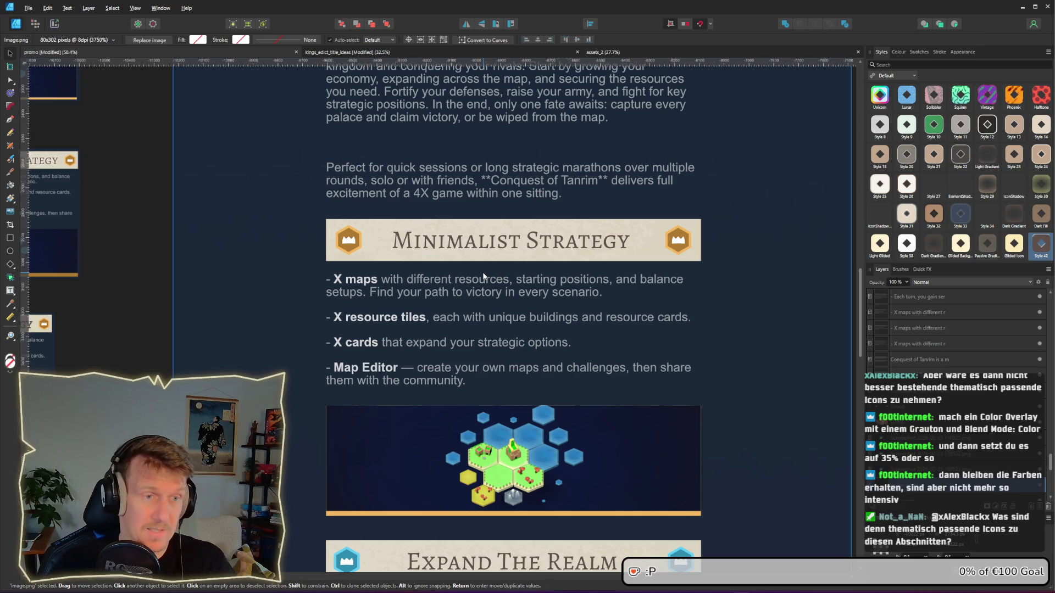
Step: Scroll down the promo page and select the Capture All Palaces header group
scroll(515, 319, down, 8)
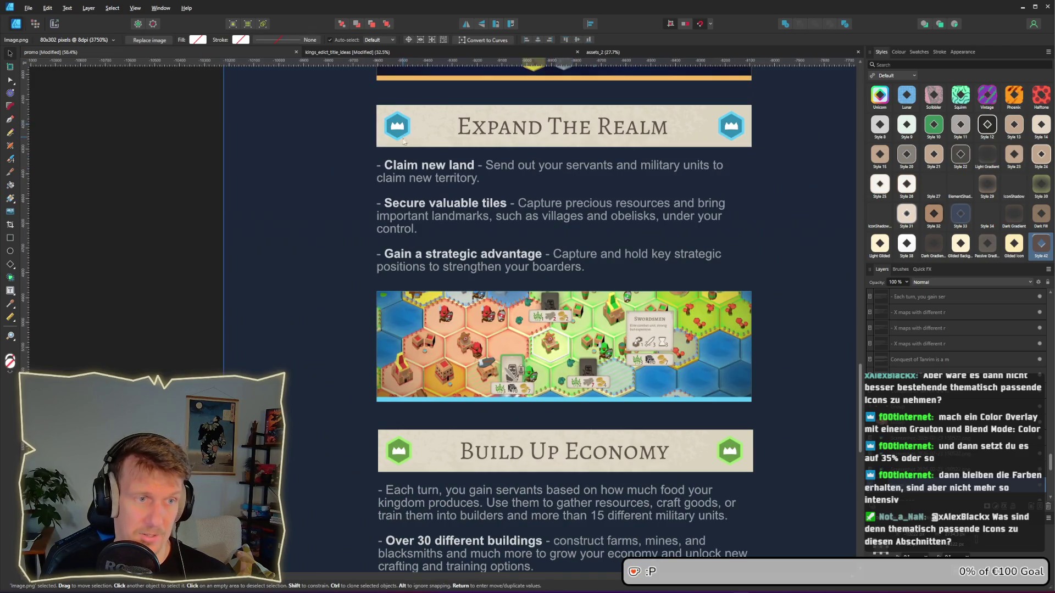
scroll(500, 275, down, 4)
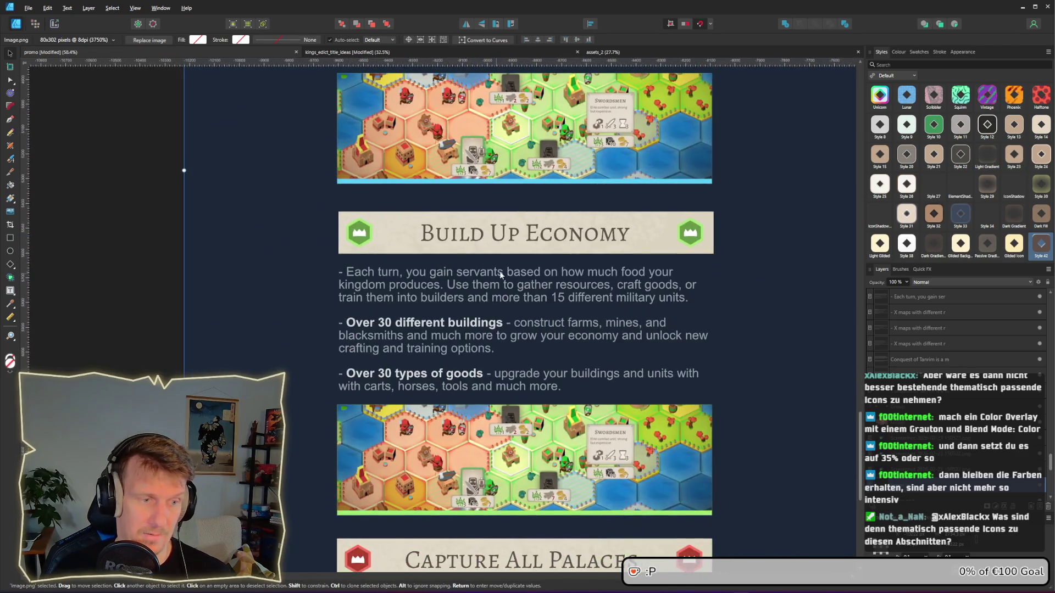
scroll(456, 413, down, 4)
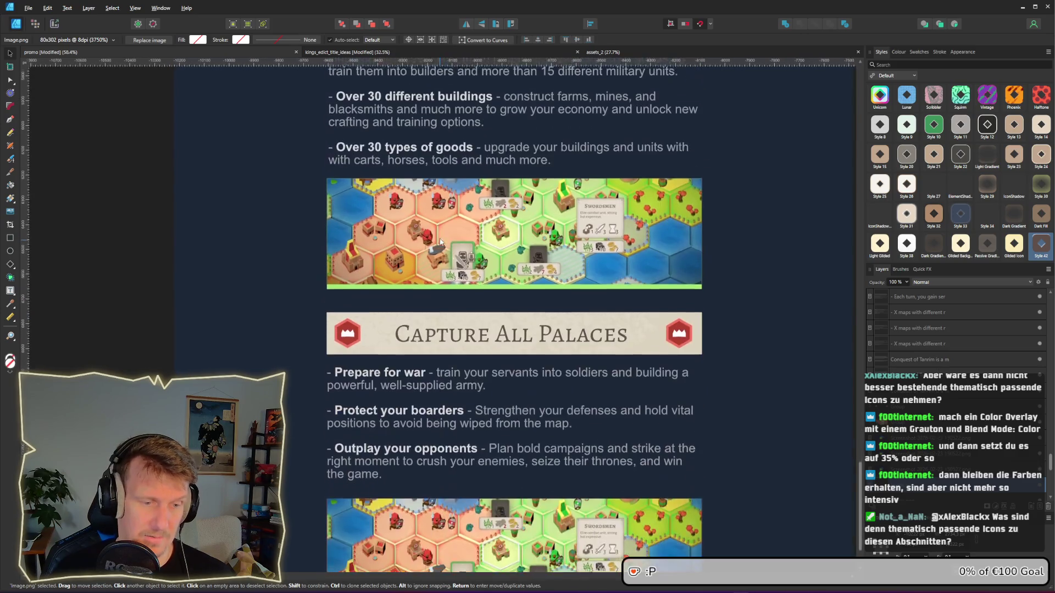
click(347, 331)
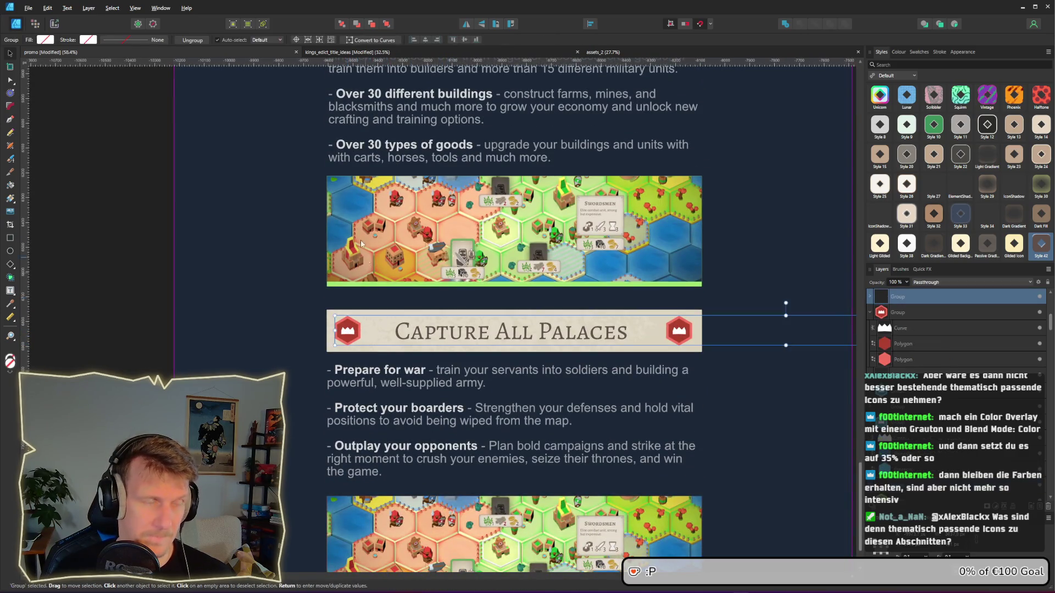
Step: Switch to the assets_2 document
scroll(646, 409, up, 4)
scroll(646, 409, up, 6)
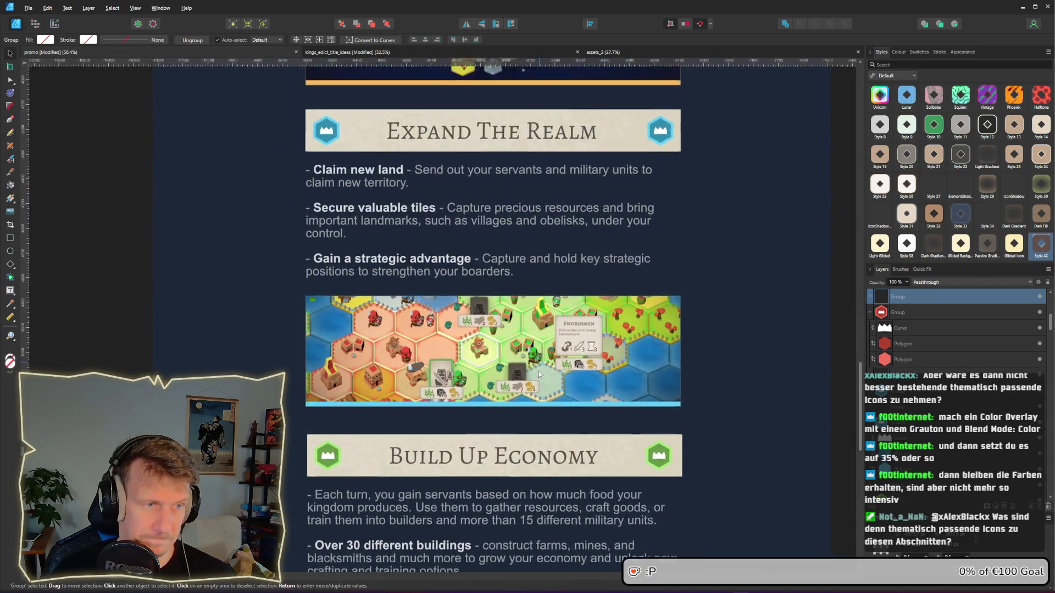
scroll(417, 203, down, 3)
scroll(416, 204, down, 8)
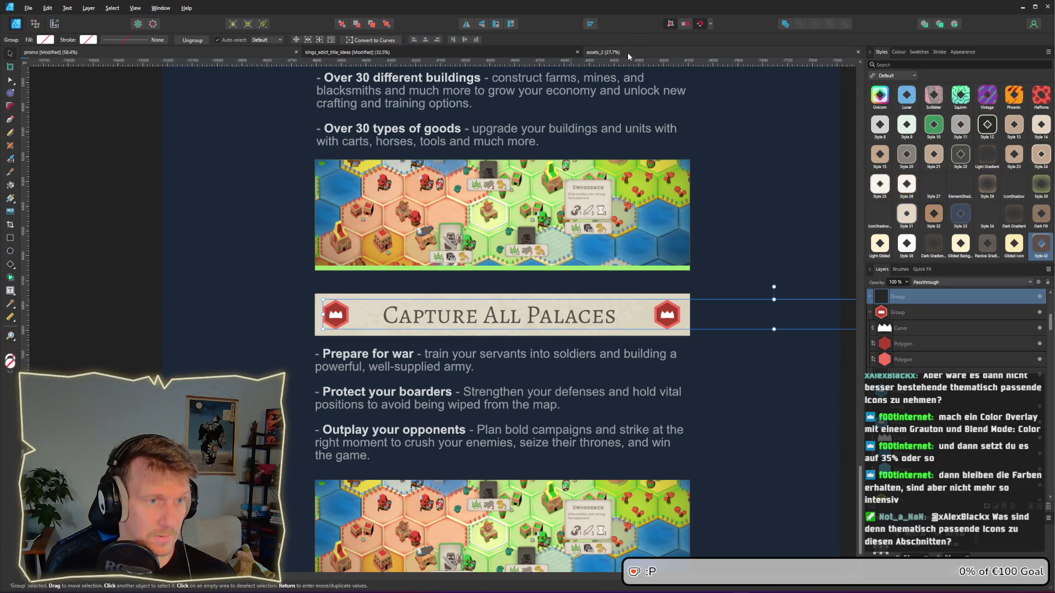
click(628, 52)
Step: Find and copy the sword power_icon in assets_2, then go back to the promo document
scroll(458, 221, up, 3)
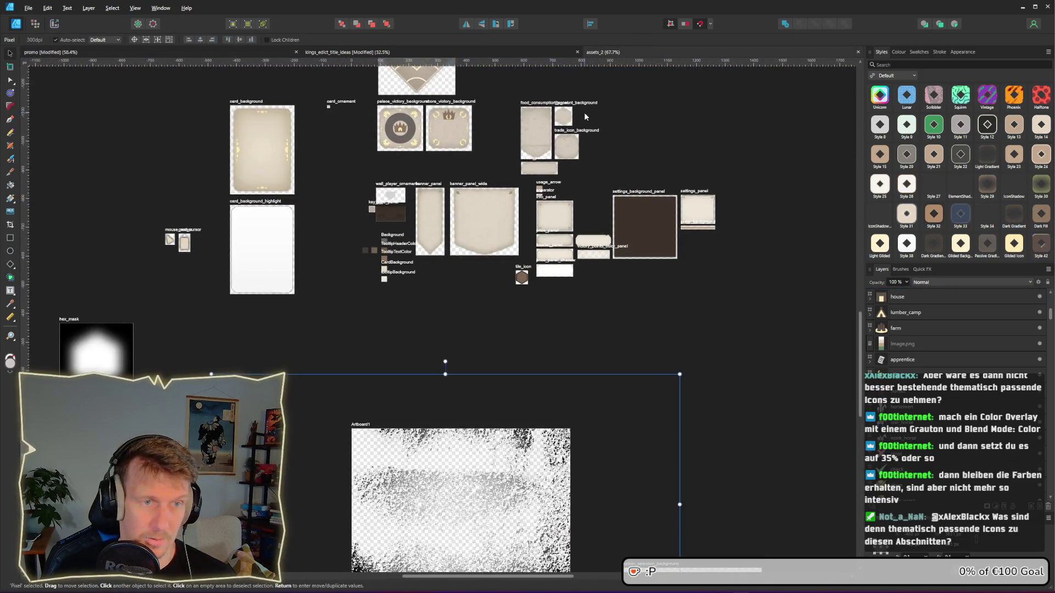
scroll(585, 112, down, 3)
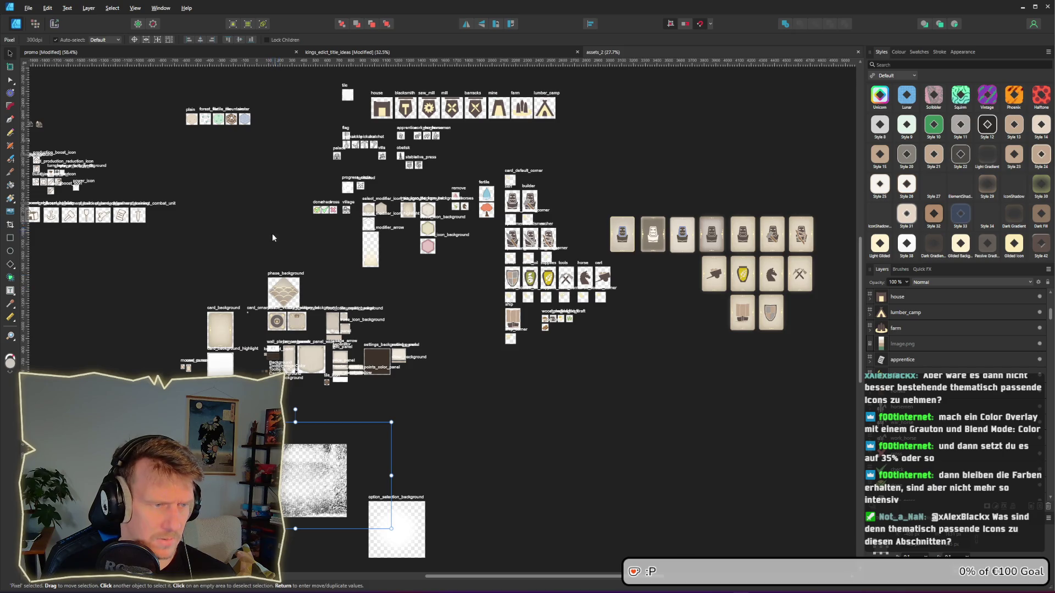
drag(233, 285, 619, 306)
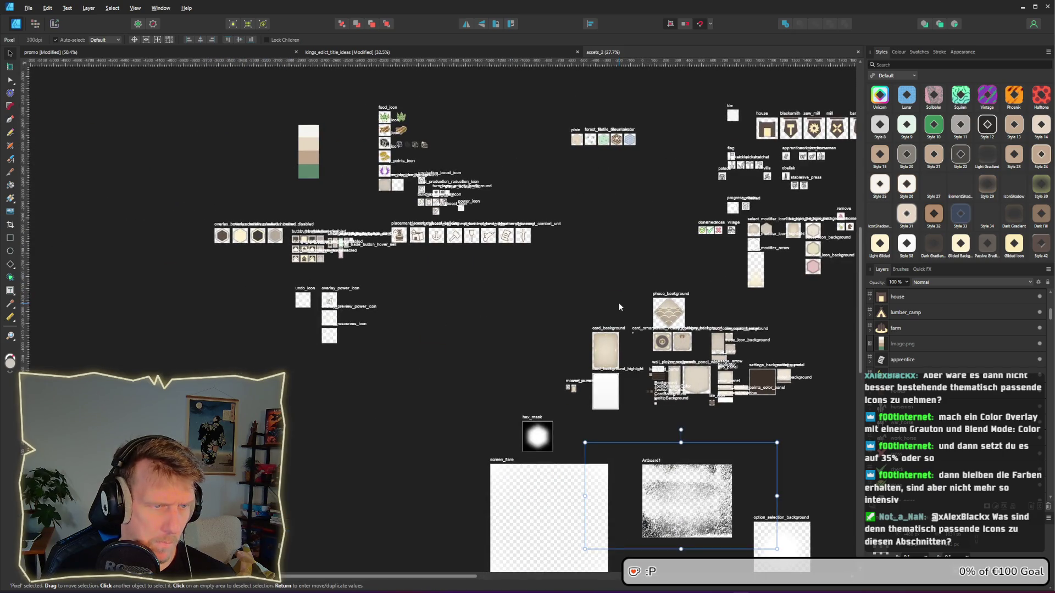
scroll(450, 245, up, 10)
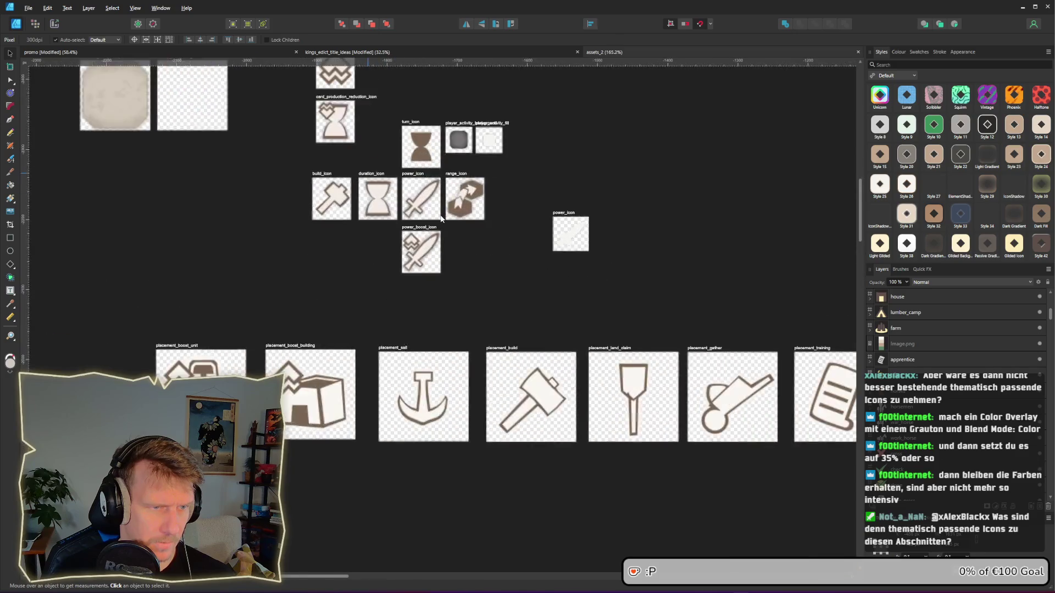
click(419, 196)
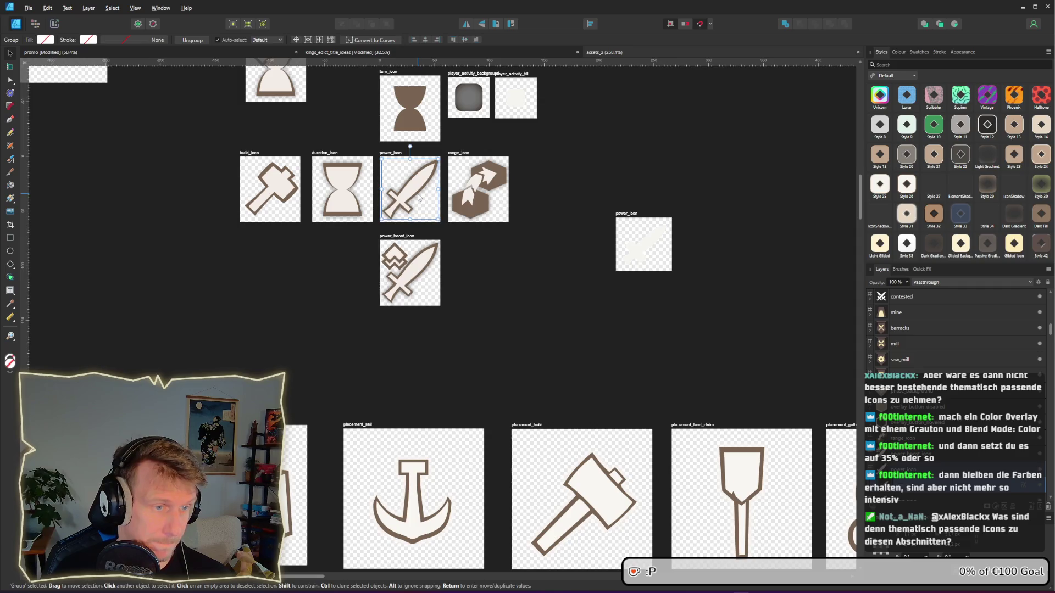
key(alt+Tab)
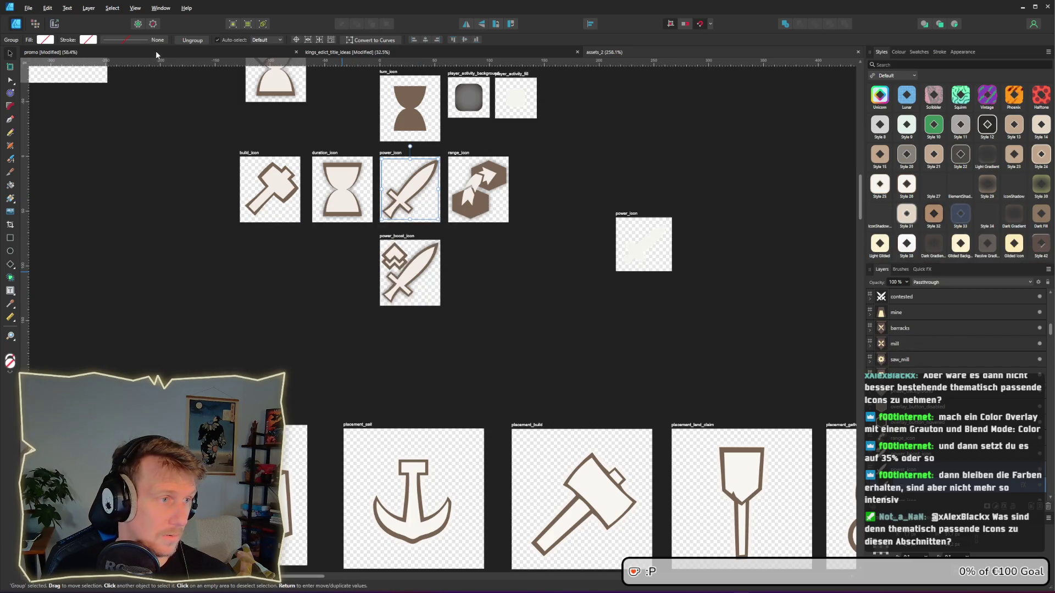
click(156, 53)
scroll(326, 215, down, 2)
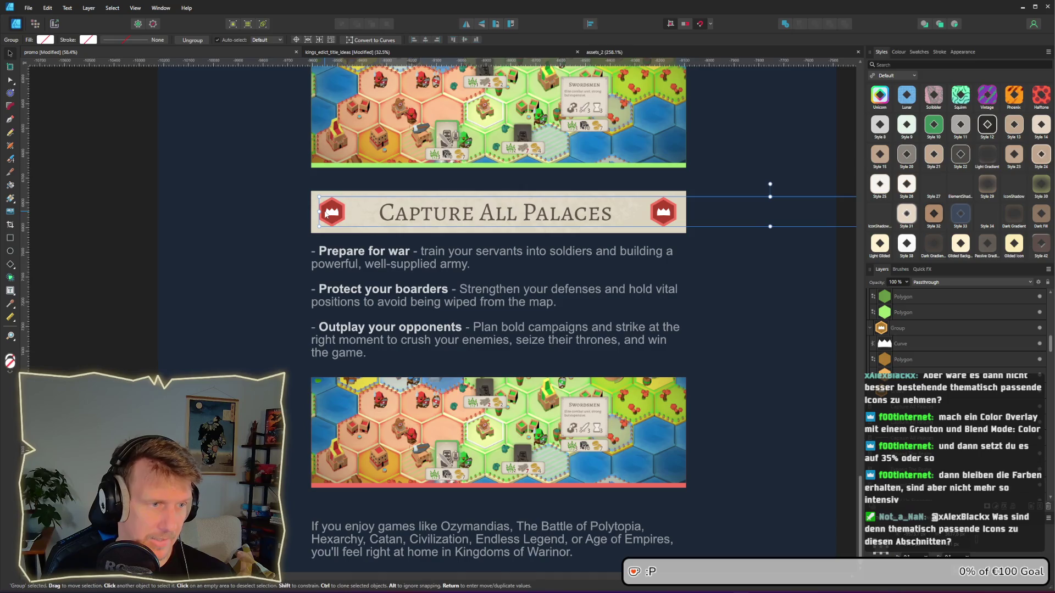
Step: Replace the left red crown badge with the pasted sword, flipped so its tip points upper-right
double_click(371, 212)
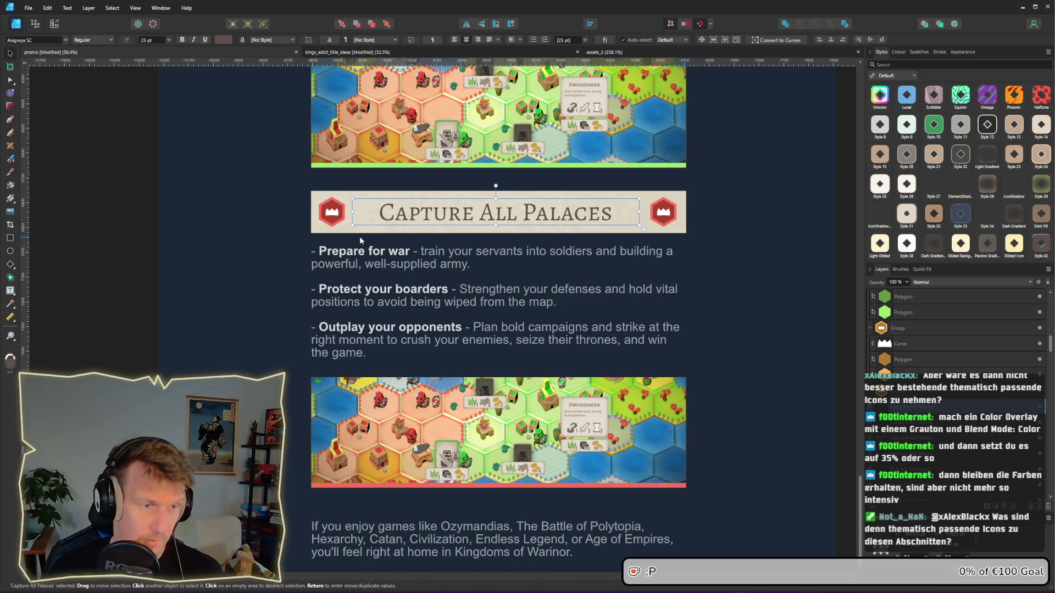
click(360, 230)
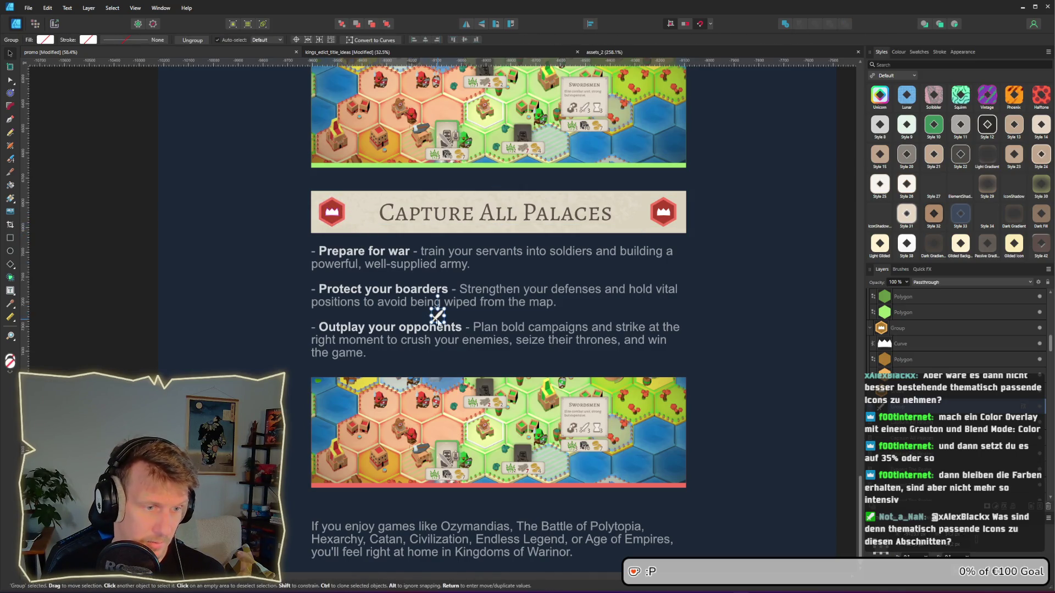
mouse_move(437, 315)
mouse_down()
mouse_move(347, 215)
mouse_move(362, 229)
mouse_up()
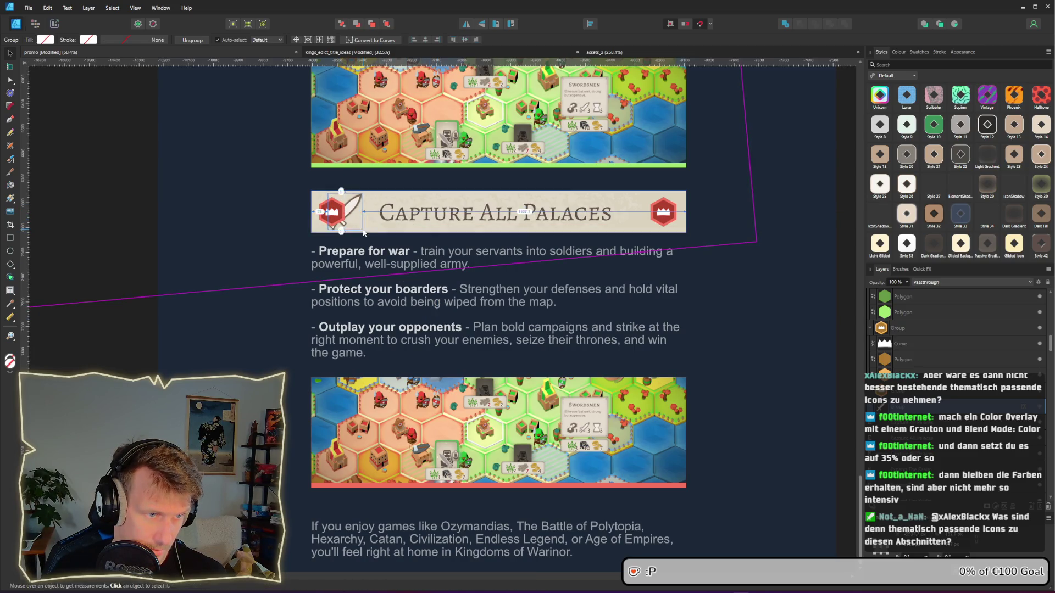
click(330, 215)
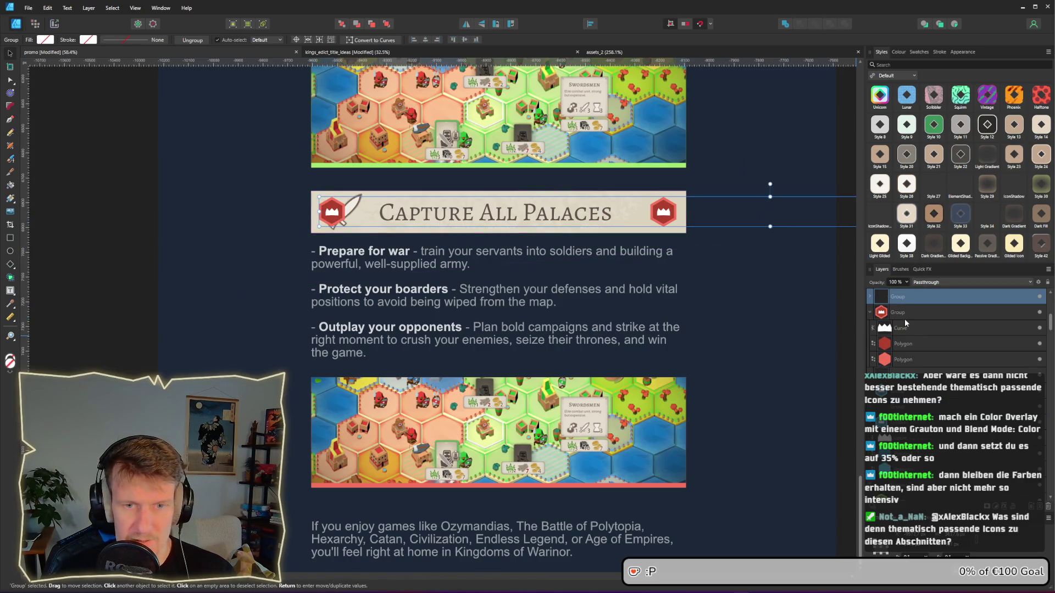
scroll(904, 318, up, 3)
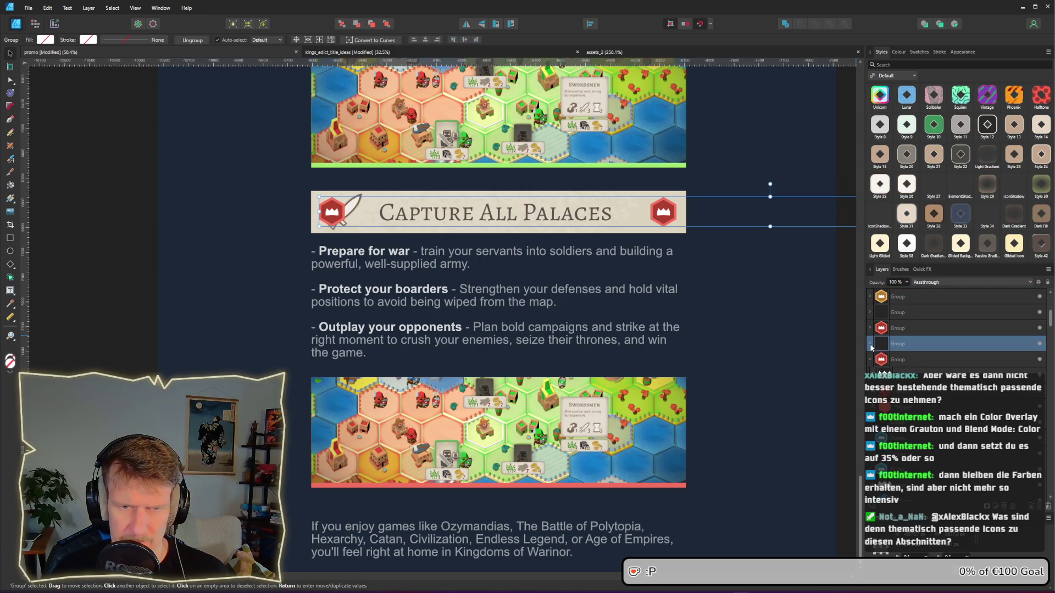
click(899, 360)
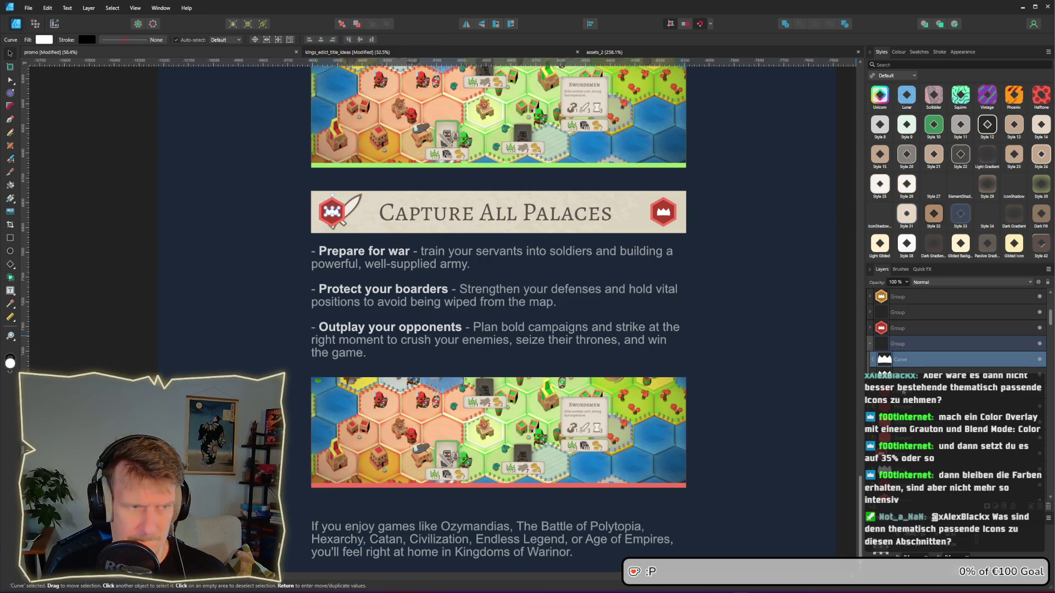
shift+click(907, 404)
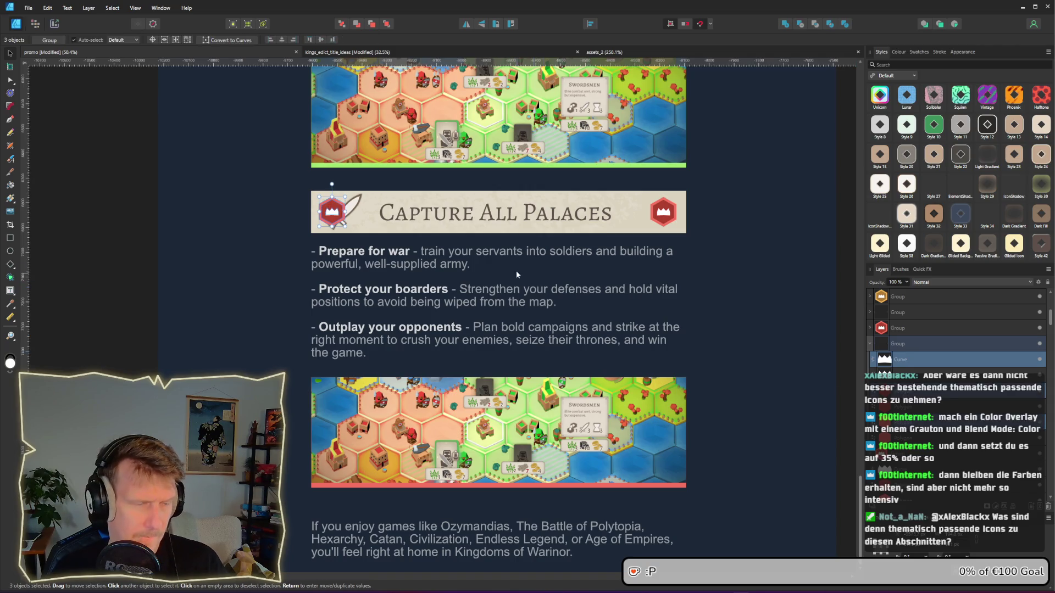
key(Delete)
drag(350, 211, 345, 215)
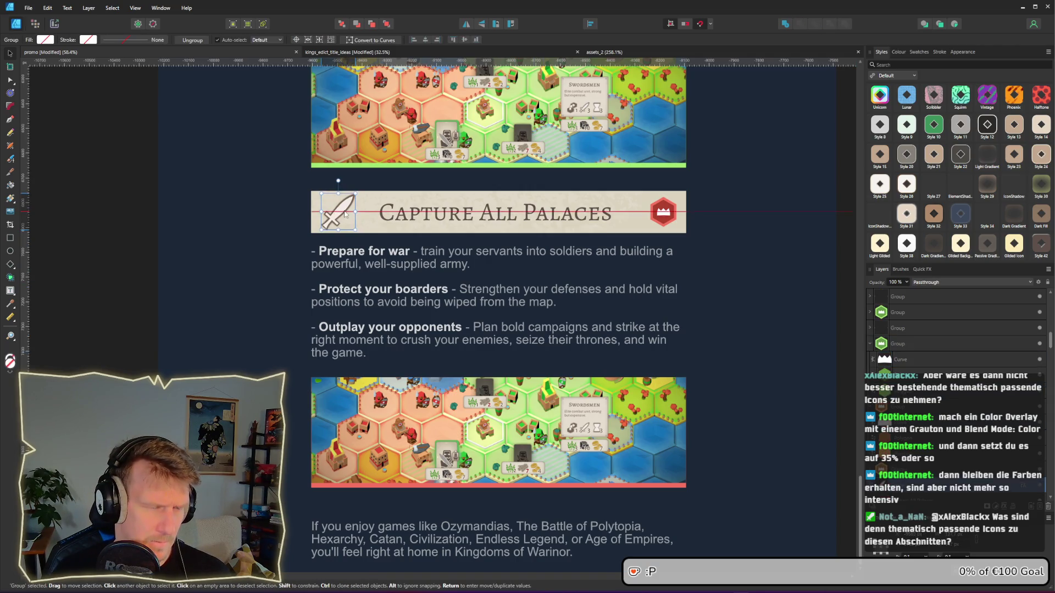
click(470, 25)
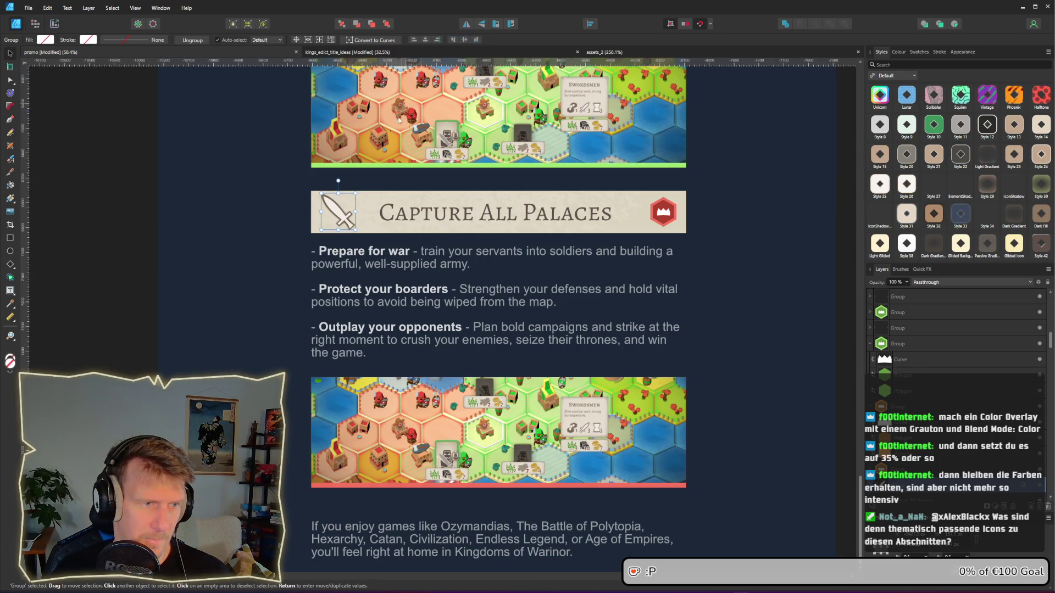
click(481, 25)
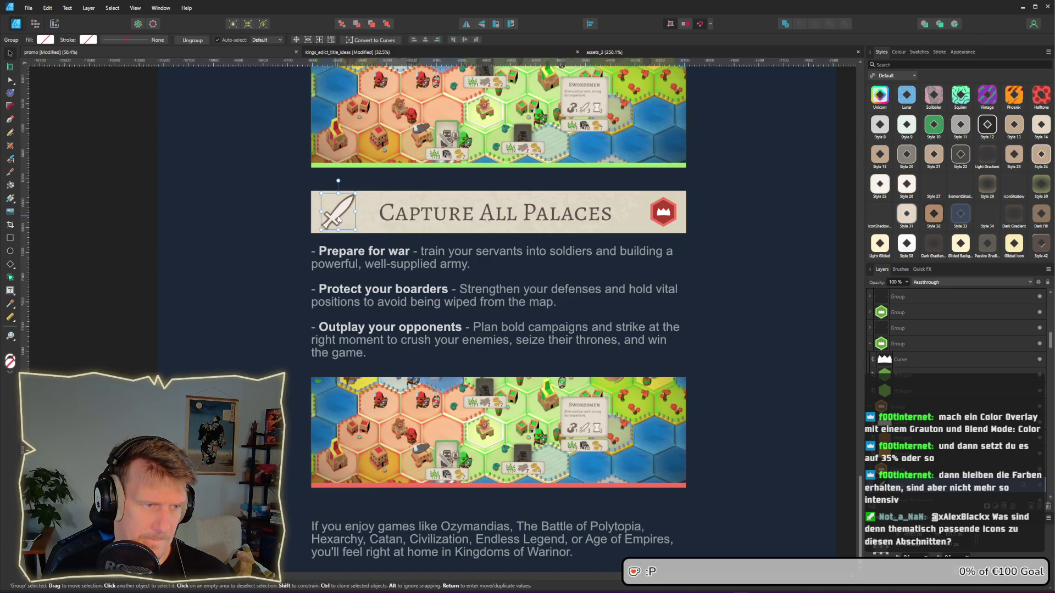
Step: Delete the right crown badge and put a mirrored sword copy at the banner's right end
click(663, 212)
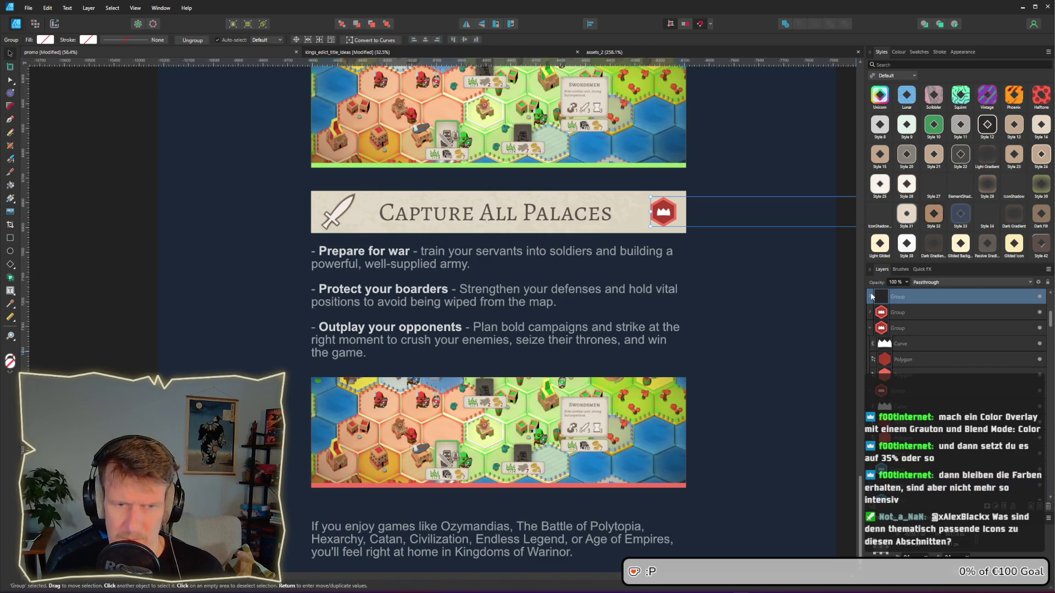
key(ctrl+shift+g)
ctrl+click(904, 380)
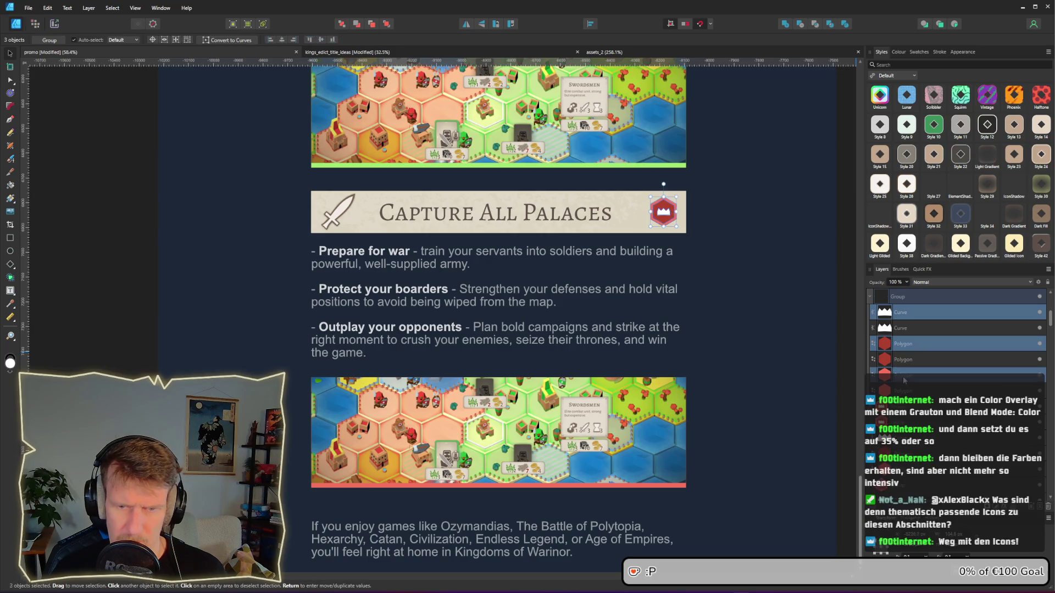
key(Delete)
drag(344, 214, 680, 219)
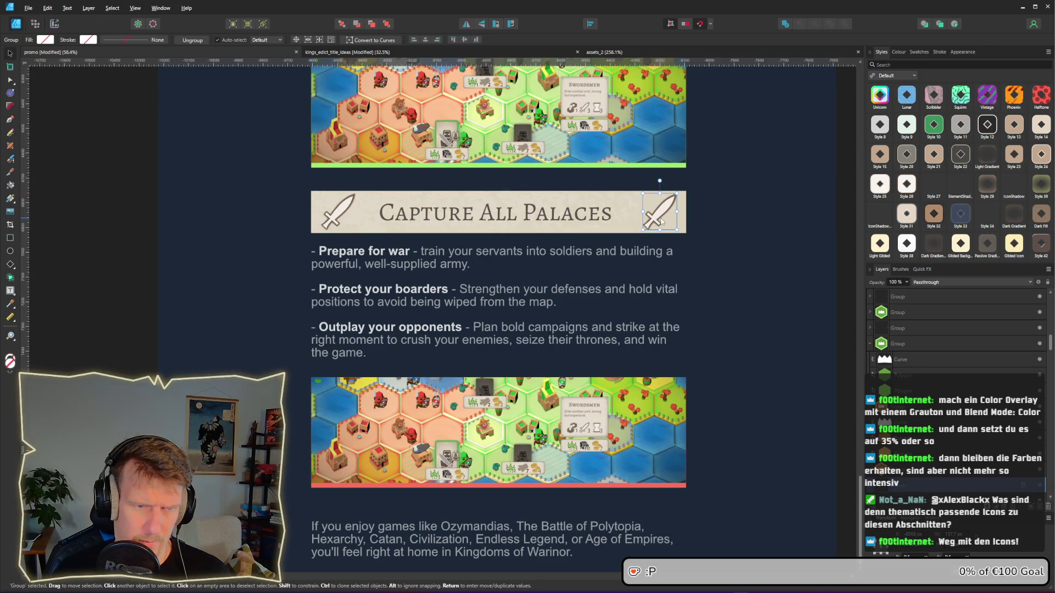
click(466, 23)
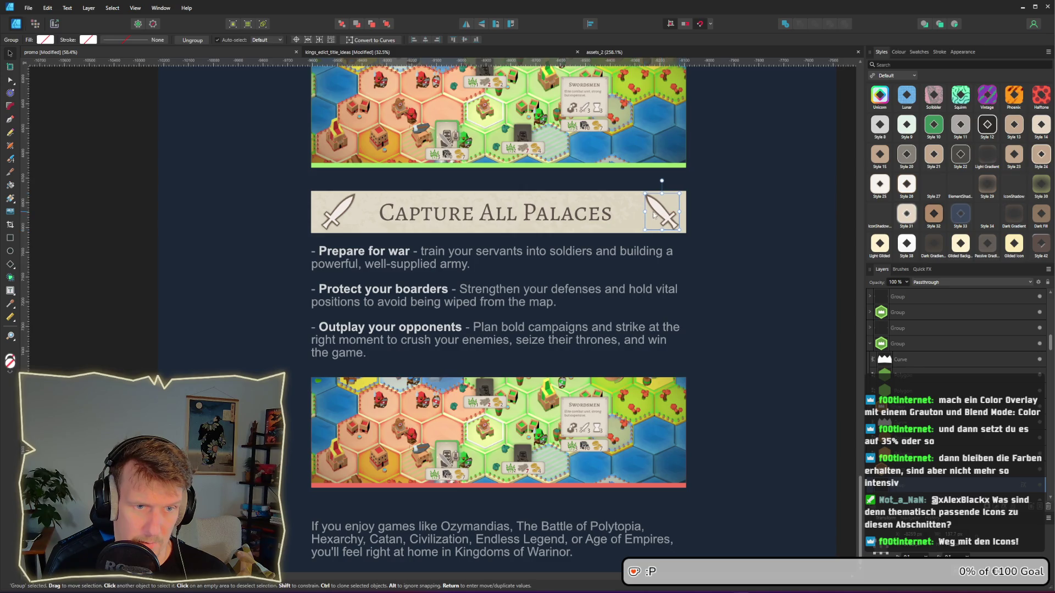
key(alt)
scroll(674, 241, down, 4)
Step: Sample a fill colour from the artwork for the map banner below the palace text
click(781, 261)
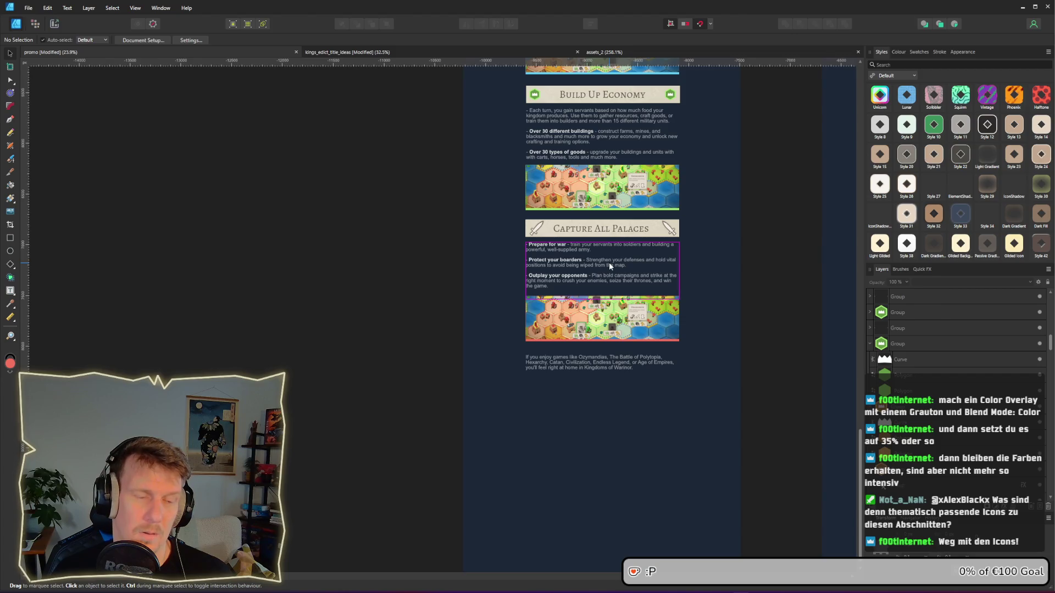
scroll(608, 262, up, 4)
scroll(616, 263, up, 2)
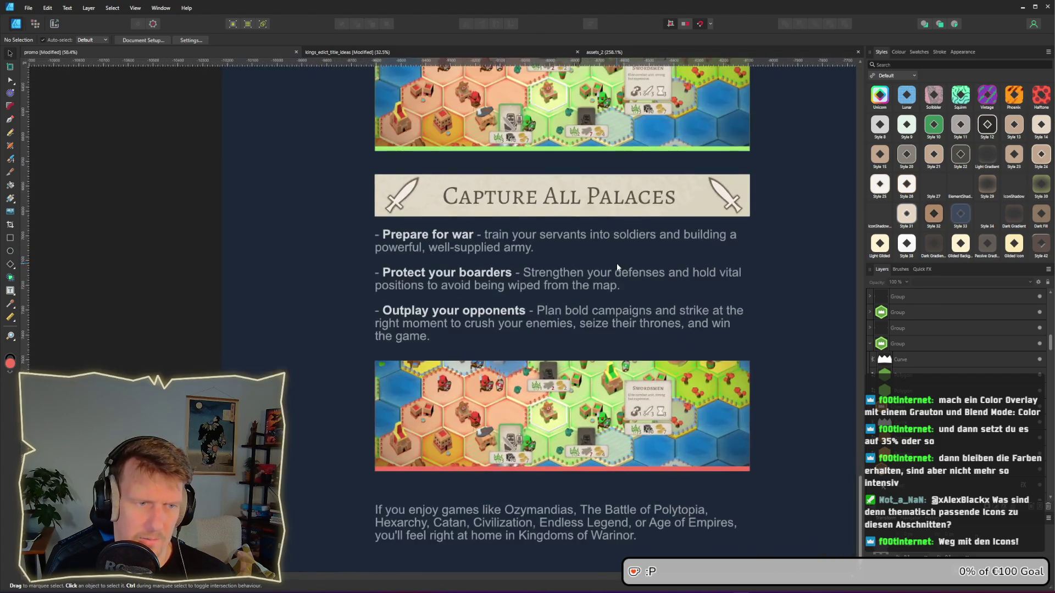
click(590, 434)
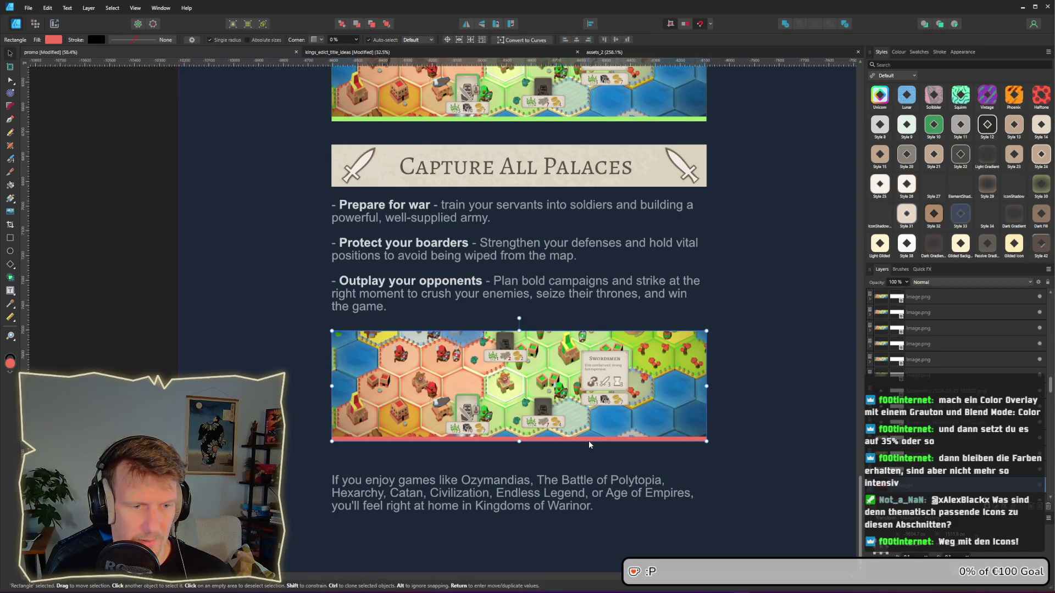
click(55, 41)
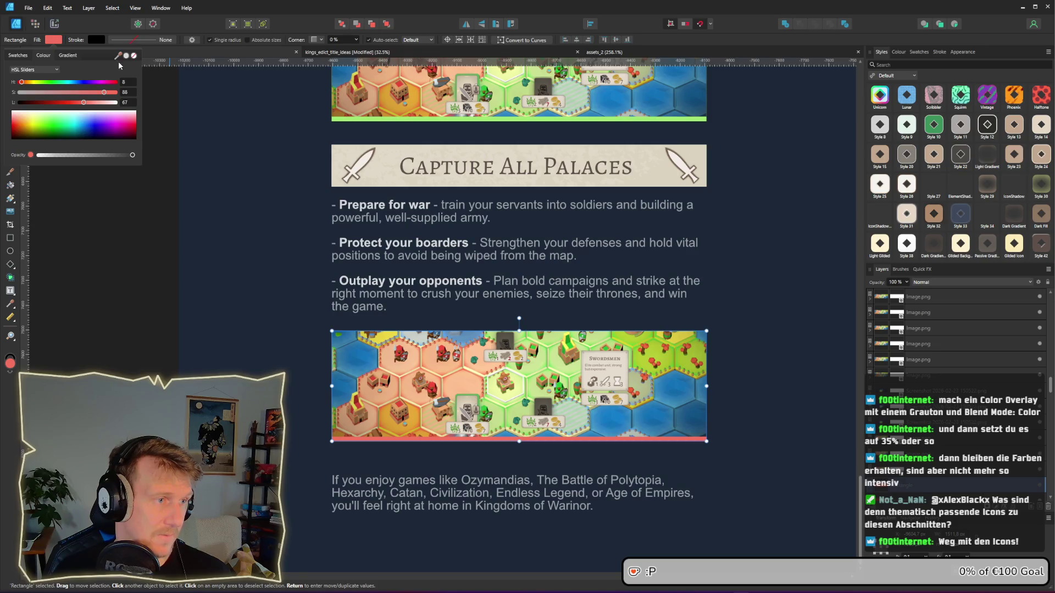
mouse_move(118, 55)
mouse_down()
mouse_move(318, 146)
mouse_move(433, 171)
mouse_up()
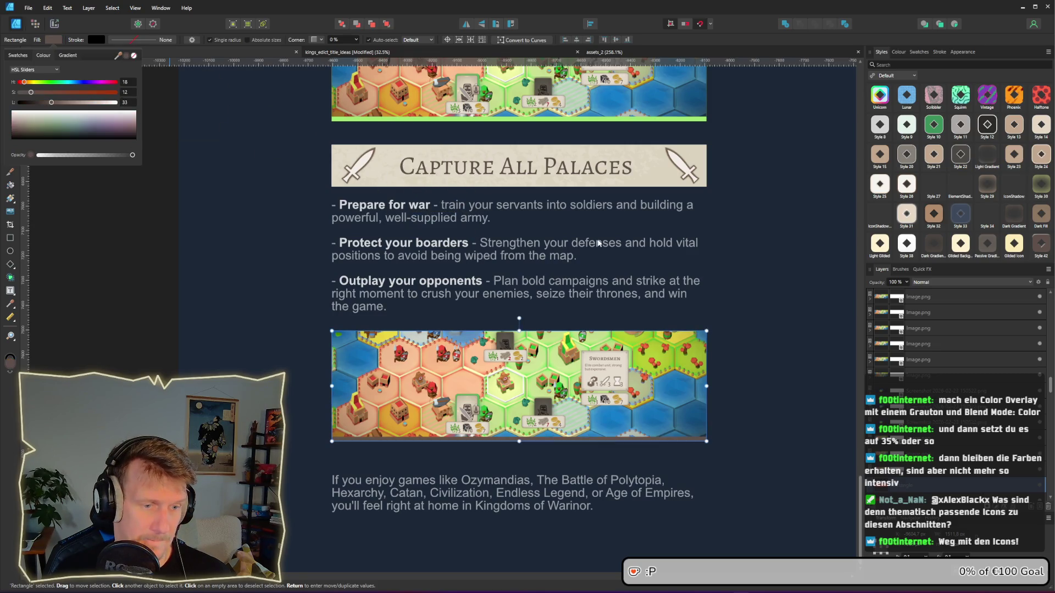
click(760, 291)
click(756, 292)
Step: Remove the green fill from the bar beneath the map image
scroll(755, 291, down, 1)
scroll(756, 292, down, 1)
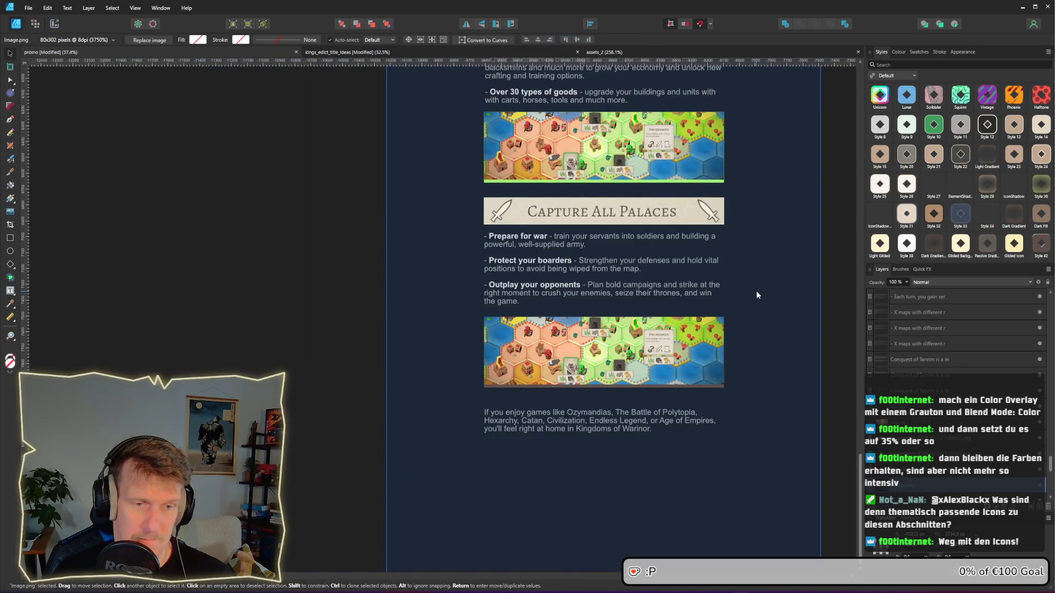
scroll(746, 255, up, 1)
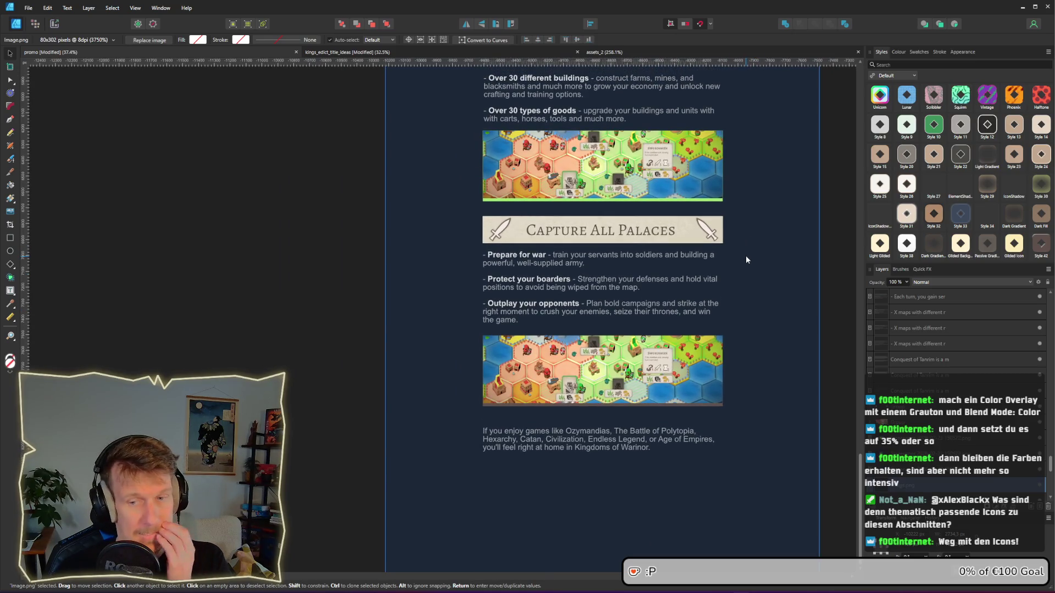
scroll(719, 175, up, 4)
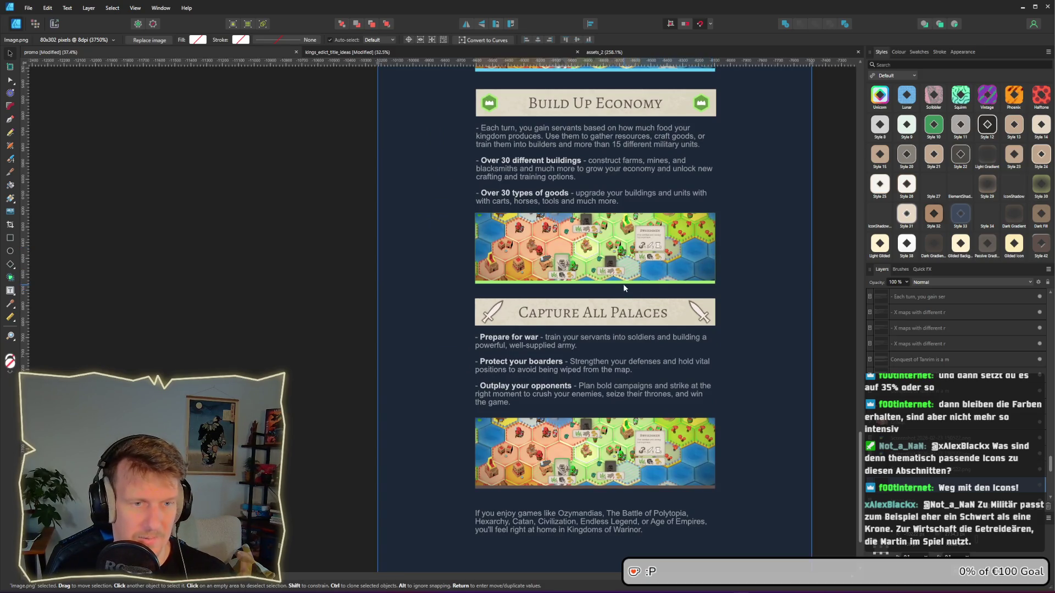
click(623, 282)
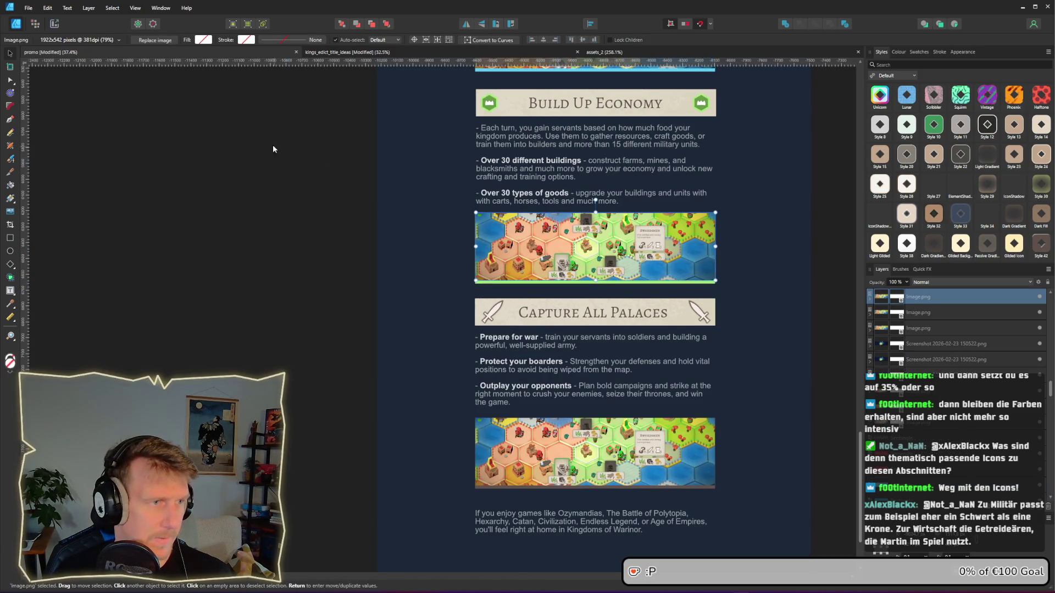
scroll(605, 285, up, 2)
click(597, 282)
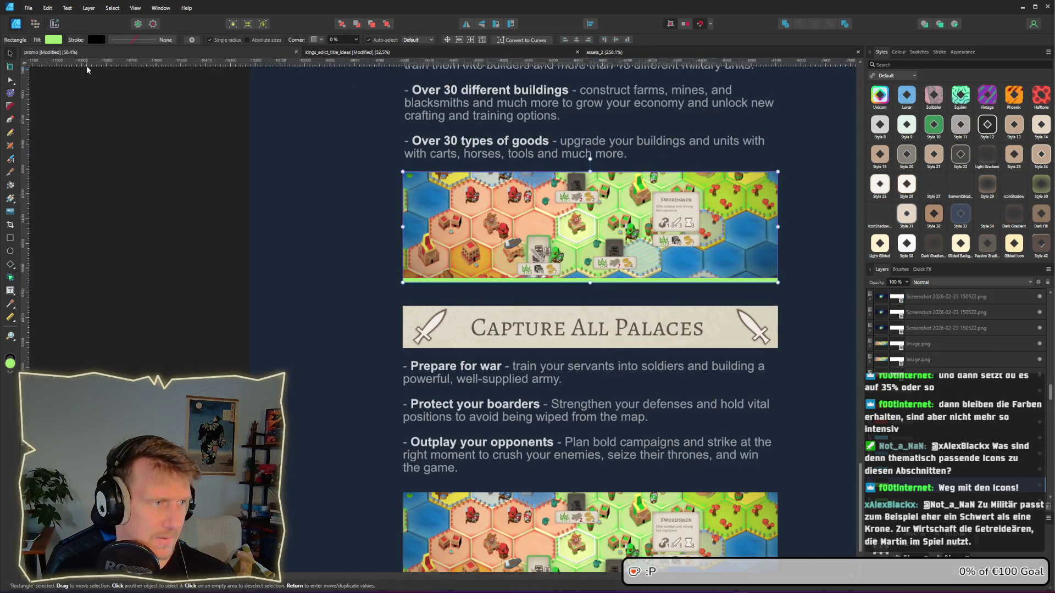
click(53, 40)
click(132, 56)
click(202, 260)
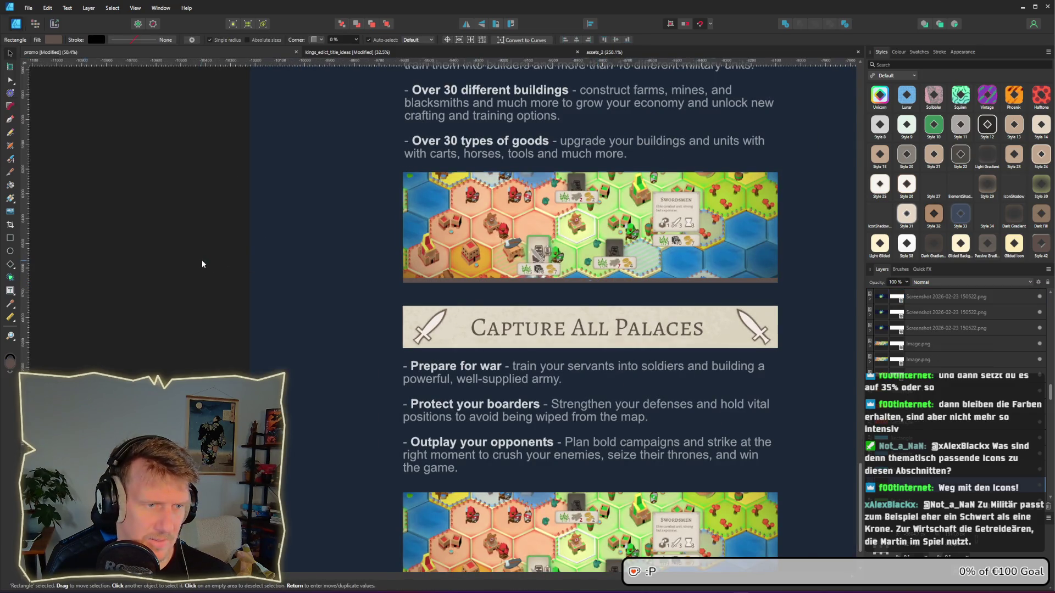
scroll(443, 254, down, 5)
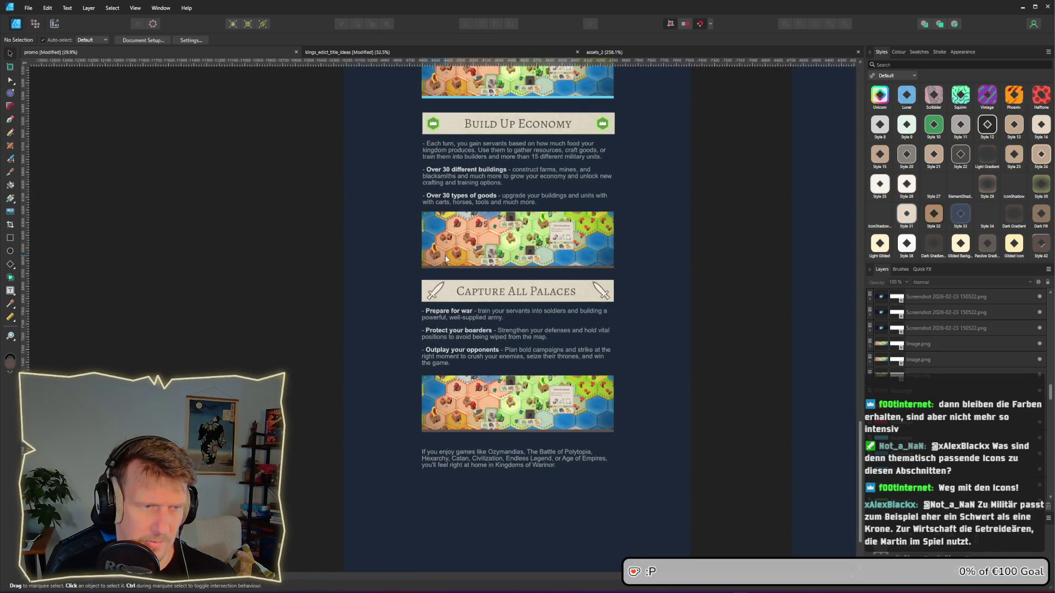
Step: Delete the right-end sword on Capture All Palaces and paste a red crown icon there
scroll(383, 285, left, 5)
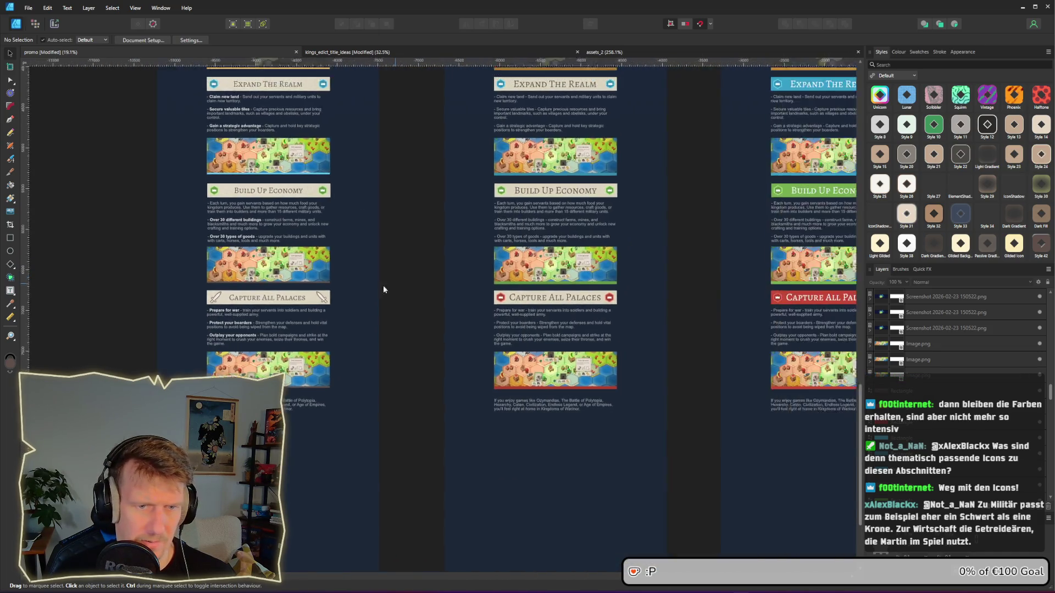
scroll(435, 352, up, 1)
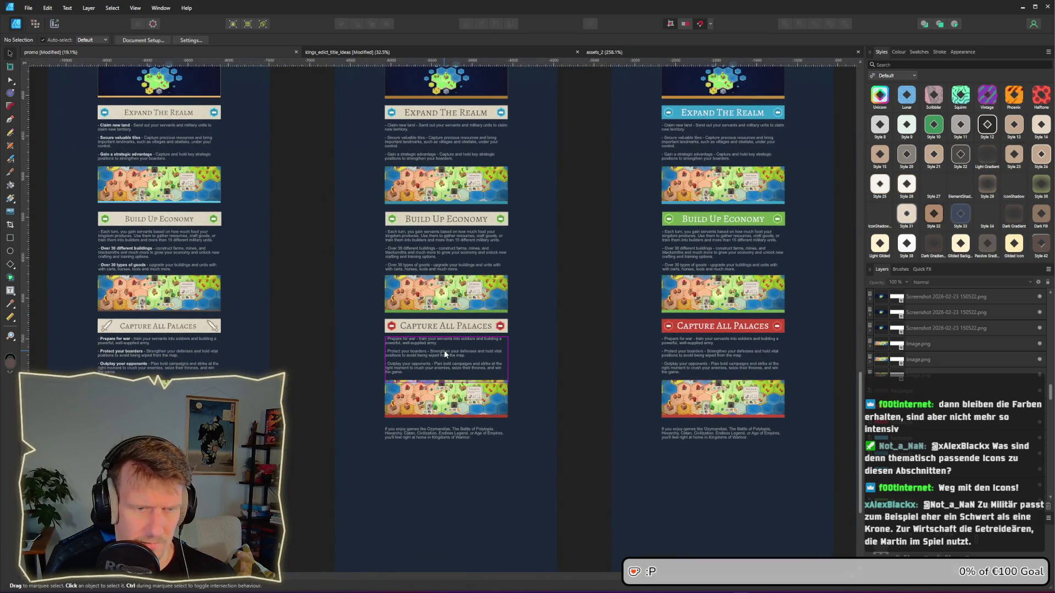
mouse_move(235, 295)
mouse_down()
mouse_move(411, 325)
mouse_move(397, 304)
mouse_up()
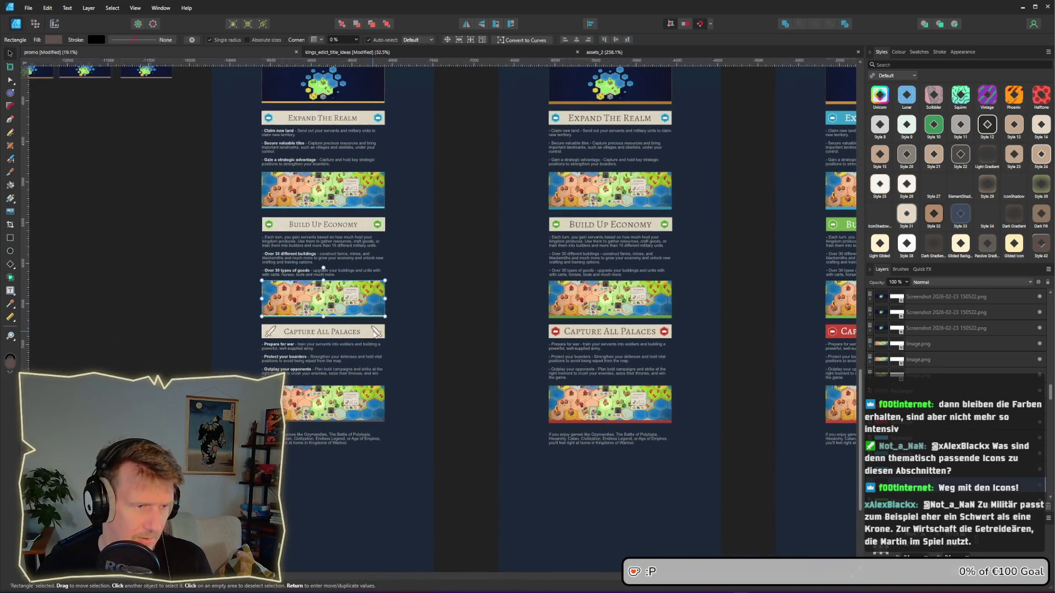
scroll(417, 341, down, 1)
scroll(431, 373, left, 1)
click(446, 338)
scroll(404, 335, up, 5)
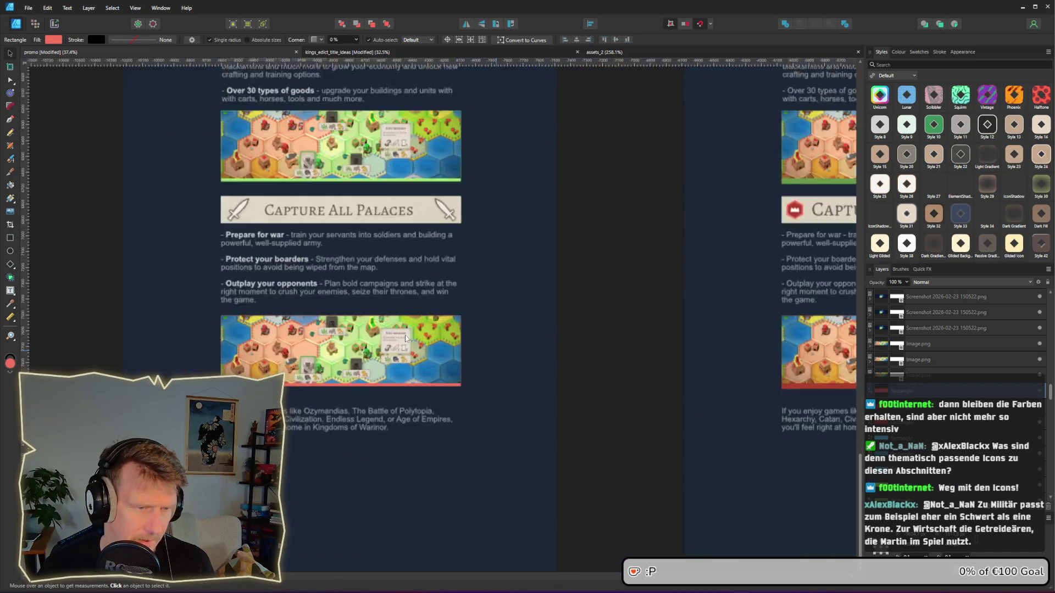
click(455, 179)
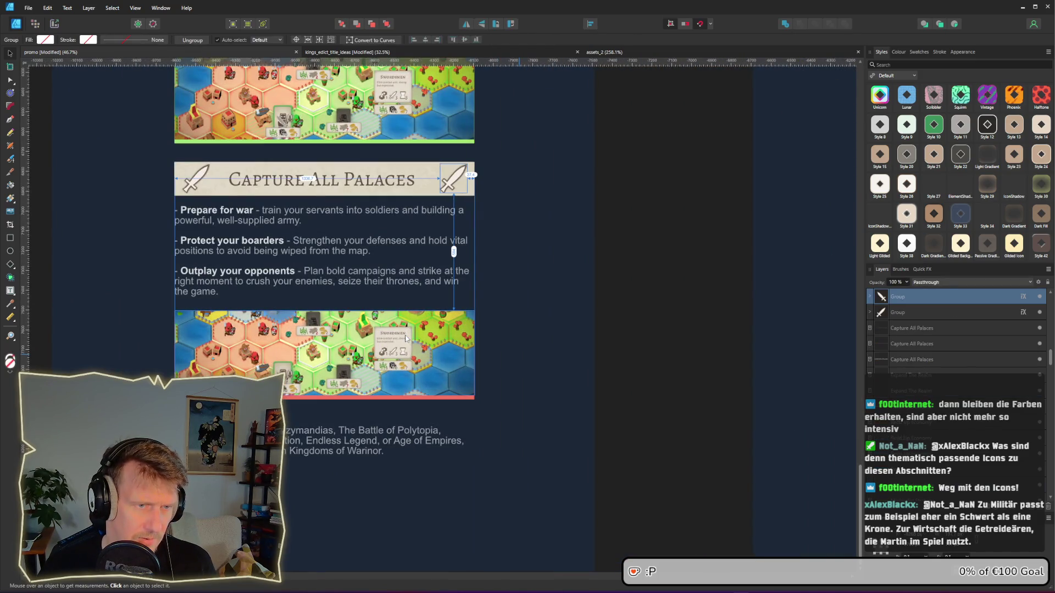
key(Delete)
key(ctrl+v)
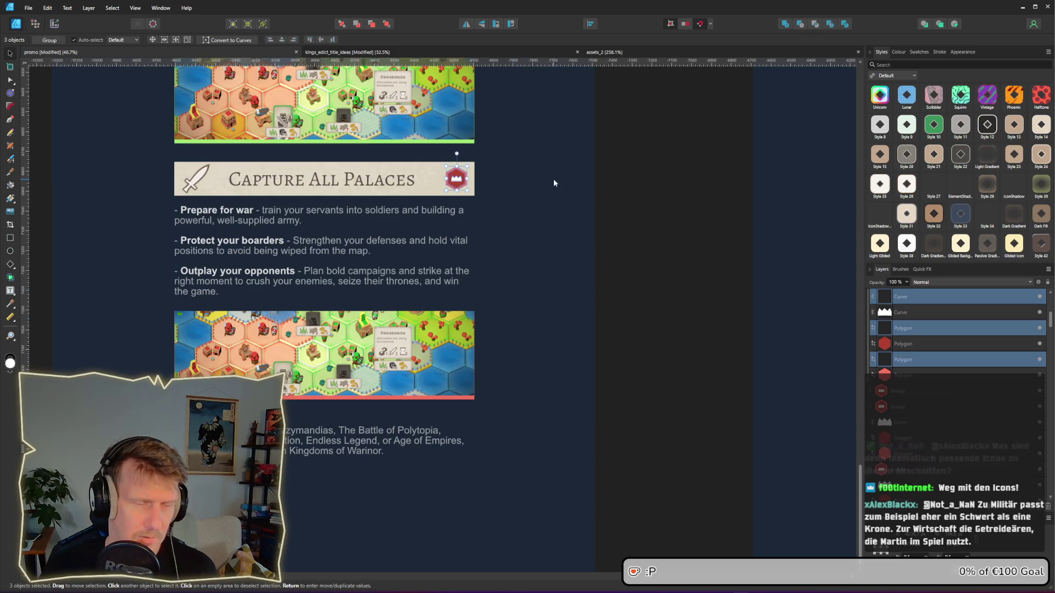
Step: Group the red crown's parts and park a pasted copy beside the page, left of the text
scroll(553, 179, up, 1)
scroll(553, 179, left, 1)
click(683, 259)
drag(680, 272, 438, 199)
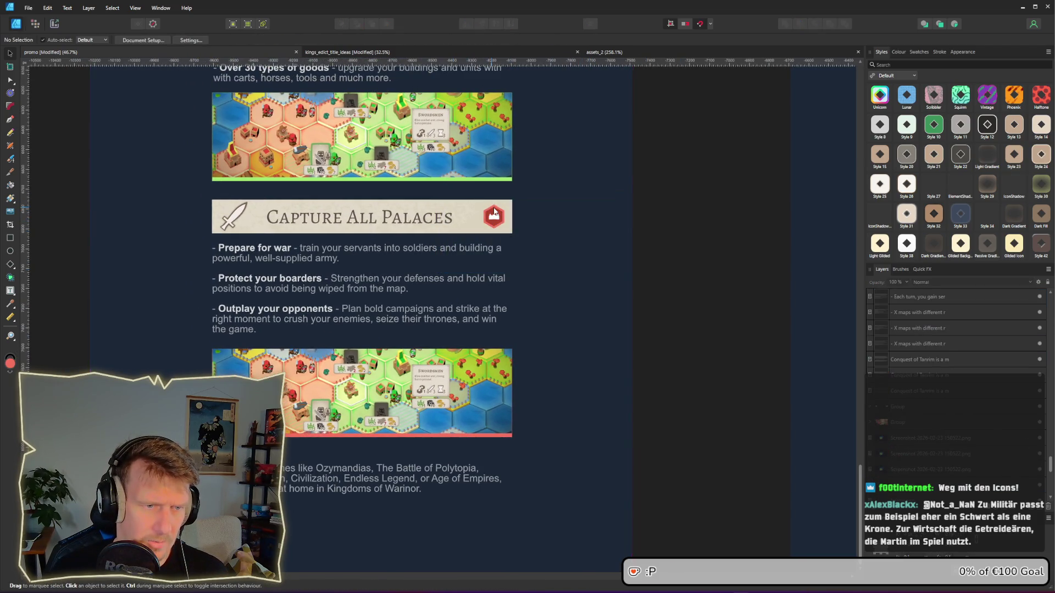
click(904, 313)
ctrl+click(907, 349)
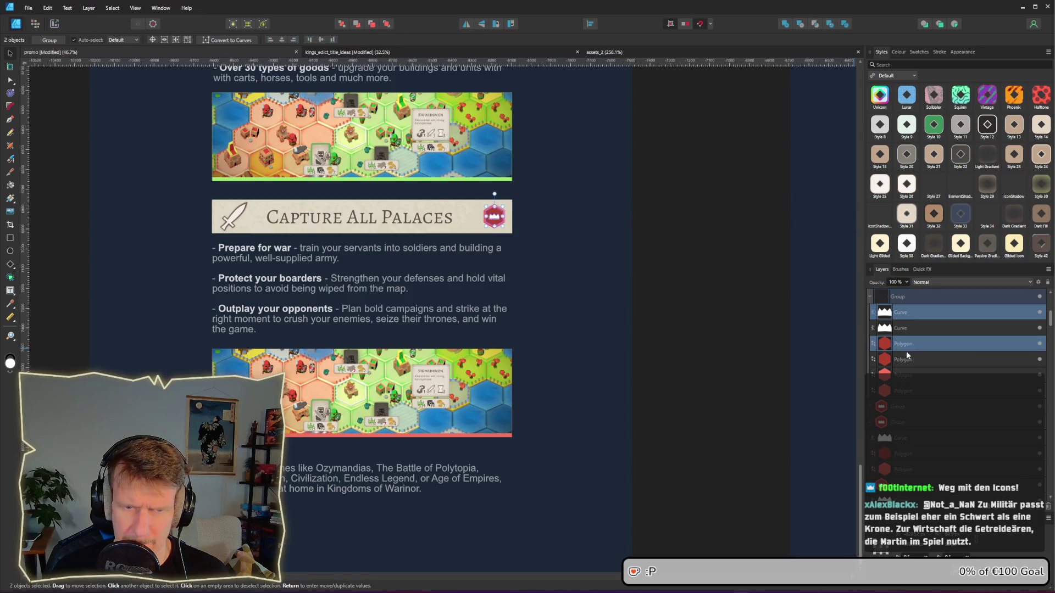
key(ctrl+g)
key(ctrl+d)
scroll(301, 237, left, 3)
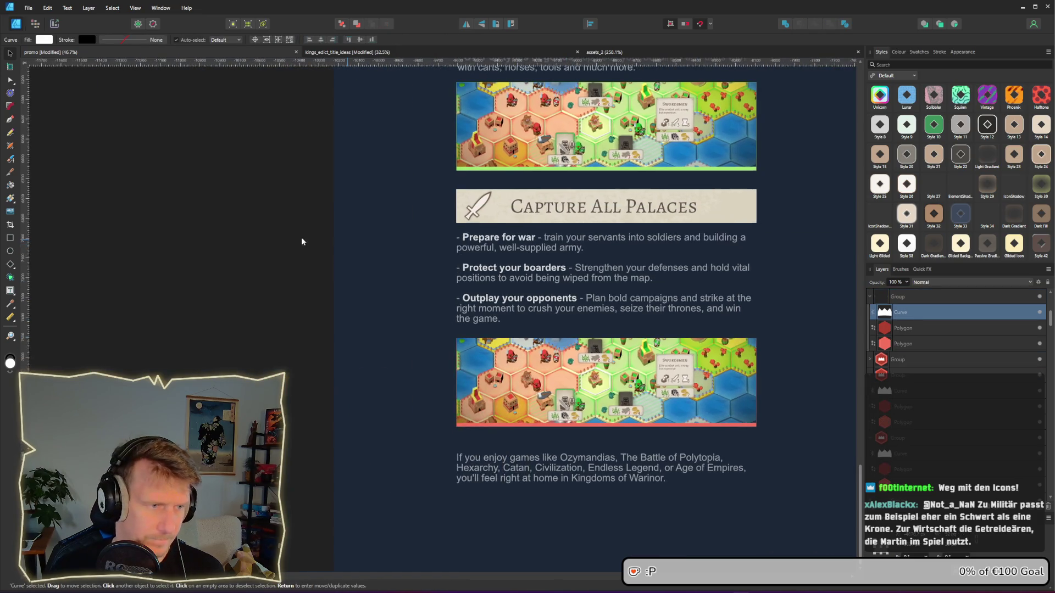
click(370, 243)
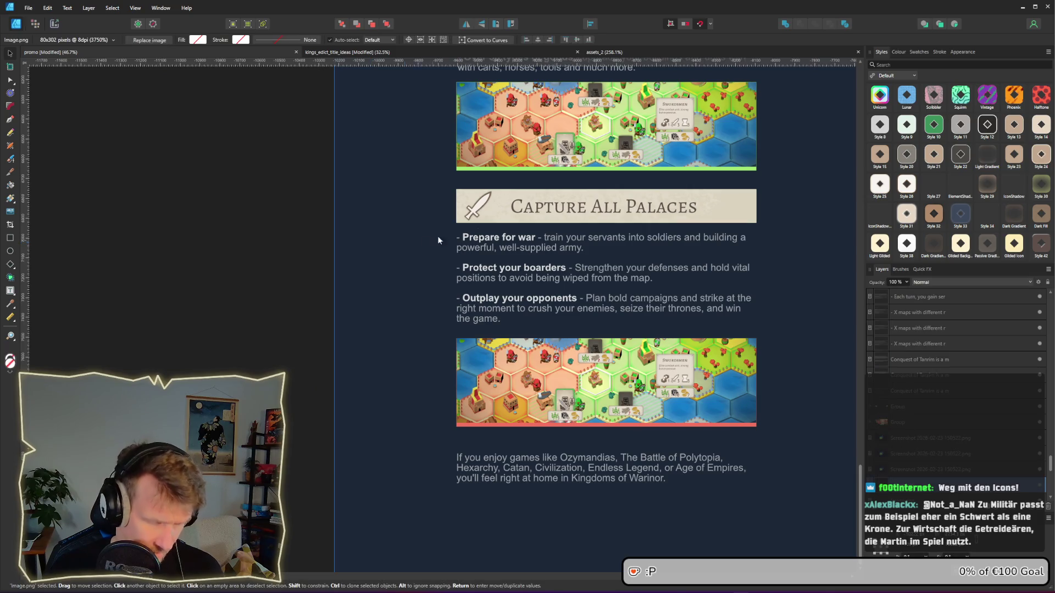
key(ctrl+v)
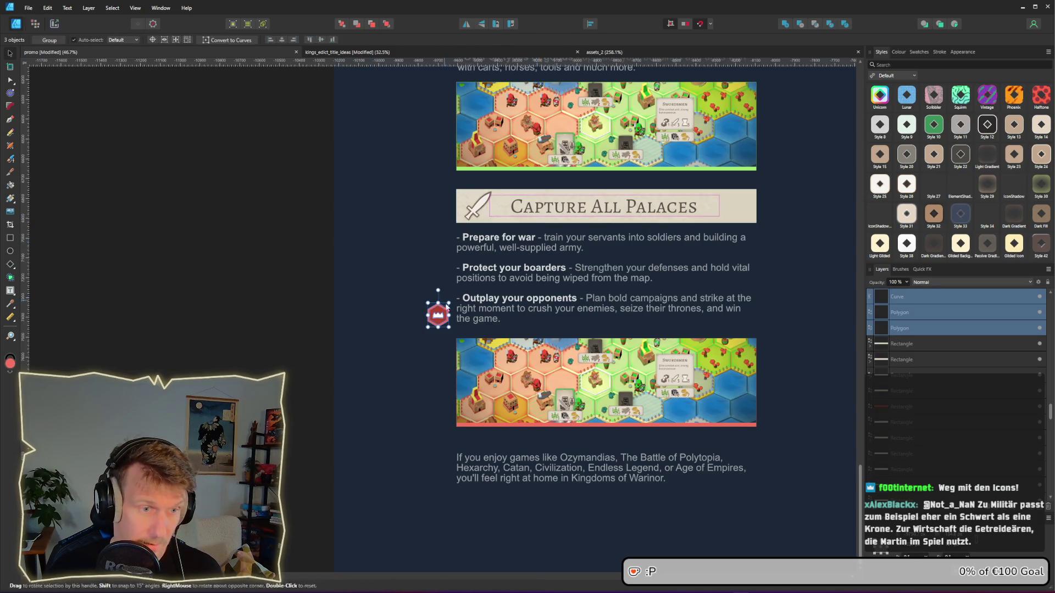
mouse_move(418, 310)
mouse_down()
mouse_move(368, 298)
mouse_move(259, 202)
mouse_up()
key(ctrl+d)
Step: Take the green icon from the Build Up Economy banner and park it above the red crown
scroll(348, 125, up, 4)
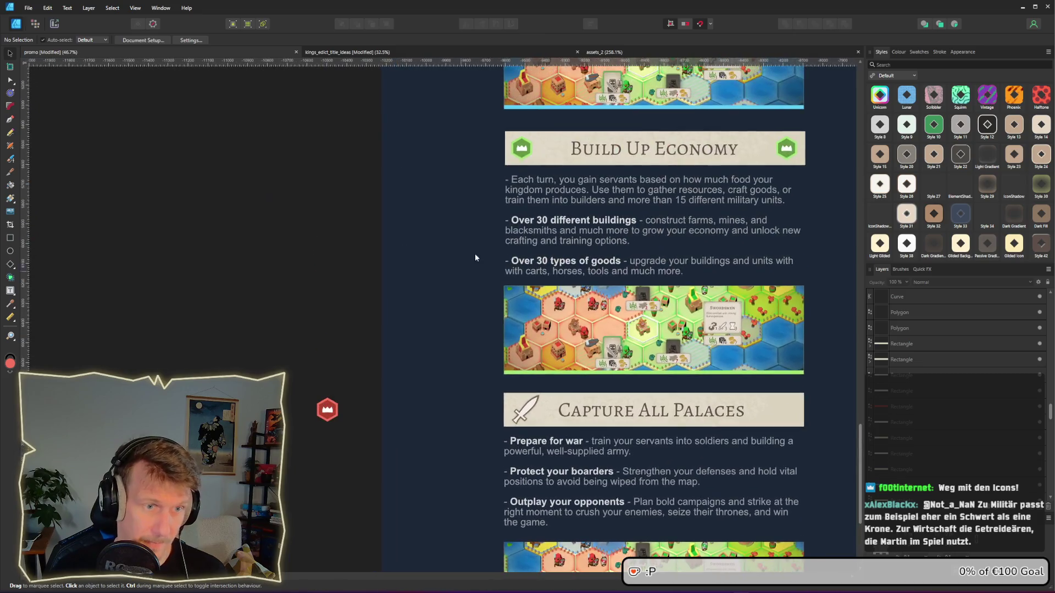
click(519, 159)
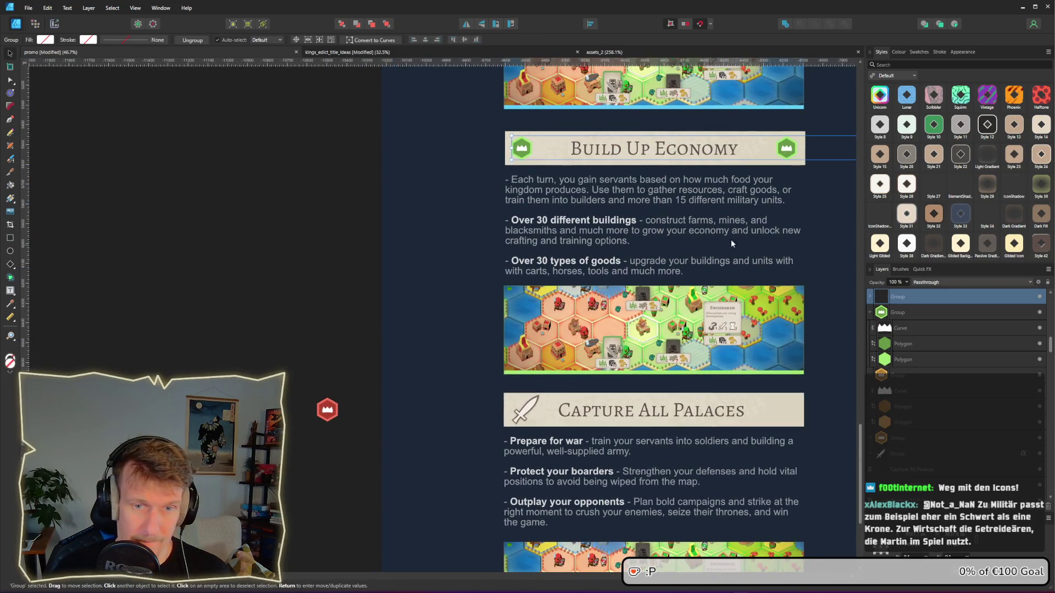
click(872, 296)
click(905, 312)
ctrl+click(905, 343)
ctrl+click(905, 374)
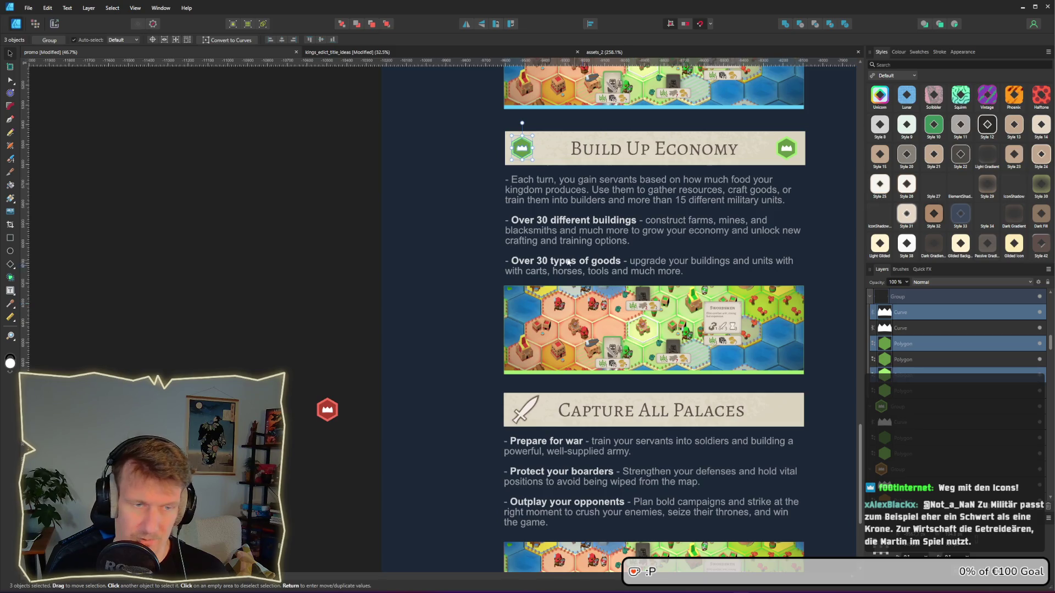
key(Delete)
click(332, 409)
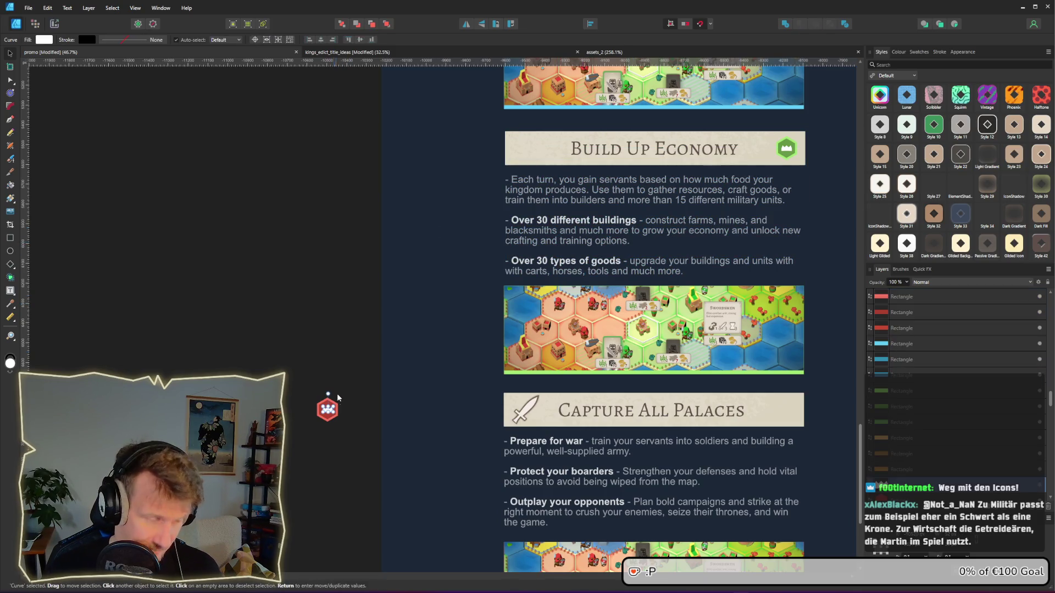
key(ctrl+z)
mouse_move(441, 151)
mouse_down()
mouse_move(325, 368)
mouse_move(331, 377)
mouse_up()
click(347, 202)
Step: Take the blue hexagon icon from Expand The Realm and park it above the green one
scroll(348, 202, up, 5)
ctrl+scroll(364, 197, down, 1)
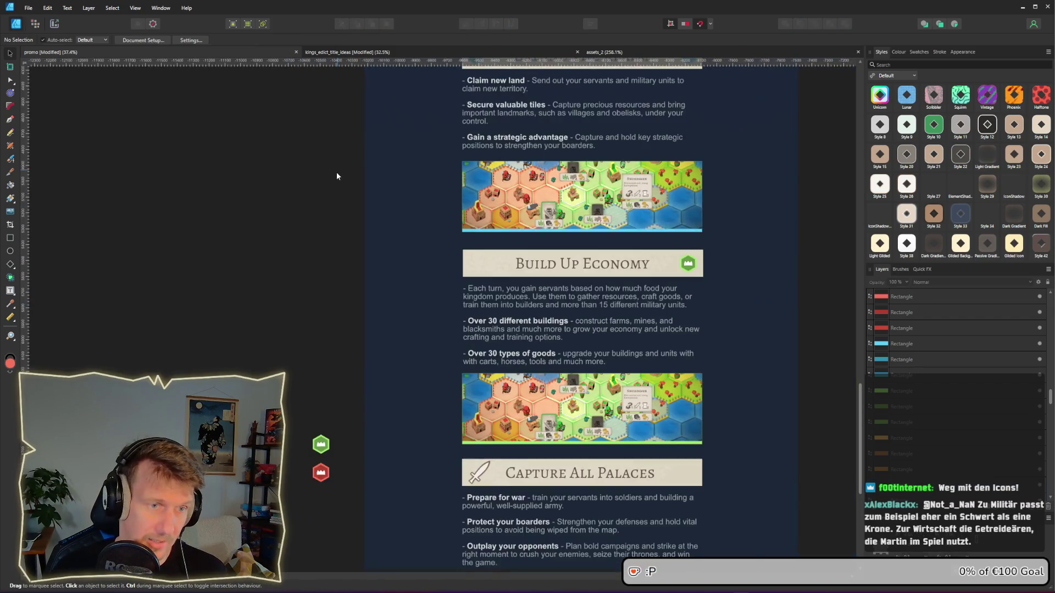
click(532, 123)
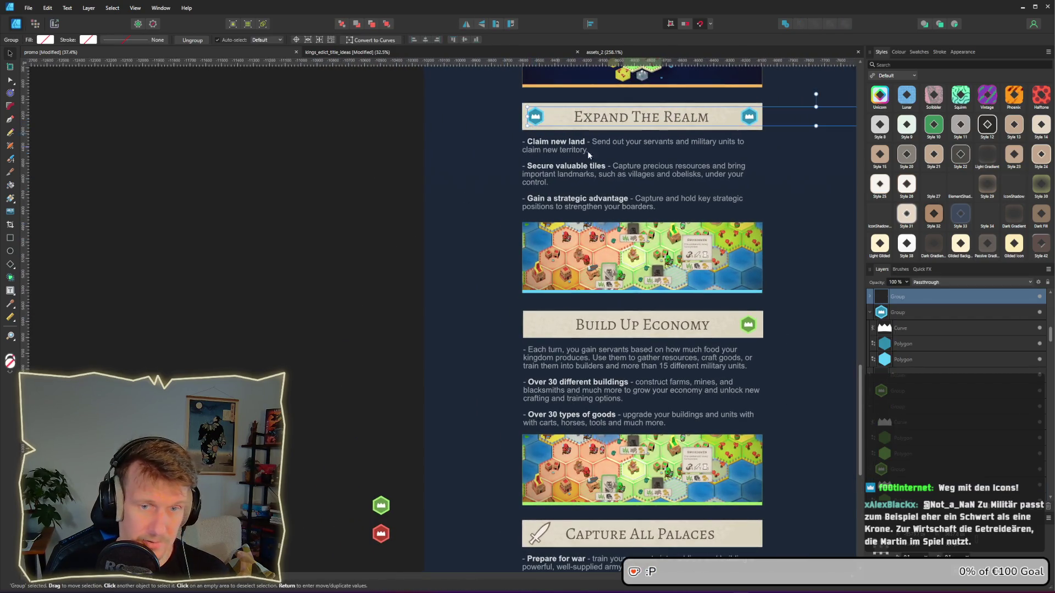
click(869, 297)
click(898, 317)
ctrl+click(898, 341)
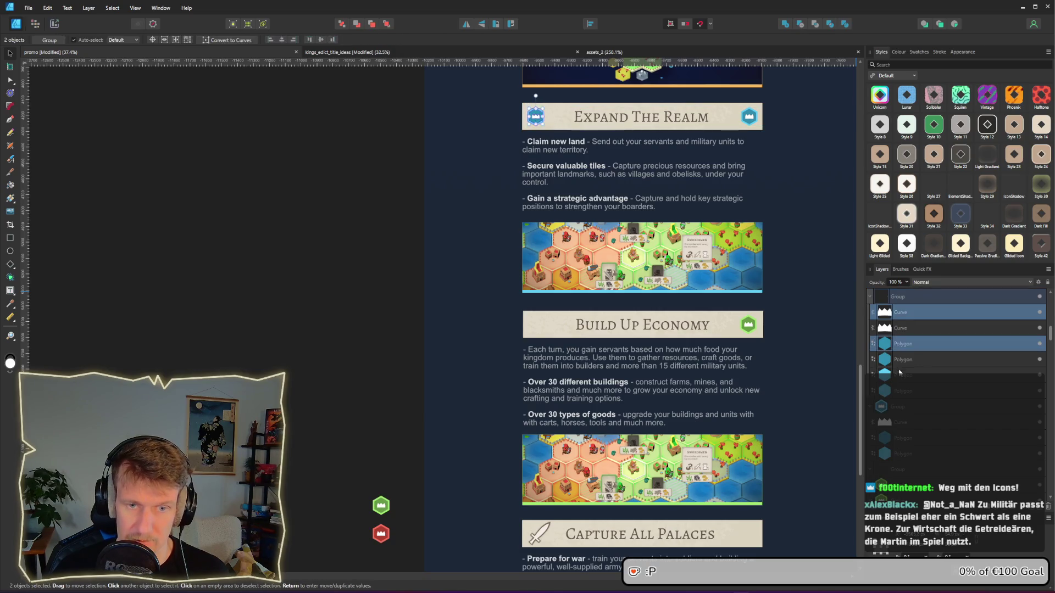
ctrl+click(898, 374)
key(Delete)
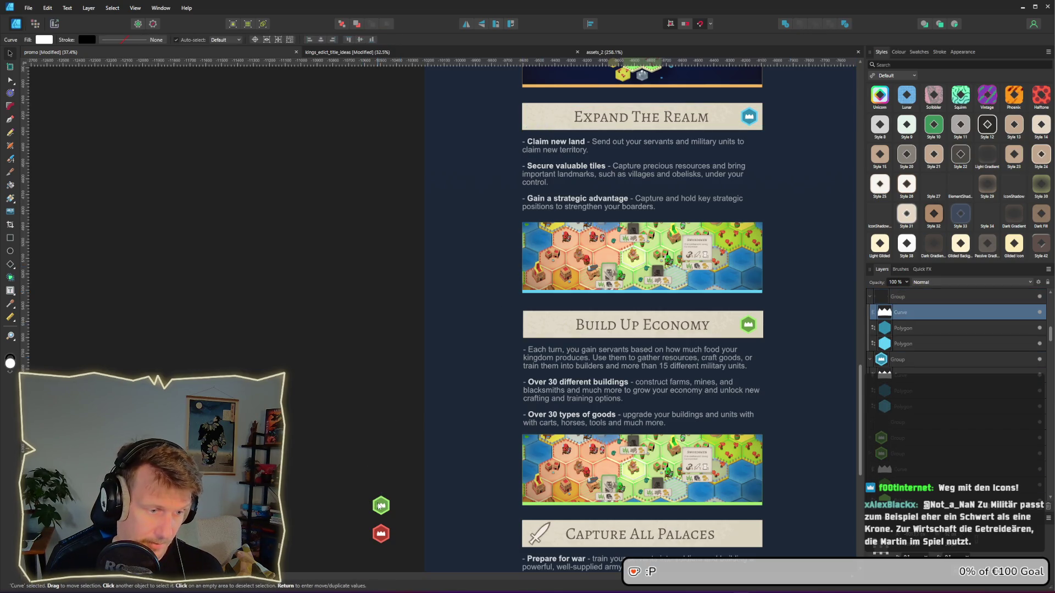
key(ctrl+v)
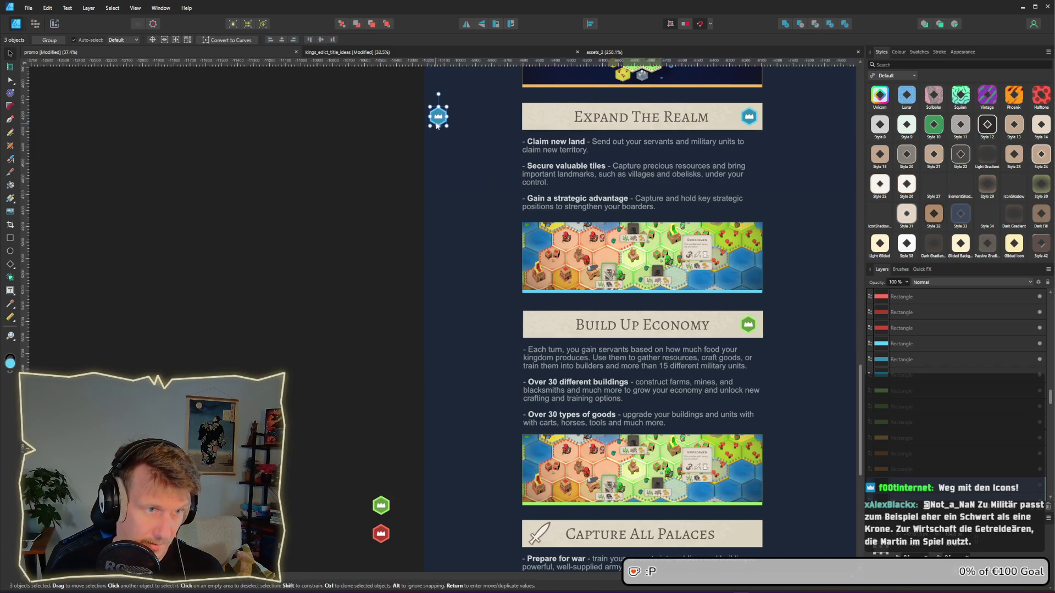
mouse_move(437, 125)
mouse_down()
mouse_move(348, 447)
mouse_move(381, 491)
mouse_up()
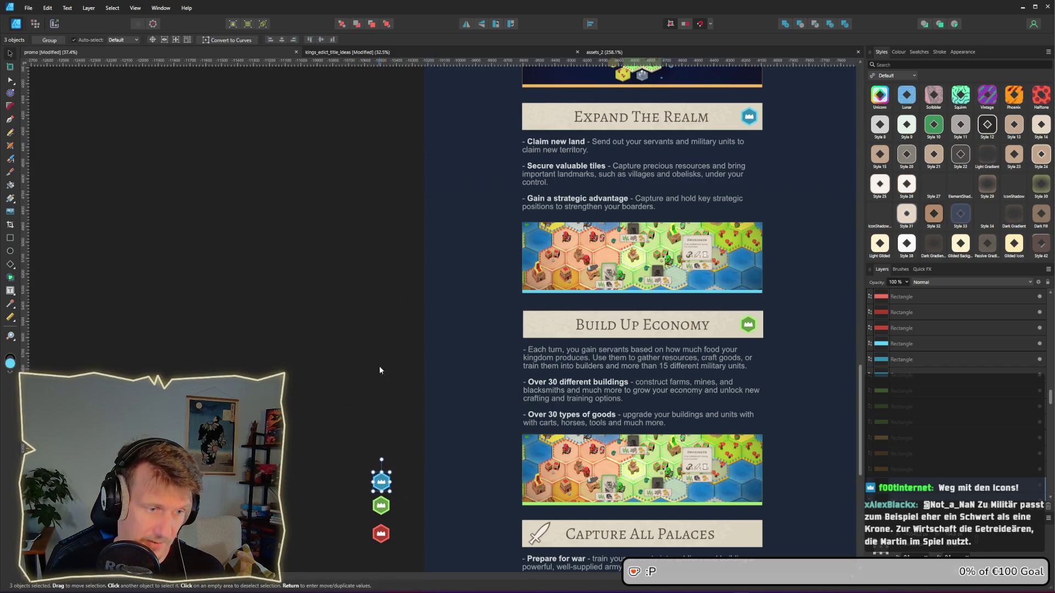
click(381, 219)
Step: Copy the gold Minimalist Strategy crown above the blue icon and move all four up
scroll(379, 253, up, 5)
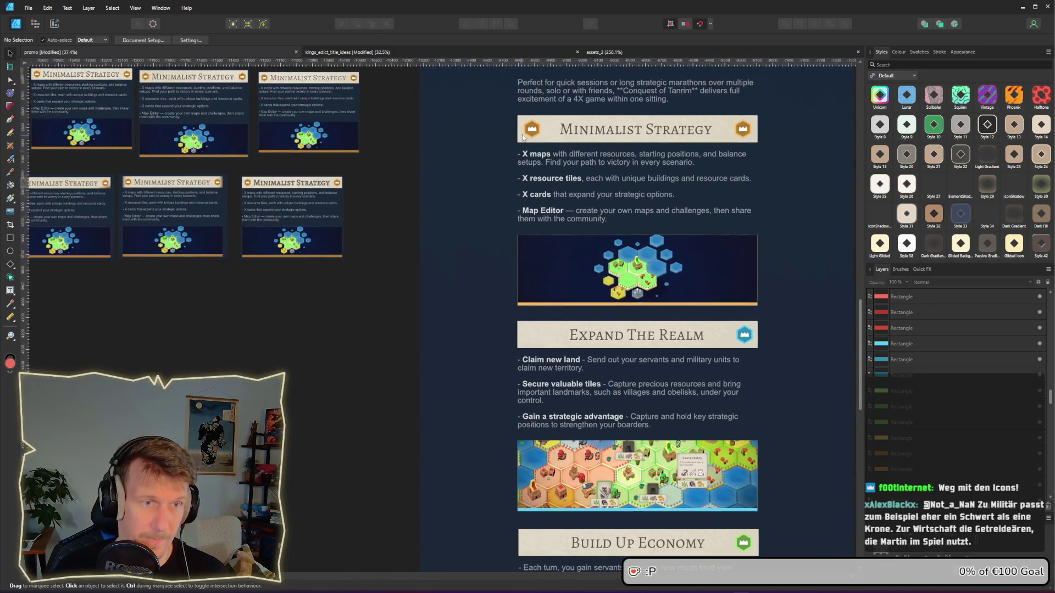
click(527, 133)
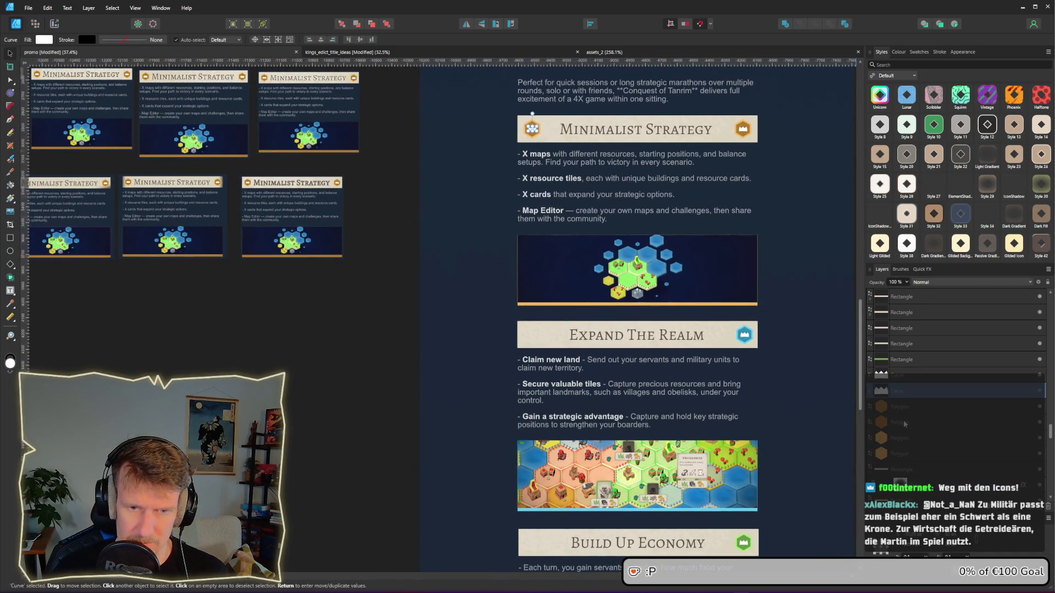
ctrl+click(901, 408)
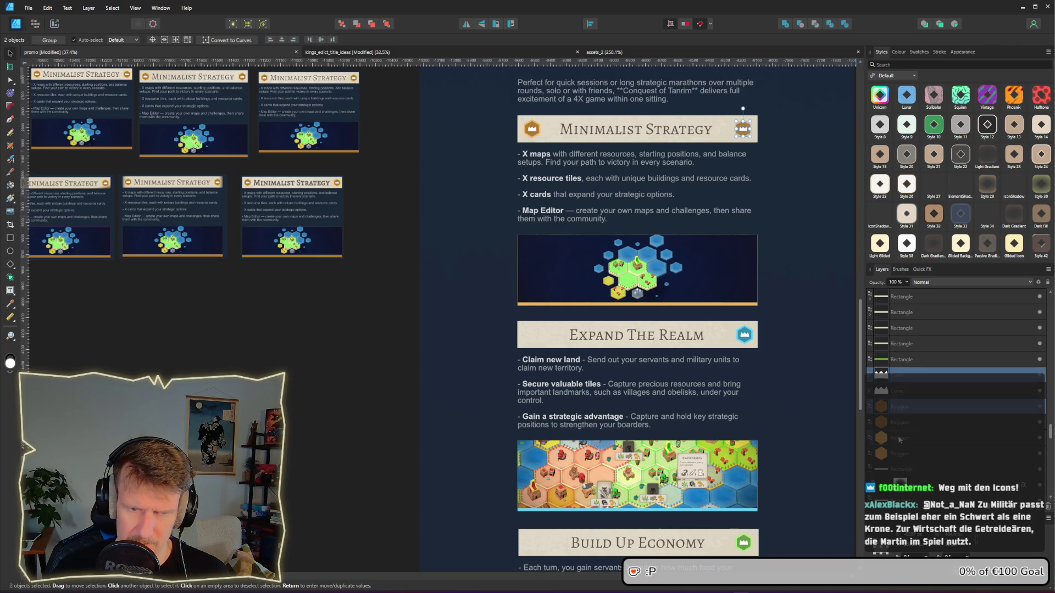
click(901, 374)
scroll(521, 262, down, 5)
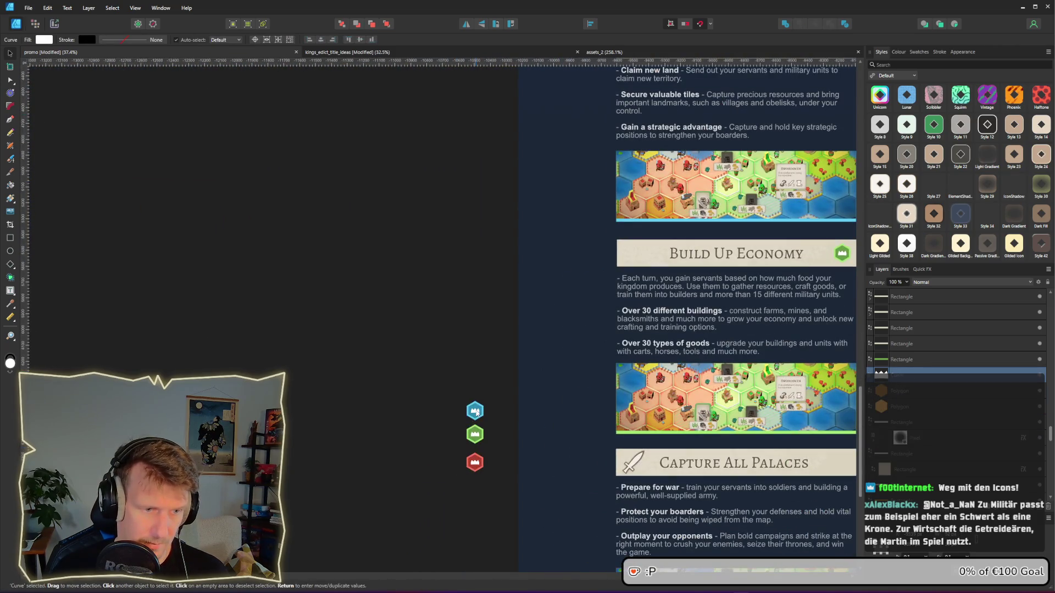
key(ctrl+v)
mouse_move(440, 339)
mouse_down()
mouse_move(471, 363)
mouse_move(486, 399)
mouse_up()
mouse_move(510, 525)
mouse_down()
mouse_move(461, 407)
mouse_move(462, 373)
mouse_up()
drag(482, 412, 490, 119)
scroll(489, 286, up, 4)
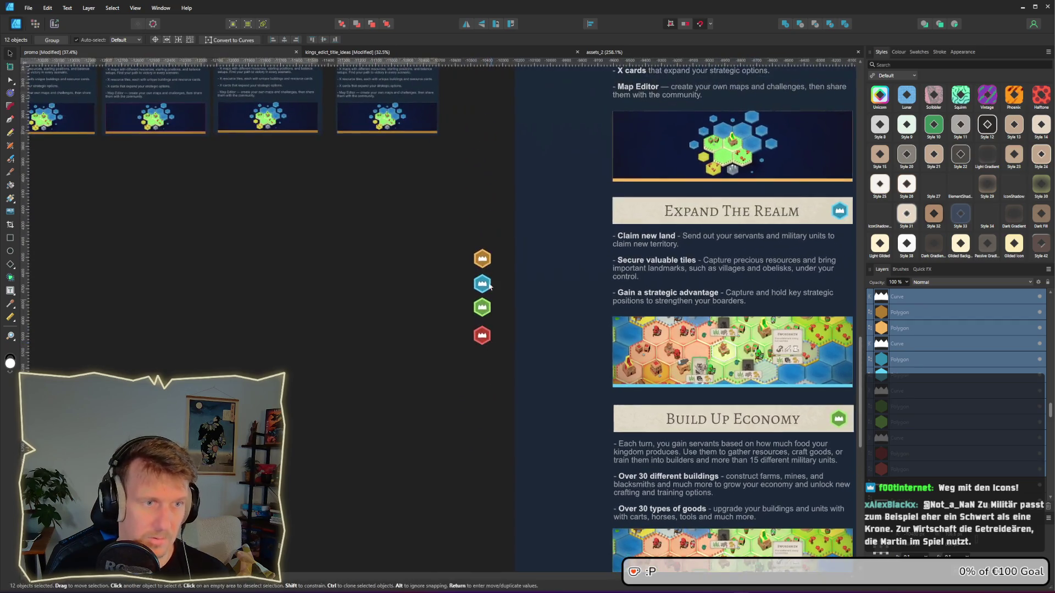
Step: Copy the sword icon onto the right end of the Capture All Palaces banner
drag(489, 285, 489, 162)
scroll(489, 165, down, 4)
ctrl+scroll(526, 464, up, 5)
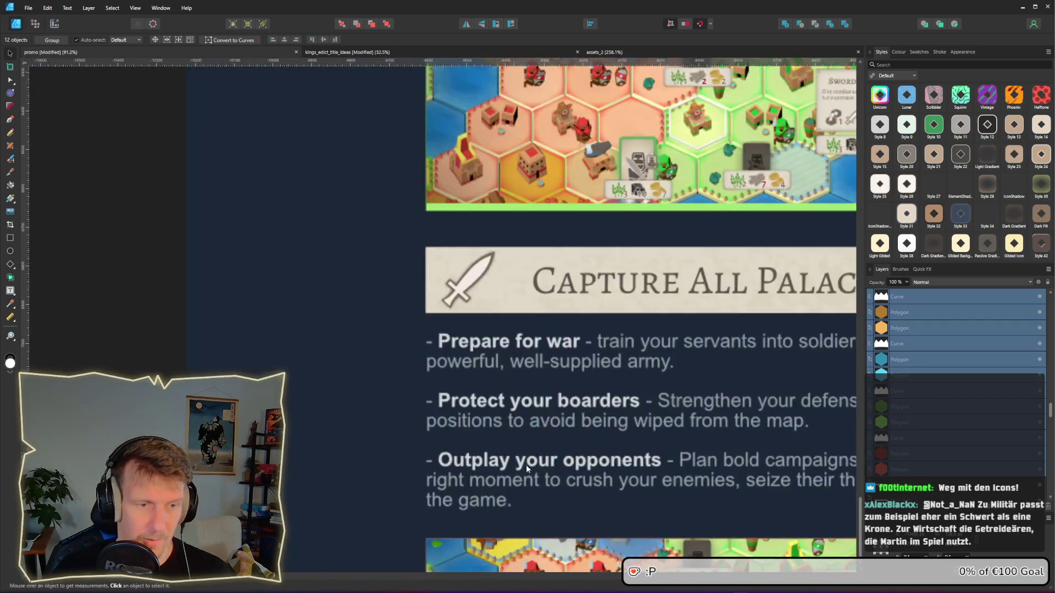
scroll(526, 465, right, 5)
ctrl+scroll(463, 318, down, 1)
click(290, 285)
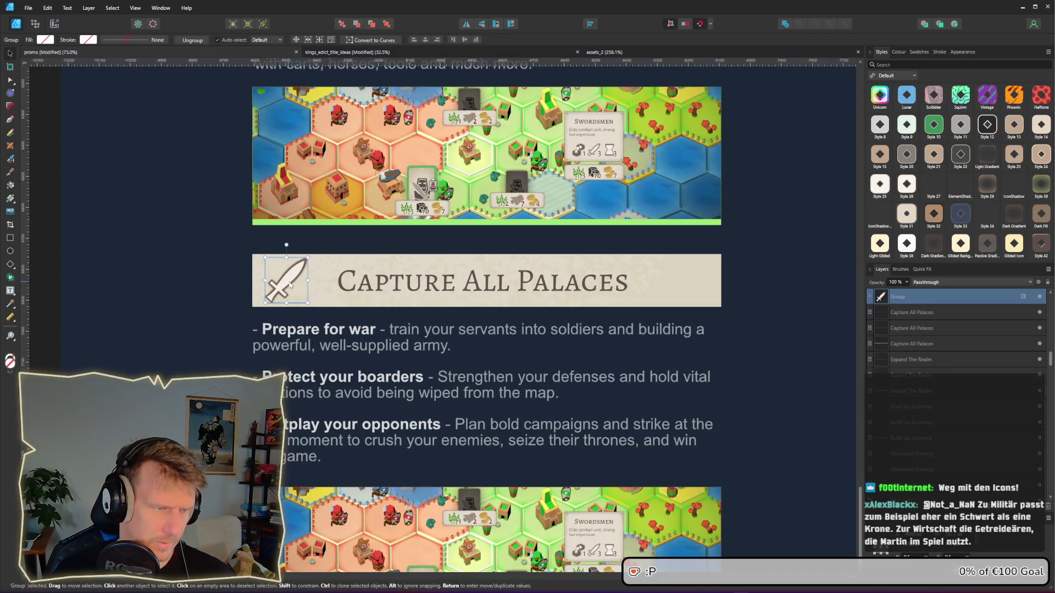
ctrl+drag(291, 285, 694, 290)
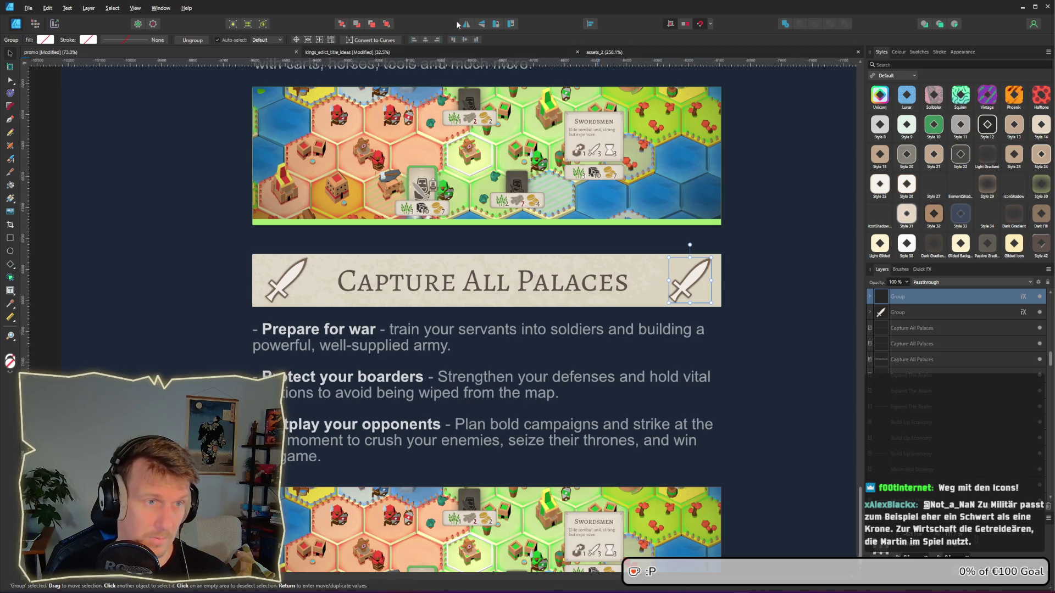
scroll(661, 309, down, 3)
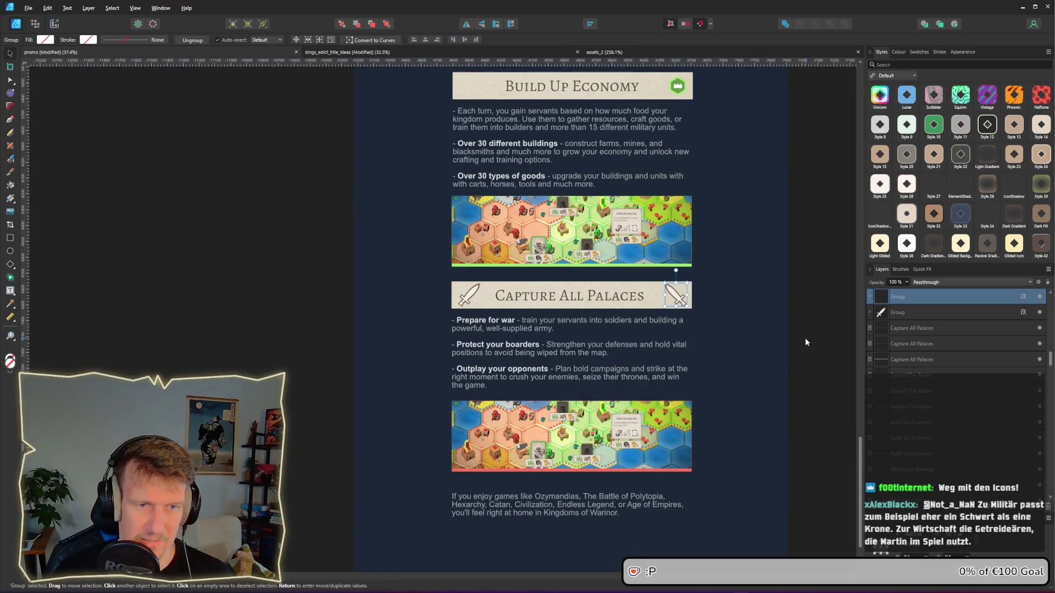
click(815, 344)
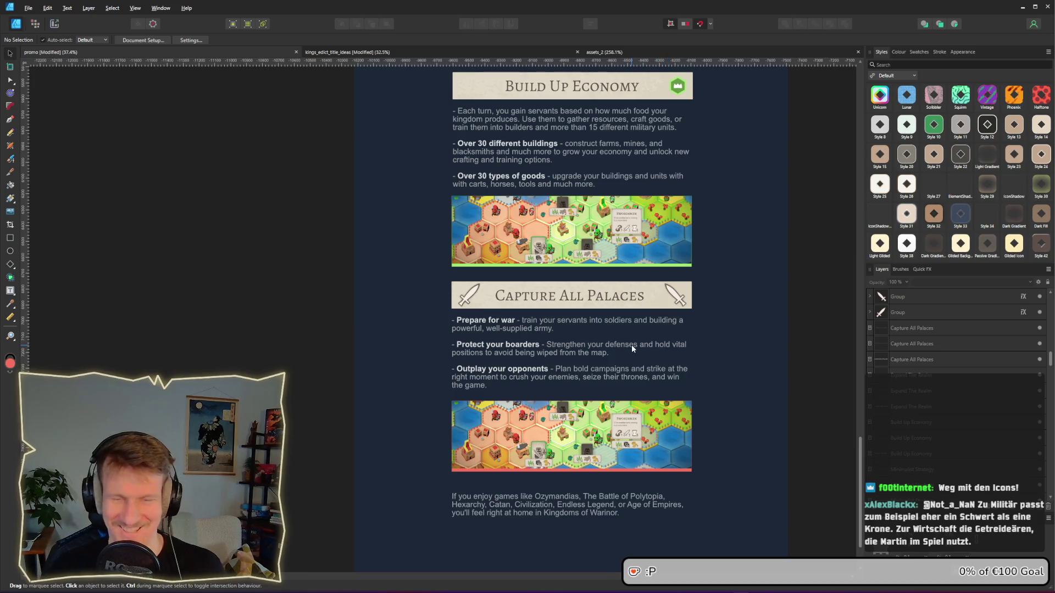
Step: Select the red strip under the last map image
scroll(635, 354, down, 3)
ctrl+scroll(567, 303, up, 3)
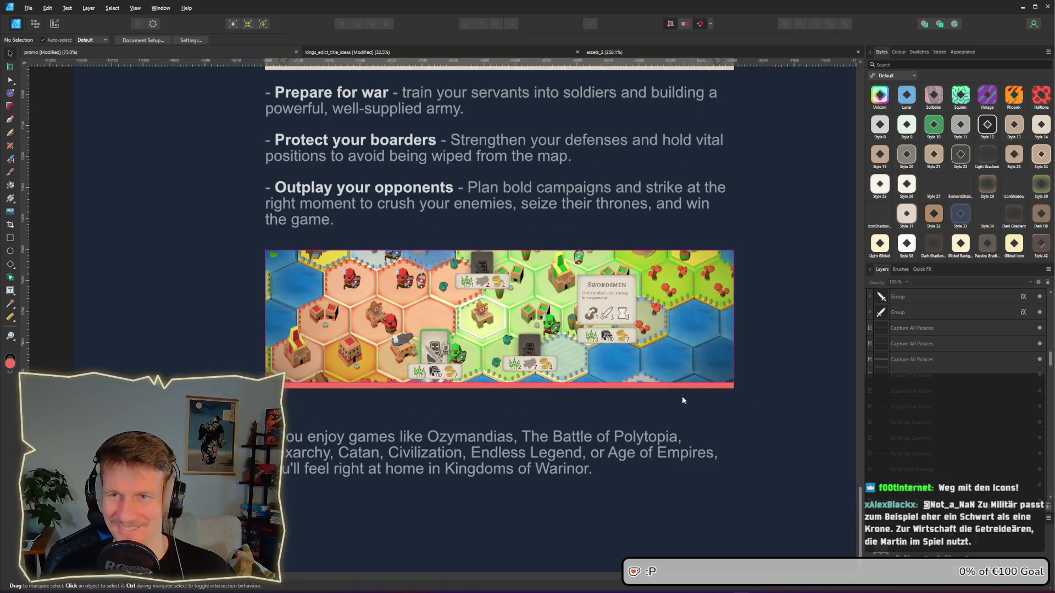
click(530, 387)
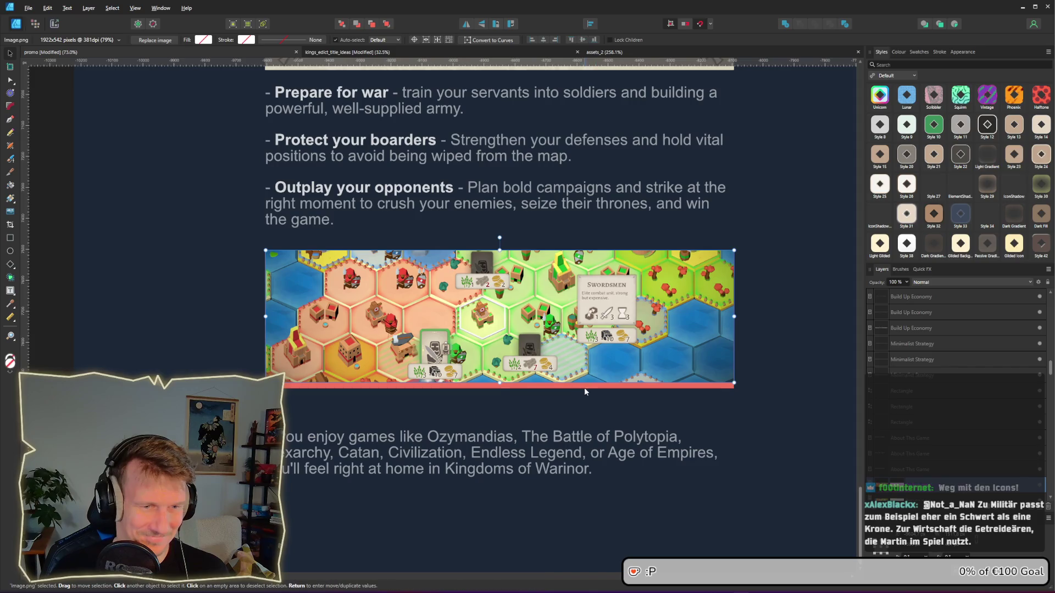
Step: Recolour the strip by sampling banner tones, trying beige before settling on dark brown
scroll(499, 318, up, 2)
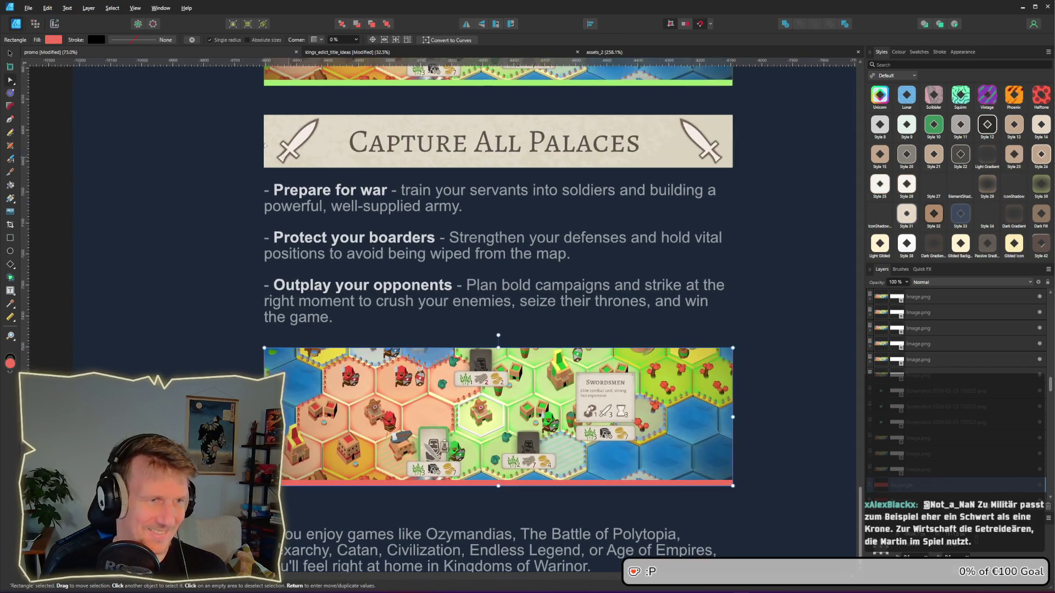
click(54, 39)
mouse_move(120, 55)
mouse_down()
mouse_move(509, 172)
mouse_move(308, 137)
mouse_up()
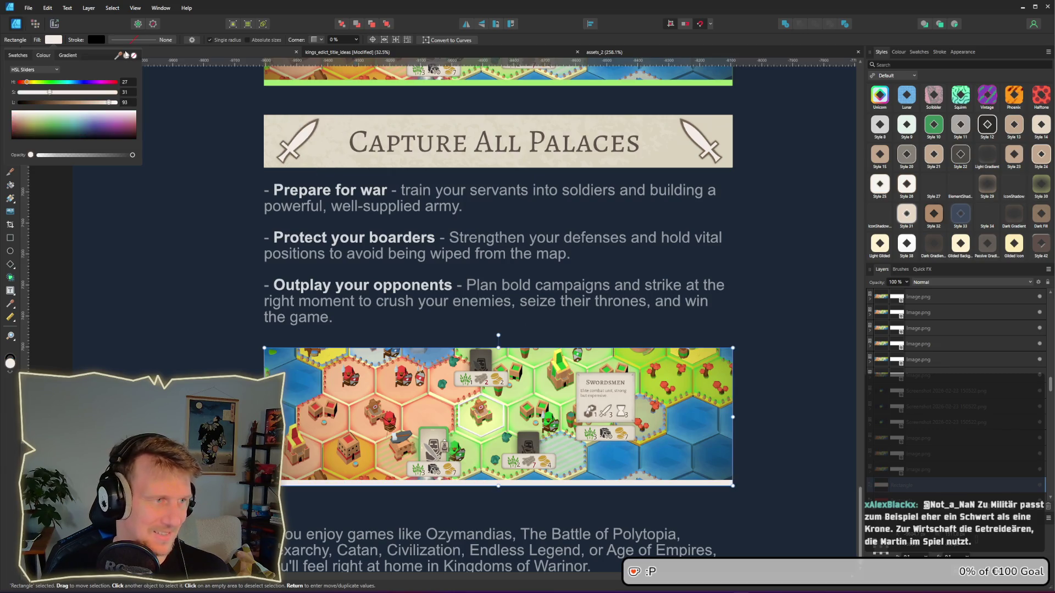
drag(120, 56, 304, 146)
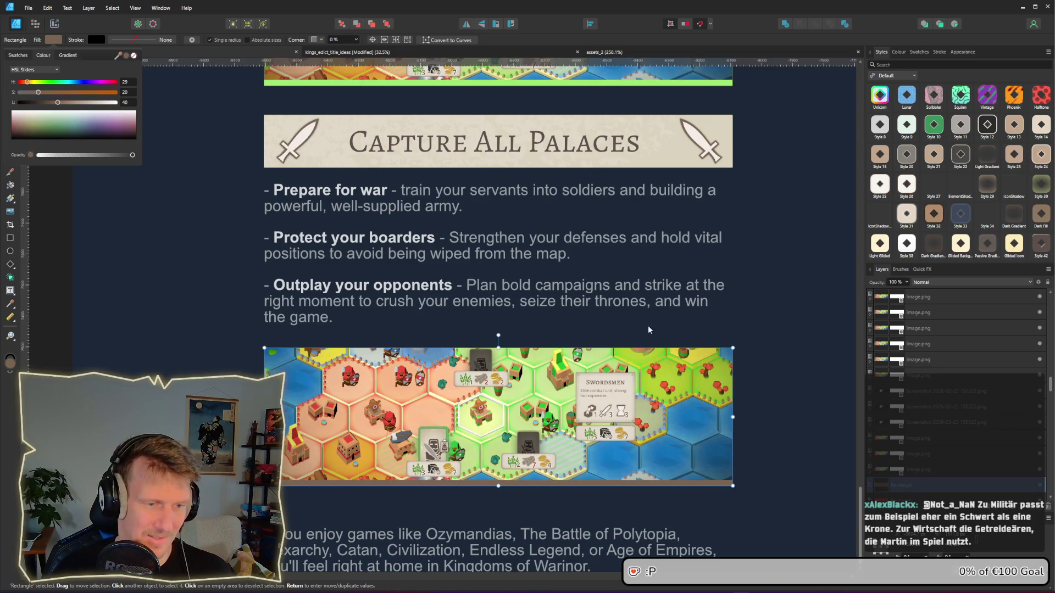
mouse_move(126, 55)
mouse_down()
mouse_move(351, 154)
mouse_move(337, 148)
mouse_up()
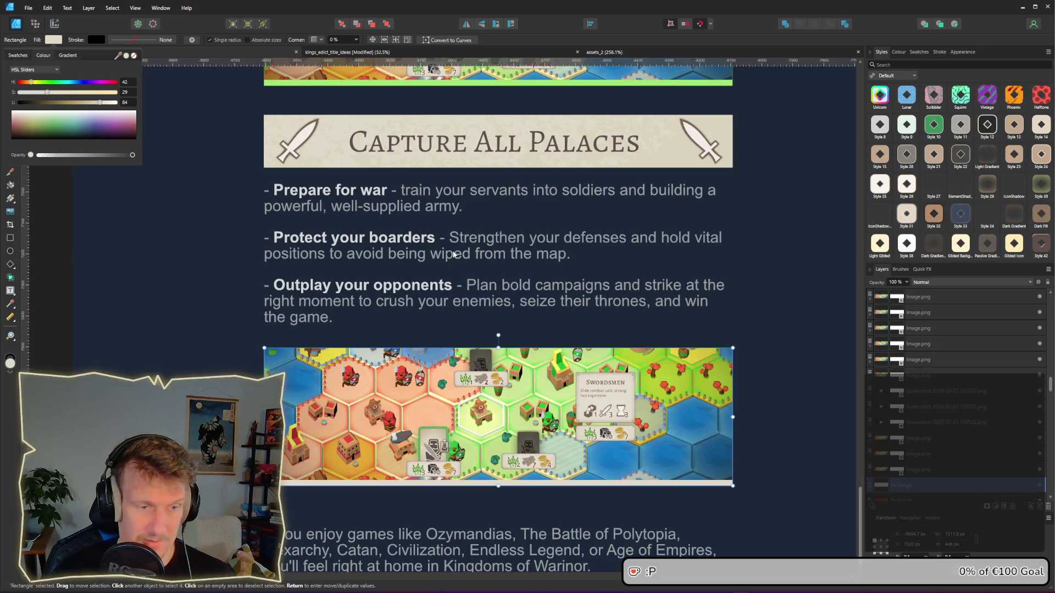
scroll(454, 254, down, 1)
drag(120, 57, 387, 170)
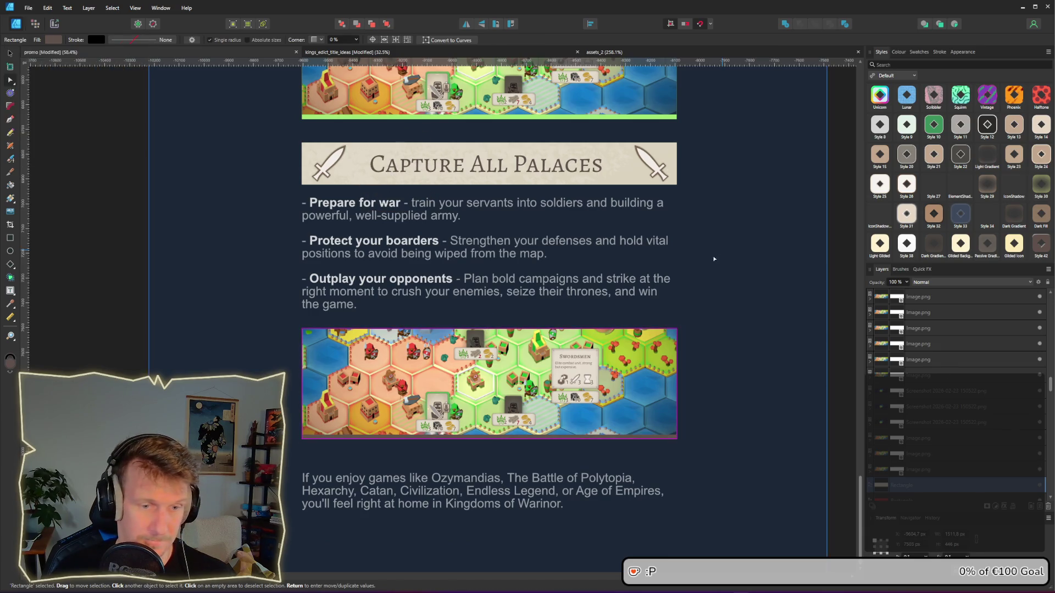
Step: Delete the green hex icon's curve and polygon layers from the Build Up Economy banner
key(a)
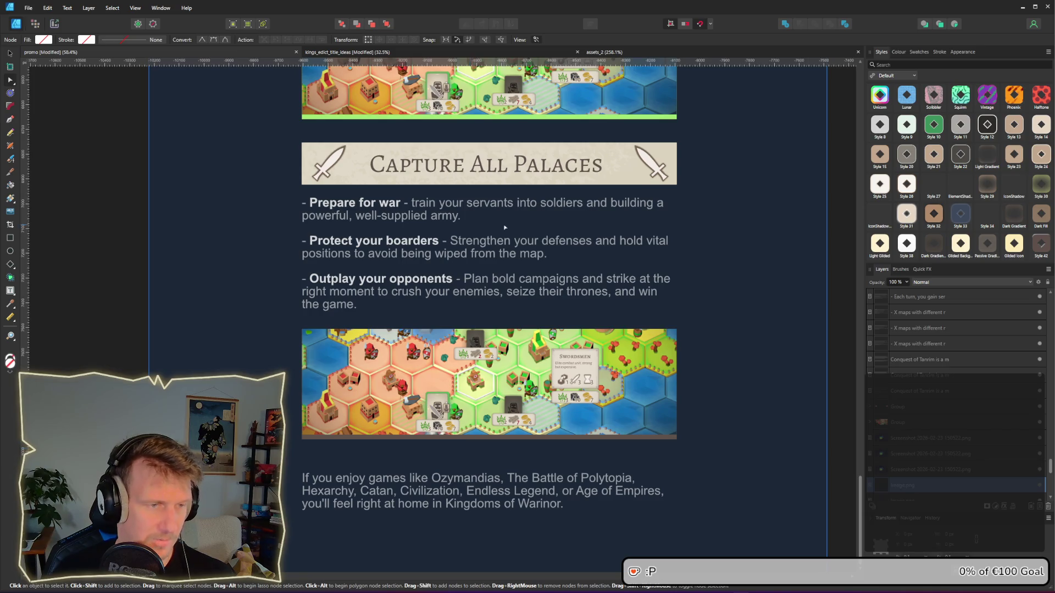
scroll(504, 227, down, 1)
scroll(483, 247, up, 3)
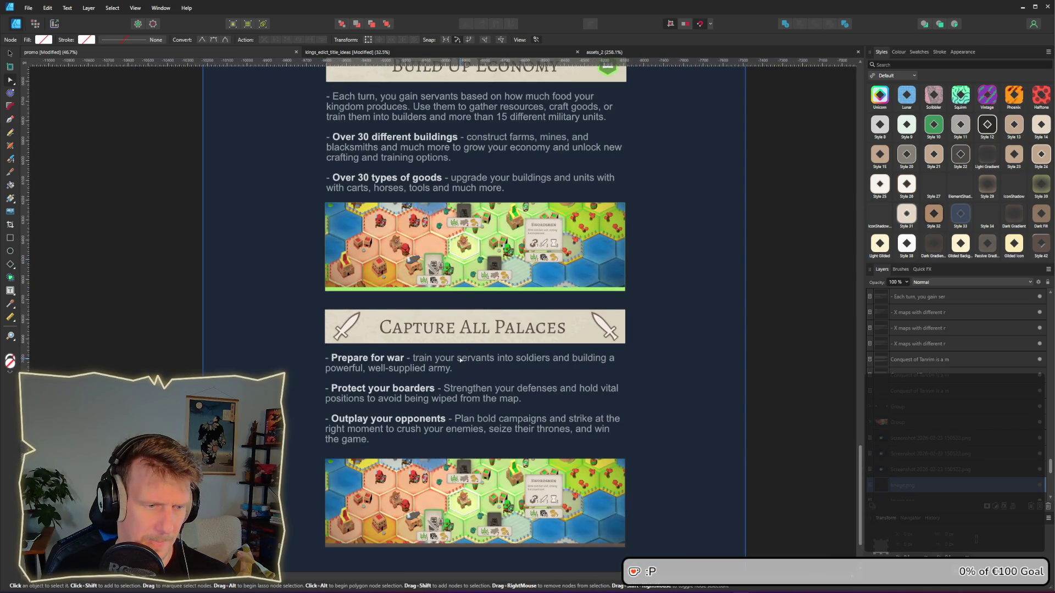
scroll(452, 246, up, 3)
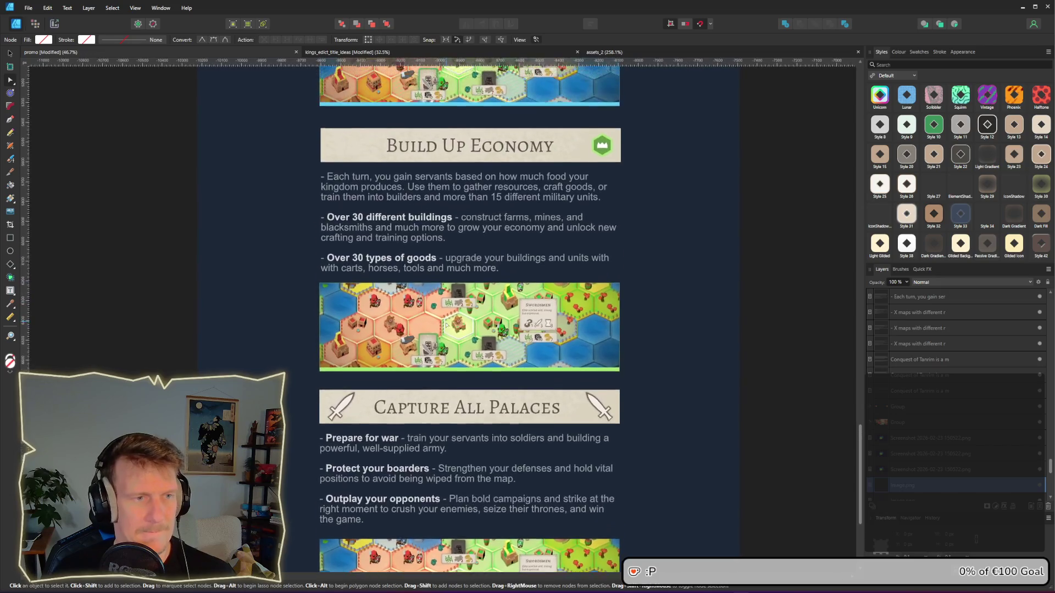
click(606, 198)
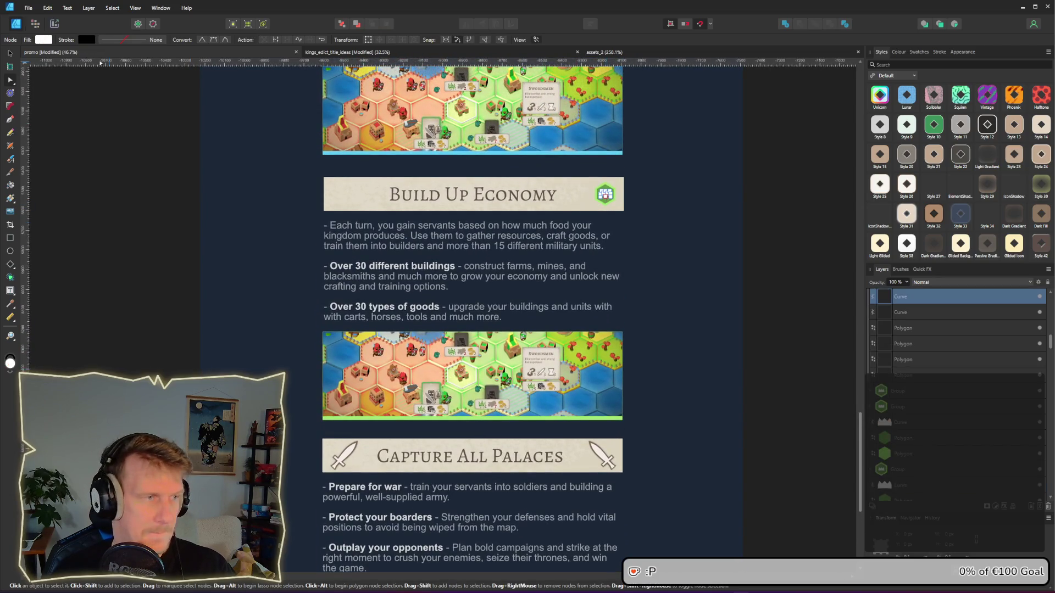
click(11, 54)
drag(776, 219, 602, 178)
click(611, 194)
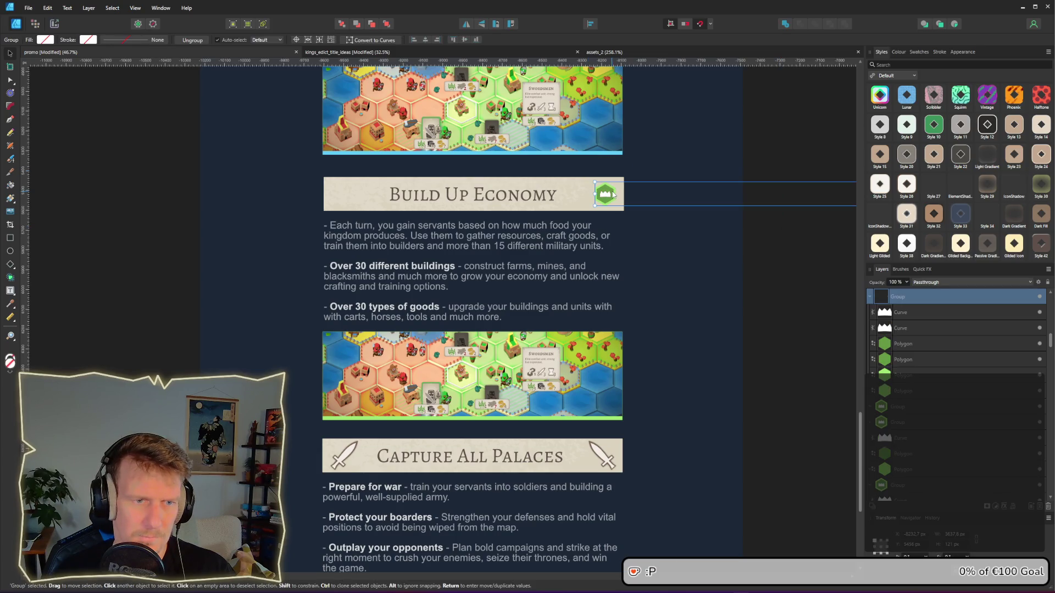
click(901, 313)
ctrl+click(907, 345)
ctrl+click(887, 373)
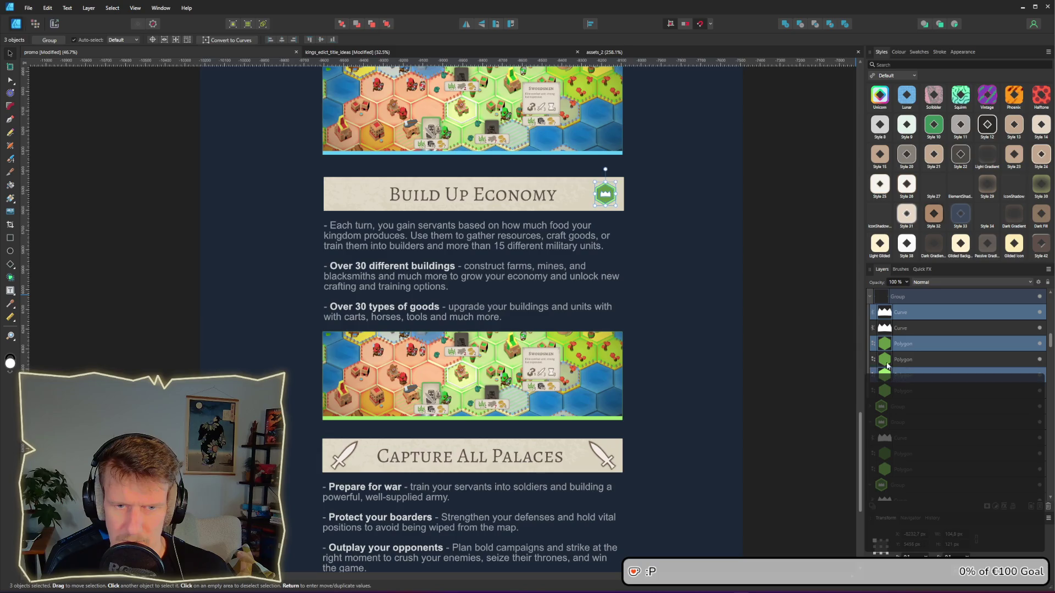
key(Delete)
Step: Remove the blue hex icon's layers from the Expand The Realm banner
scroll(568, 229, up, 1)
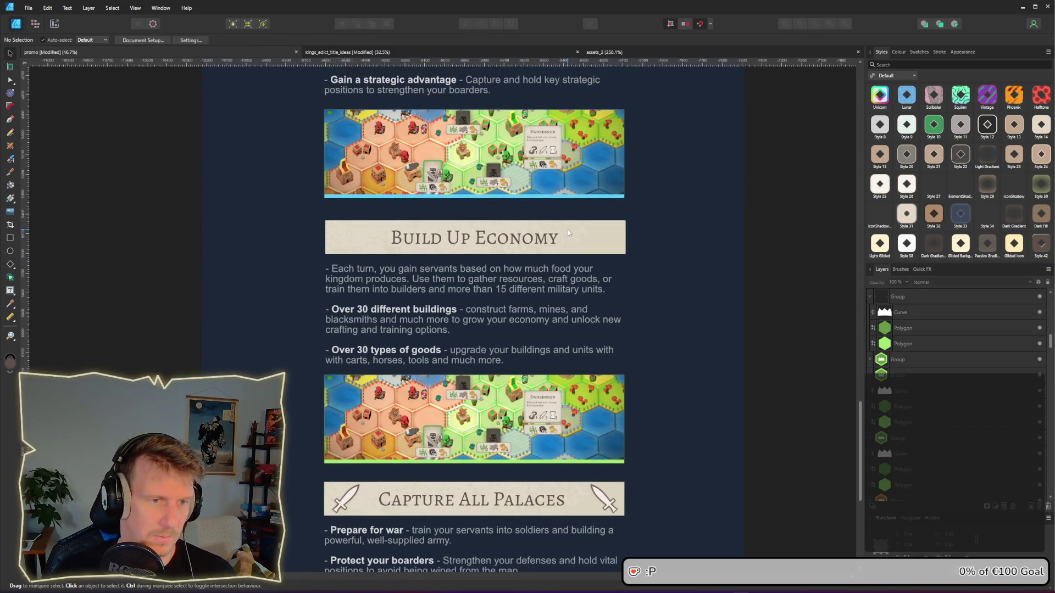
scroll(568, 229, up, 5)
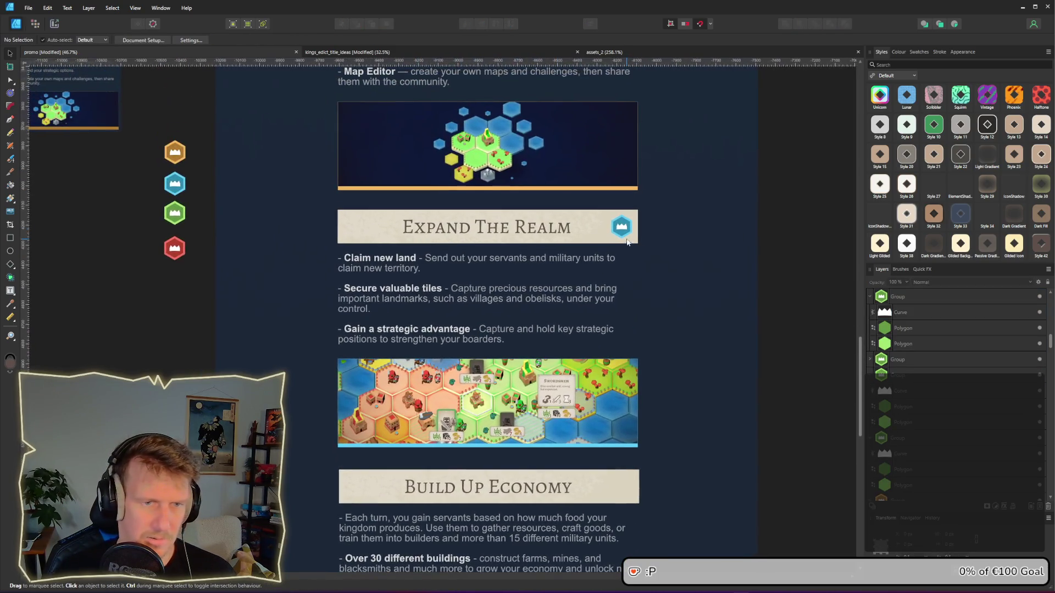
click(623, 229)
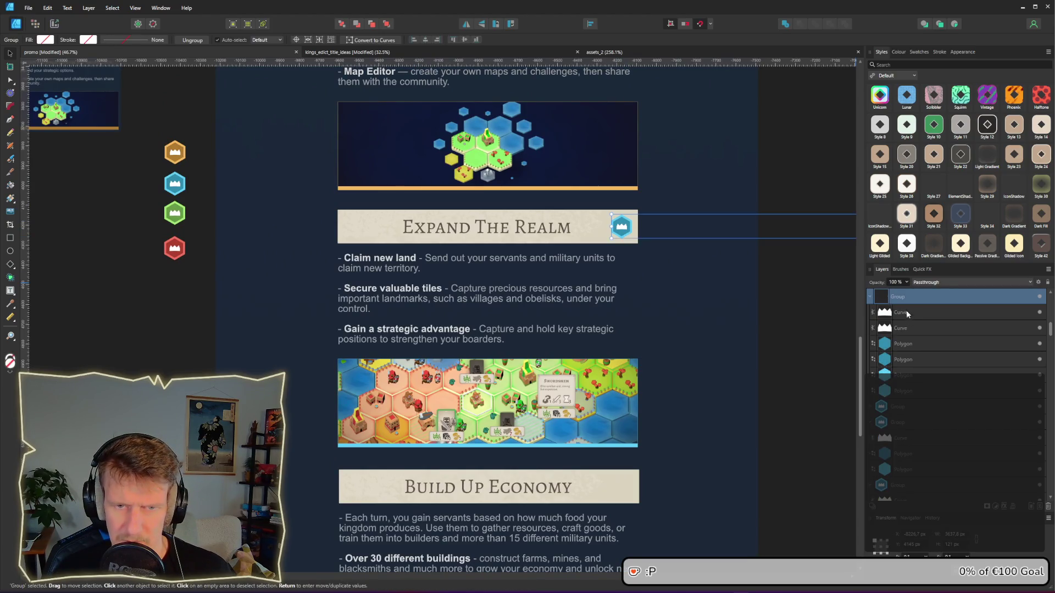
click(907, 312)
ctrl+click(905, 343)
ctrl+click(906, 374)
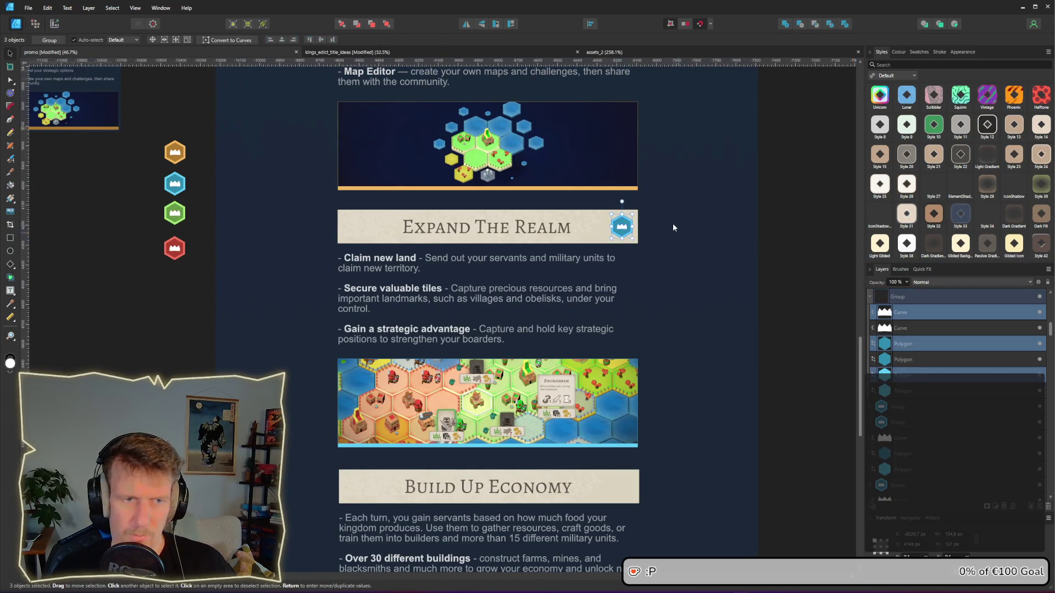
key(ctrl+z)
key(ctrl+z)
Step: Switch to the assets_2 icon document
scroll(670, 219, up, 1)
key(alt+Tab)
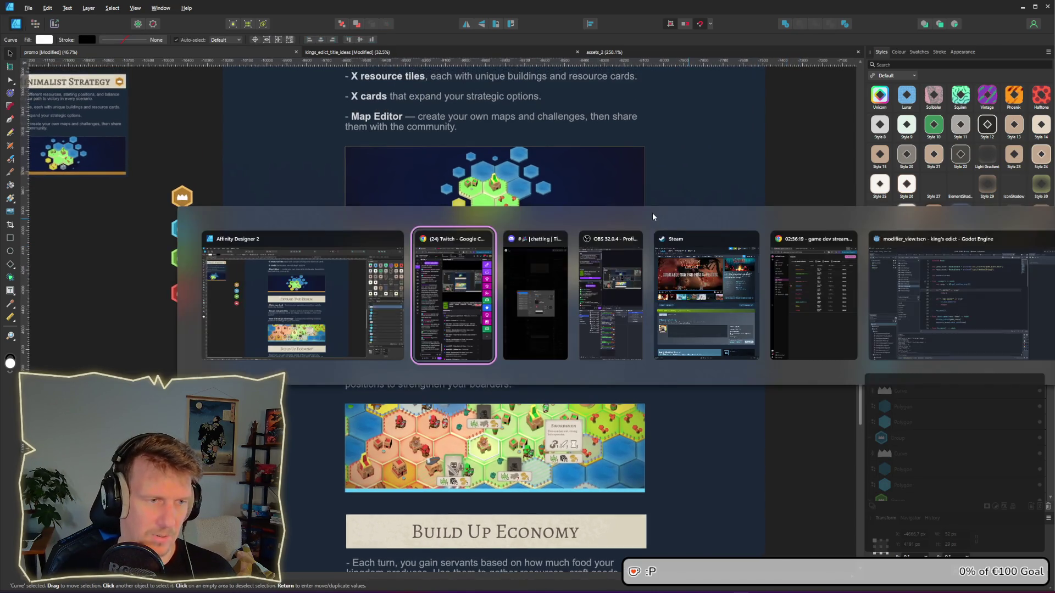
key(Escape)
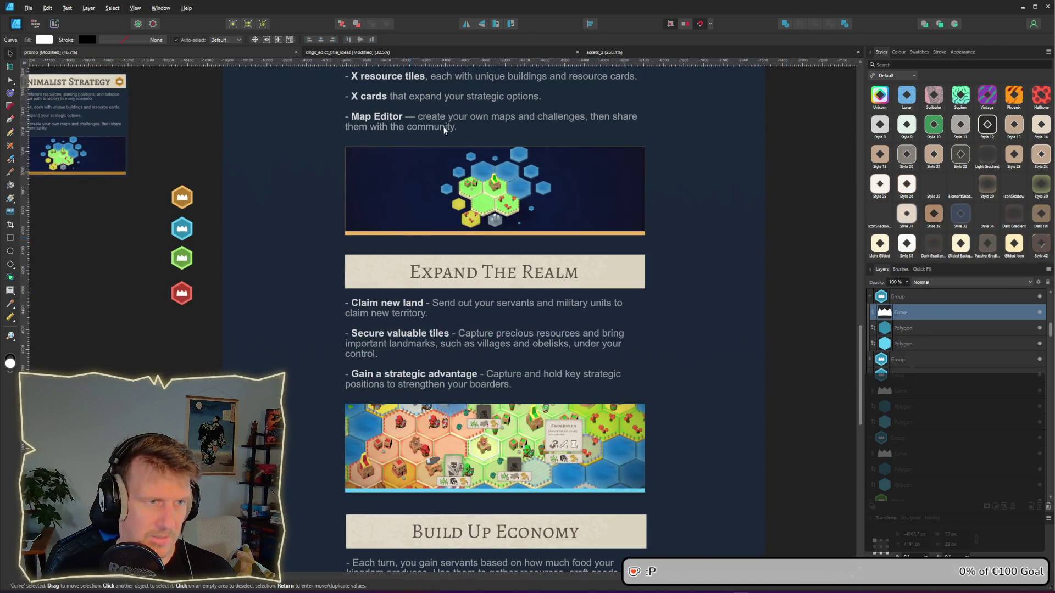
click(670, 55)
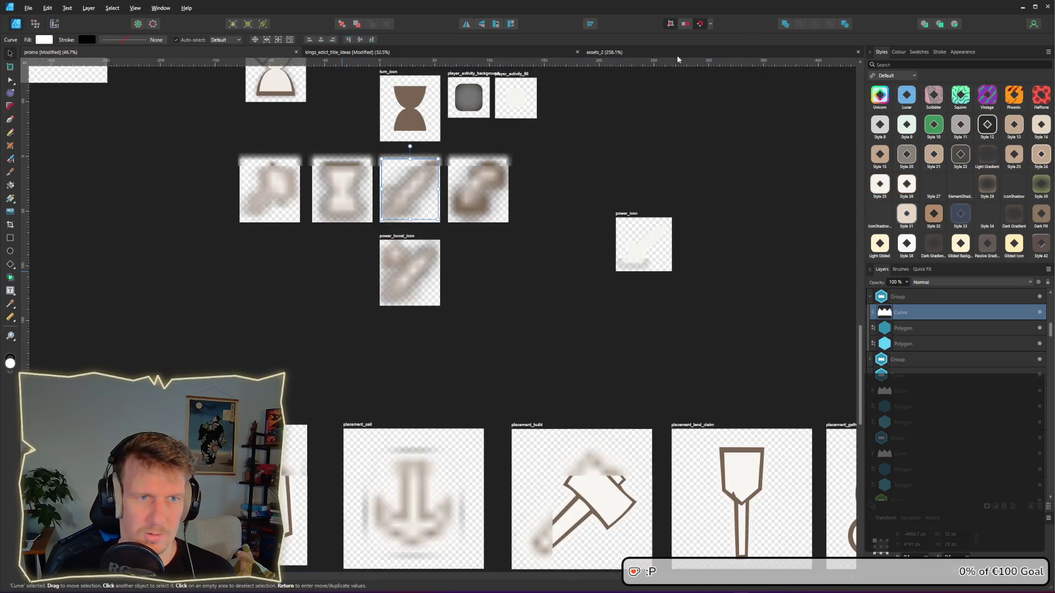
Step: Place the enlarged arrow icon on the Expand The Realm banner and flip the right copy horizontally
click(486, 189)
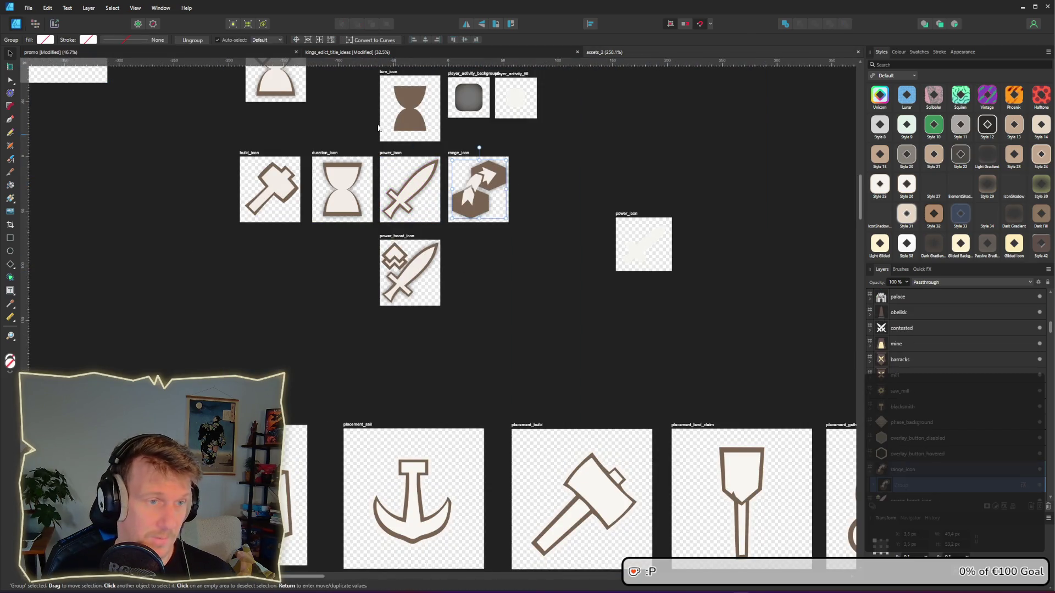
key(alt+Tab)
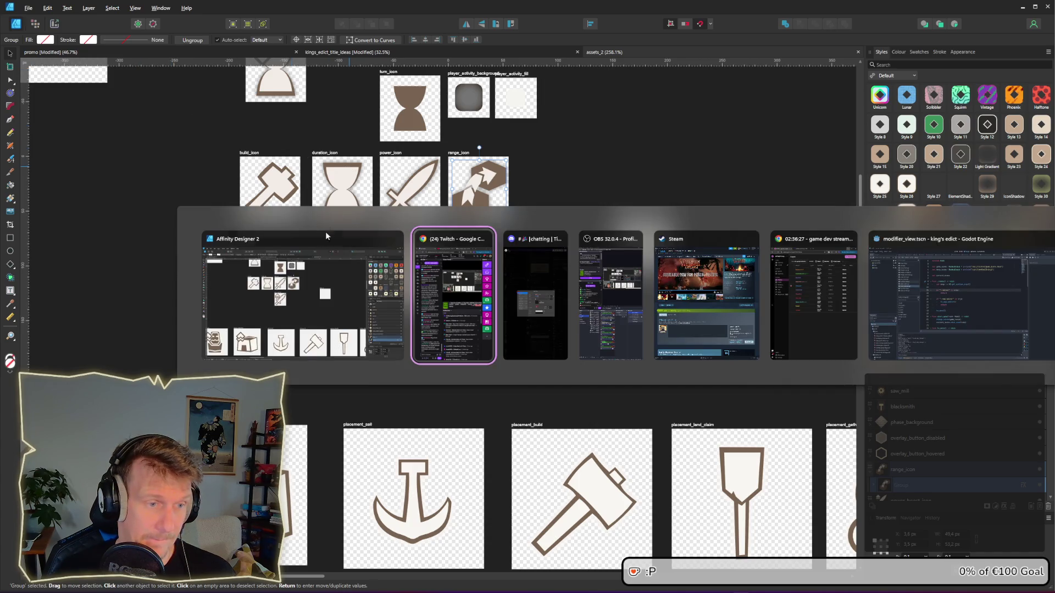
click(326, 235)
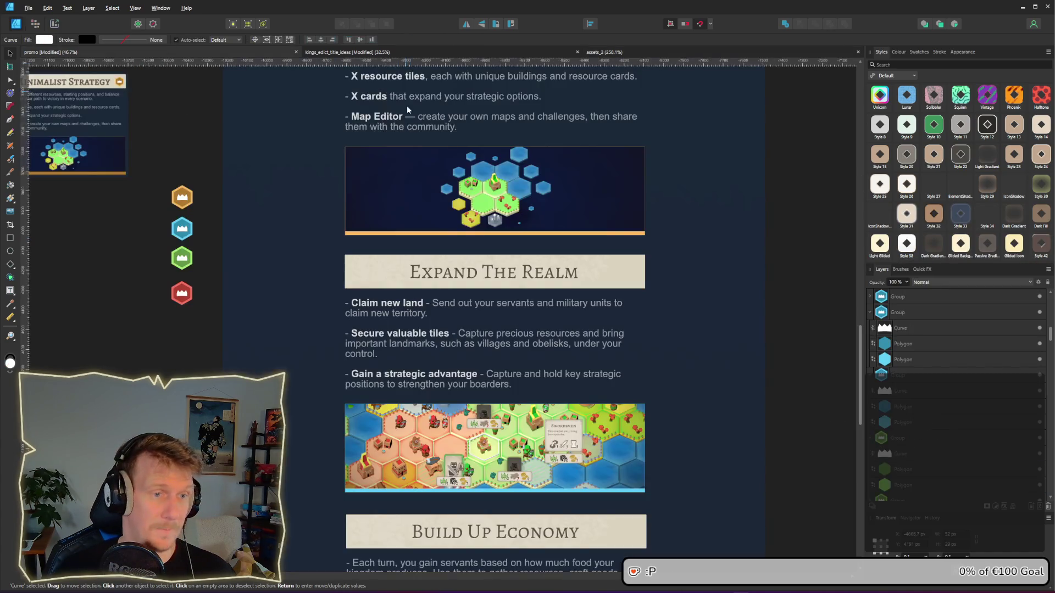
scroll(615, 294, down, 3)
click(620, 202)
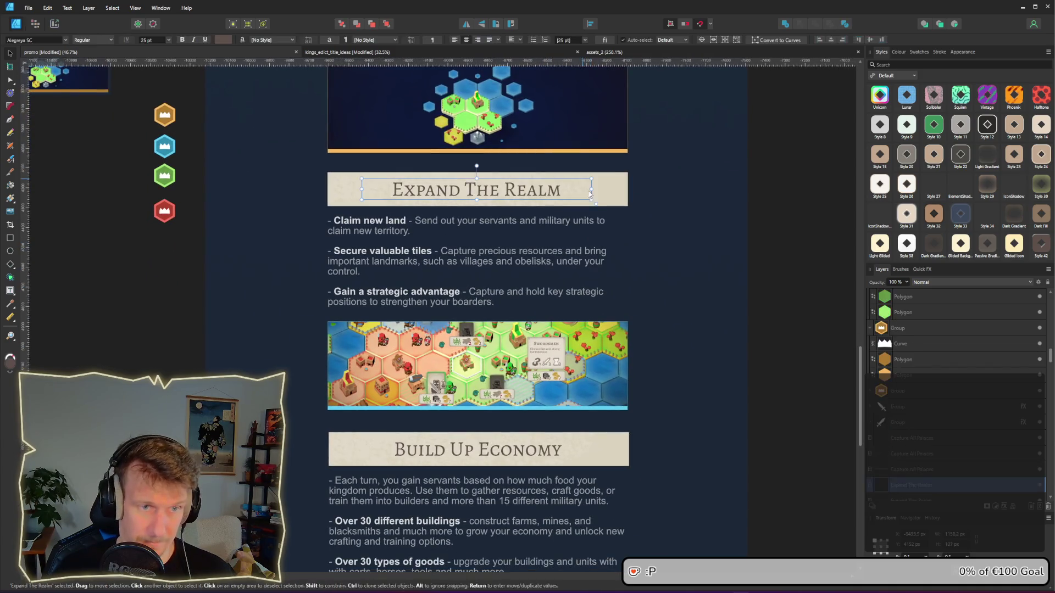
scroll(618, 198, up, 2)
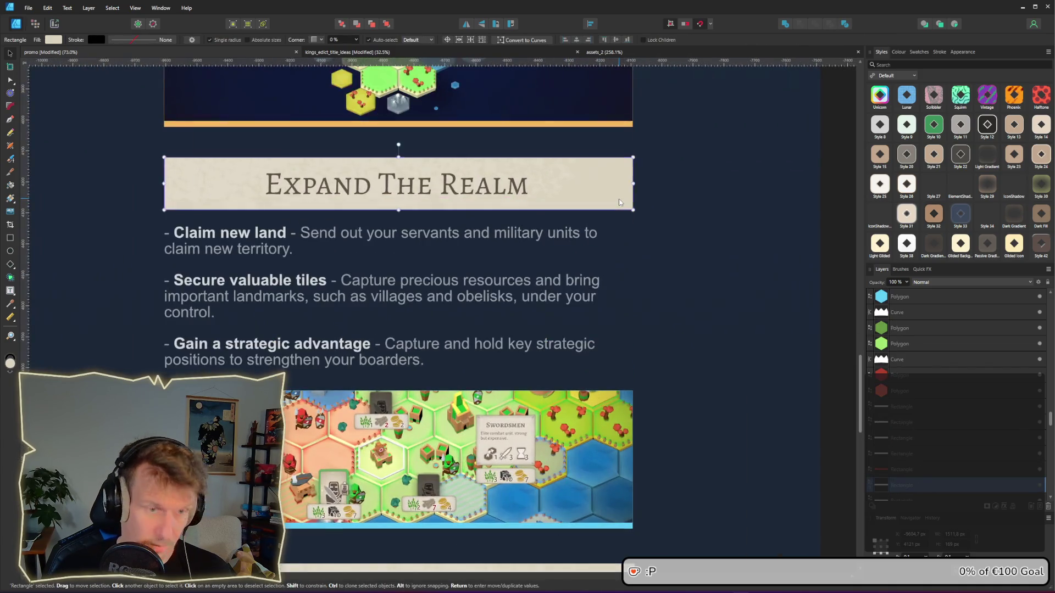
click(437, 318)
mouse_move(436, 324)
mouse_down()
mouse_move(298, 218)
mouse_move(203, 182)
mouse_move(238, 210)
mouse_move(229, 203)
mouse_up()
drag(205, 186, 596, 197)
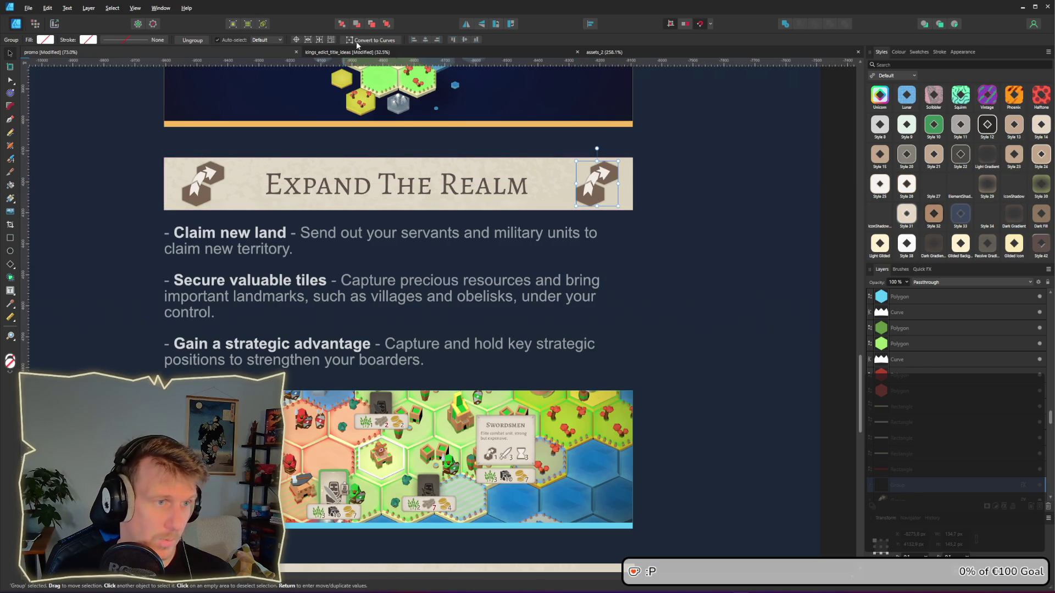
click(471, 27)
Step: Flip the right Expand The Realm icon horizontally and shift it a few pixels right
click(684, 180)
scroll(654, 207, down, 3)
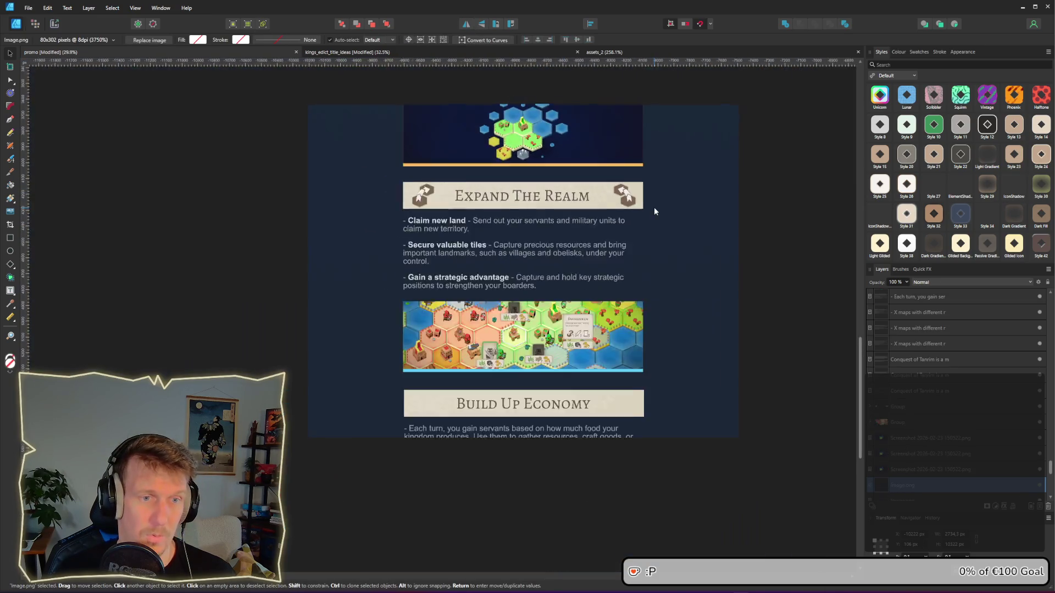
scroll(652, 206, up, 3)
click(92, 177)
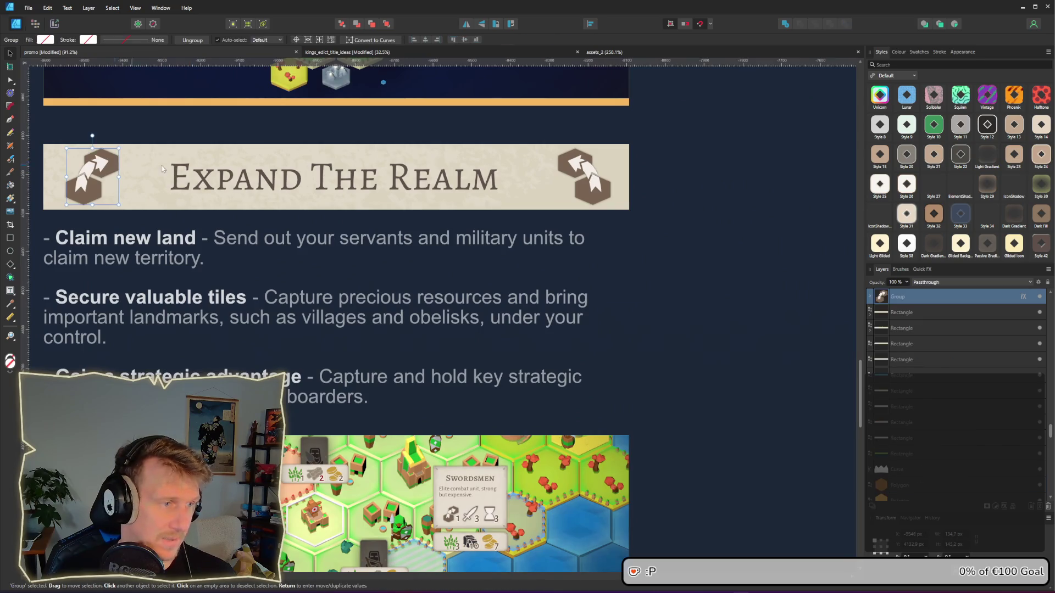
shift+click(585, 179)
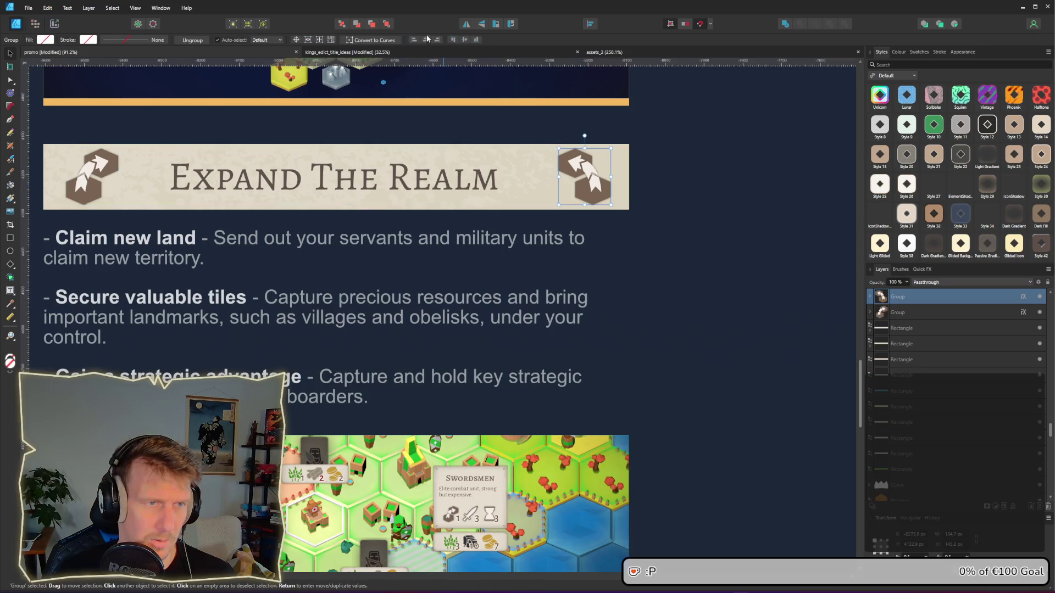
click(466, 24)
drag(582, 189, 587, 190)
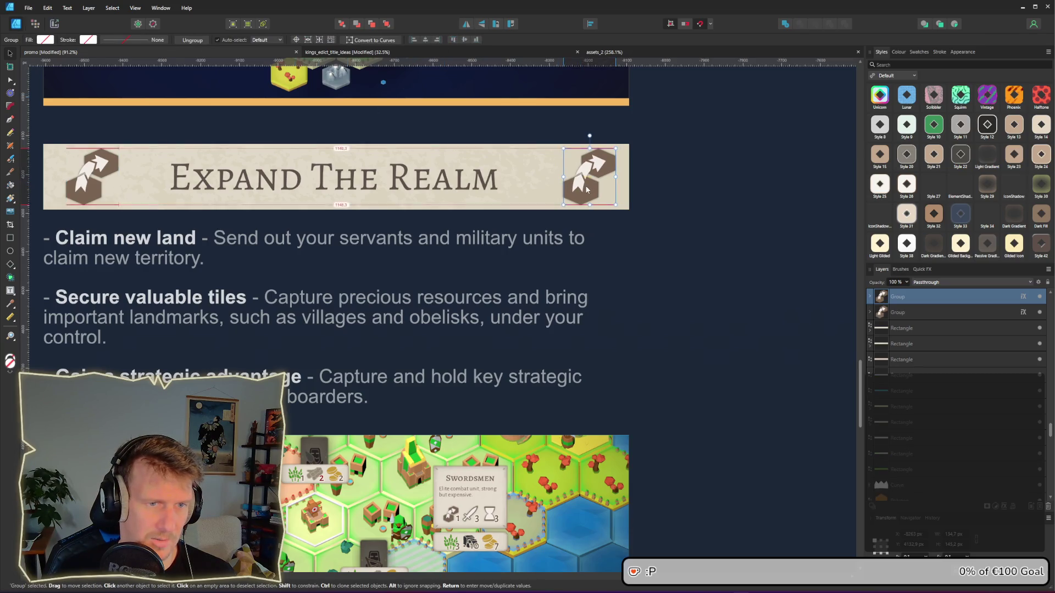
Step: Flip the left Expand The Realm icon horizontally and review the banners
click(114, 178)
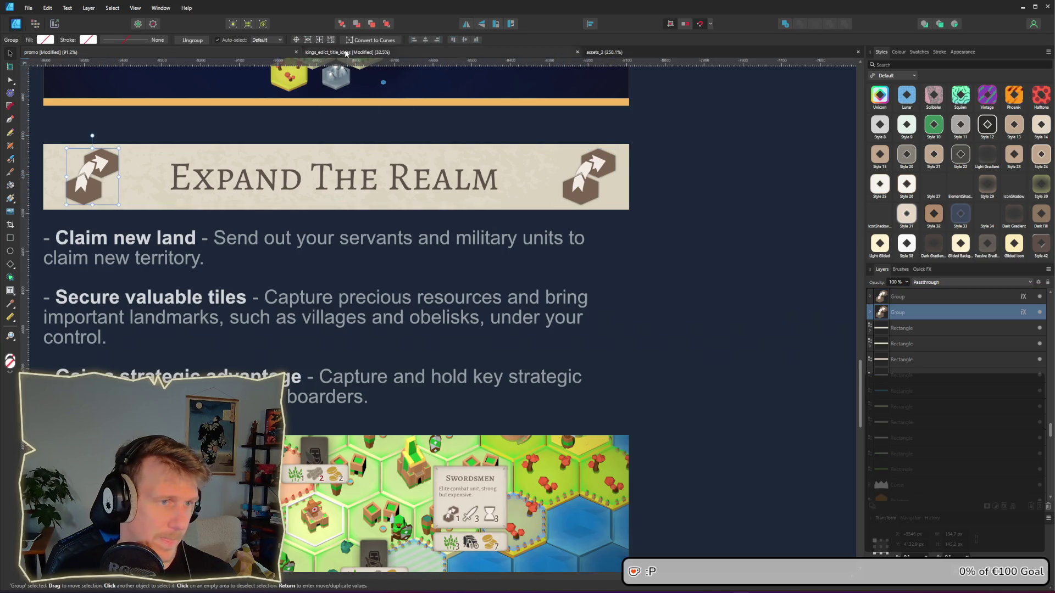
click(466, 24)
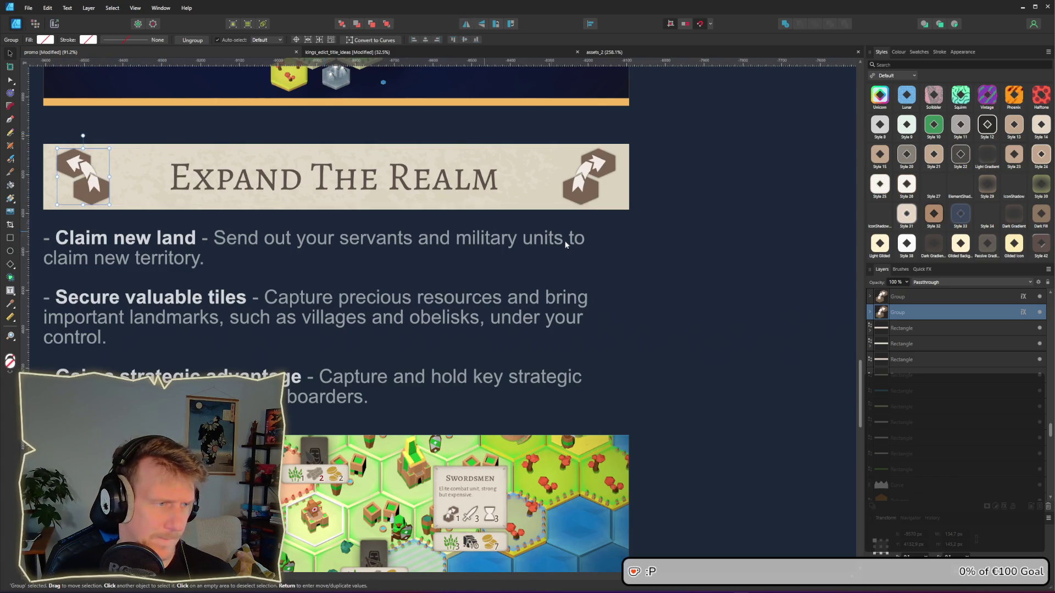
click(673, 239)
scroll(663, 235, down, 4)
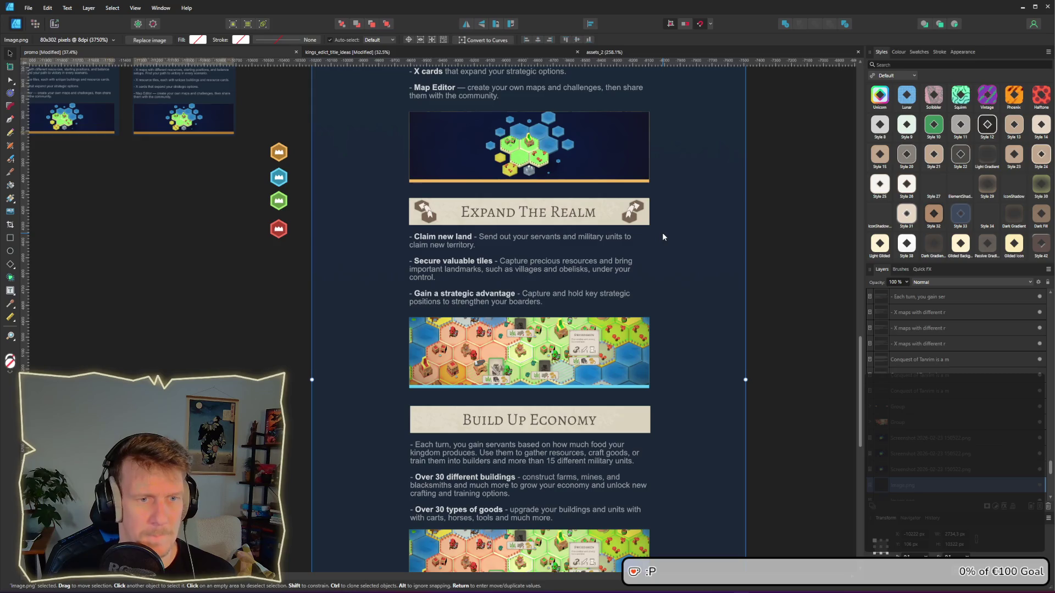
scroll(662, 234, down, 2)
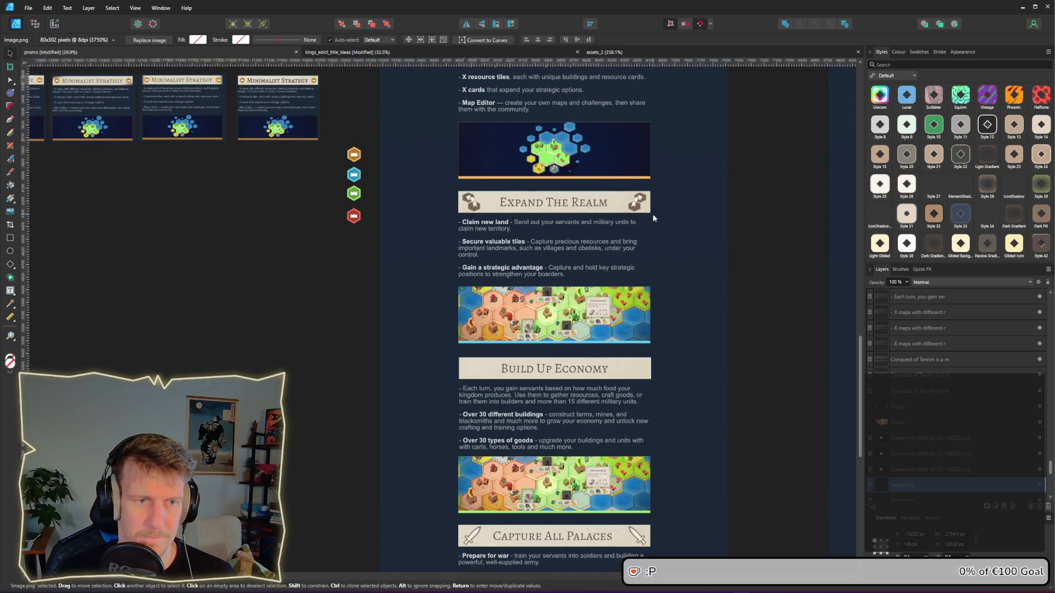
scroll(654, 215, up, 3)
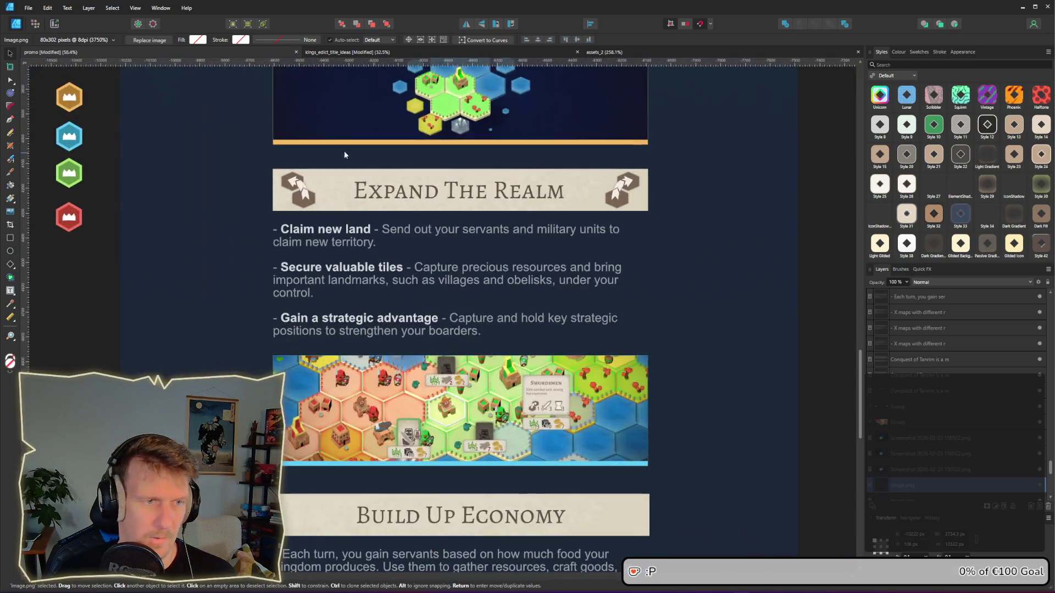
click(310, 196)
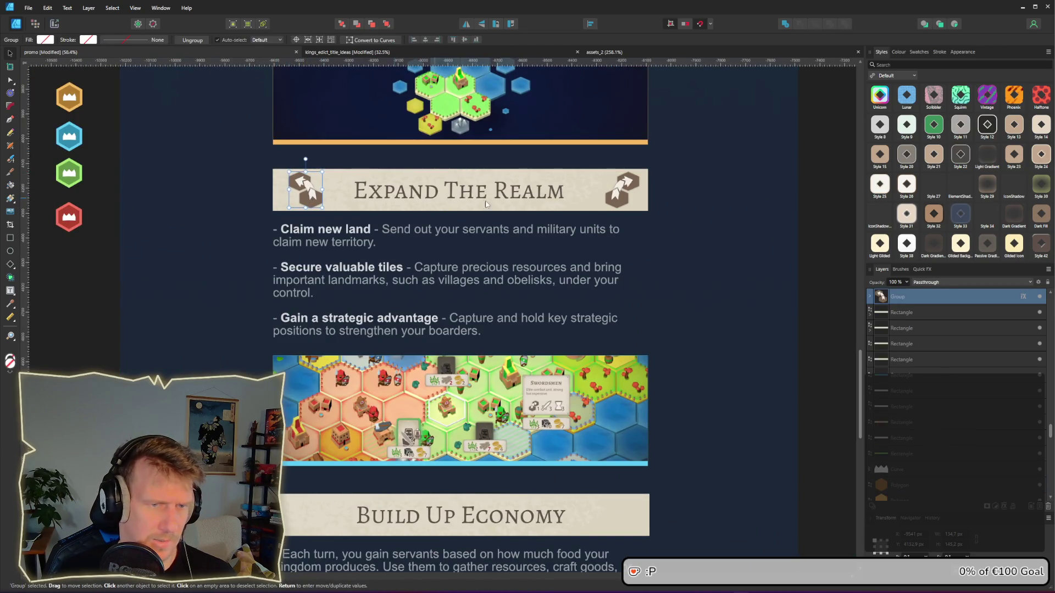
click(617, 195)
scroll(660, 228, down, 3)
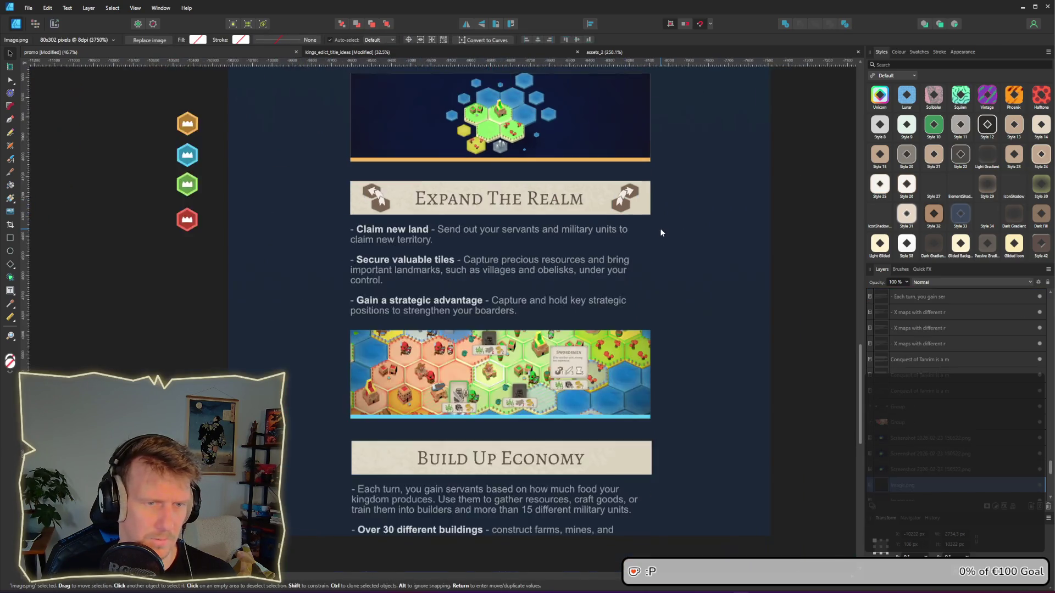
scroll(657, 225, up, 2)
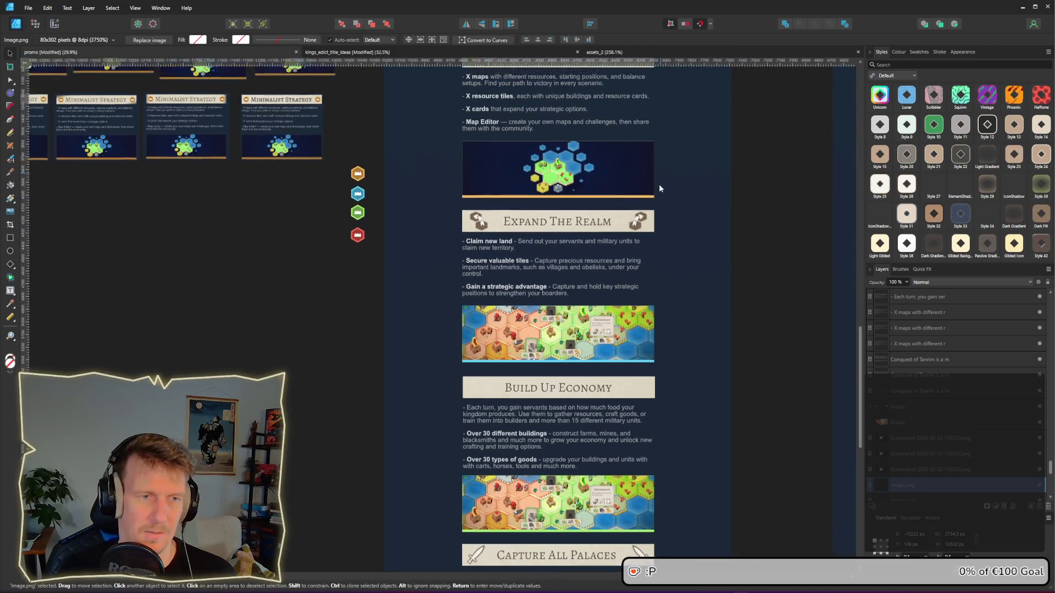
scroll(662, 220, down, 3)
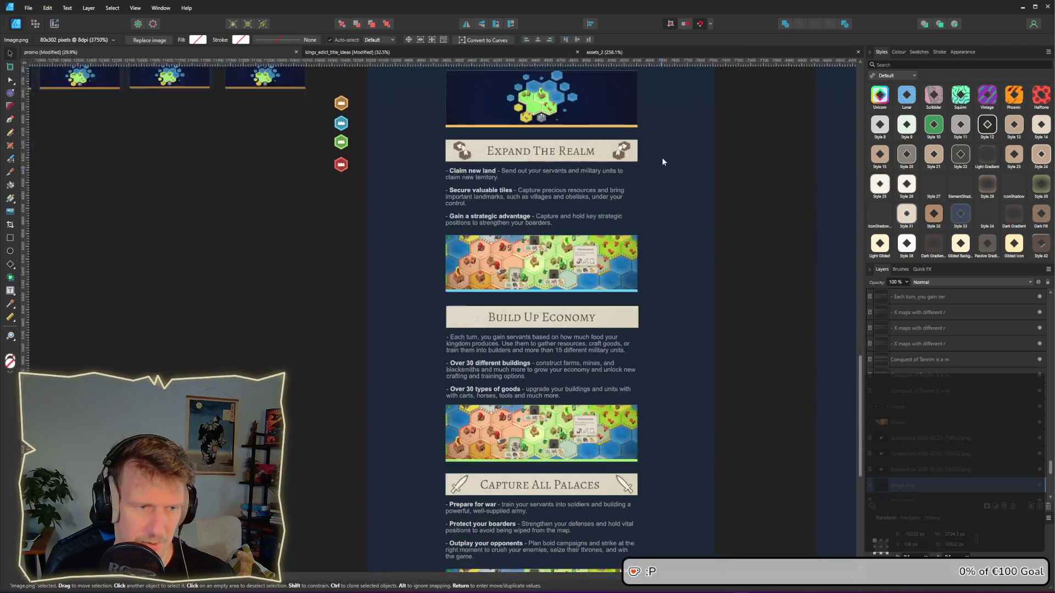
scroll(588, 292, up, 4)
key(alt+Tab)
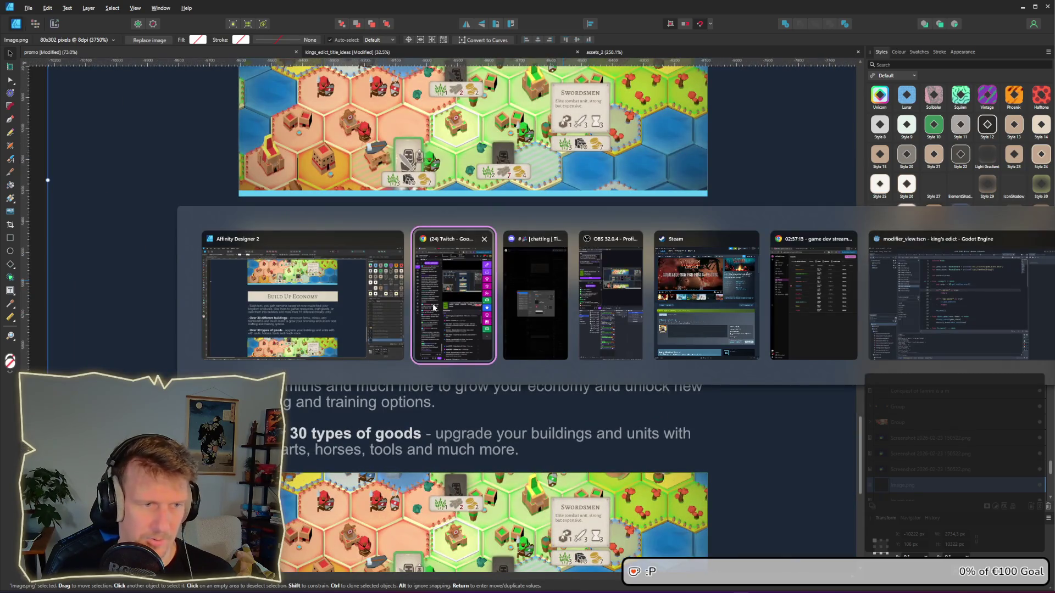
Step: In assets_2, group the four hammer parts of build_icon with Ctrl+G, then go back to the promo document
click(336, 53)
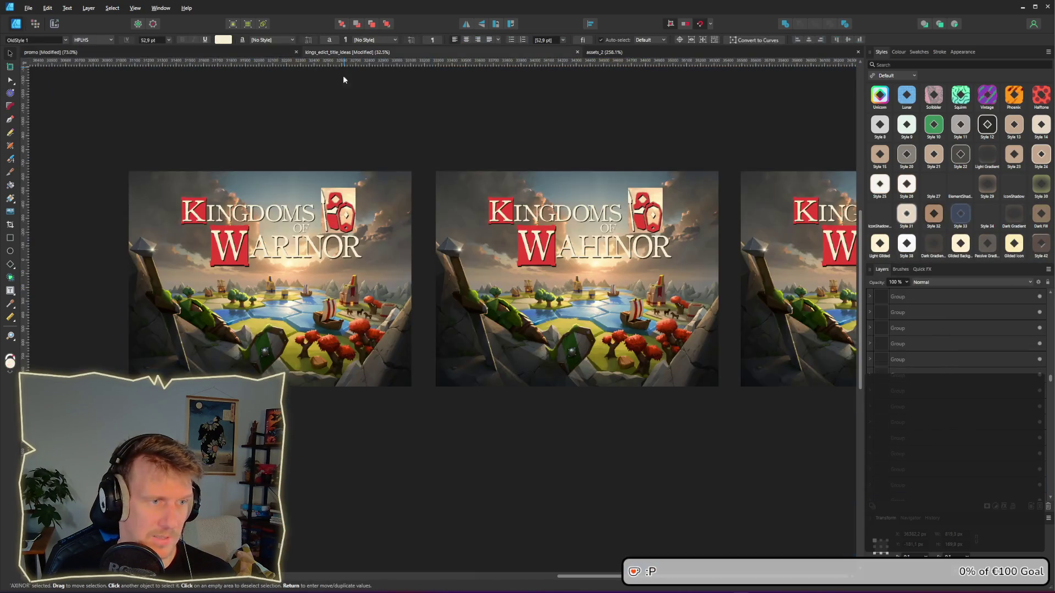
key(ctrl+Tab)
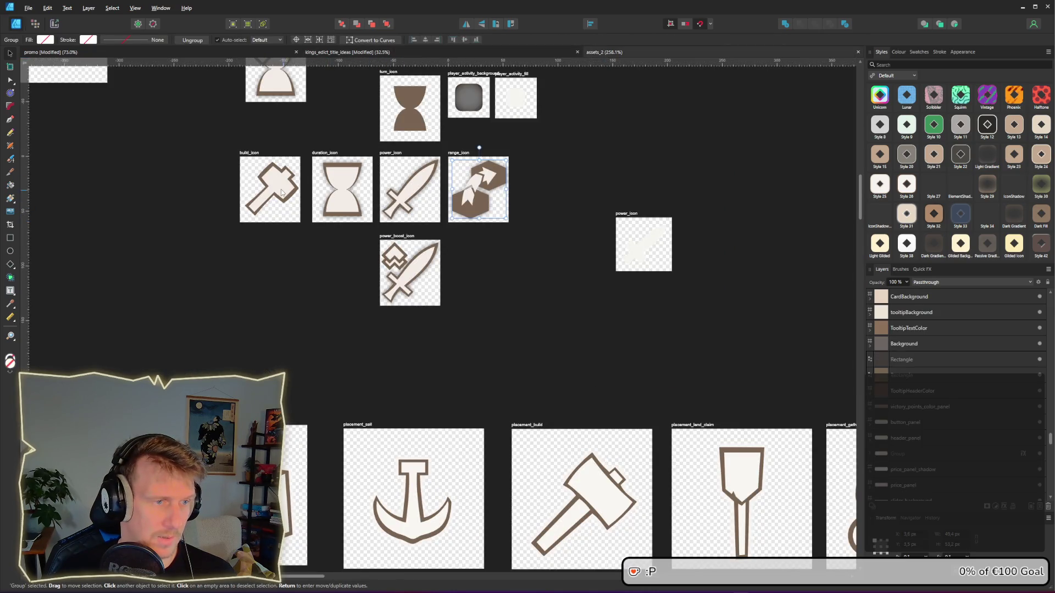
click(282, 231)
double_click(275, 210)
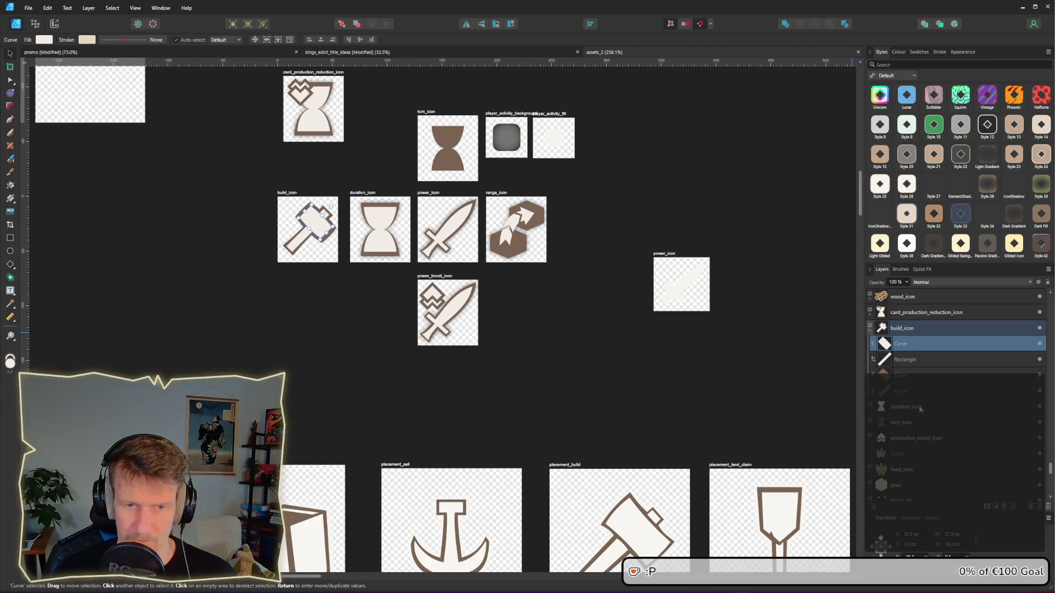
shift+click(914, 391)
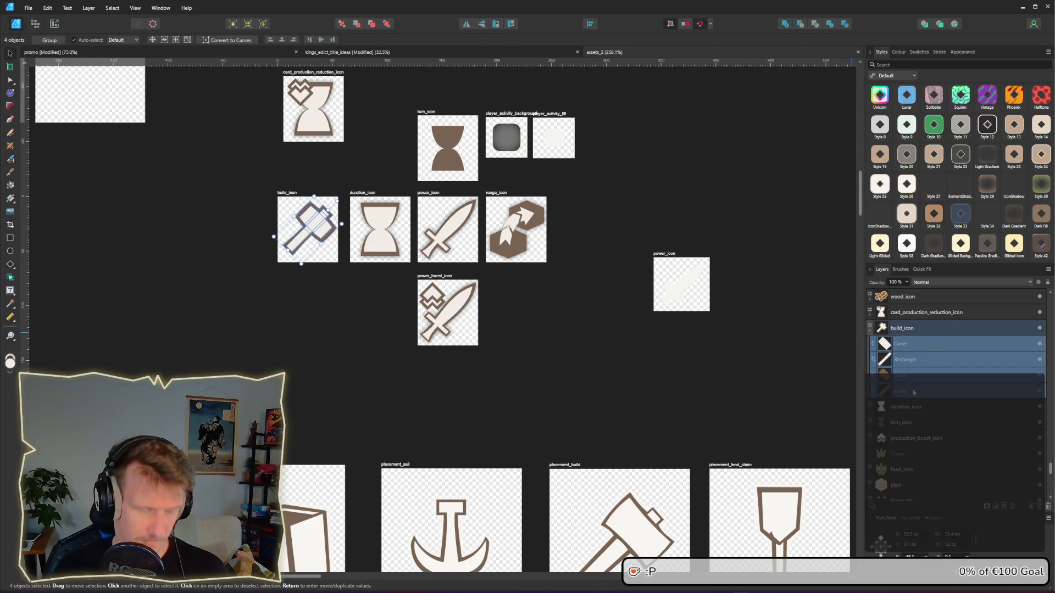
key(ctrl+g)
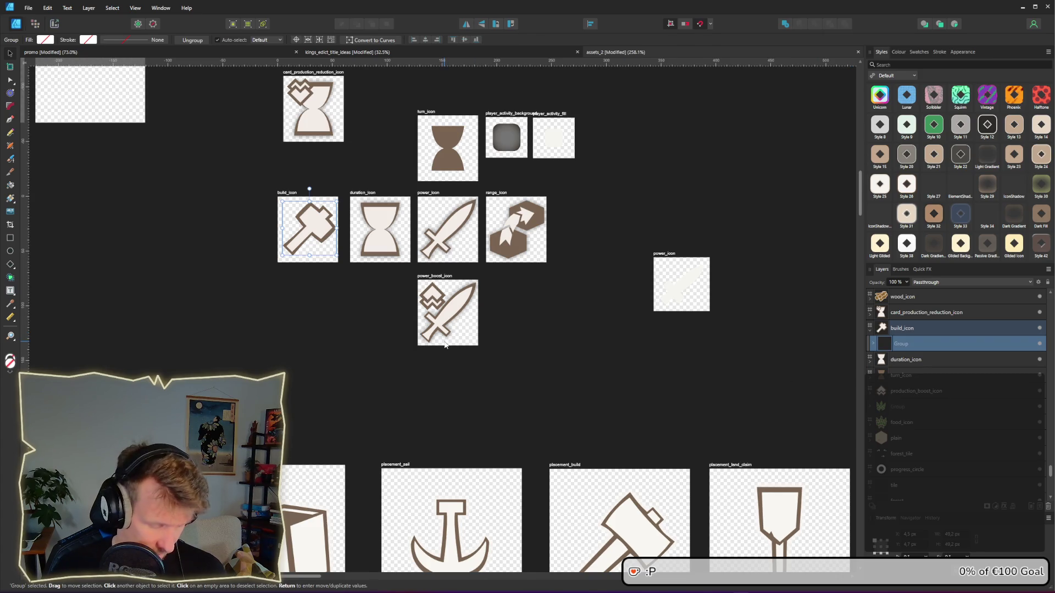
click(250, 52)
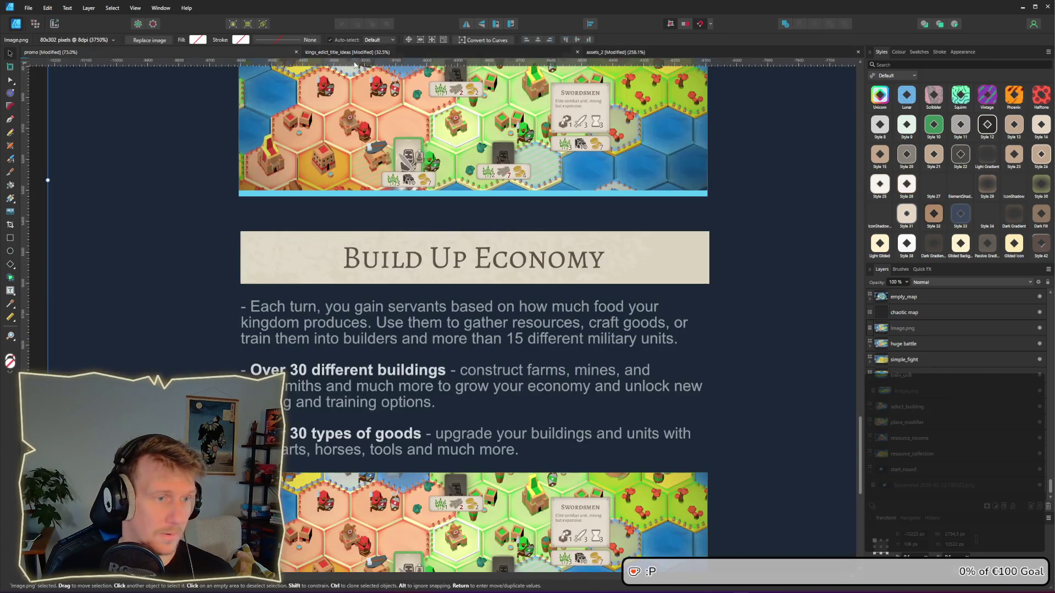
Step: Paste the hammer group, enlarge it onto the Build Up Economy banner, and flip it horizontally
key(ctrl+v)
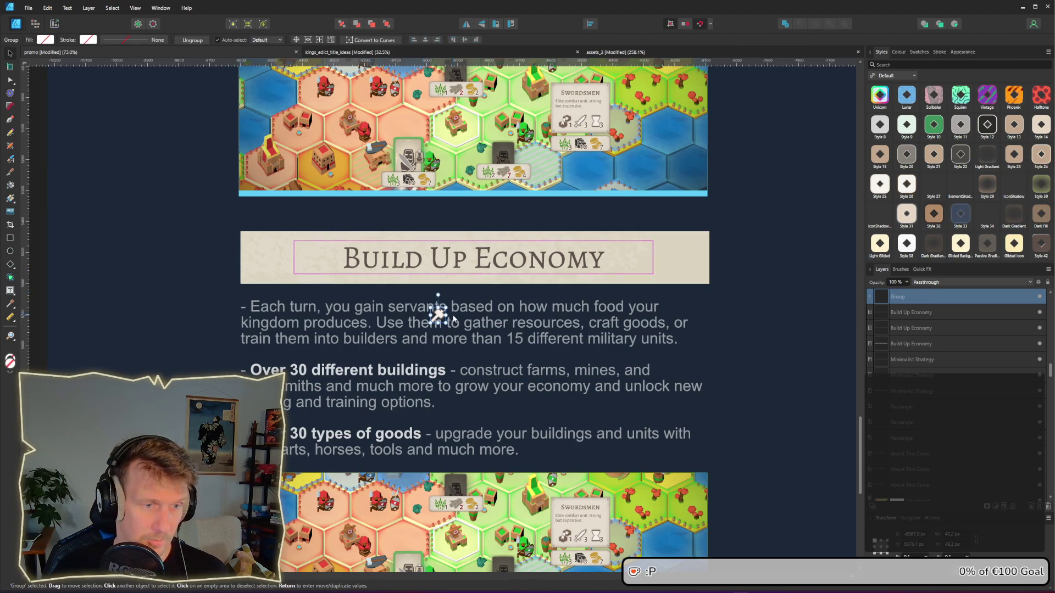
mouse_move(438, 313)
mouse_down()
mouse_move(505, 341)
mouse_move(475, 344)
mouse_move(471, 333)
mouse_move(558, 317)
mouse_move(683, 262)
mouse_move(282, 255)
mouse_move(294, 265)
mouse_up()
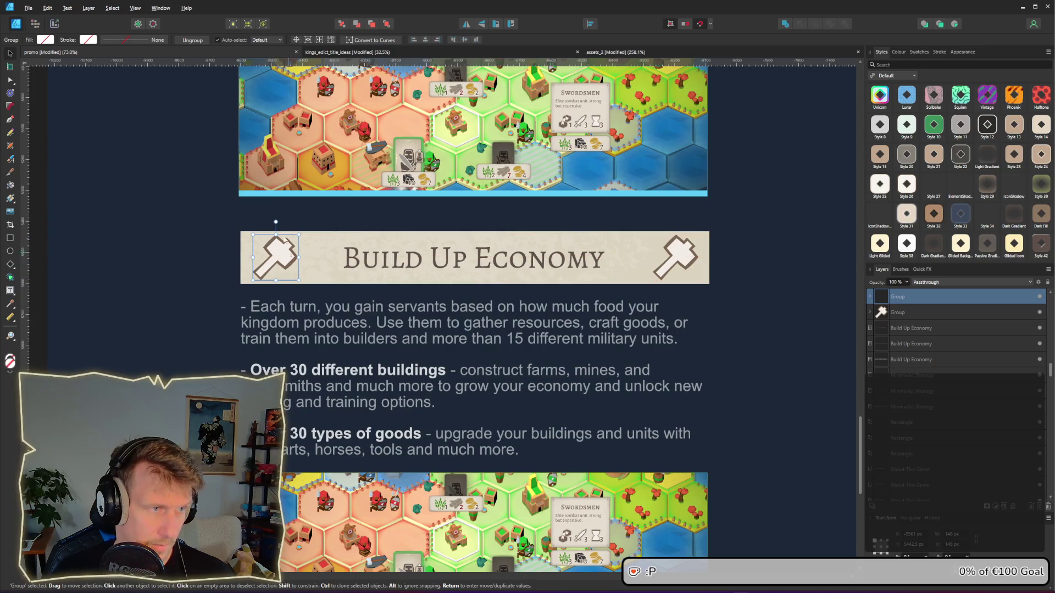
click(469, 25)
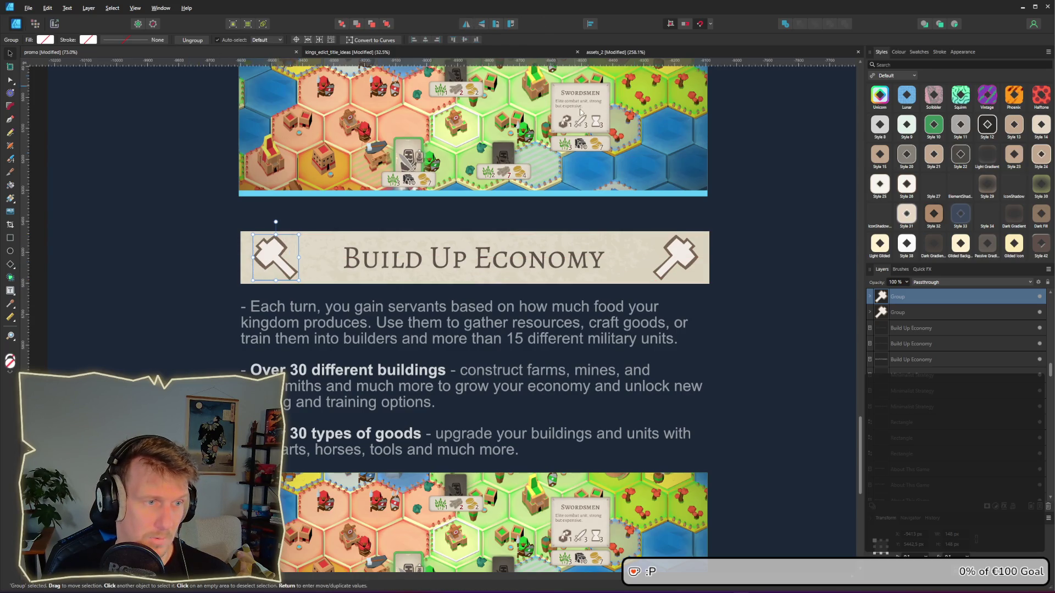
click(792, 227)
scroll(568, 212, down, 5)
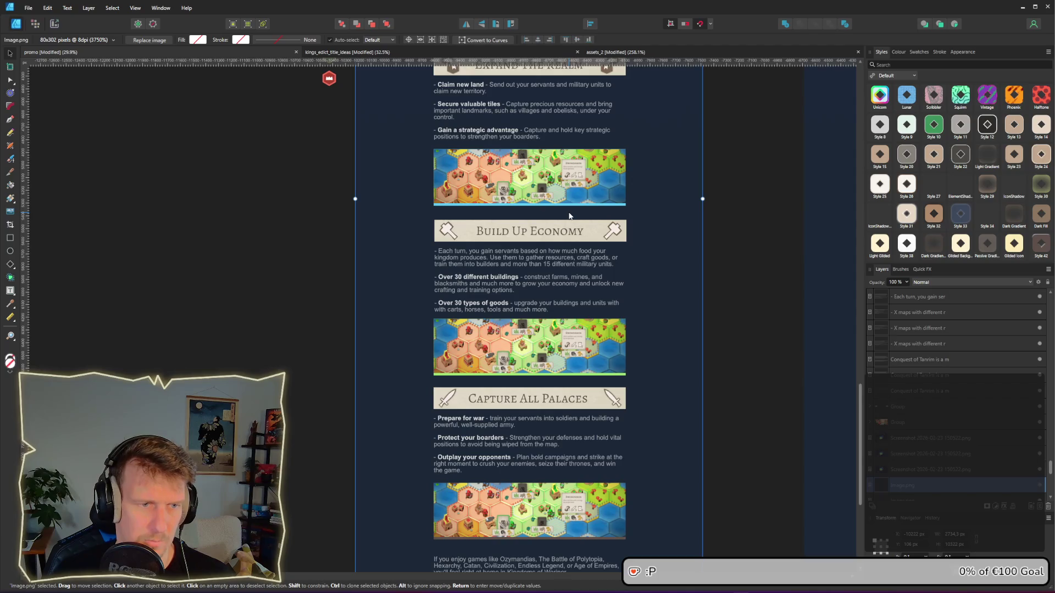
Step: Shrink the left hammer slightly and centre it vertically on the Build Up Economy banner
scroll(506, 235, up, 5)
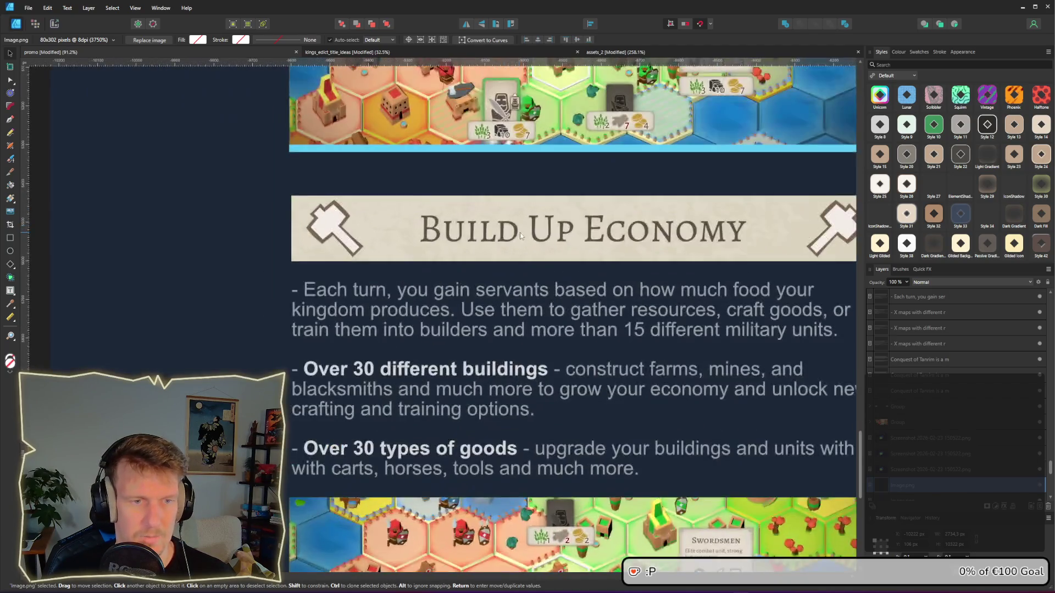
click(350, 240)
double_click(333, 236)
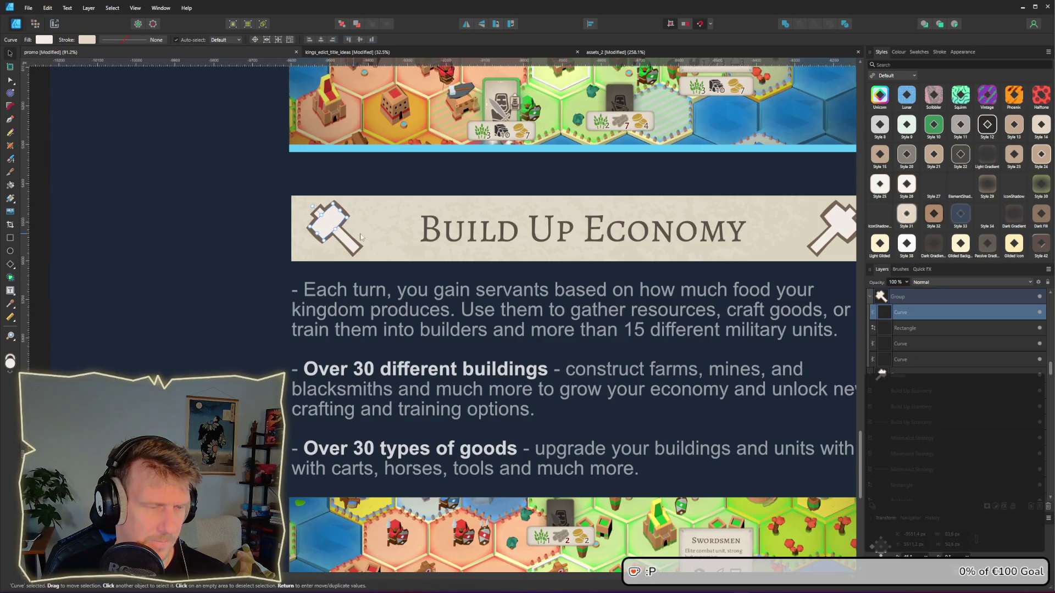
click(225, 229)
click(320, 225)
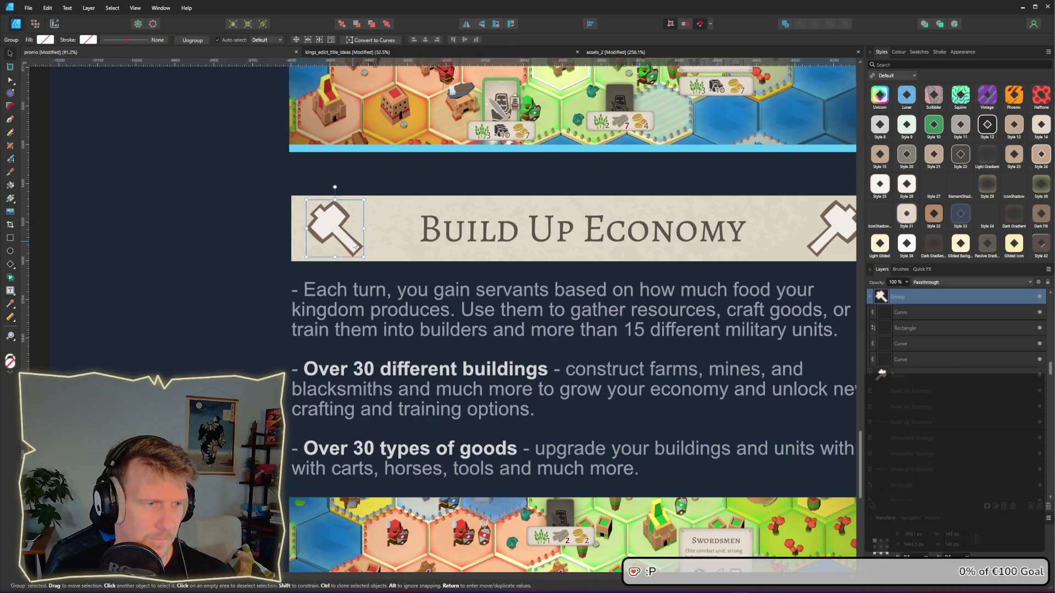
drag(364, 200, 358, 206)
drag(334, 241, 337, 237)
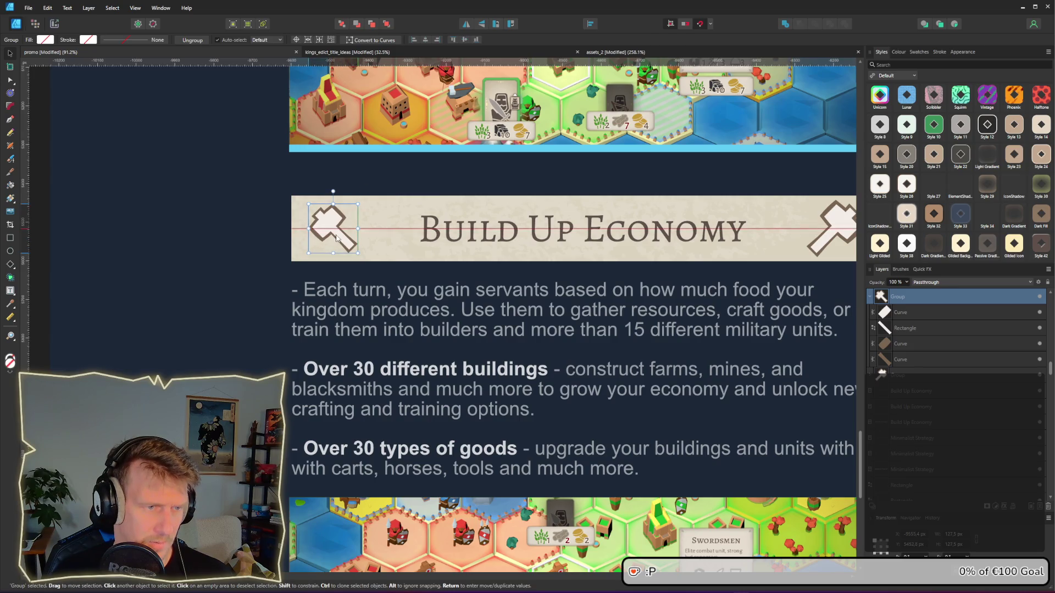
Step: Duplicate the hammer to the banner's right end and flip that copy horizontally
scroll(337, 237, right, 5)
mouse_move(165, 177)
mouse_down()
mouse_move(667, 176)
mouse_move(654, 225)
mouse_up()
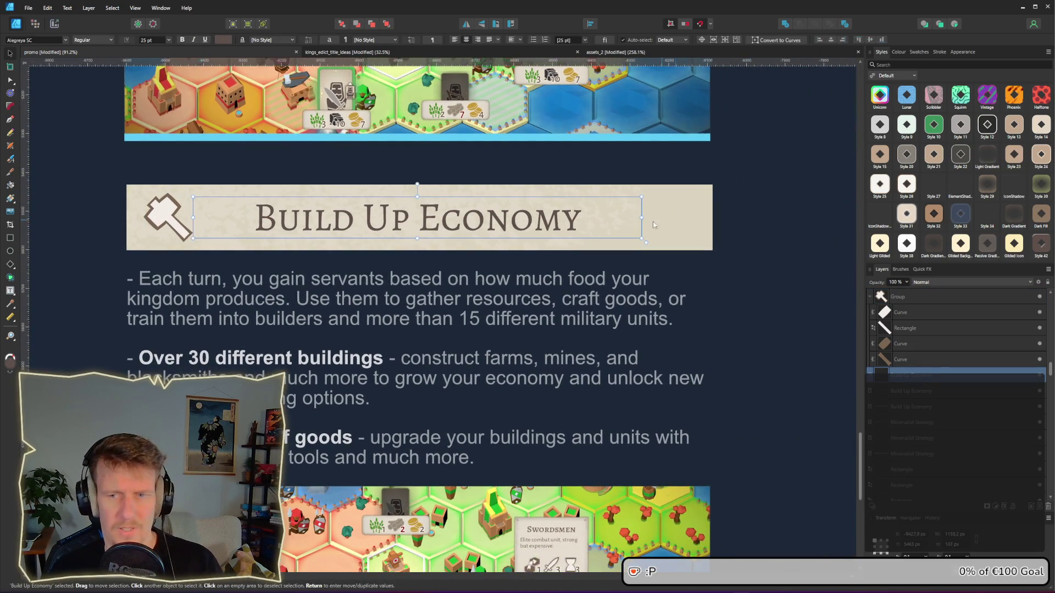
click(182, 228)
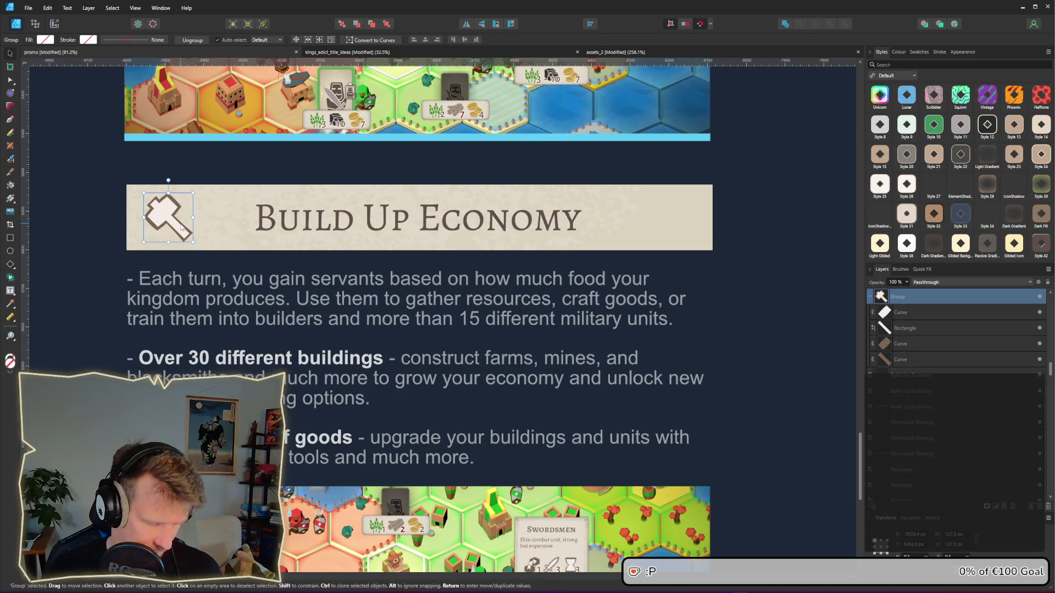
drag(181, 228, 666, 222)
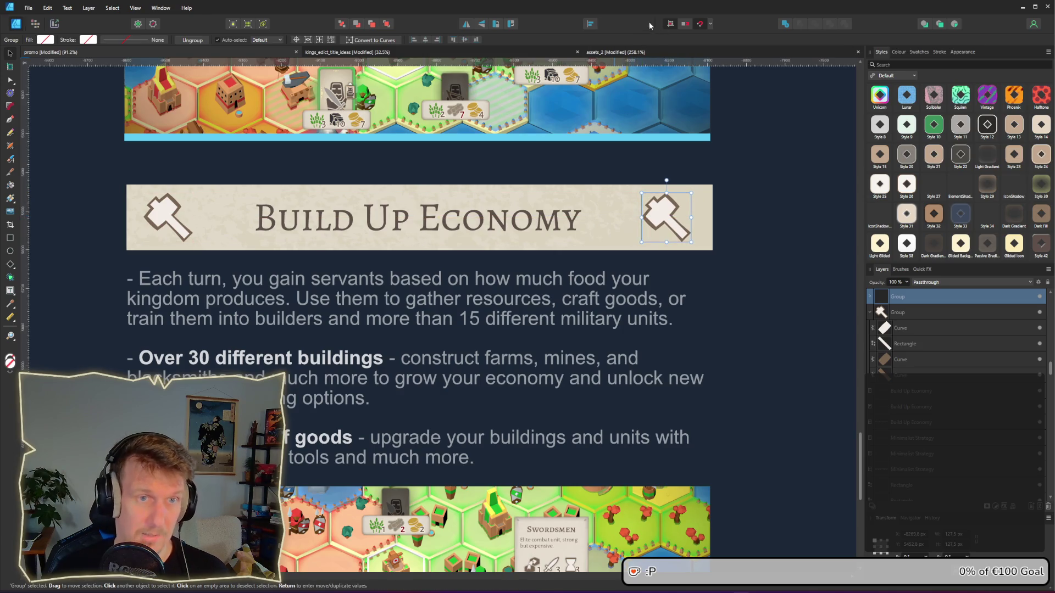
click(465, 25)
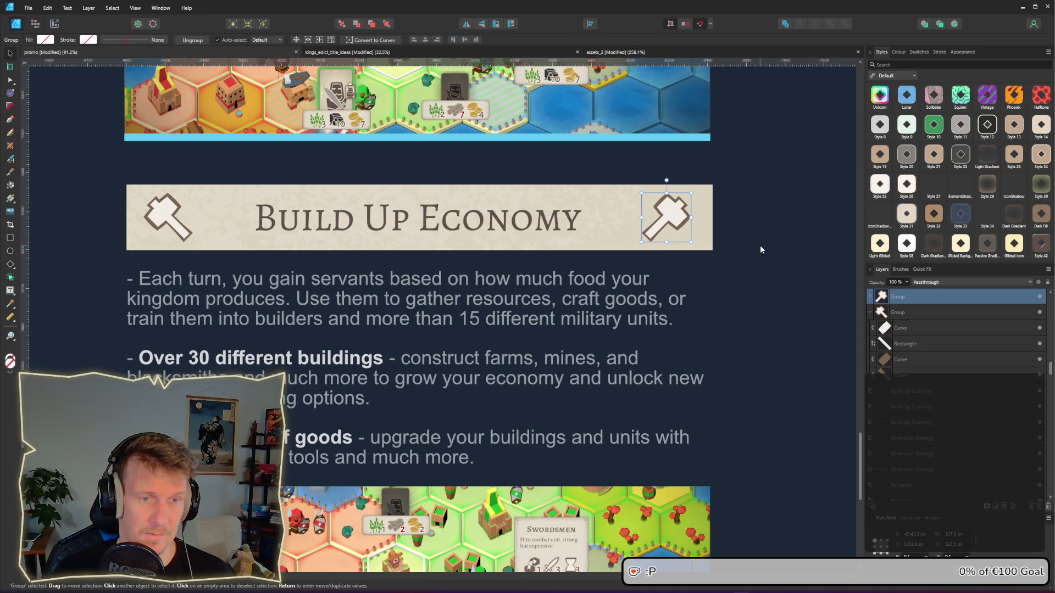
click(665, 219)
click(676, 216)
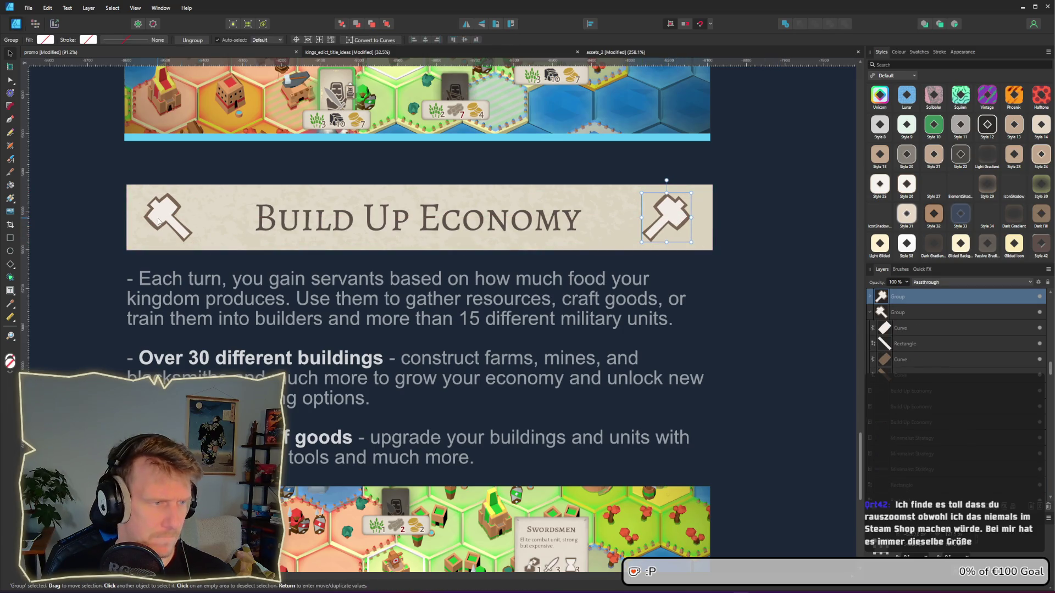
click(756, 249)
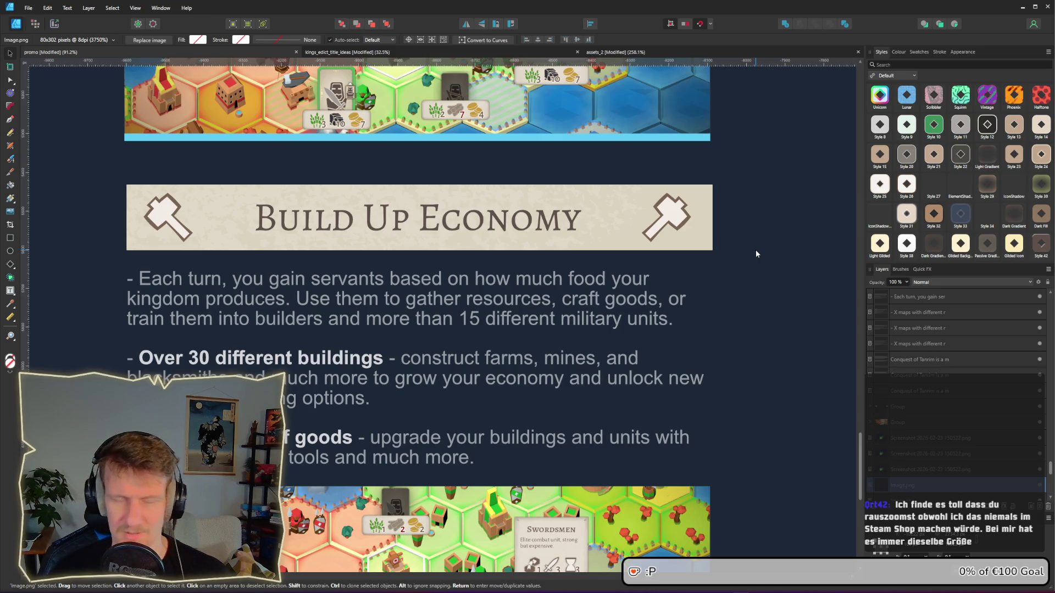
ctrl+scroll(513, 267, down, 3)
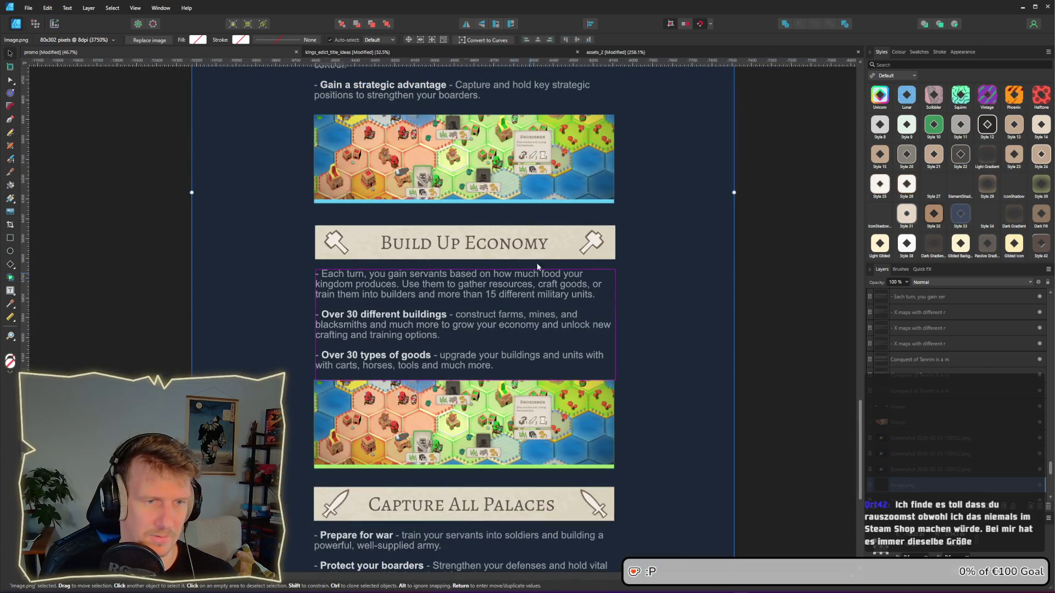
ctrl+scroll(585, 244, up, 2)
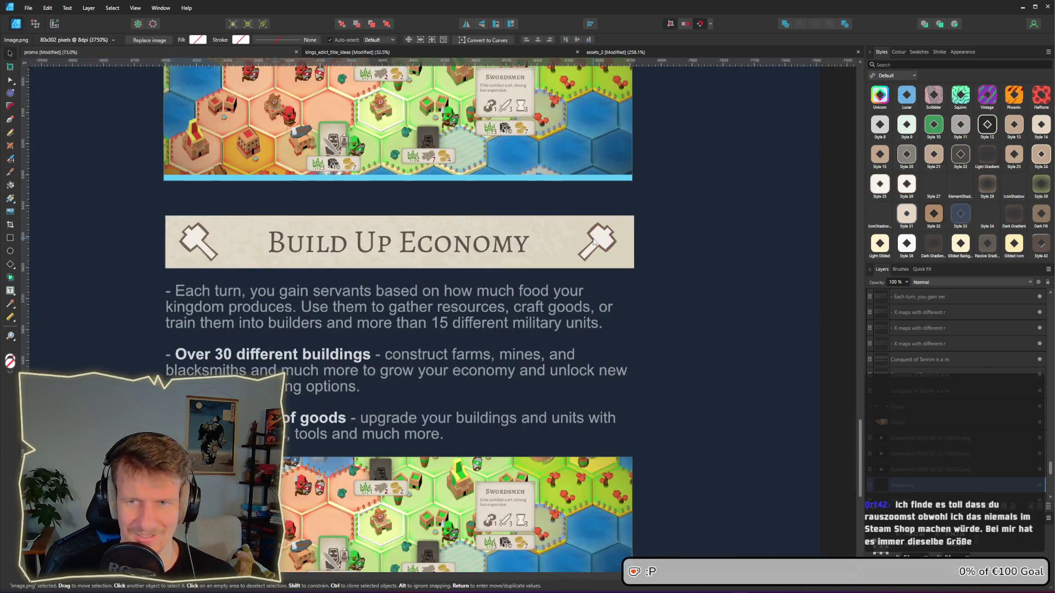
ctrl+scroll(593, 242, down, 1)
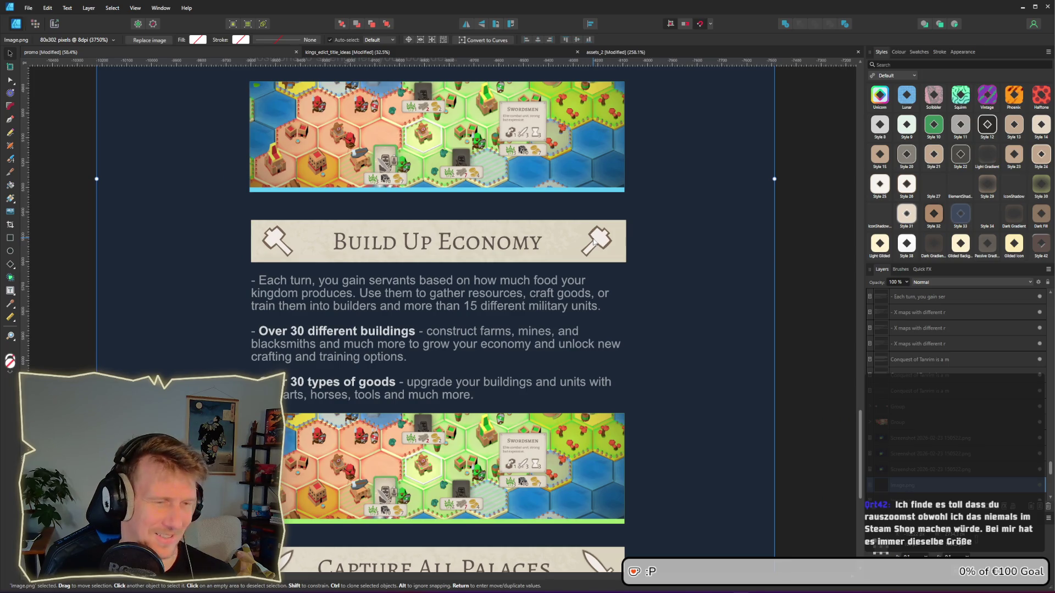
scroll(586, 251, down, 1)
scroll(626, 322, down, 1)
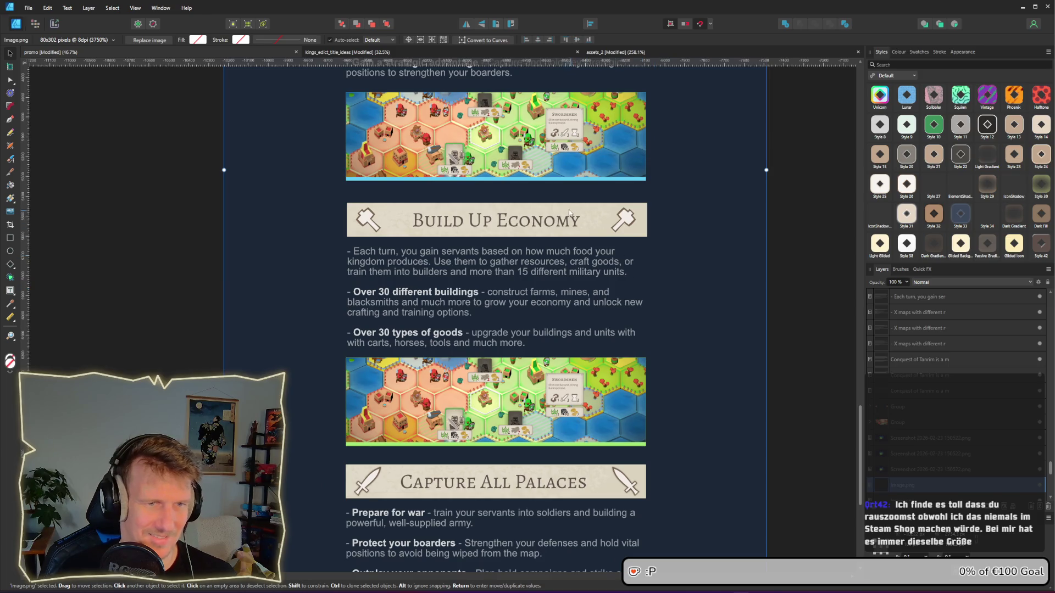
scroll(565, 247, down, 1)
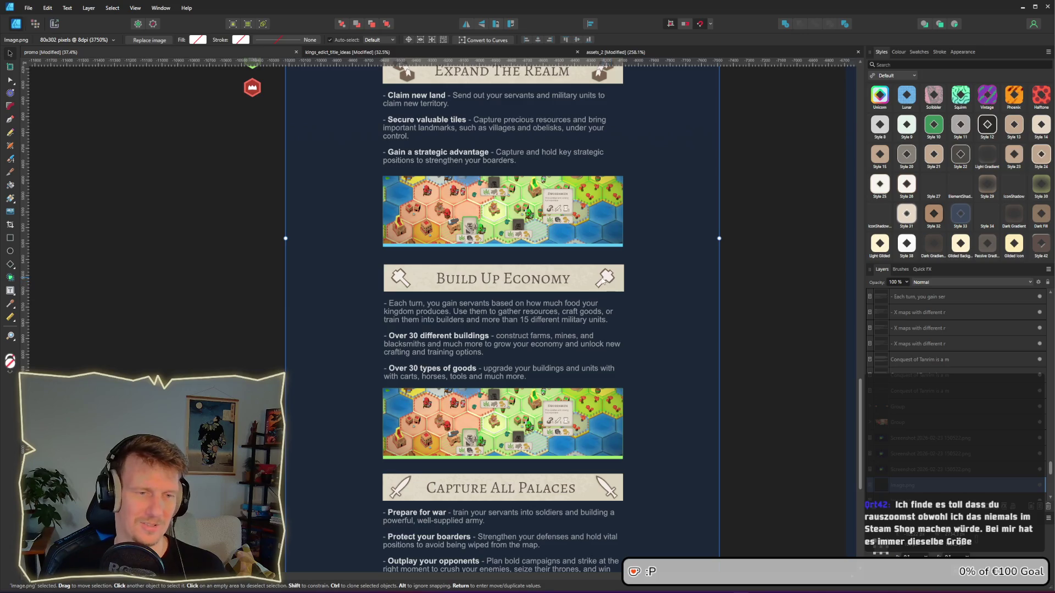
Step: Select the hexagon icon's Polygon and Curve layers at the left of the Minimalist Strategy banner to remove it
scroll(603, 281, up, 1)
scroll(527, 190, up, 3)
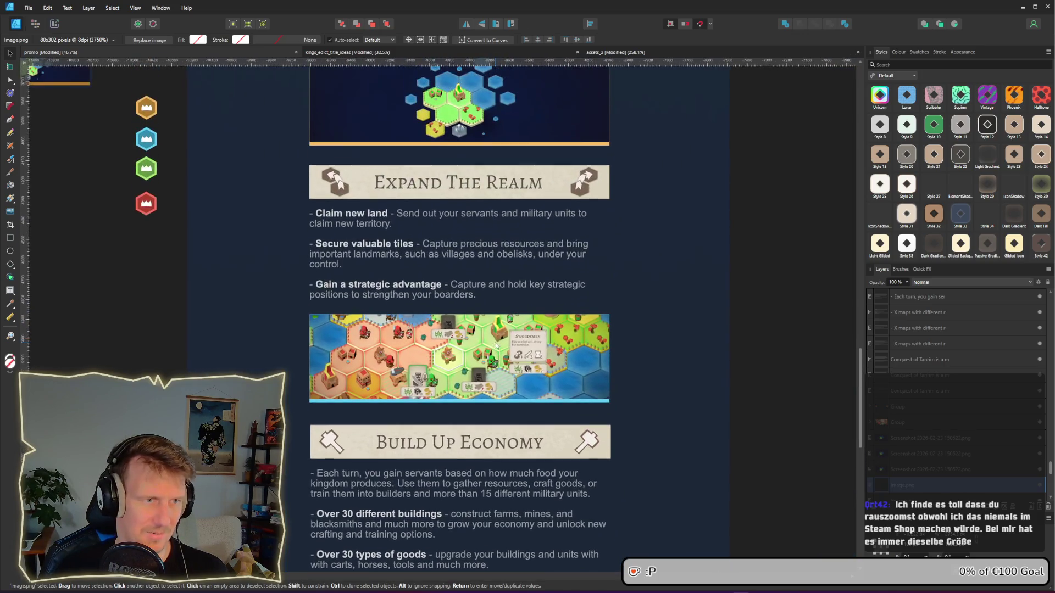
scroll(512, 203, up, 5)
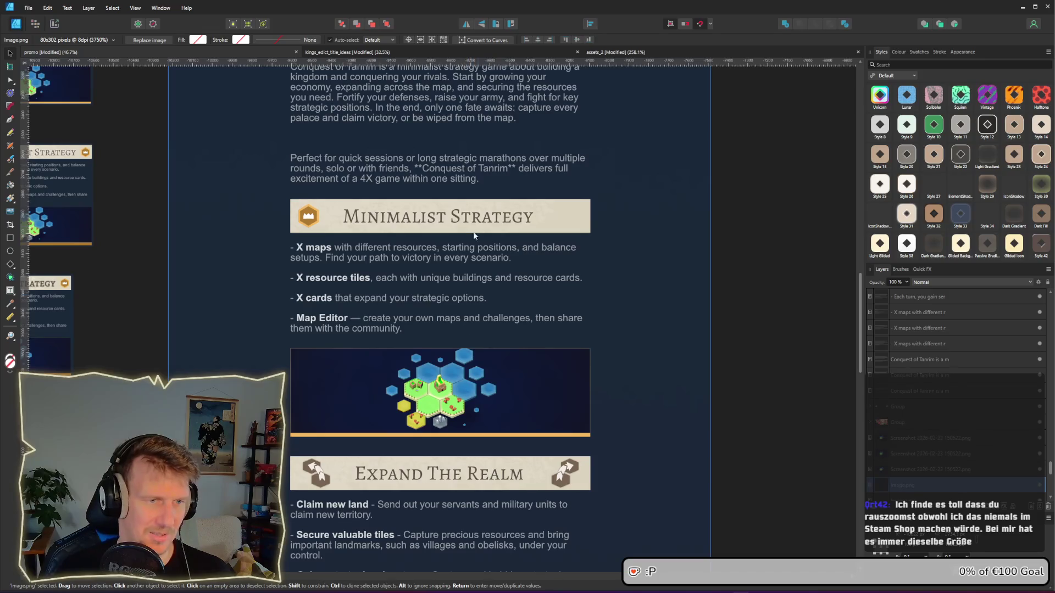
click(308, 216)
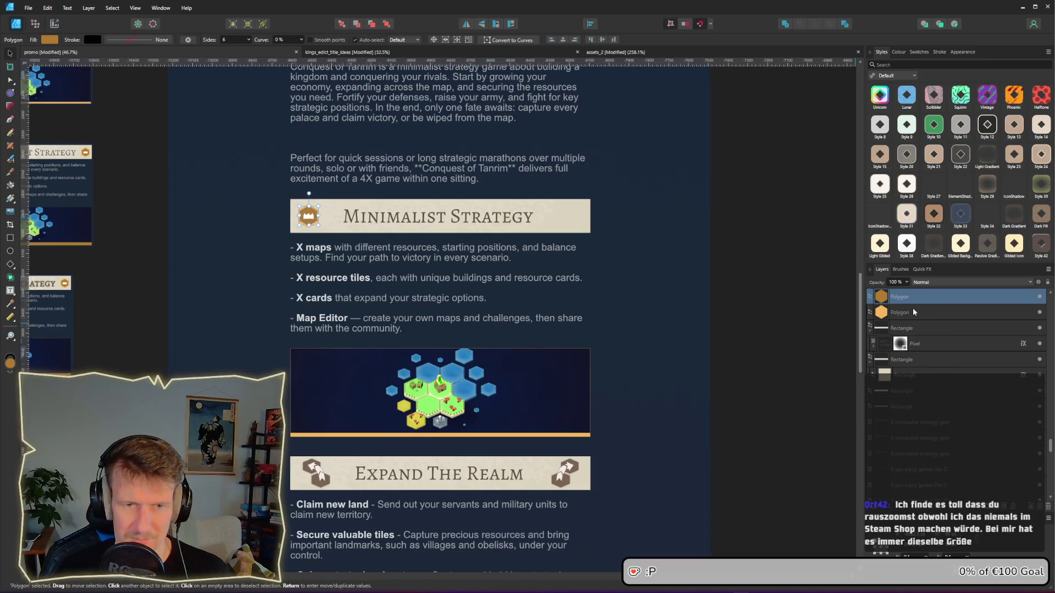
scroll(913, 312, up, 2)
shift+click(894, 330)
shift+click(899, 359)
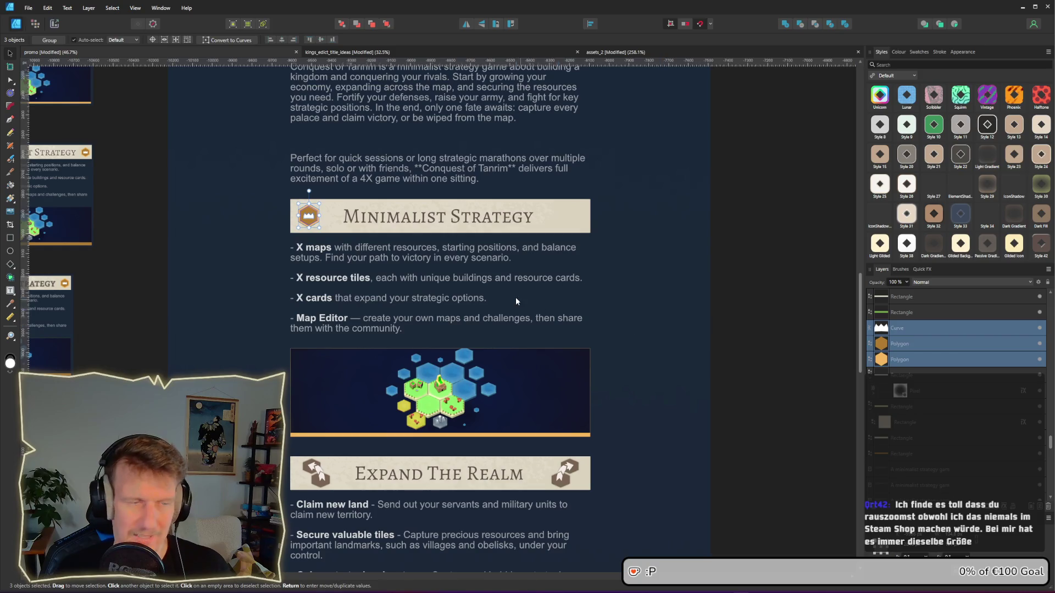
click(515, 300)
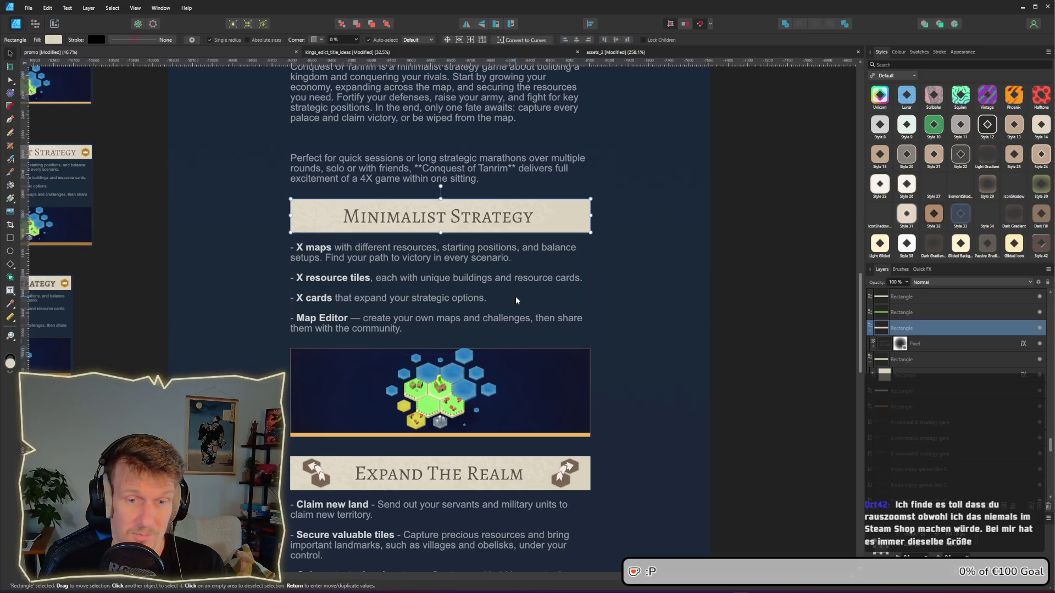
click(688, 258)
key(alt+Tab)
click(385, 235)
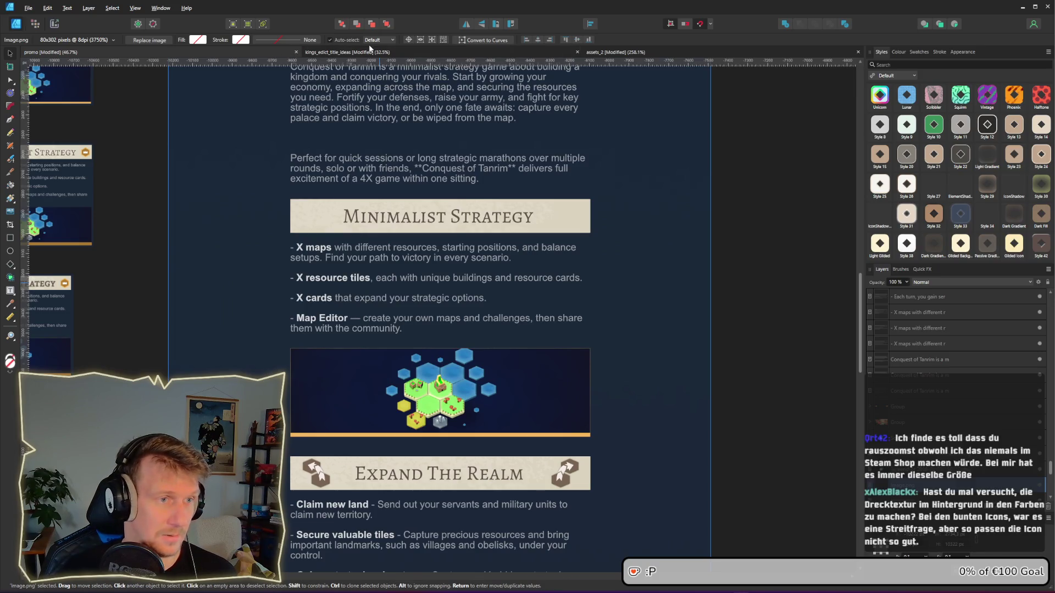
Step: Open assets_2 and navigate to the palace_victory_background and score_victory_background artwork
click(642, 53)
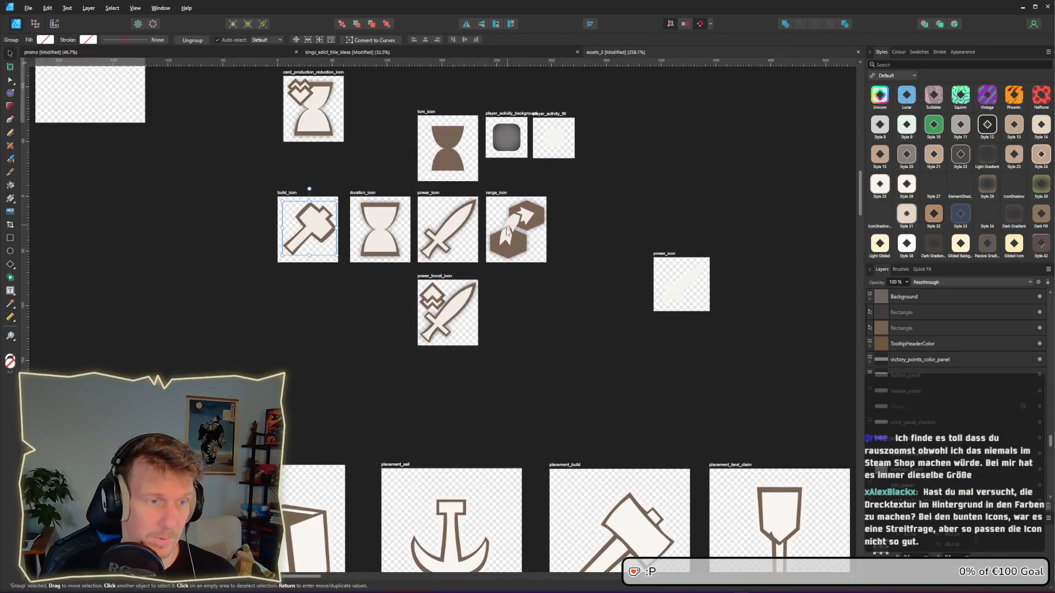
scroll(501, 250, down, 5)
scroll(501, 250, down, 2)
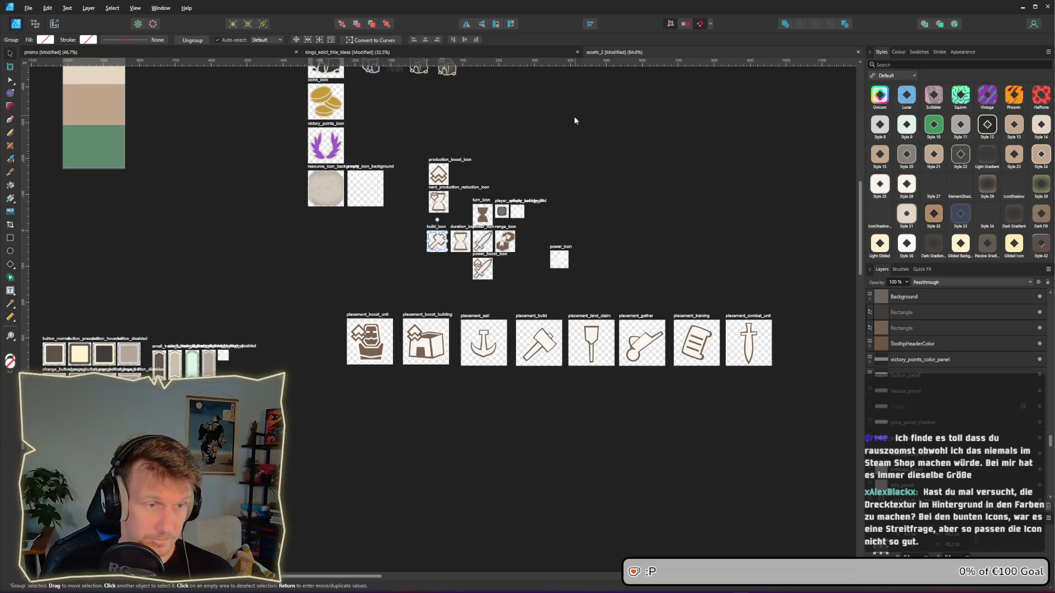
drag(573, 116, 452, 252)
scroll(453, 251, down, 3)
scroll(720, 269, right, 10)
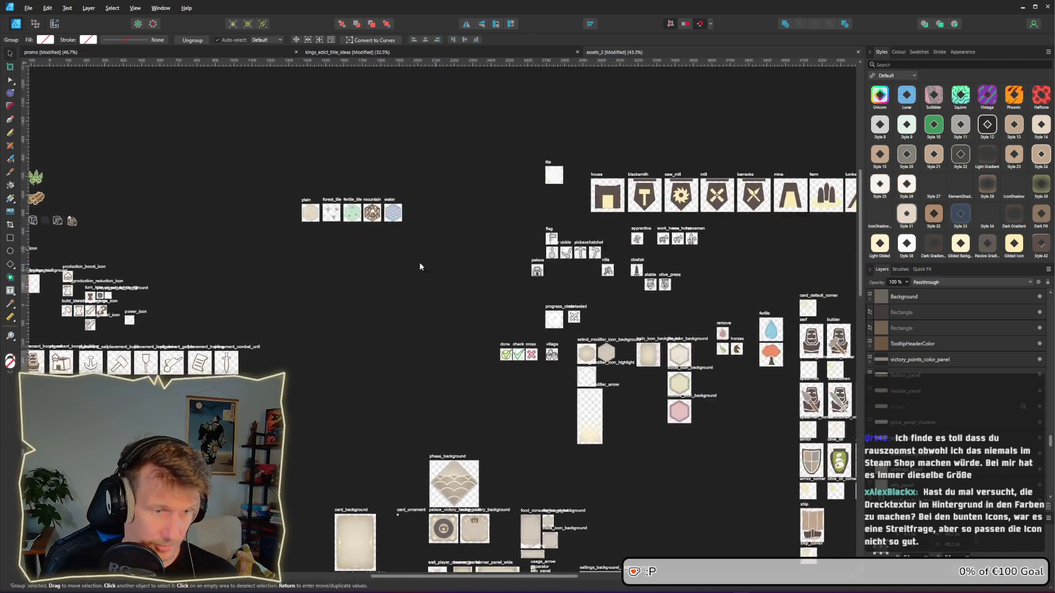
scroll(733, 282, right, 5)
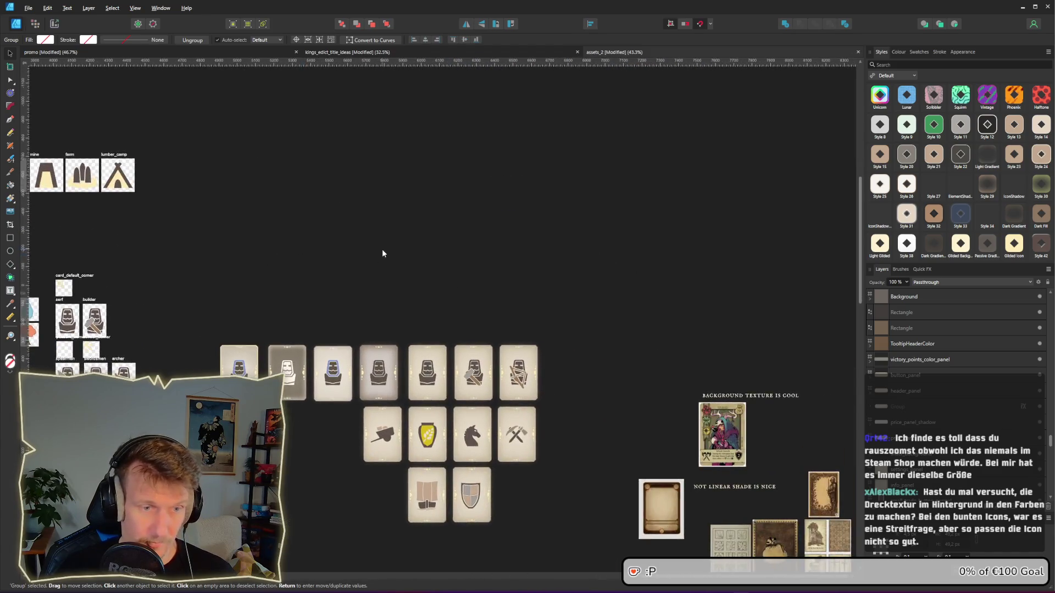
scroll(381, 249, left, 5)
scroll(431, 254, down, 10)
scroll(583, 266, up, 5)
scroll(583, 266, left, 1)
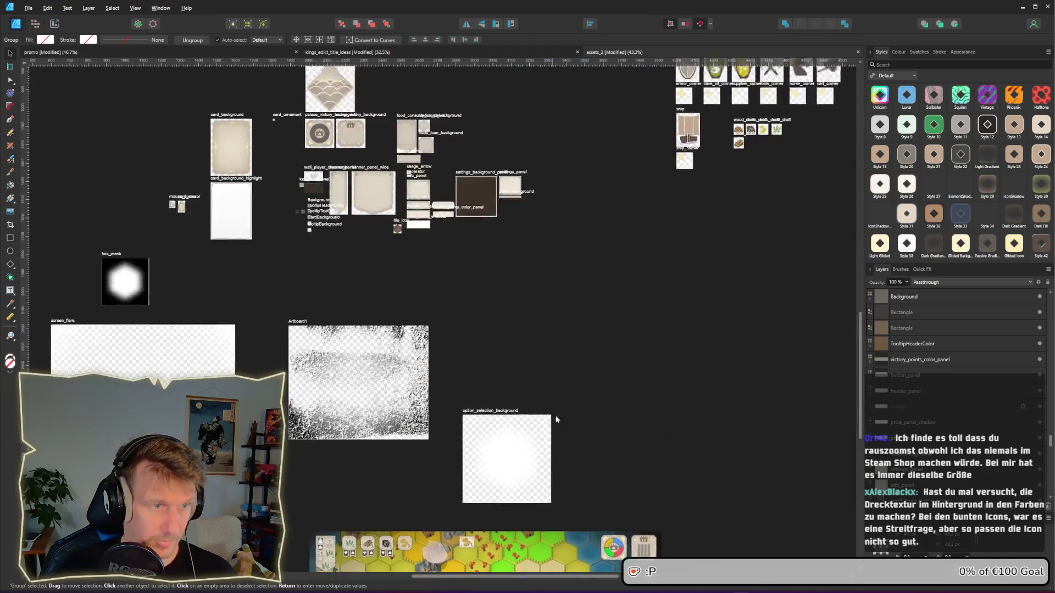
scroll(354, 166, up, 8)
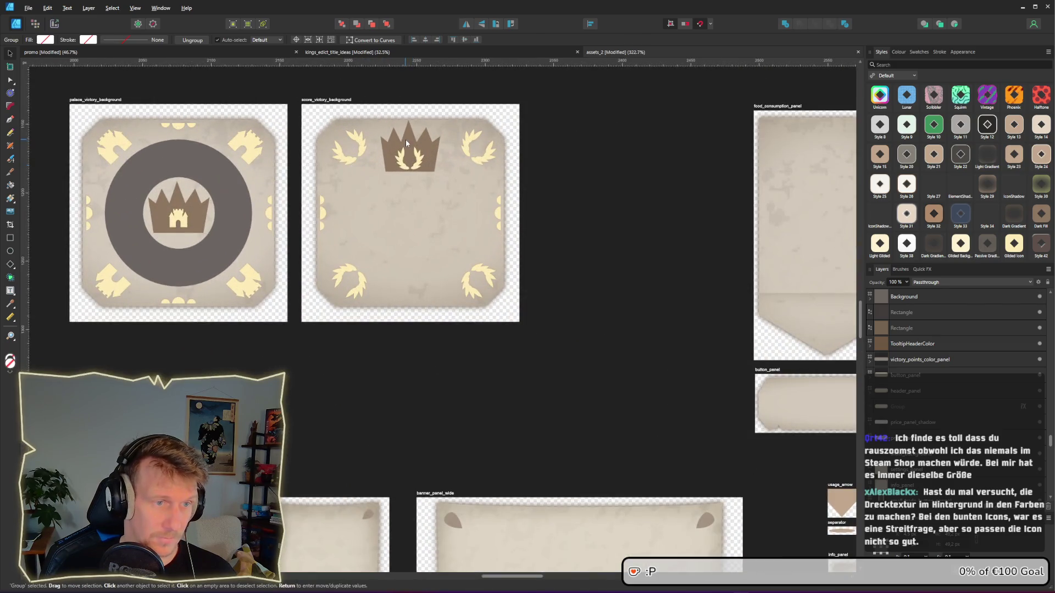
Step: Select the brown crown emblem and castle shapes inside palace_victory_background for copying
click(405, 140)
double_click(403, 147)
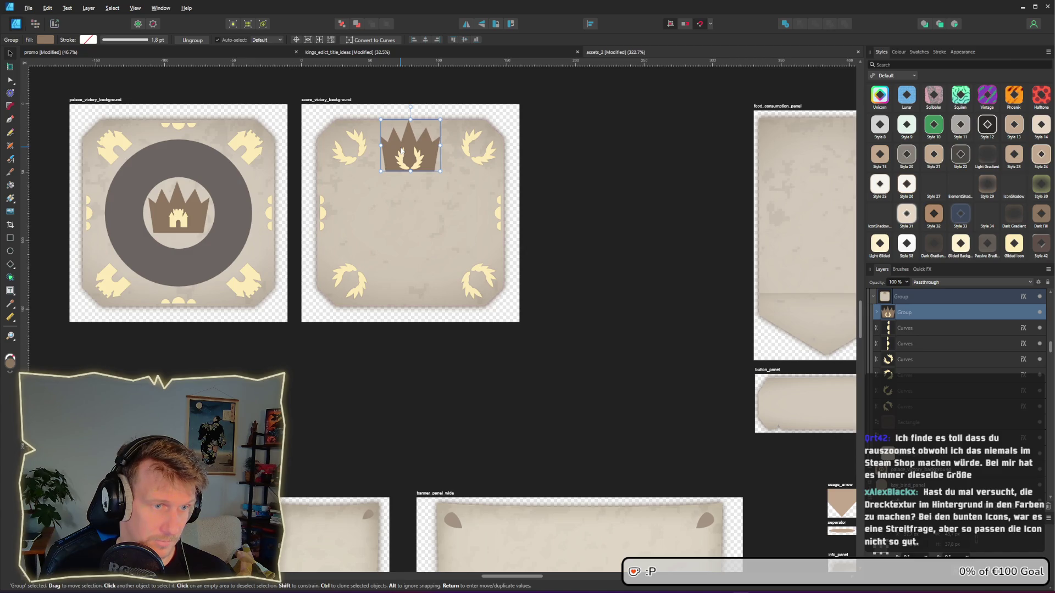
click(181, 221)
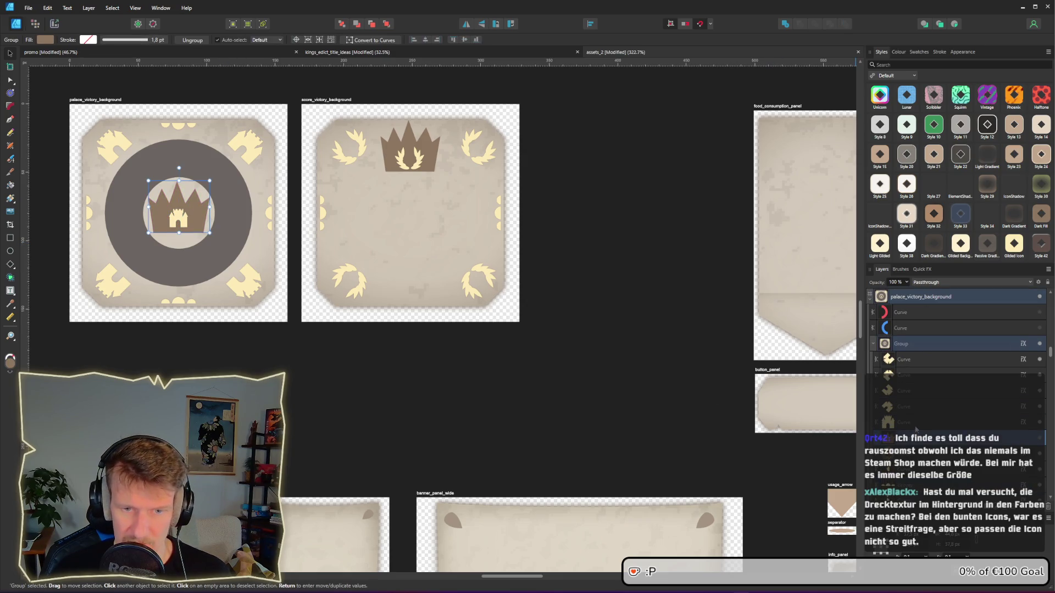
ctrl+click(915, 429)
key(alt+Tab)
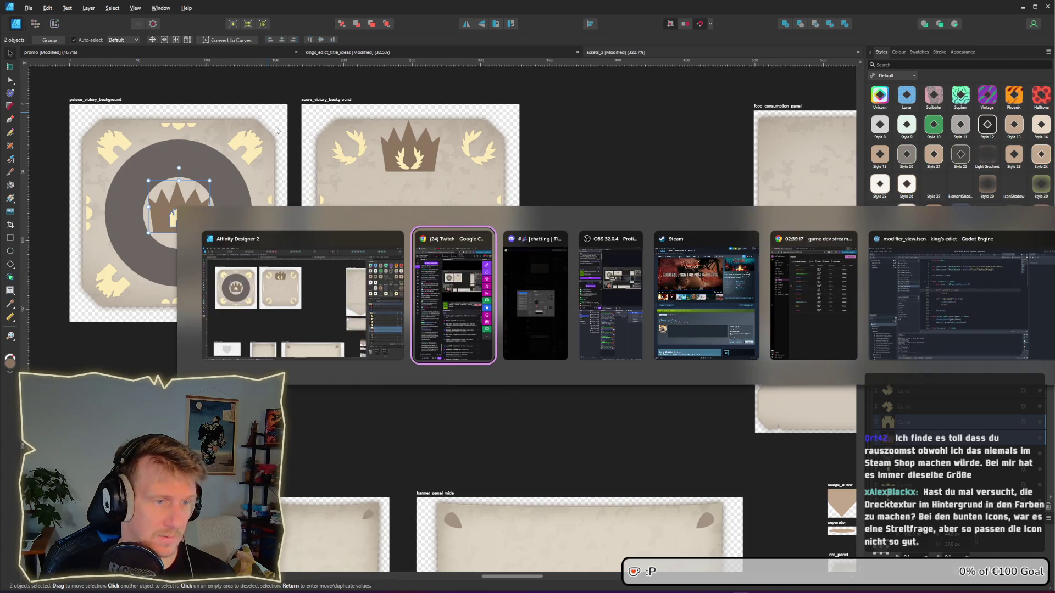
click(330, 273)
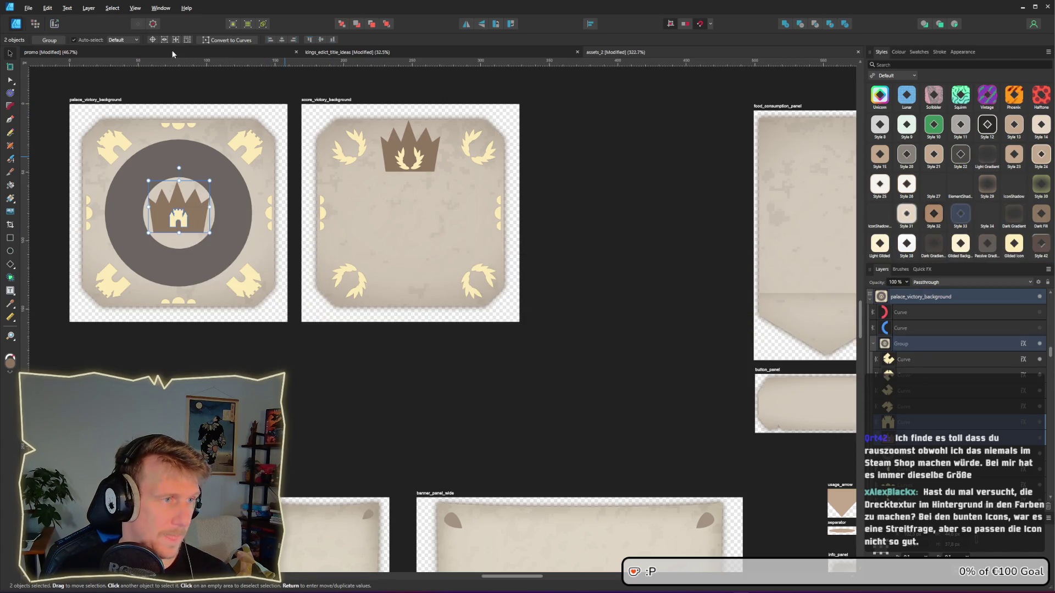
Step: Paste the crown emblem onto the Minimalist Strategy banner and enlarge it to the banner height
click(390, 53)
click(407, 219)
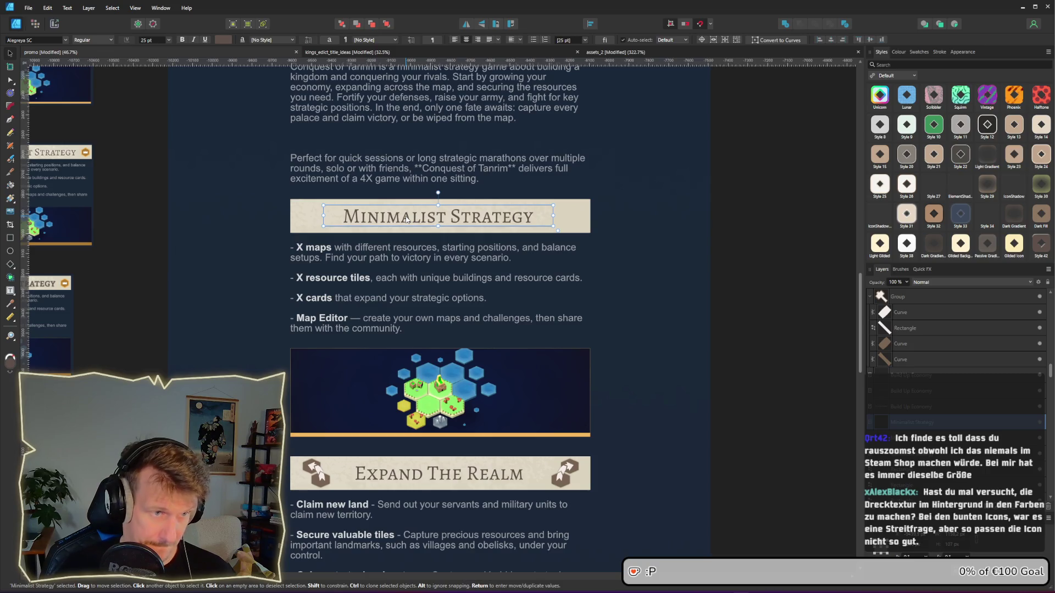
key(ctrl+v)
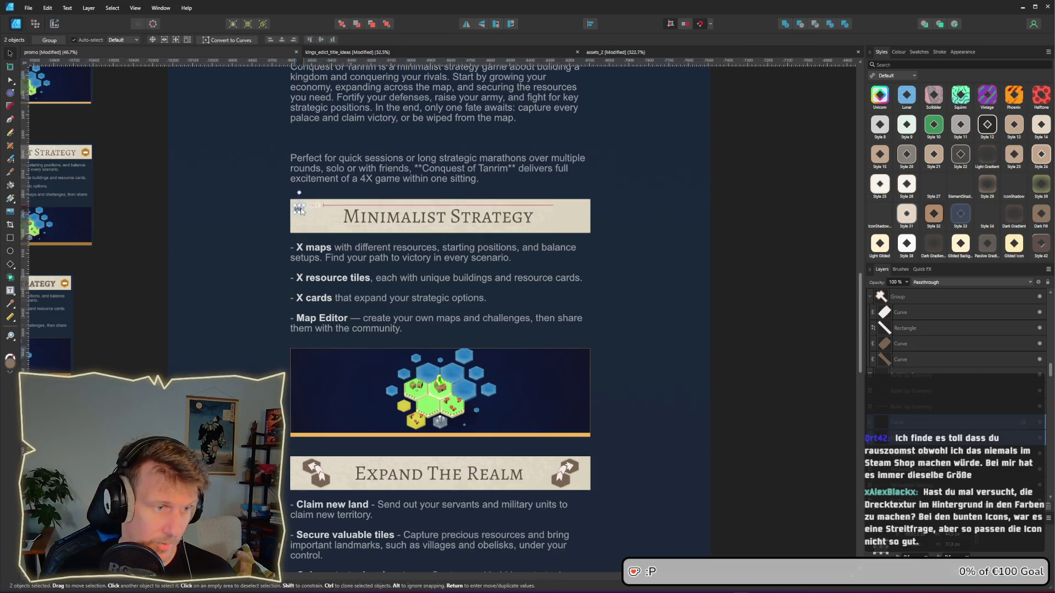
ctrl+scroll(314, 217, up, 5)
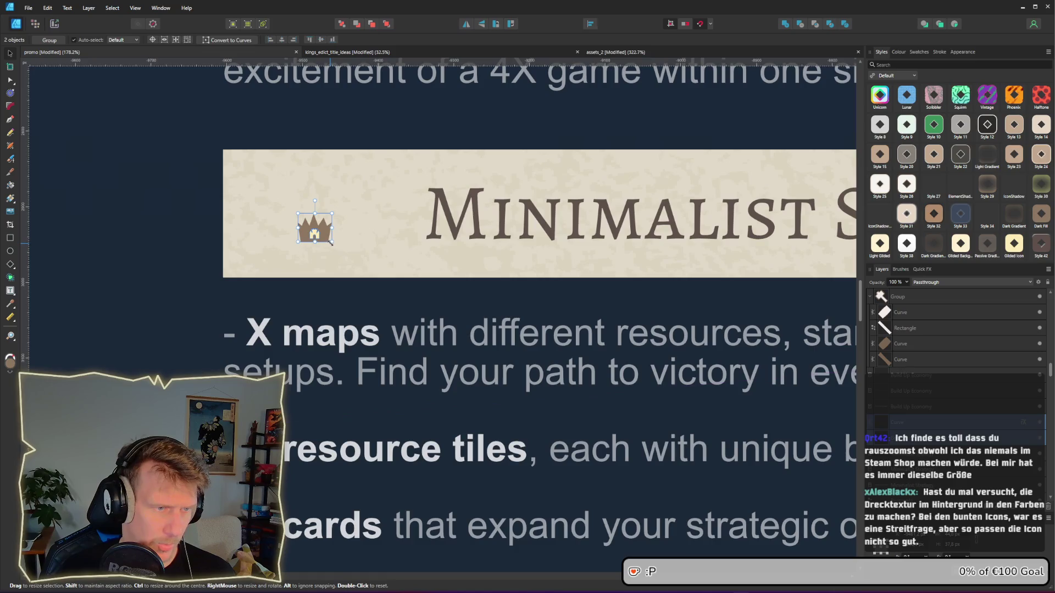
mouse_move(331, 242)
mouse_down()
mouse_move(409, 317)
mouse_move(384, 277)
mouse_move(325, 236)
mouse_up()
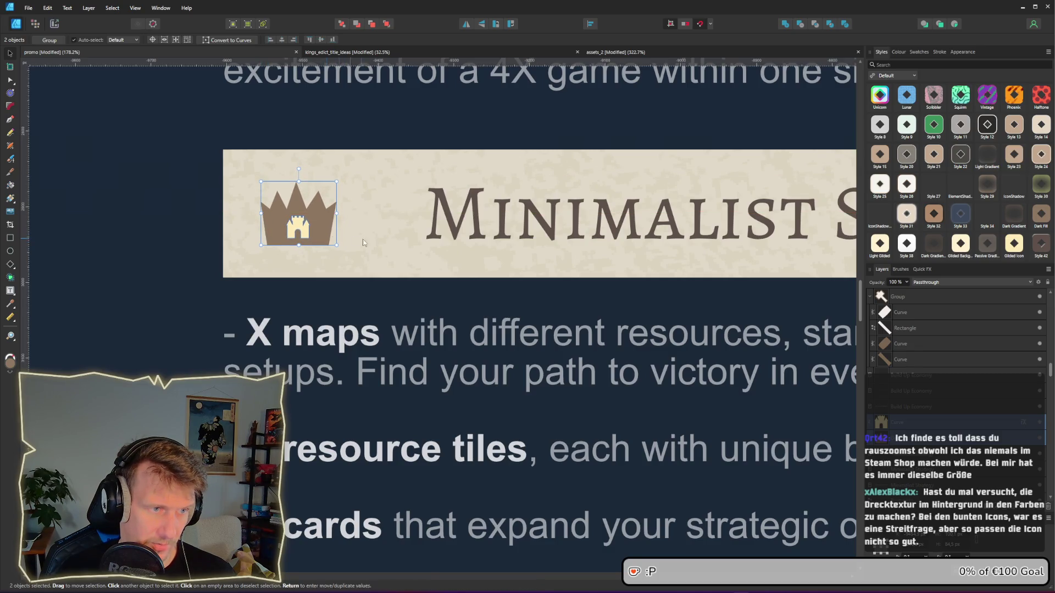
Step: Copy the crown to the banner's right end and tilt the left crown to match
scroll(324, 238, down, 5)
mouse_move(258, 235)
mouse_down()
mouse_move(654, 238)
mouse_move(666, 209)
mouse_up()
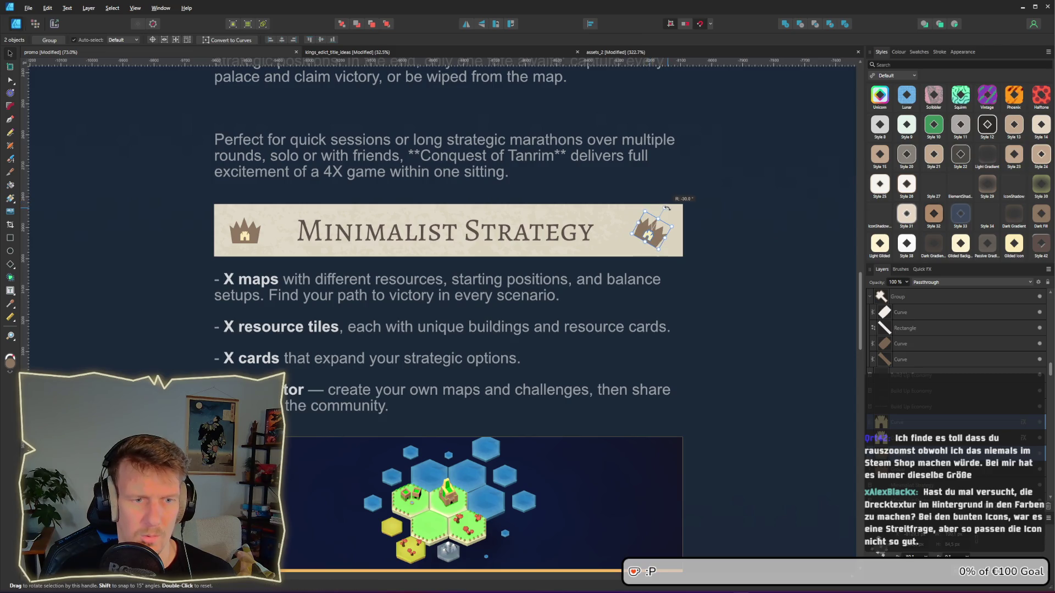
click(235, 232)
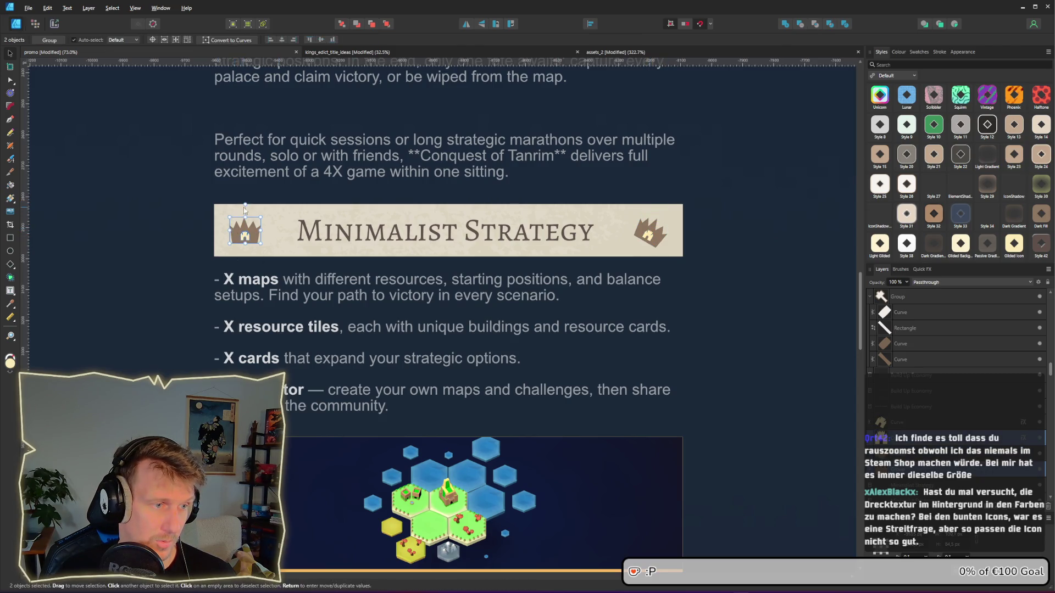
drag(245, 209, 260, 212)
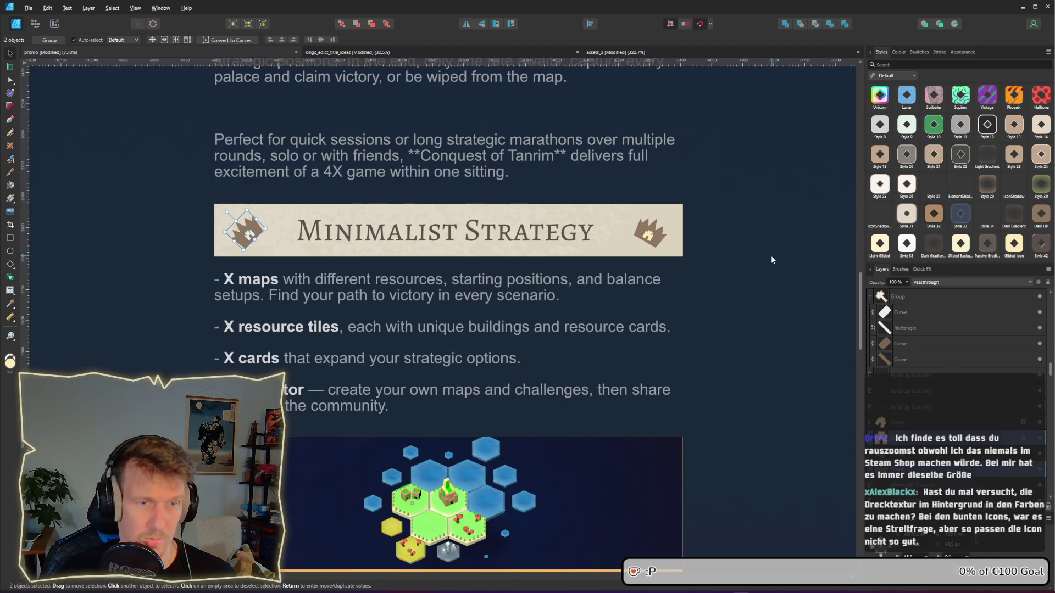
scroll(706, 275, down, 5)
click(705, 275)
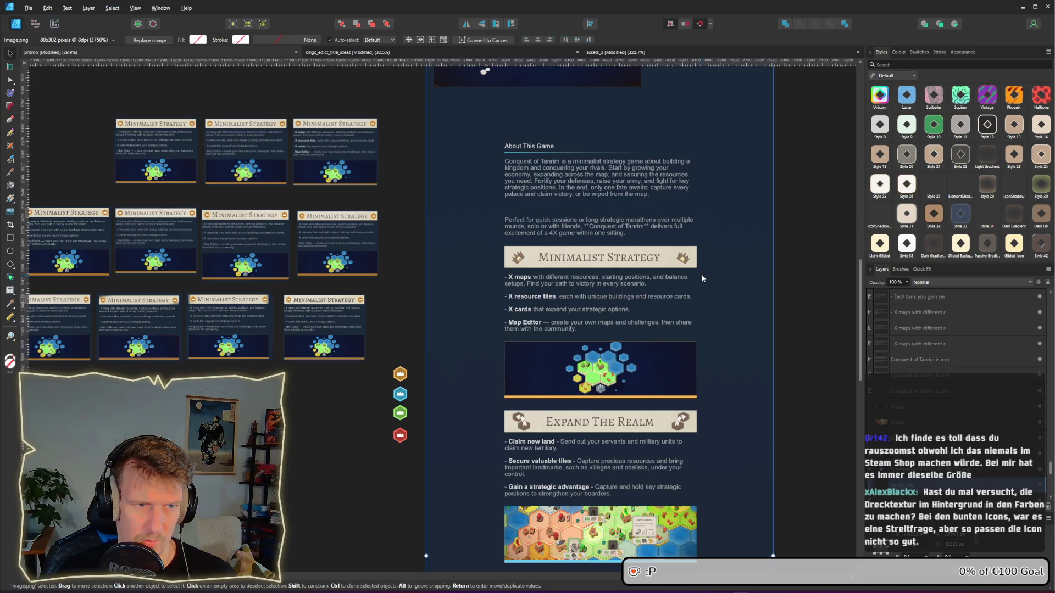
Step: Change the right crown's fill to a darker brown
scroll(702, 278, up, 5)
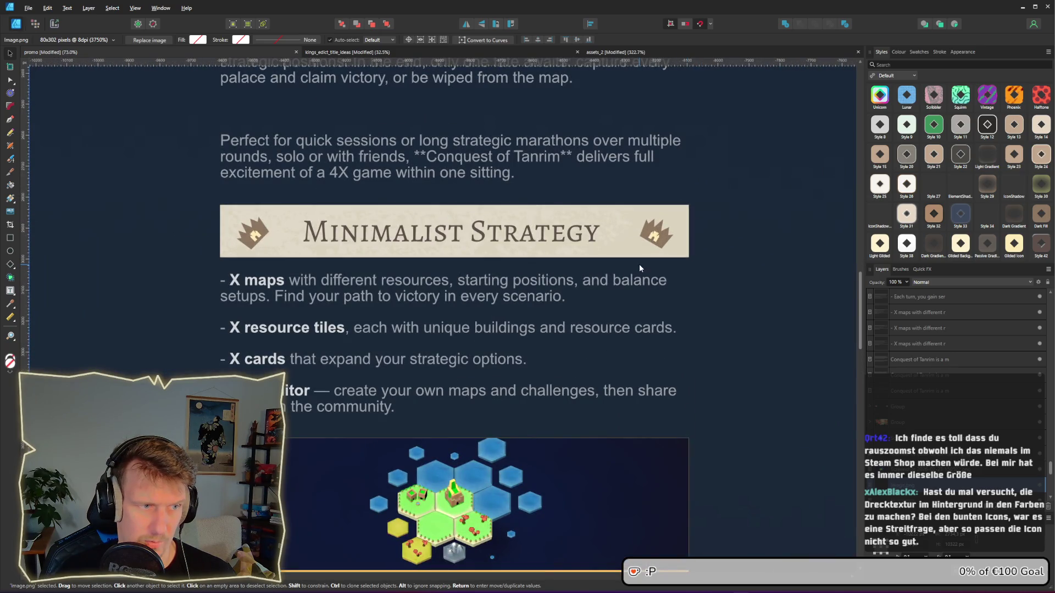
double_click(658, 239)
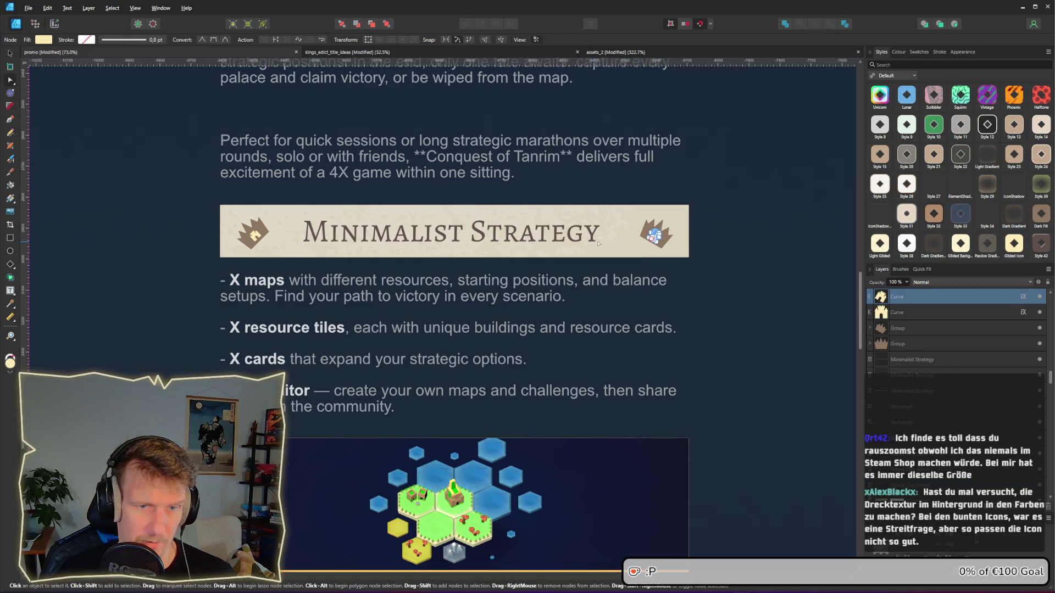
scroll(617, 239, up, 2)
click(664, 237)
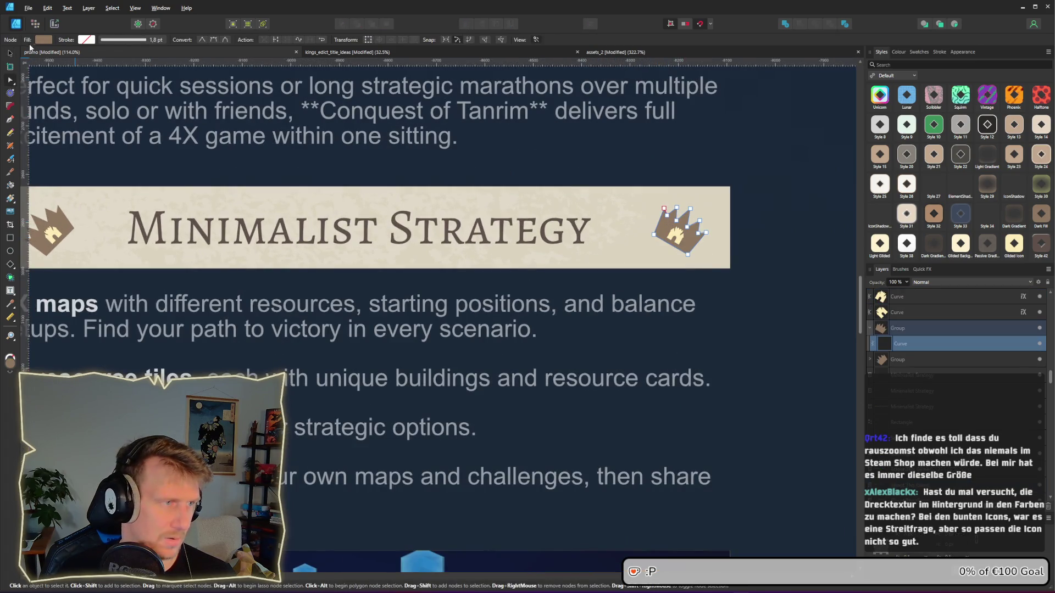
click(39, 40)
click(95, 57)
Step: Apply the same darker brown fill to the left crown
scroll(267, 225, left, 1)
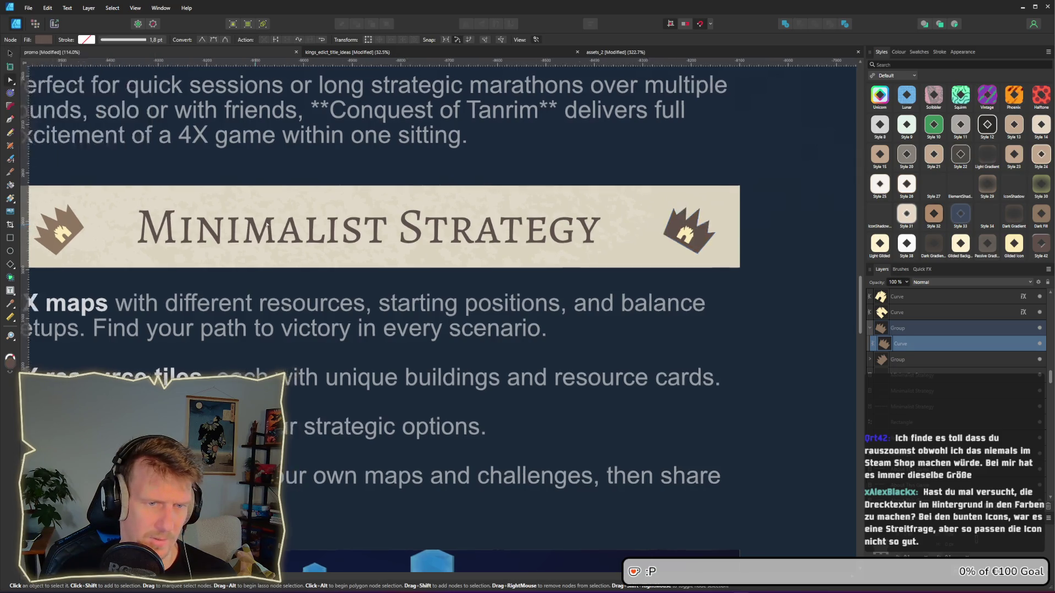
scroll(268, 225, left, 2)
click(176, 217)
click(42, 40)
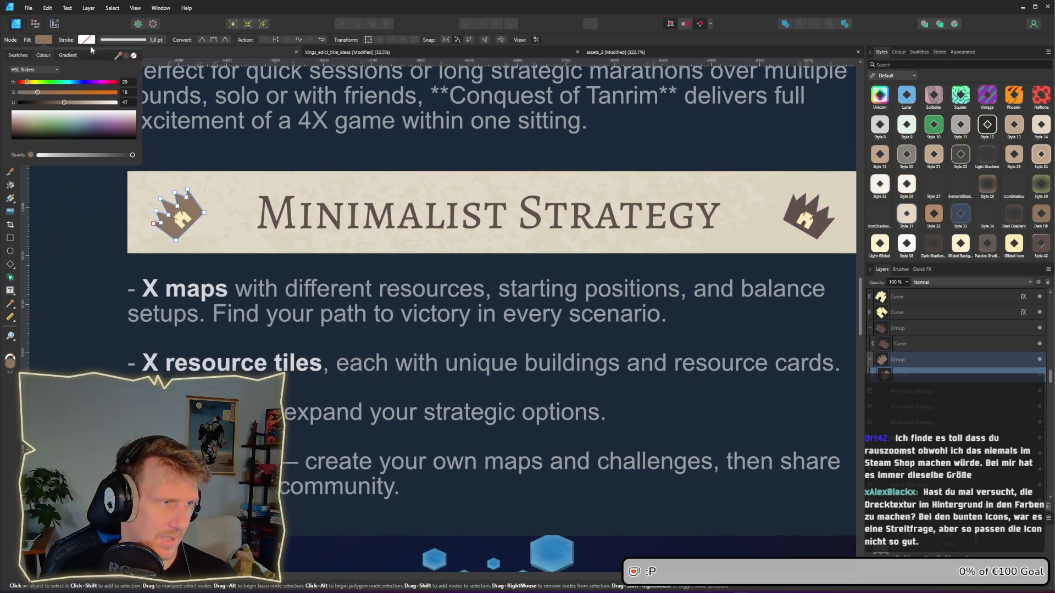
click(127, 55)
click(95, 210)
scroll(90, 224, down, 5)
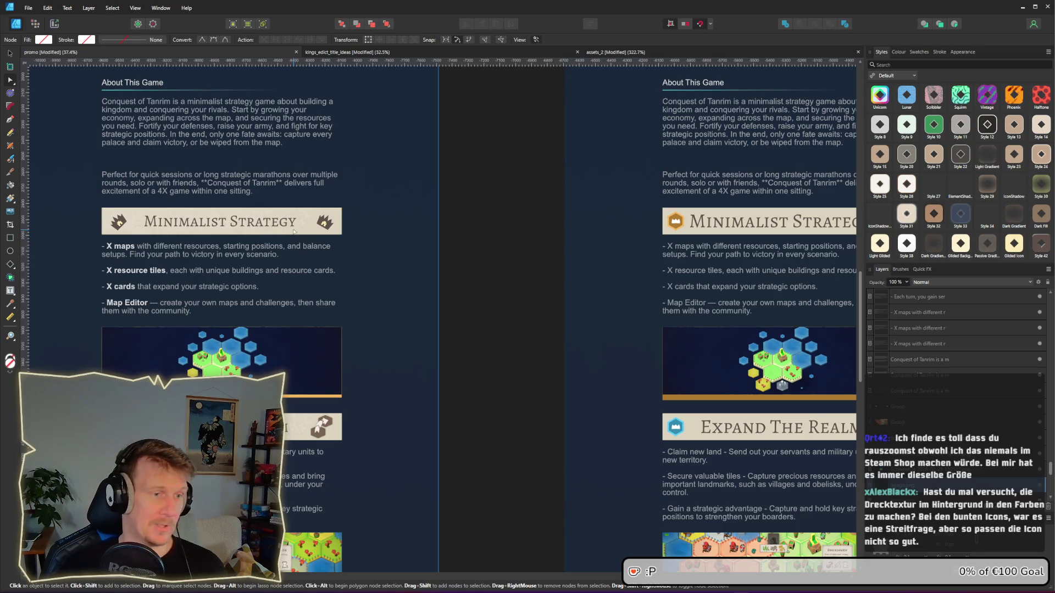
scroll(66, 216, up, 5)
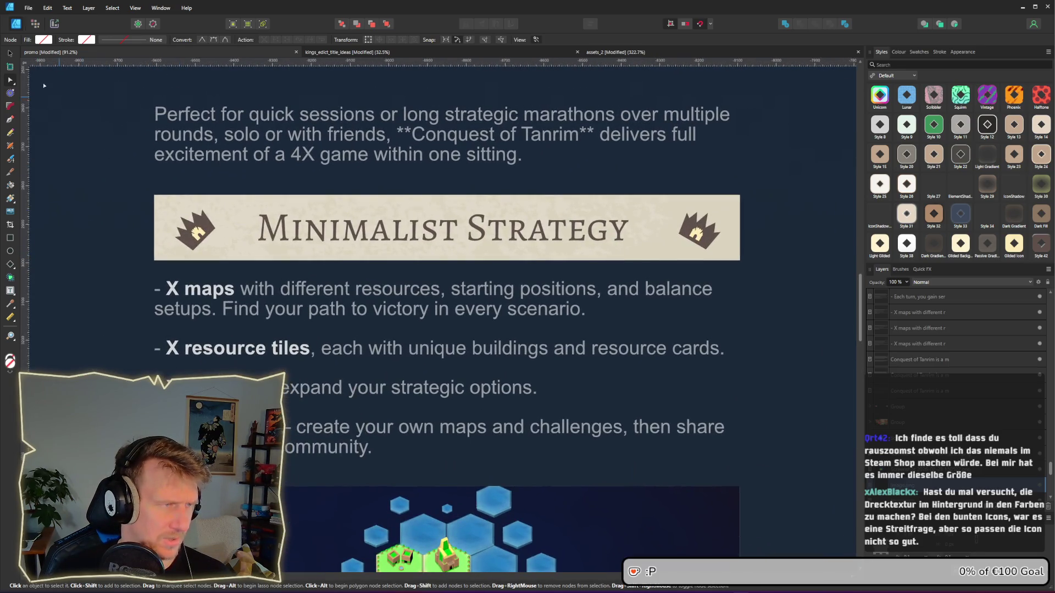
Step: Reset the left crown's rotation so it stands upright, then fine-tune its size and angle
key(v)
click(182, 219)
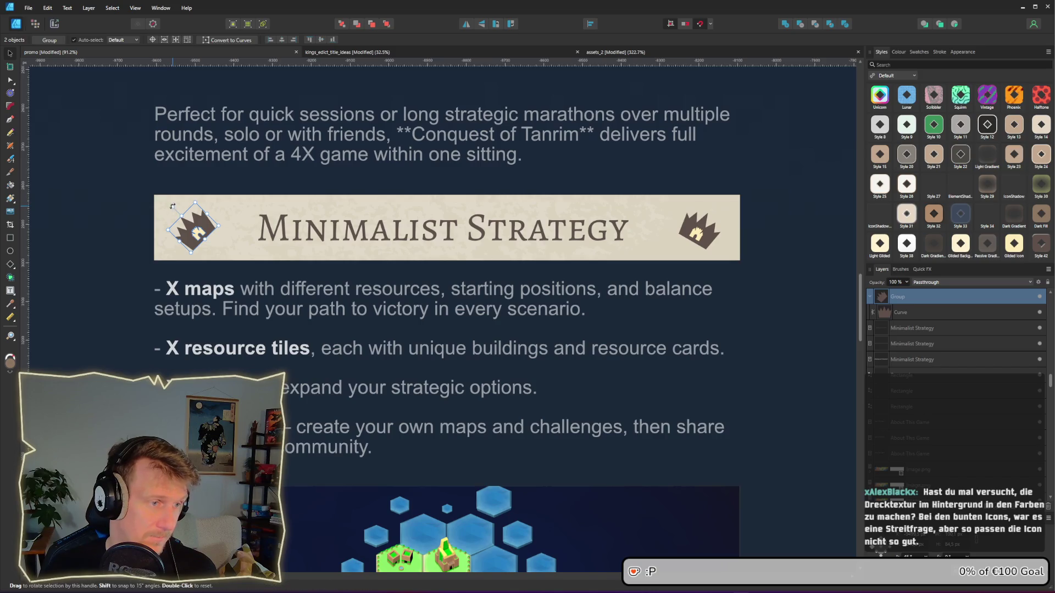
double_click(172, 206)
drag(219, 249, 219, 250)
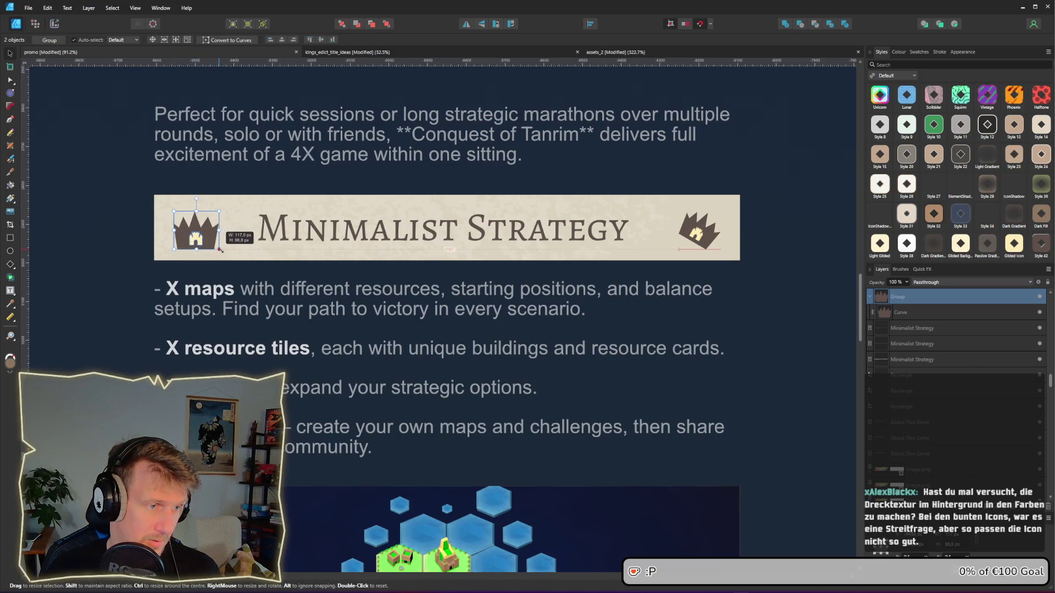
drag(196, 199, 197, 191)
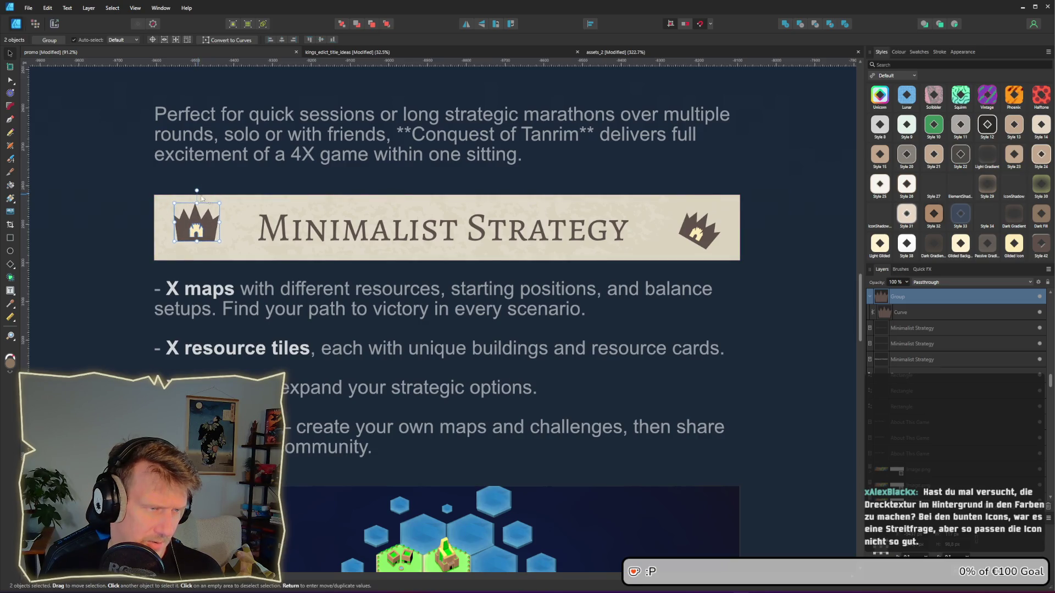
Step: Remove the tilted right crown, group the left castle and crown, and copy it to the right end
click(712, 238)
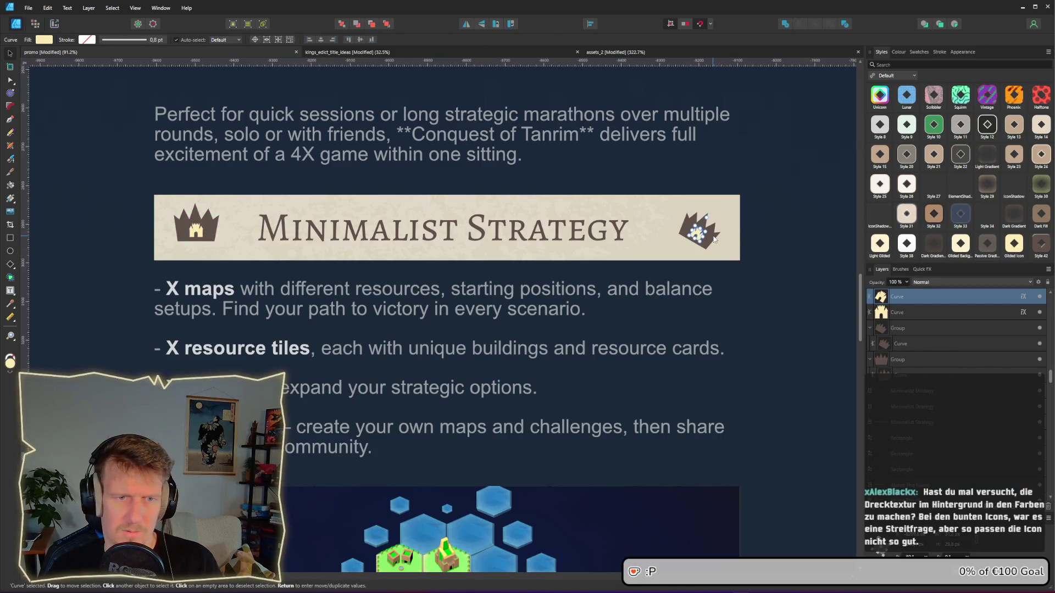
key(ctrl+z)
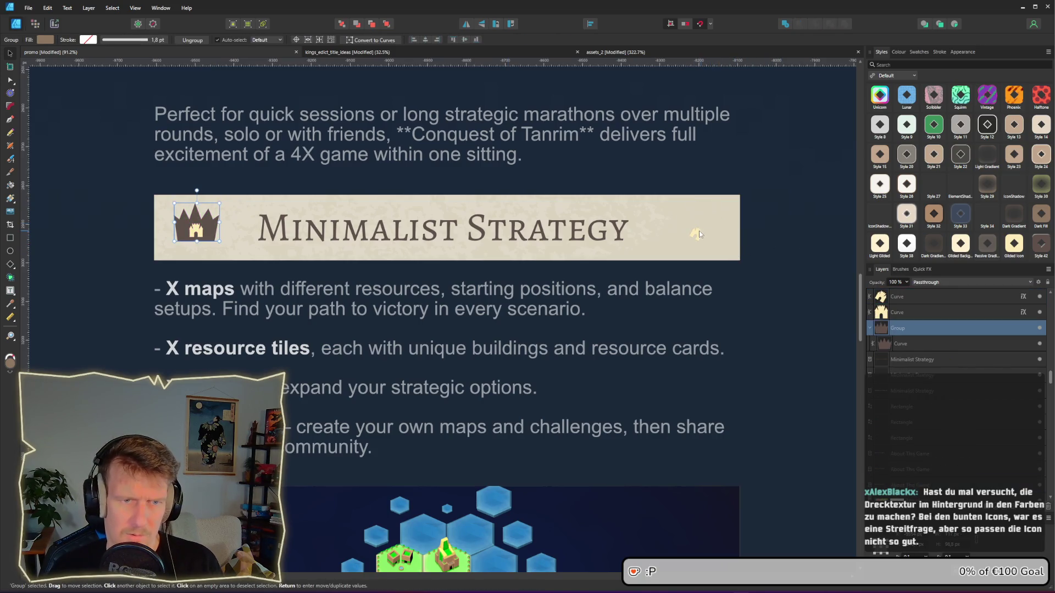
click(699, 234)
click(191, 232)
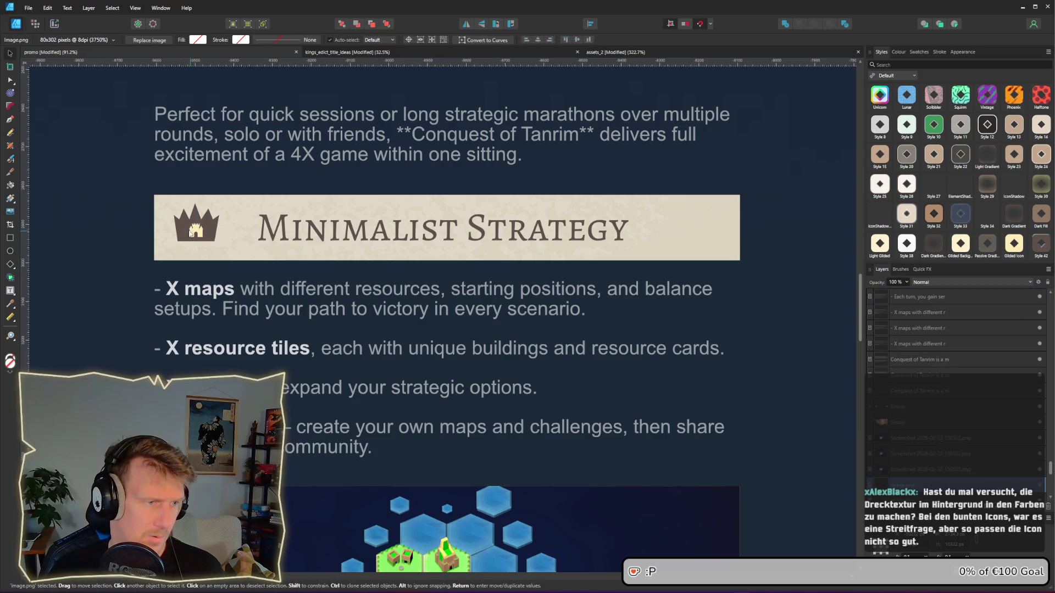
key(ctrl+z)
key(ctrl+z)
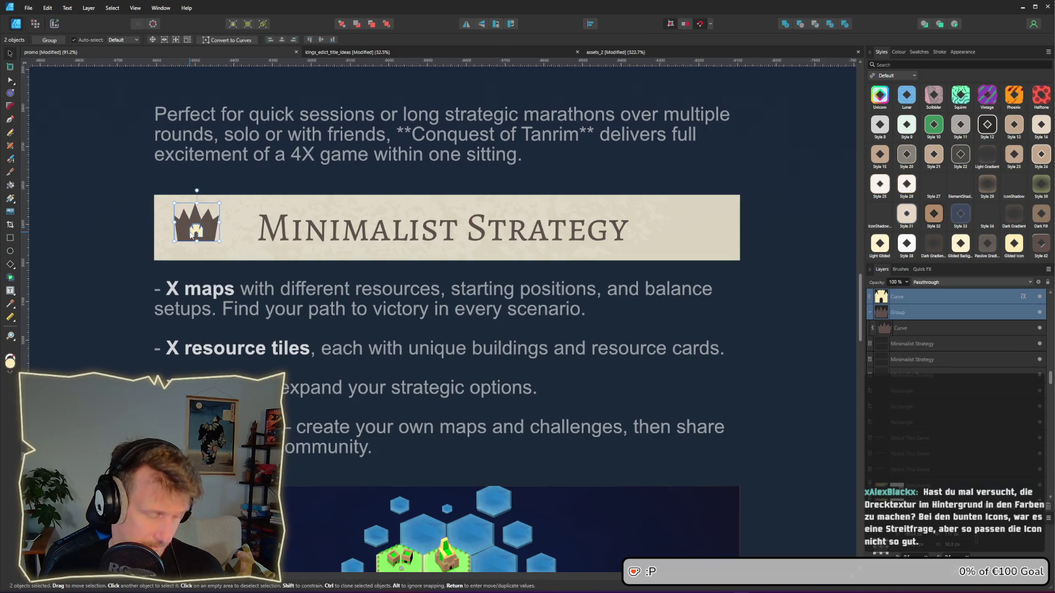
key(ctrl+g)
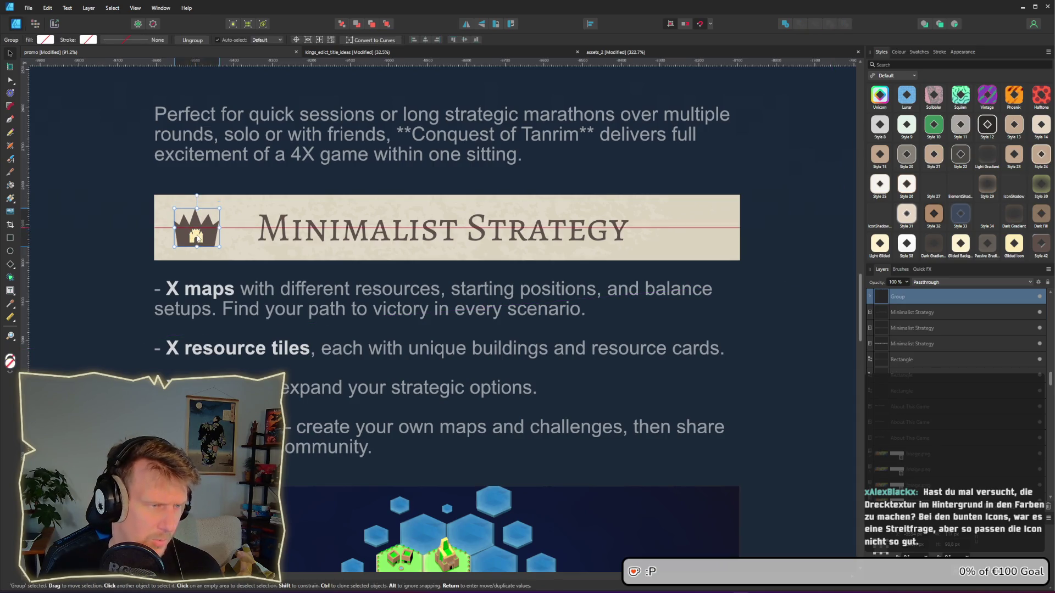
drag(196, 237, 703, 244)
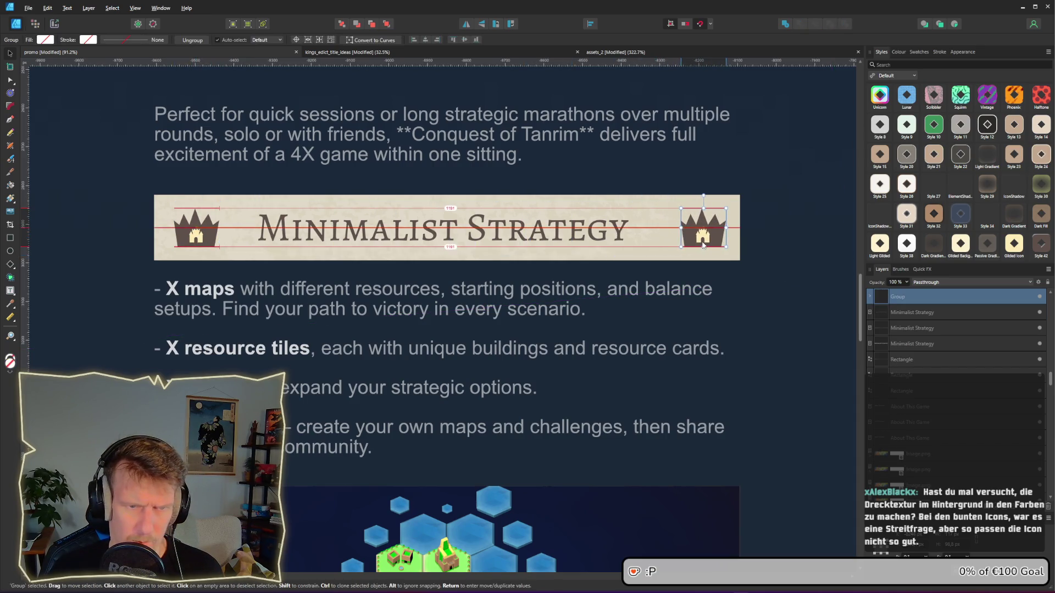
scroll(747, 286, down, 5)
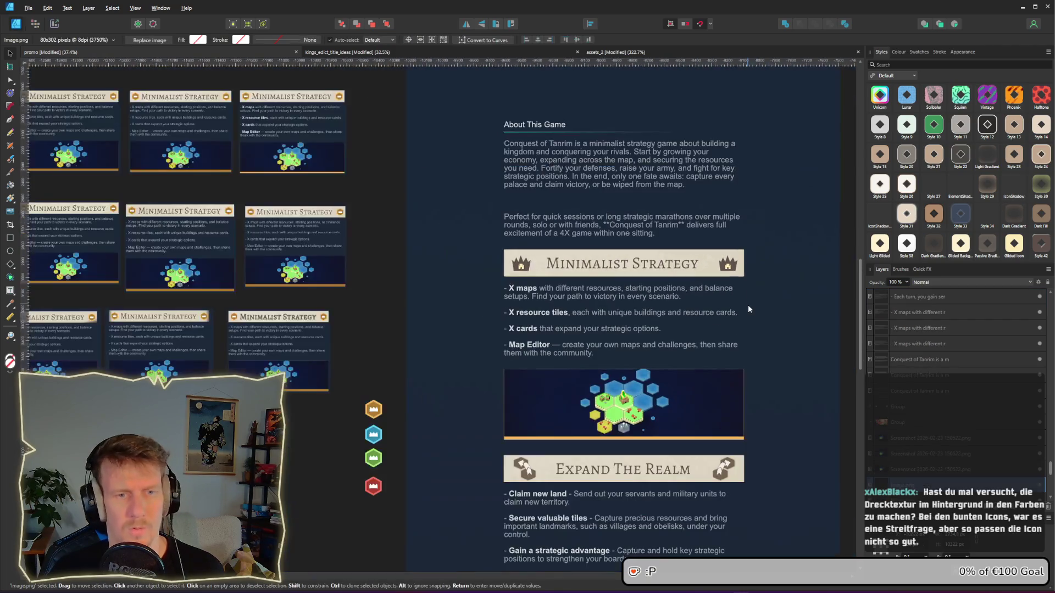
scroll(747, 308, down, 3)
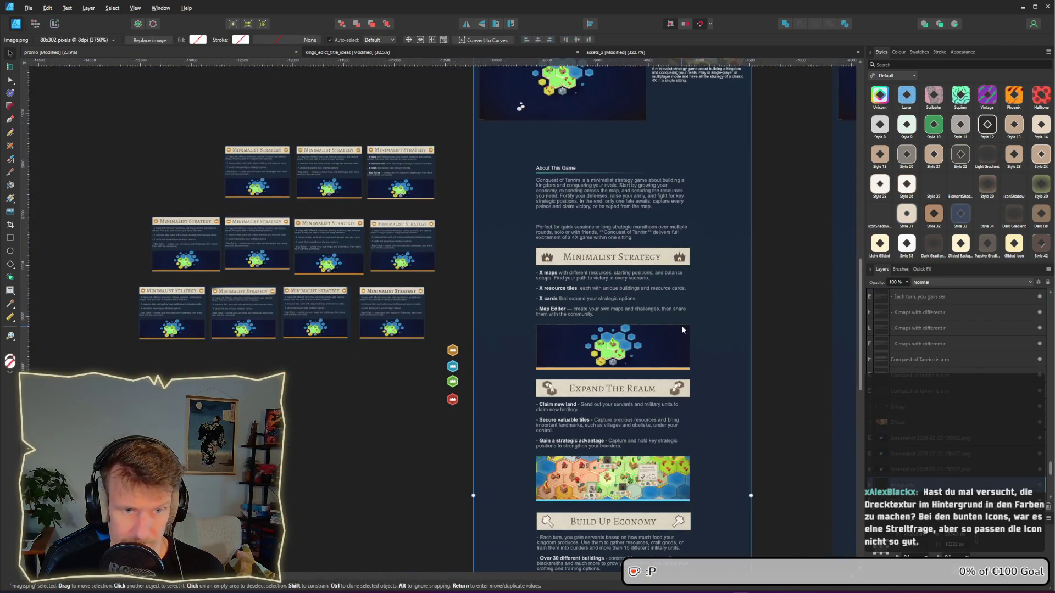
drag(688, 386, 617, 177)
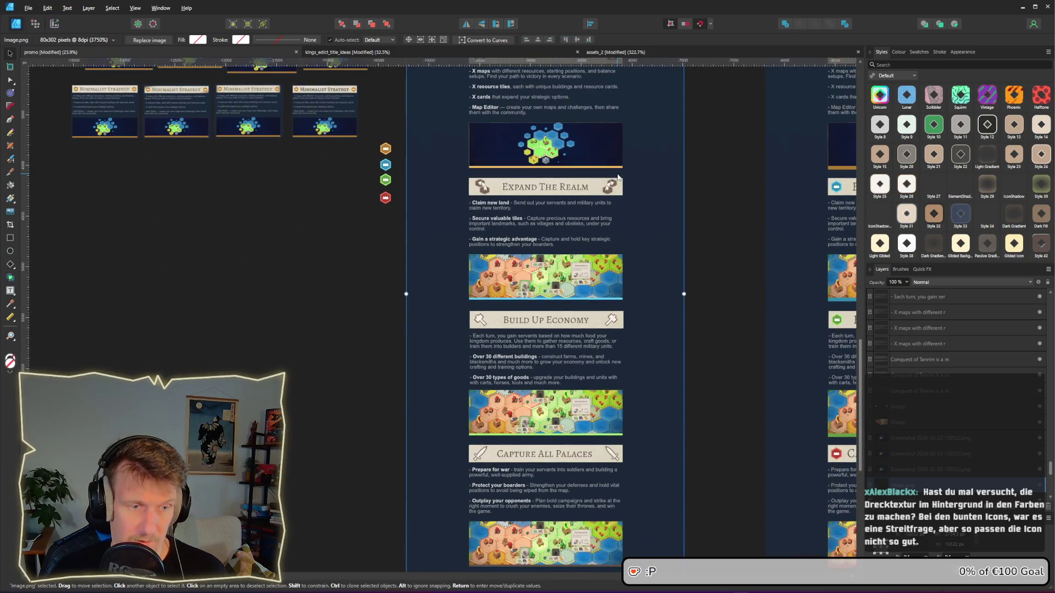
scroll(595, 179, up, 5)
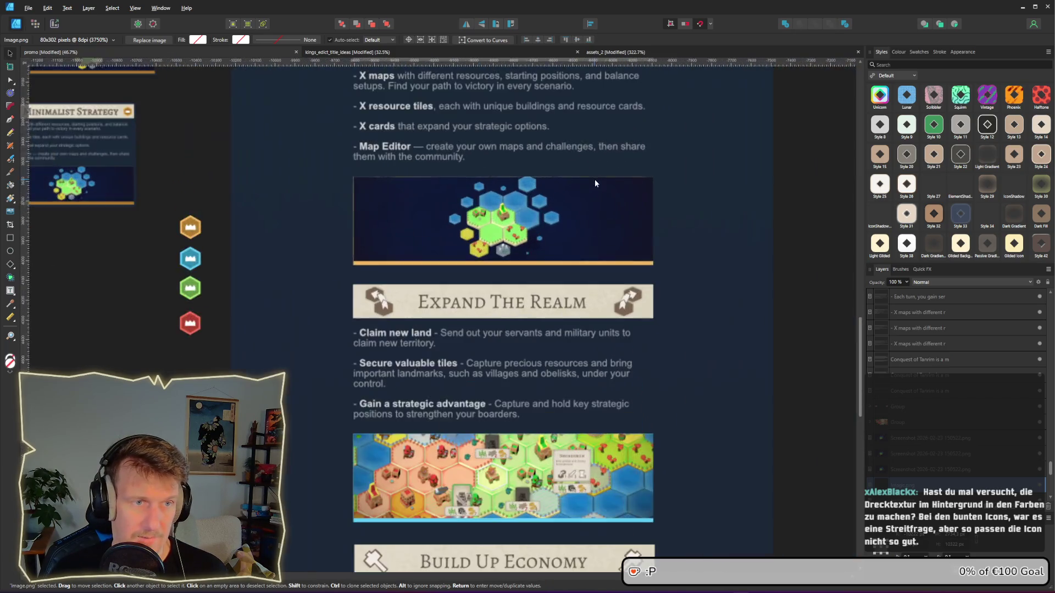
scroll(574, 263, down, 5)
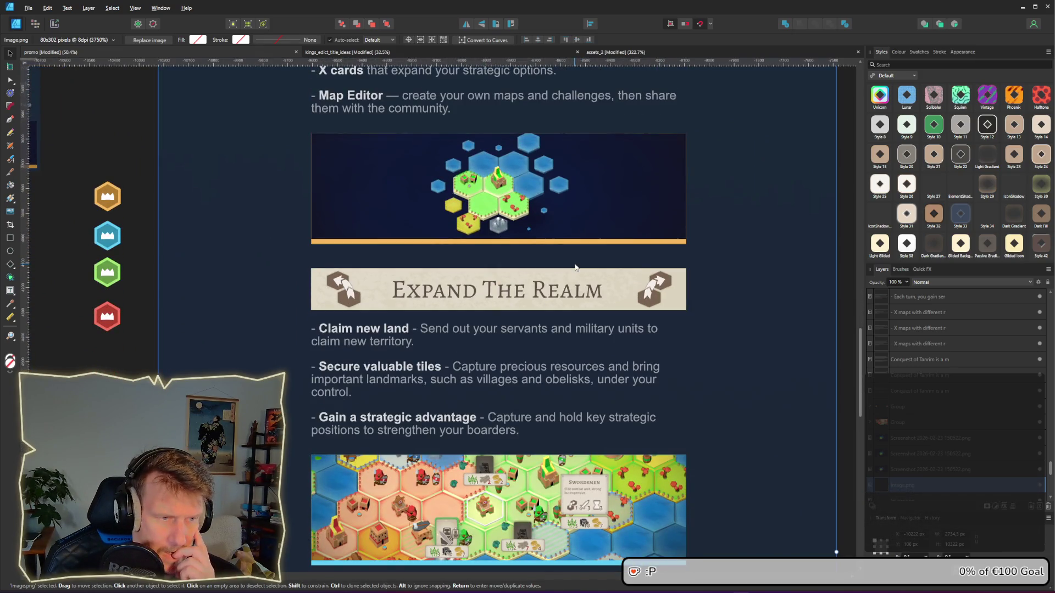
scroll(575, 268, up, 1)
scroll(574, 268, up, 2)
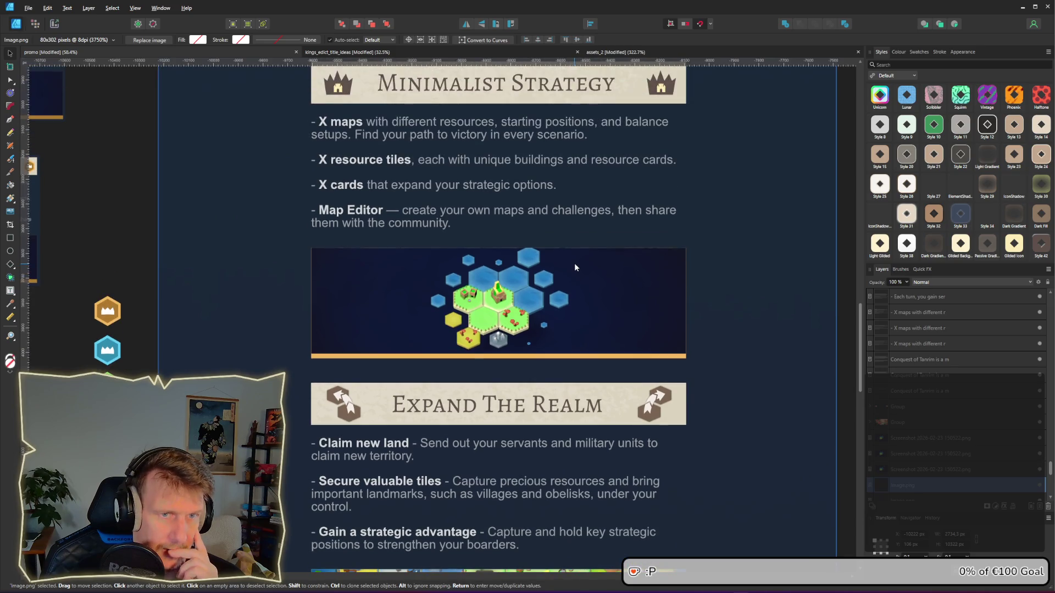
scroll(575, 267, down, 1)
scroll(574, 268, down, 5)
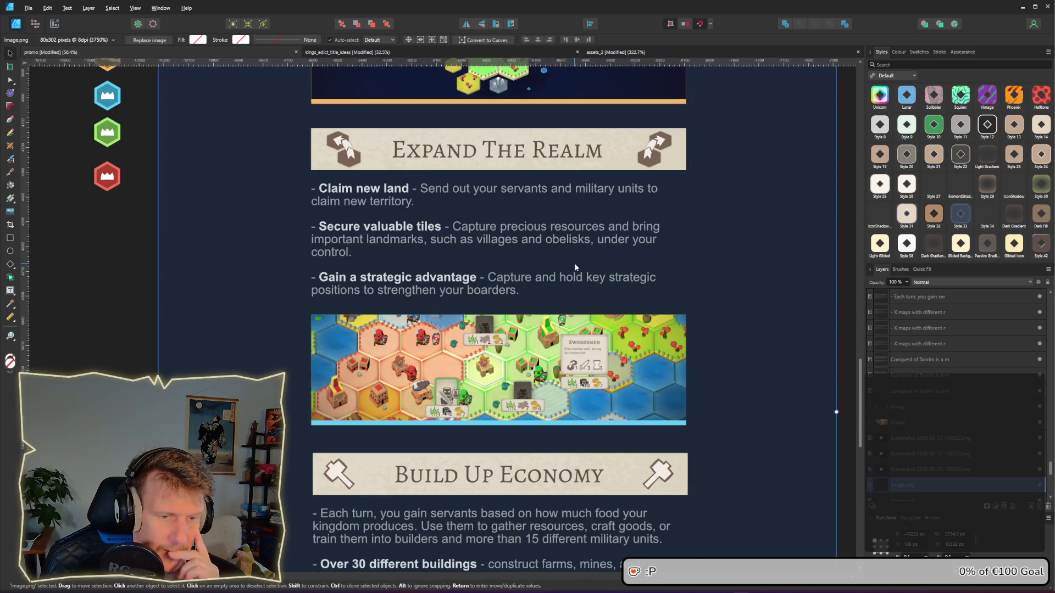
scroll(574, 268, up, 8)
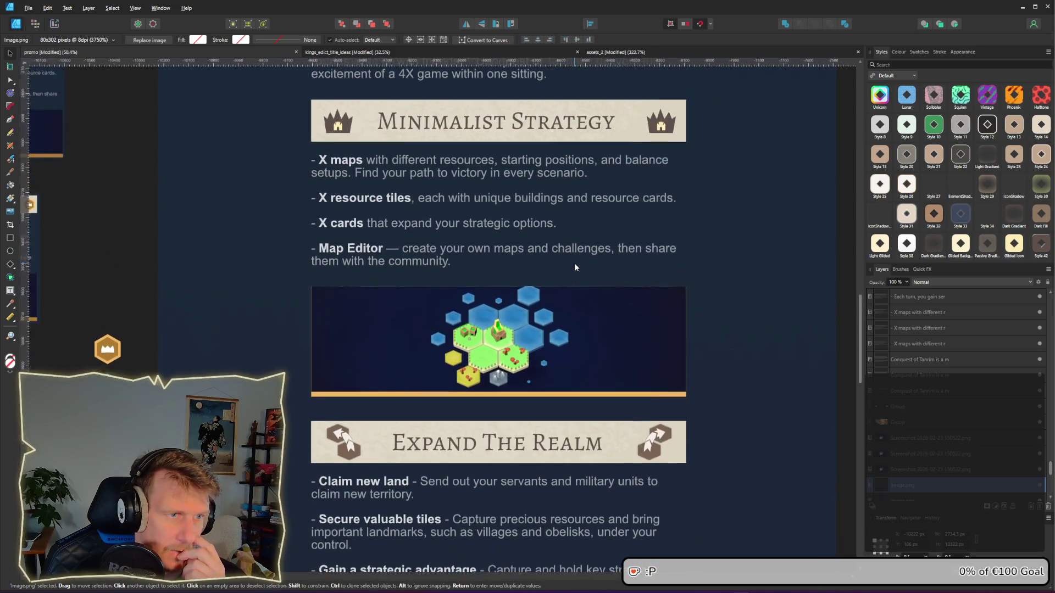
Step: Eyedrop the banner's pale cream into the fill of the Expand The Realm arrow
double_click(341, 453)
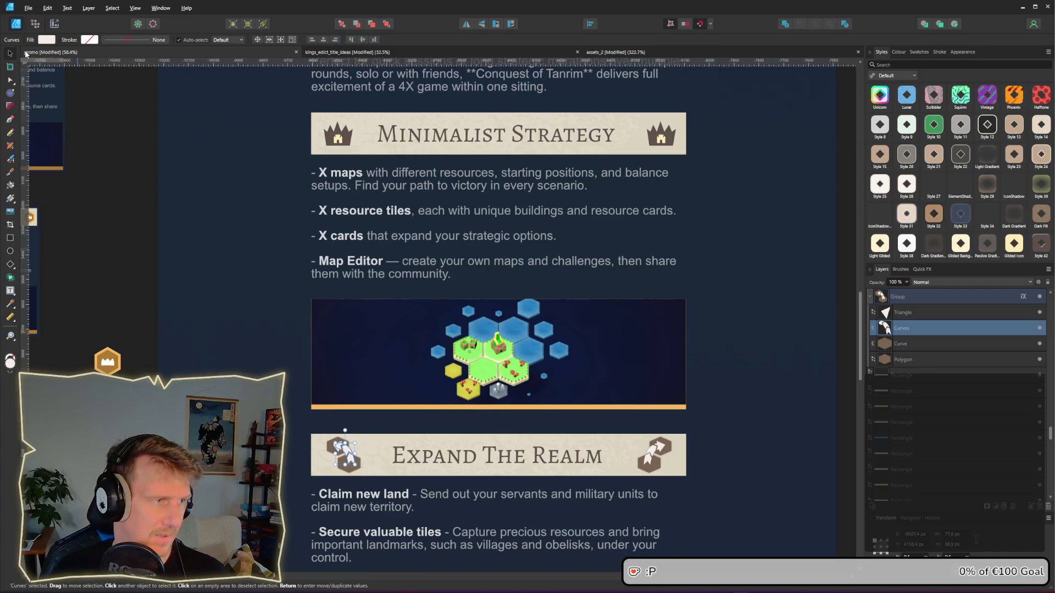
click(47, 39)
mouse_move(120, 57)
mouse_down()
mouse_move(341, 137)
mouse_move(334, 149)
mouse_up()
ctrl+scroll(343, 445, up, 3)
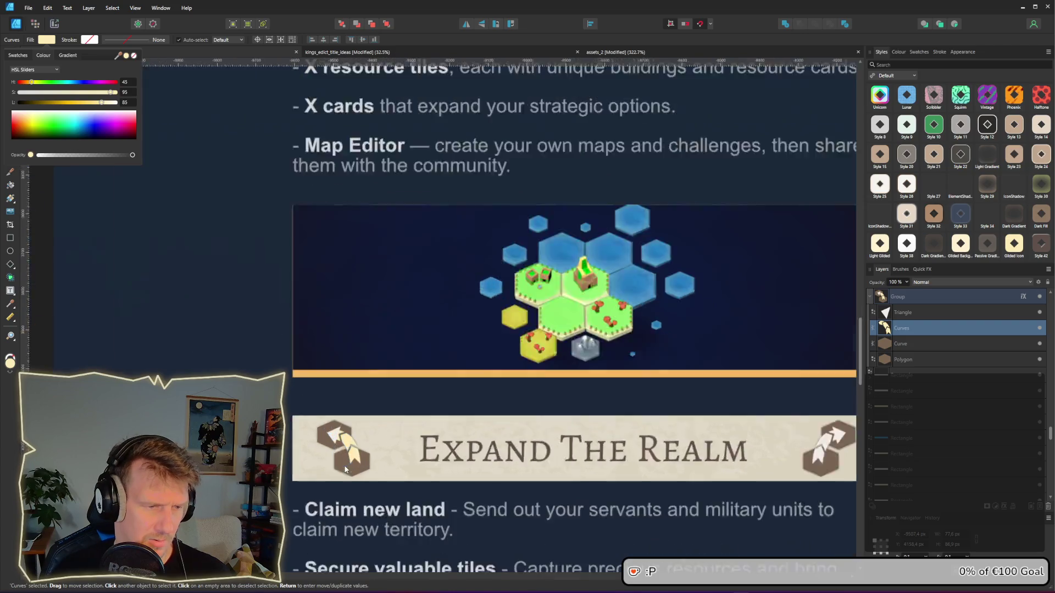
Step: Check the fill of the triangle inside the Expand The Realm icon, then deselect
click(331, 428)
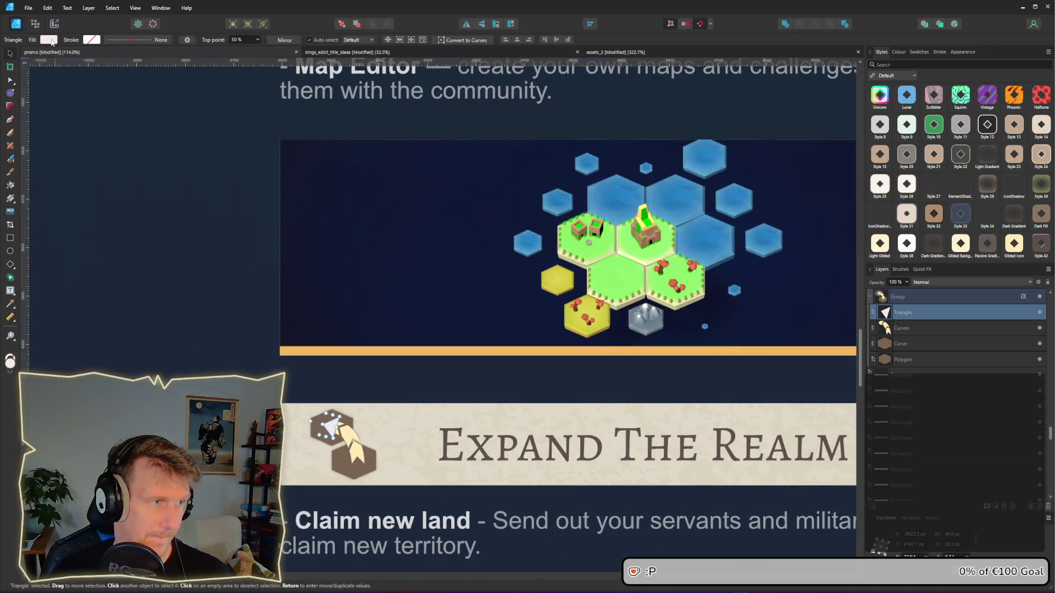
click(48, 40)
click(187, 268)
ctrl+scroll(197, 285, down, 3)
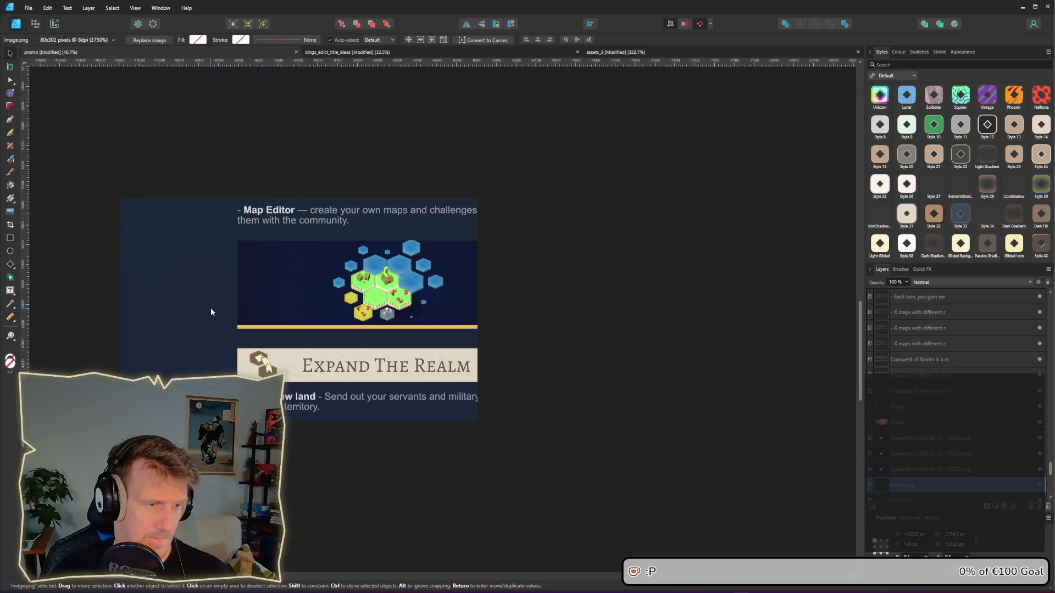
ctrl+scroll(210, 307, up, 3)
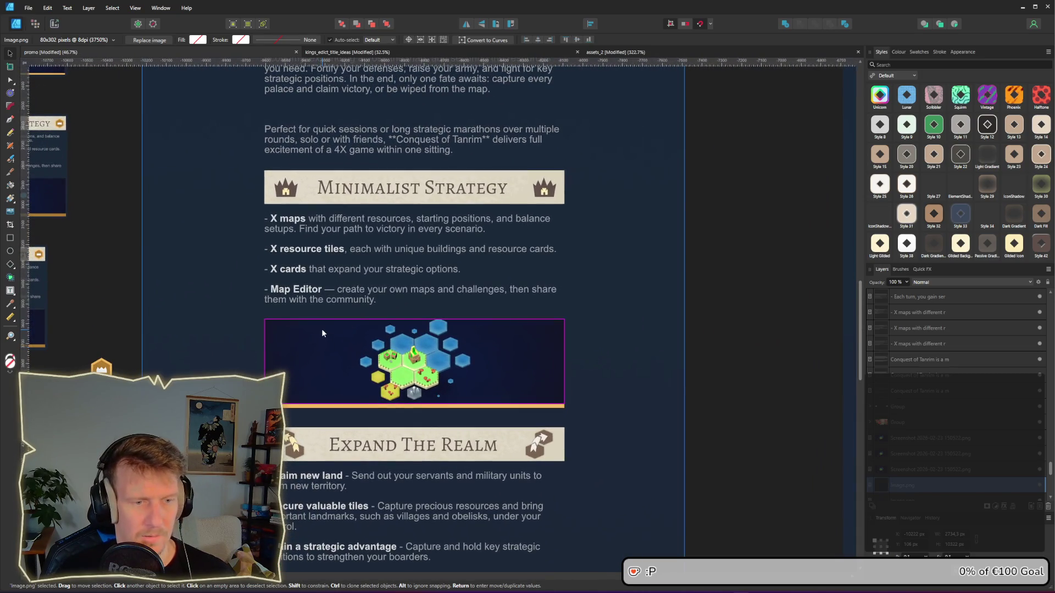
Step: Sample the pale cream from Expand The Realm into the left crown's outline fill
ctrl+scroll(287, 211, up, 2)
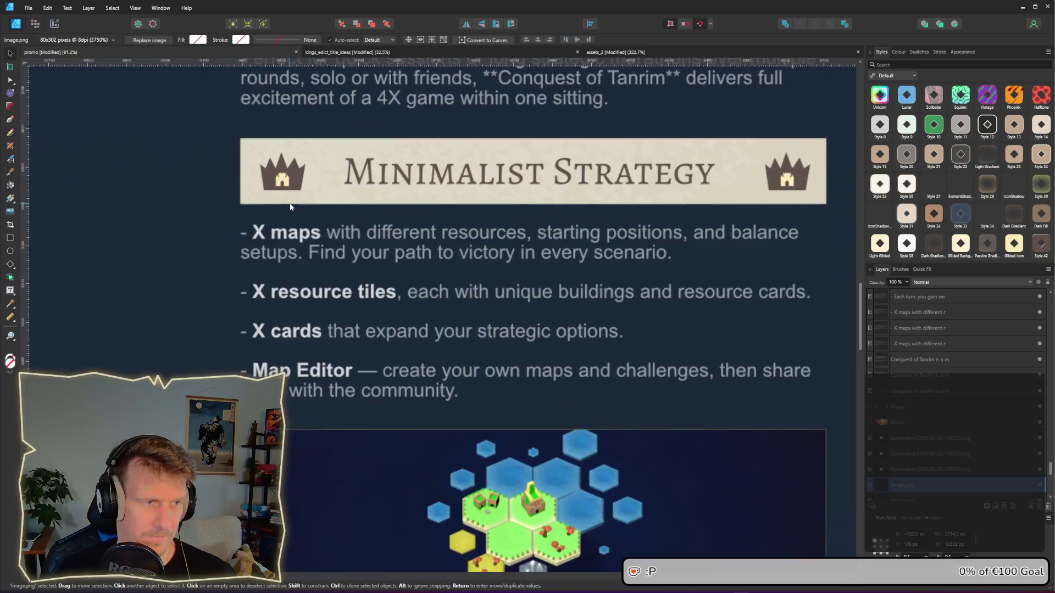
click(280, 180)
double_click(280, 178)
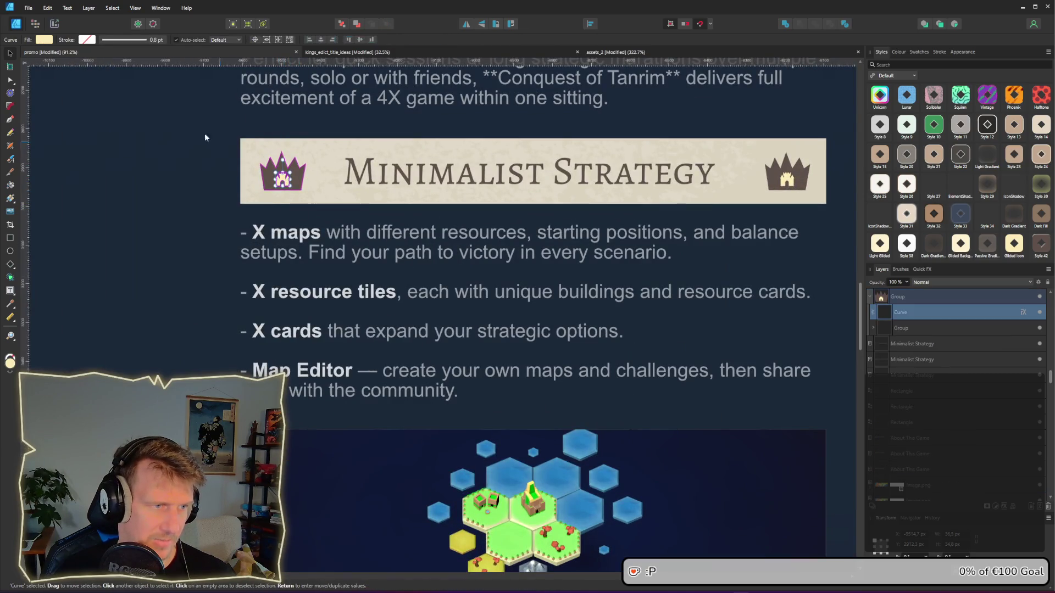
ctrl+scroll(357, 390, down, 3)
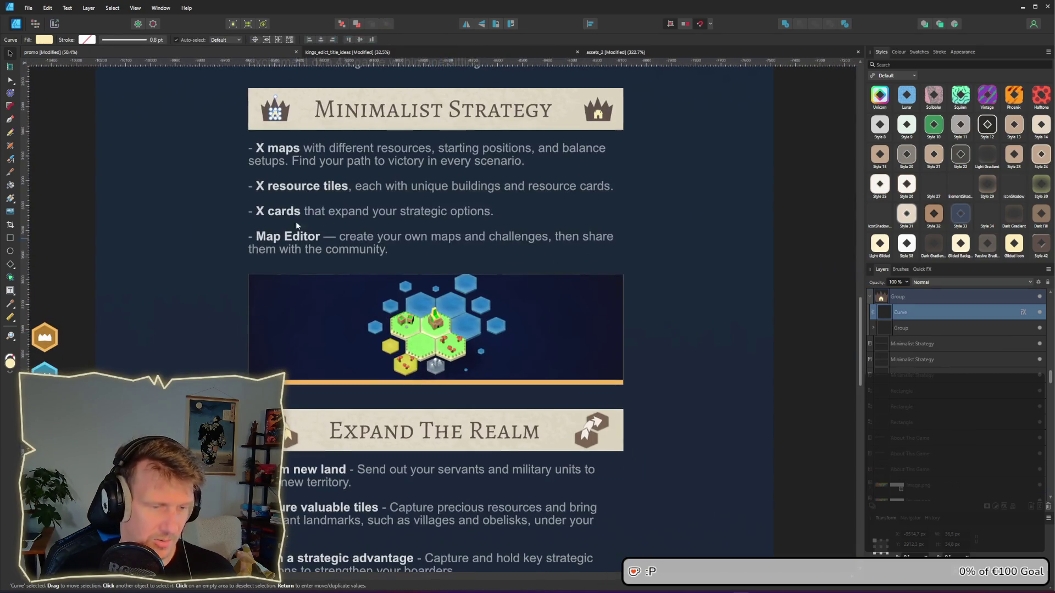
click(44, 40)
mouse_move(118, 56)
mouse_down()
mouse_move(595, 419)
mouse_move(583, 431)
mouse_up()
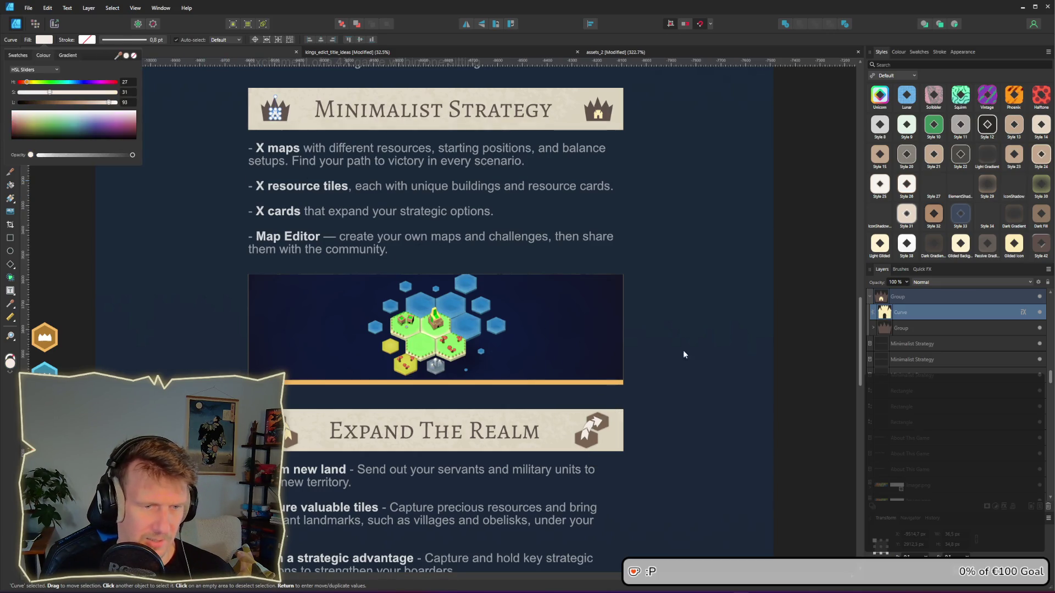
click(711, 323)
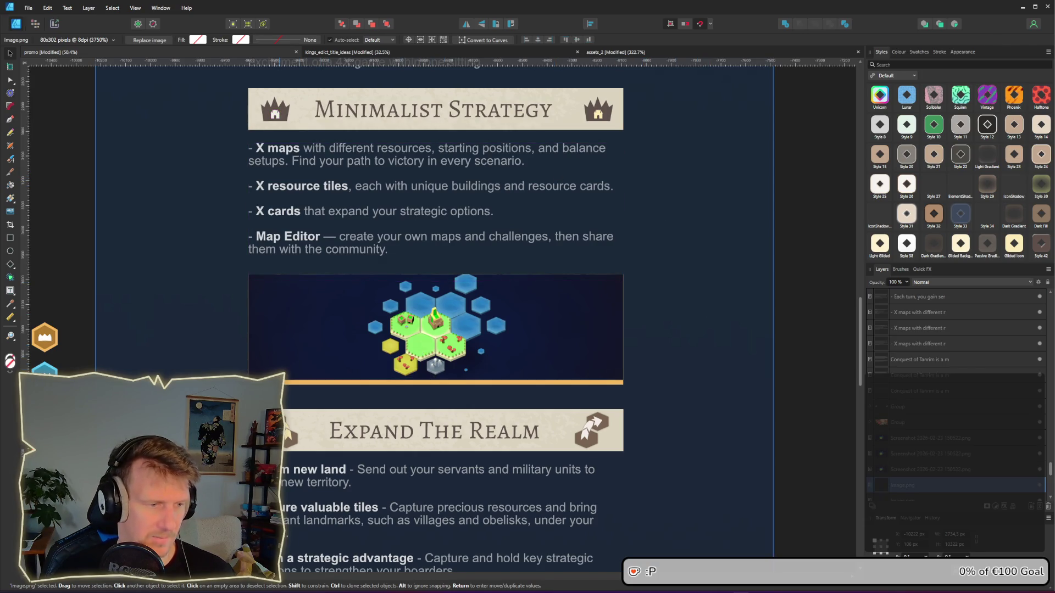
Step: Select both parts inside the Expand The Realm icon and review their fill colour
click(290, 431)
double_click(290, 428)
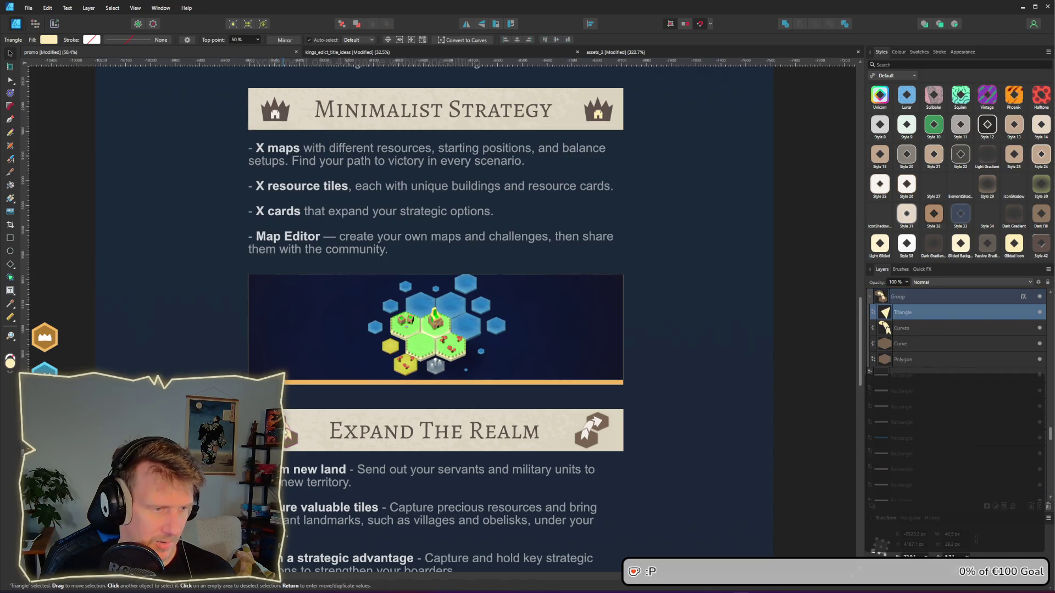
shift+click(291, 437)
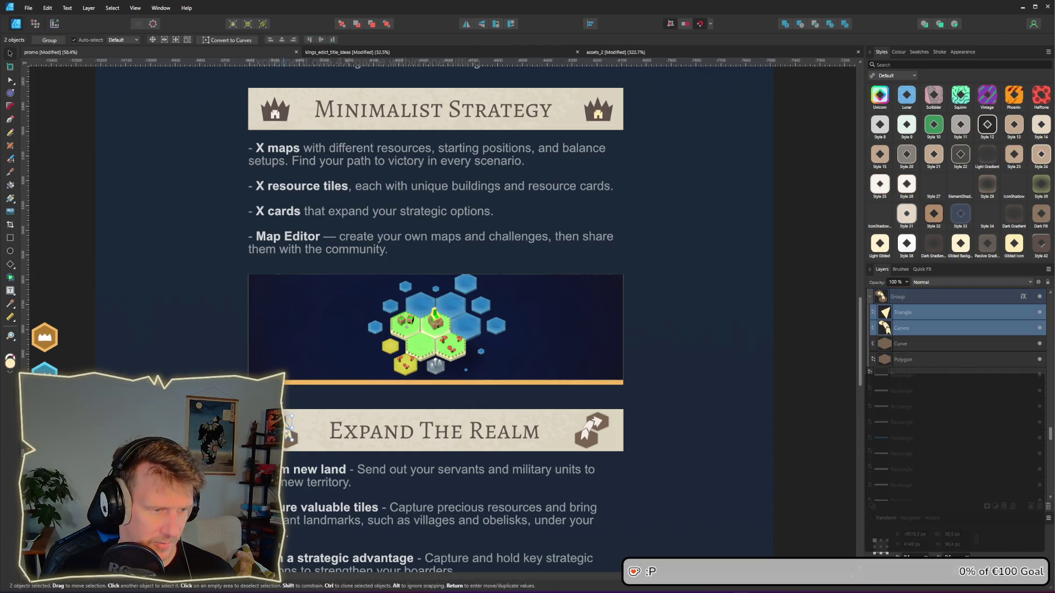
click(10, 80)
click(44, 40)
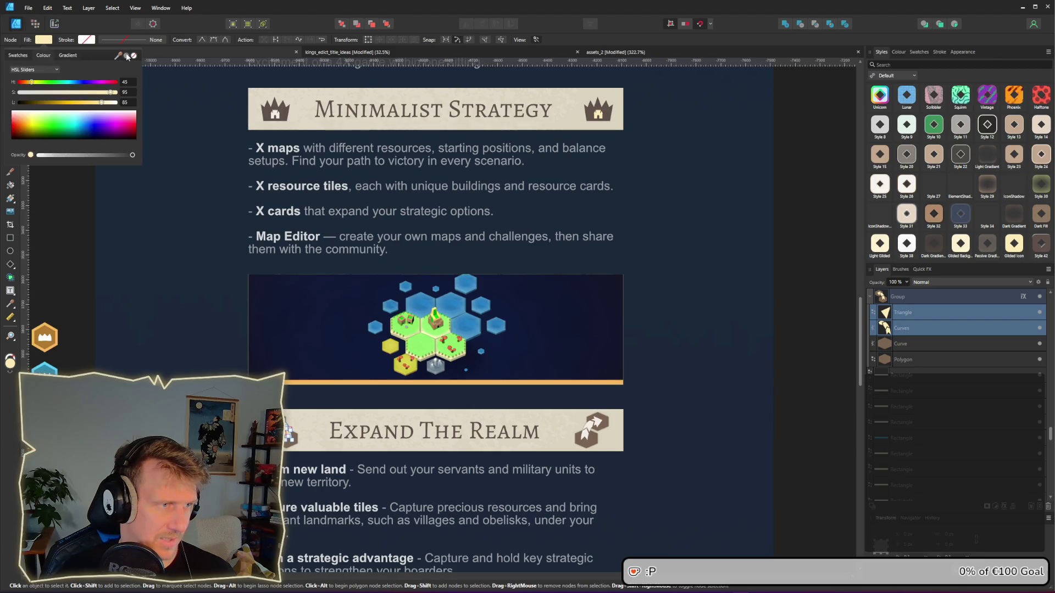
click(170, 275)
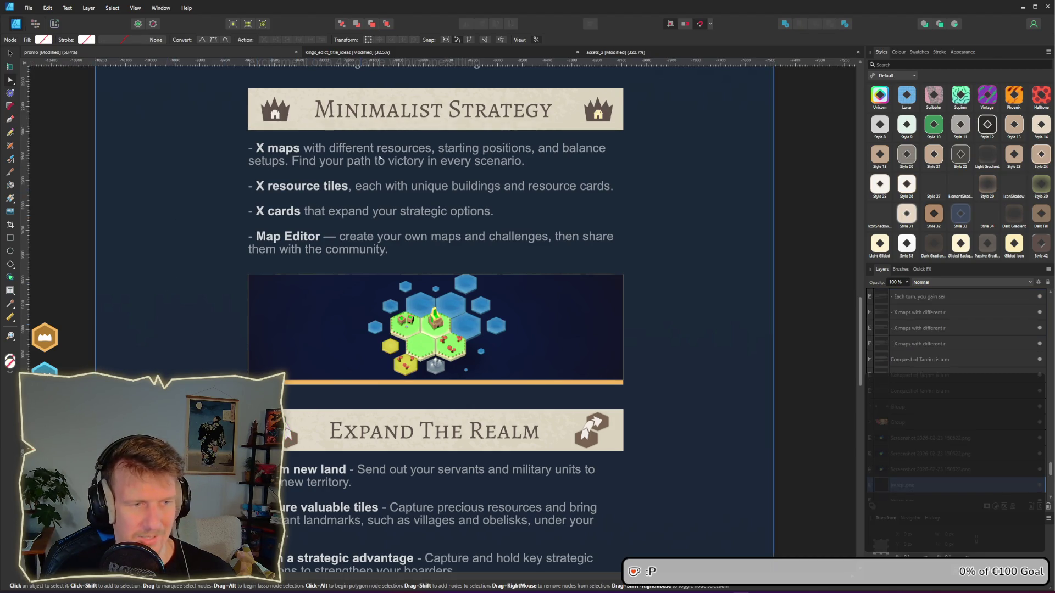
scroll(483, 133, up, 1)
Step: Set the right Minimalist Strategy crown's fill to None
click(599, 153)
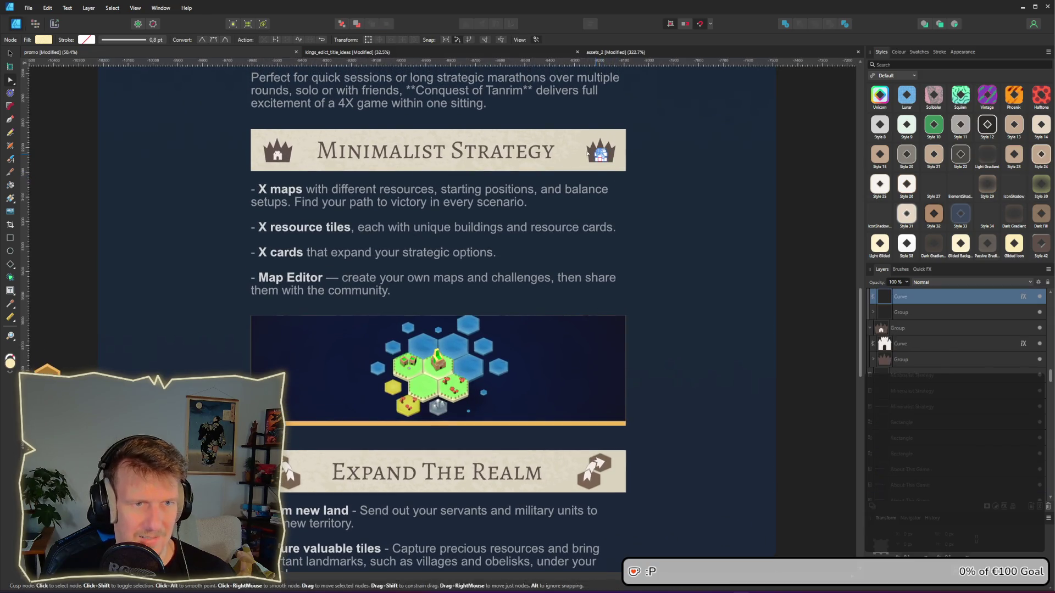
click(44, 40)
click(134, 56)
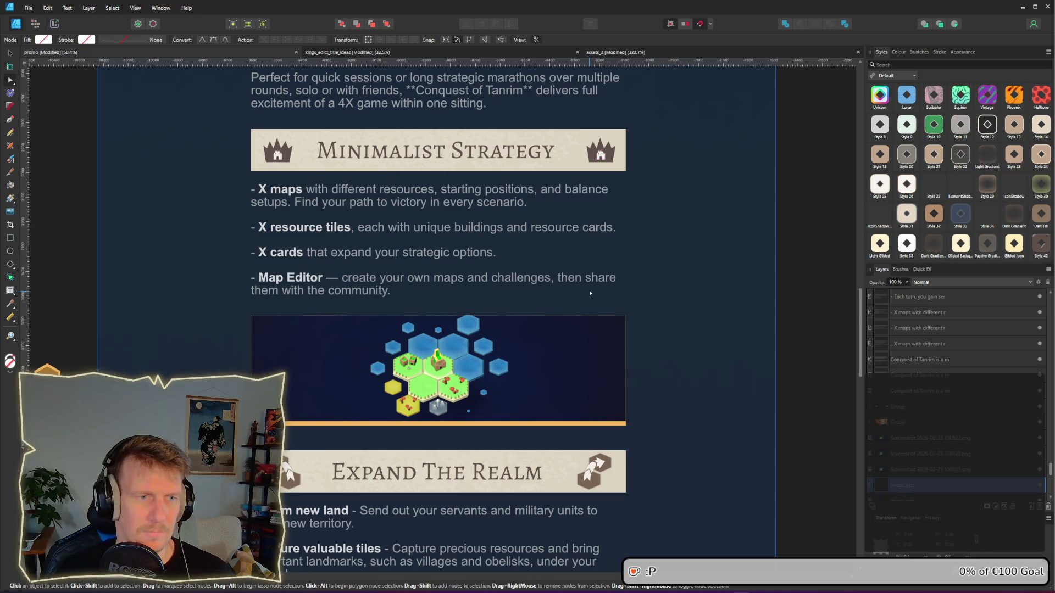
ctrl+scroll(589, 293, down, 1)
scroll(558, 251, up, 4)
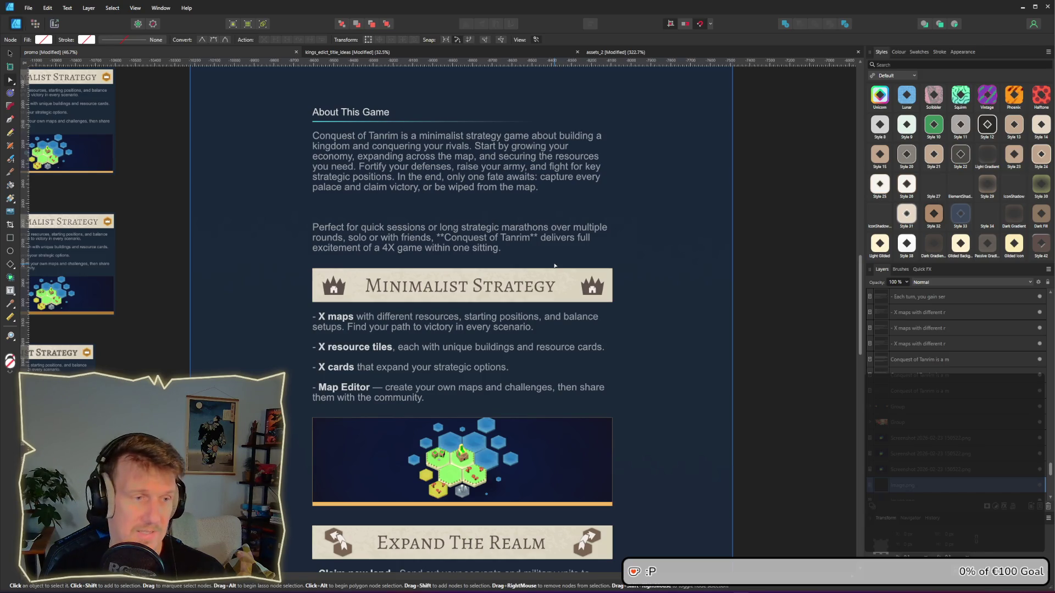
scroll(541, 363, down, 5)
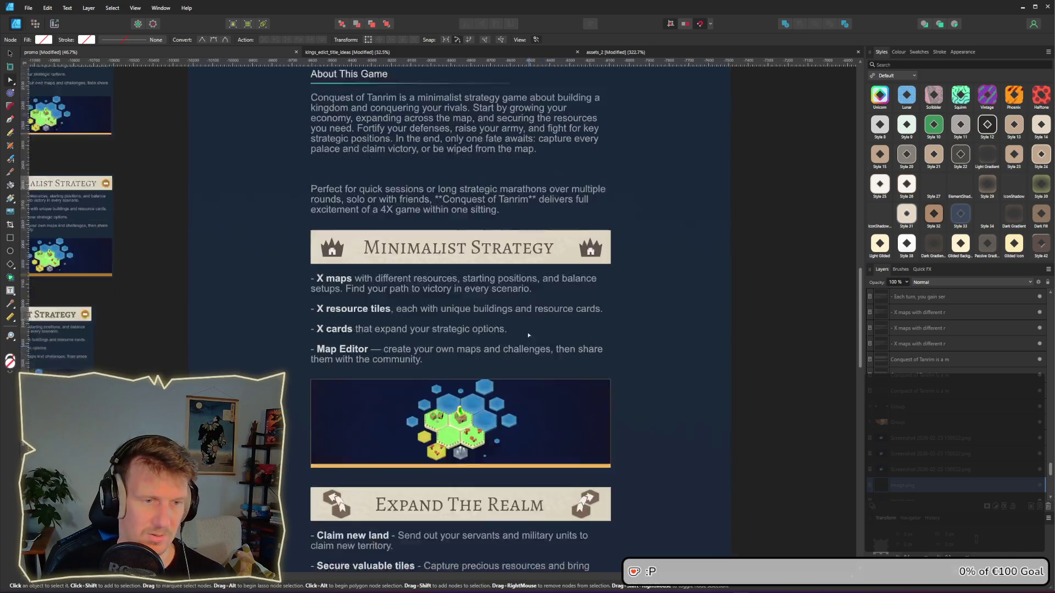
scroll(516, 329, down, 2)
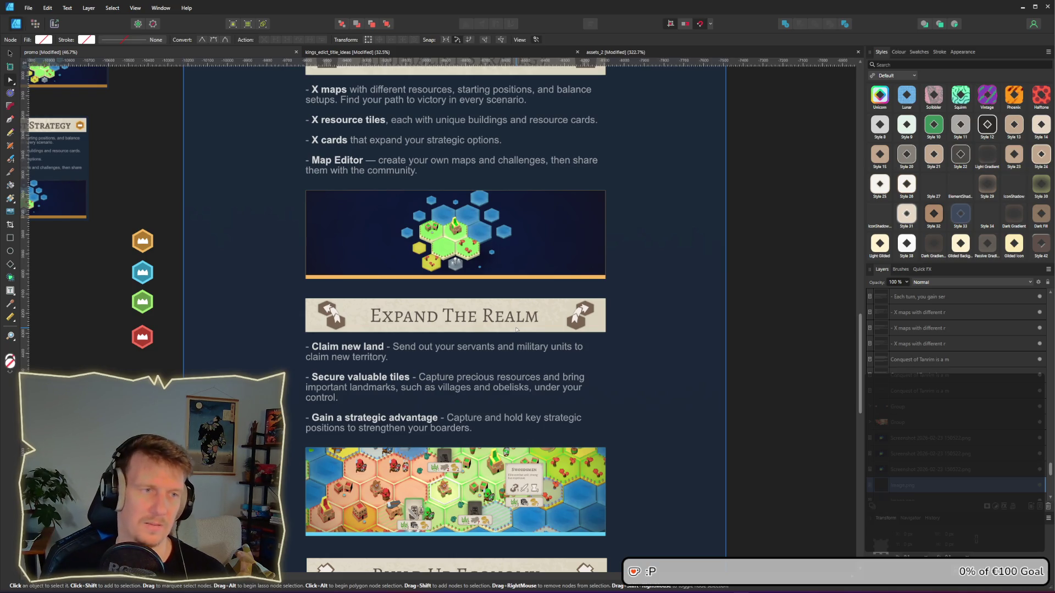
scroll(516, 329, up, 3)
scroll(343, 150, up, 2)
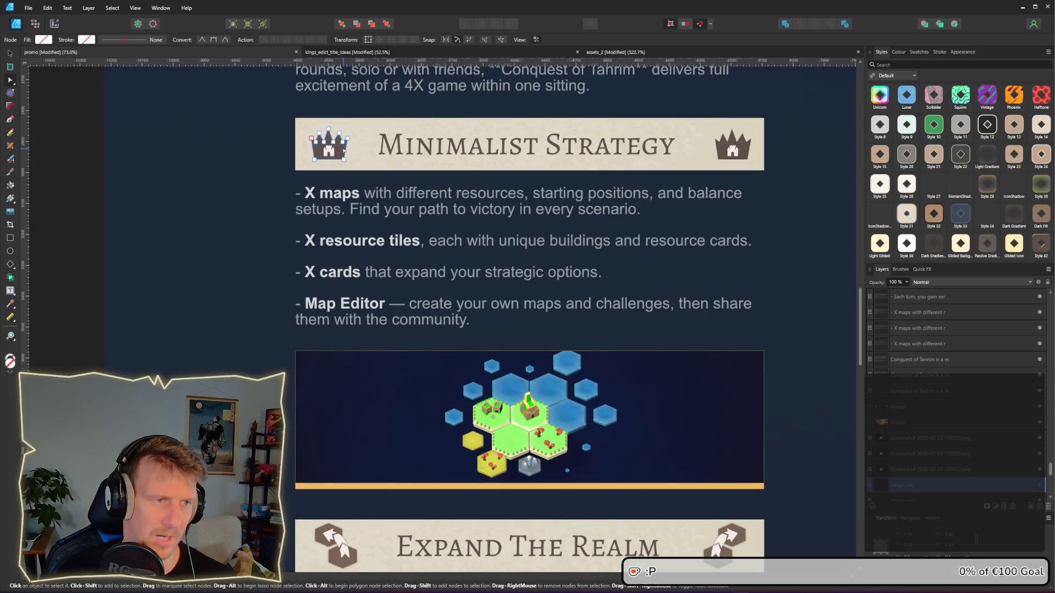
Step: Try a gold fill on the left crown, eyedropped from the page, and review it
click(344, 150)
click(44, 39)
mouse_move(118, 55)
mouse_down()
mouse_move(185, 202)
mouse_move(368, 486)
mouse_up()
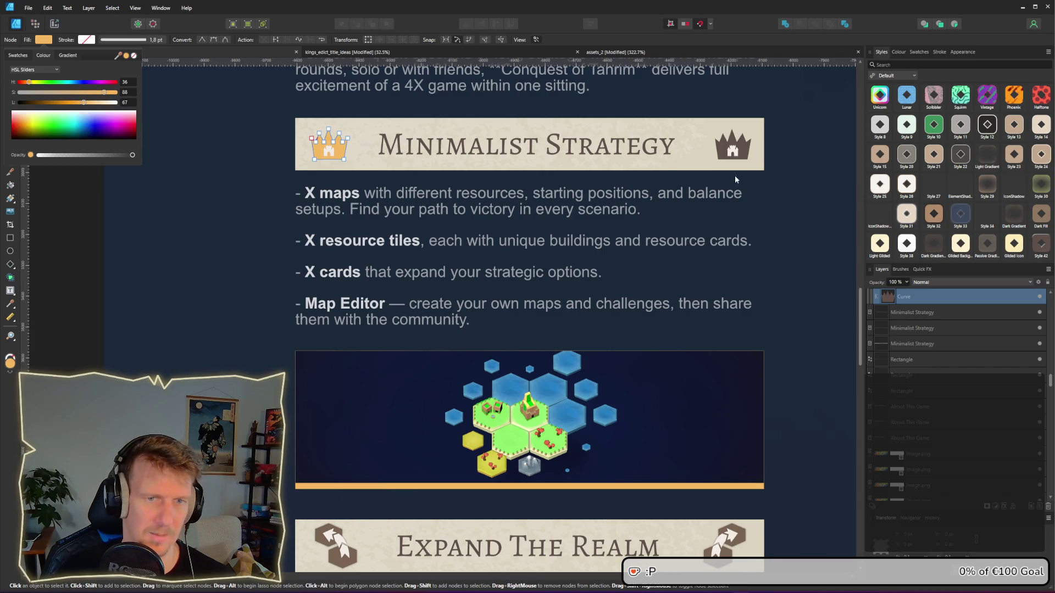
click(257, 196)
scroll(256, 220, down, 2)
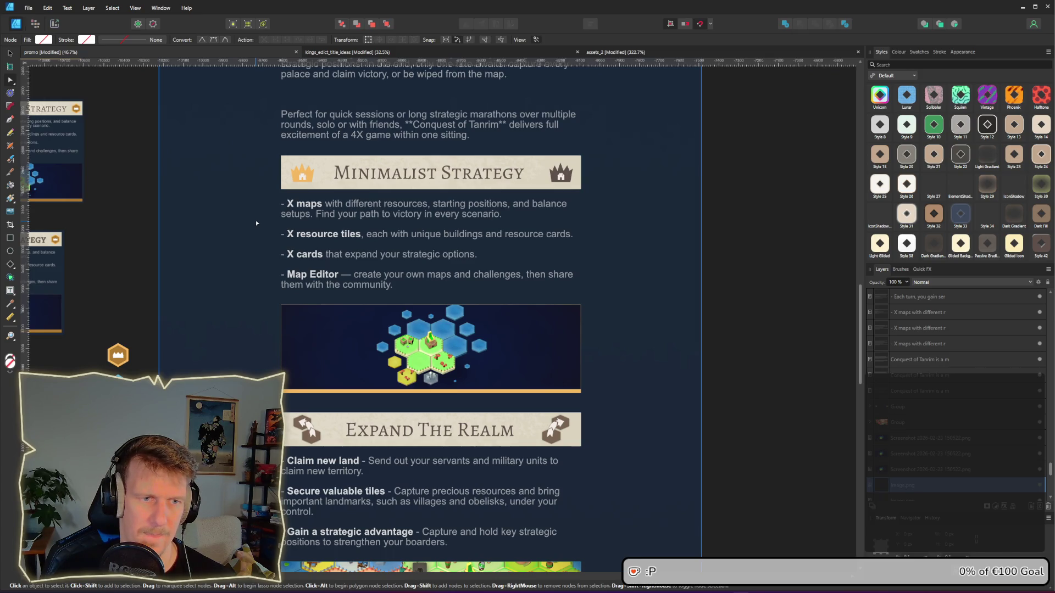
scroll(256, 223, up, 1)
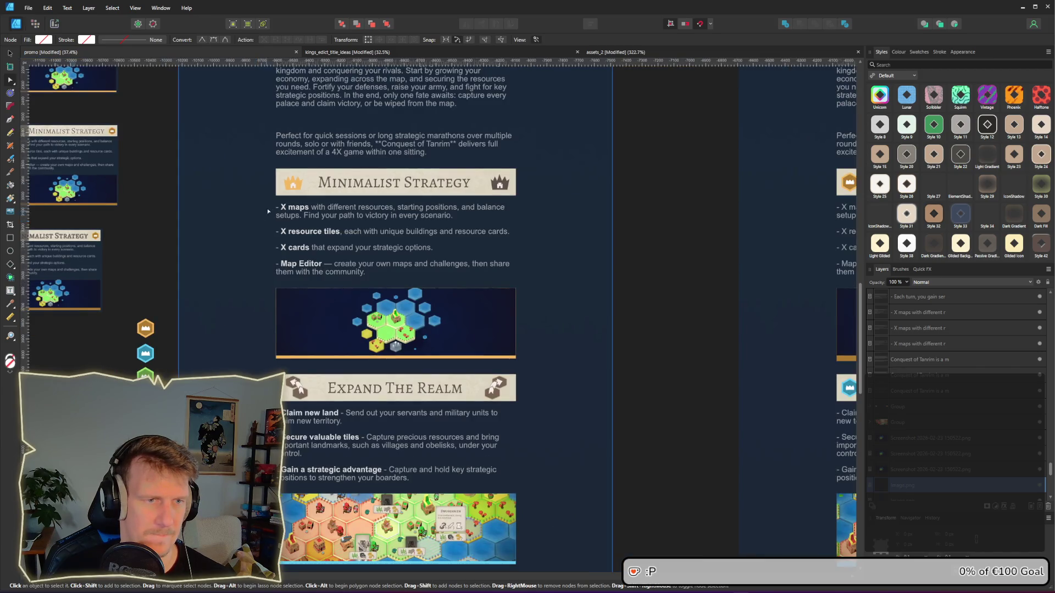
scroll(267, 208, up, 1)
scroll(340, 351, up, 3)
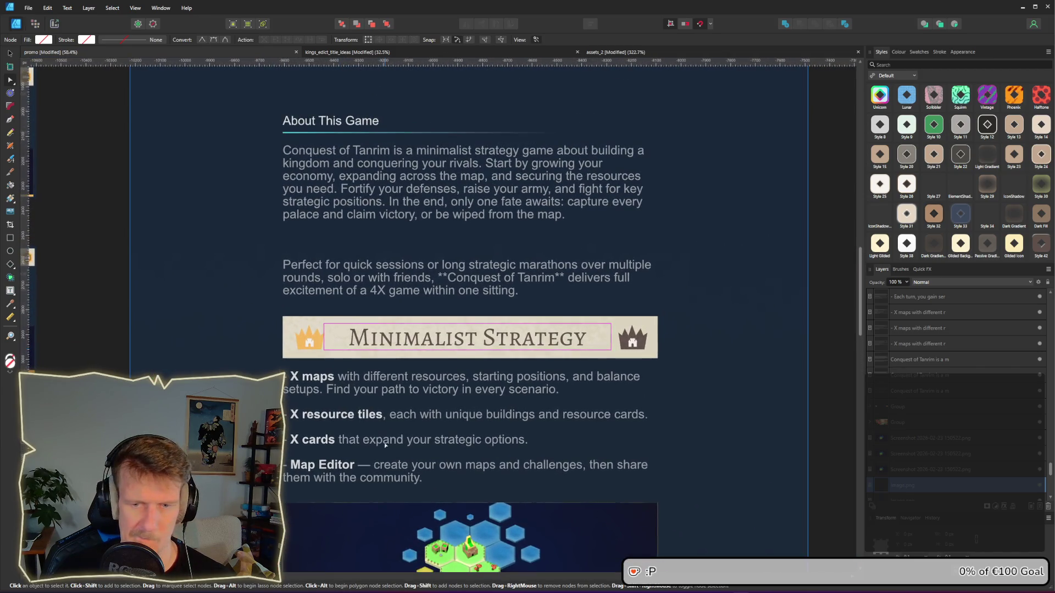
scroll(375, 290, down, 4)
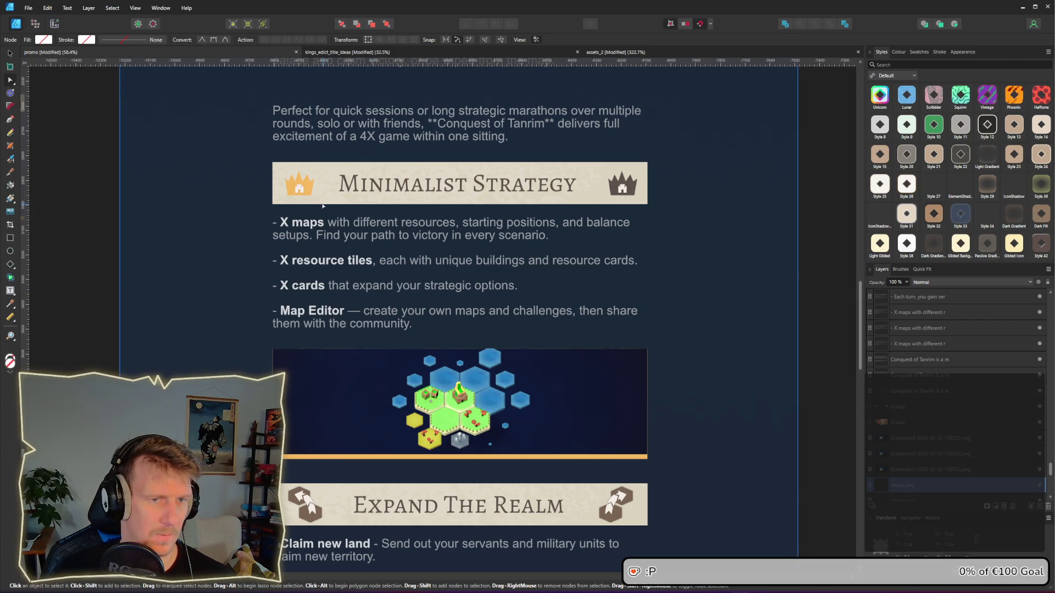
Step: Eyedrop the brown onto both crowns so they share one muted dark brown fill
click(303, 190)
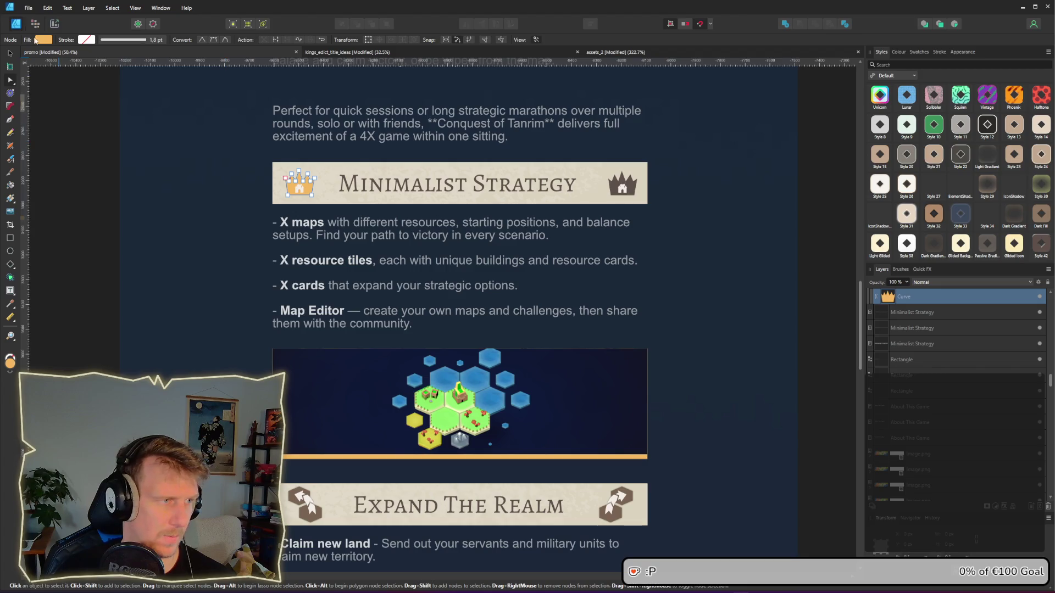
click(44, 40)
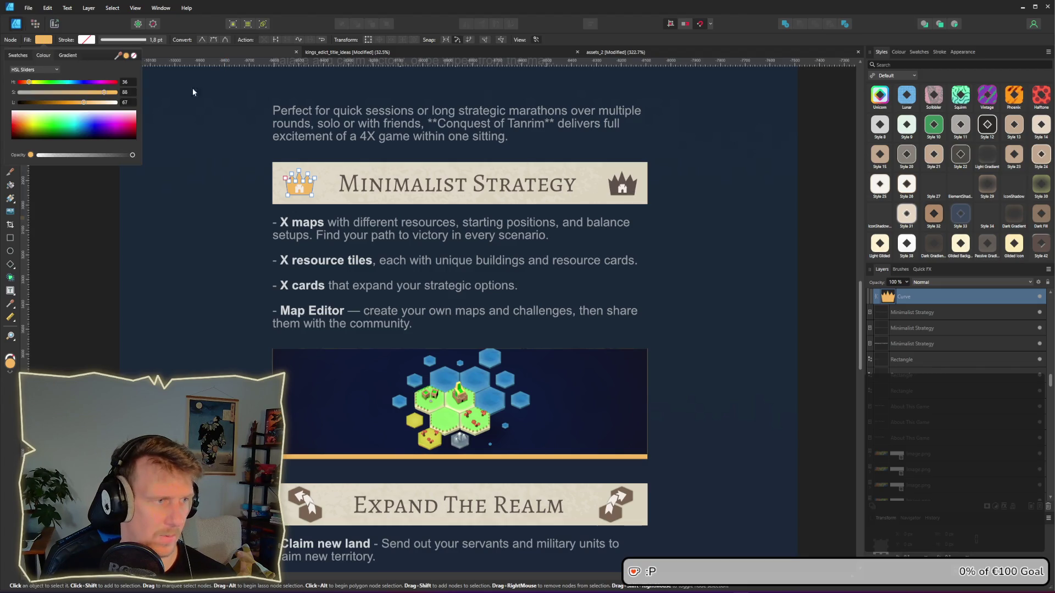
mouse_move(119, 57)
mouse_down()
mouse_move(461, 184)
mouse_move(616, 194)
mouse_move(613, 187)
mouse_up()
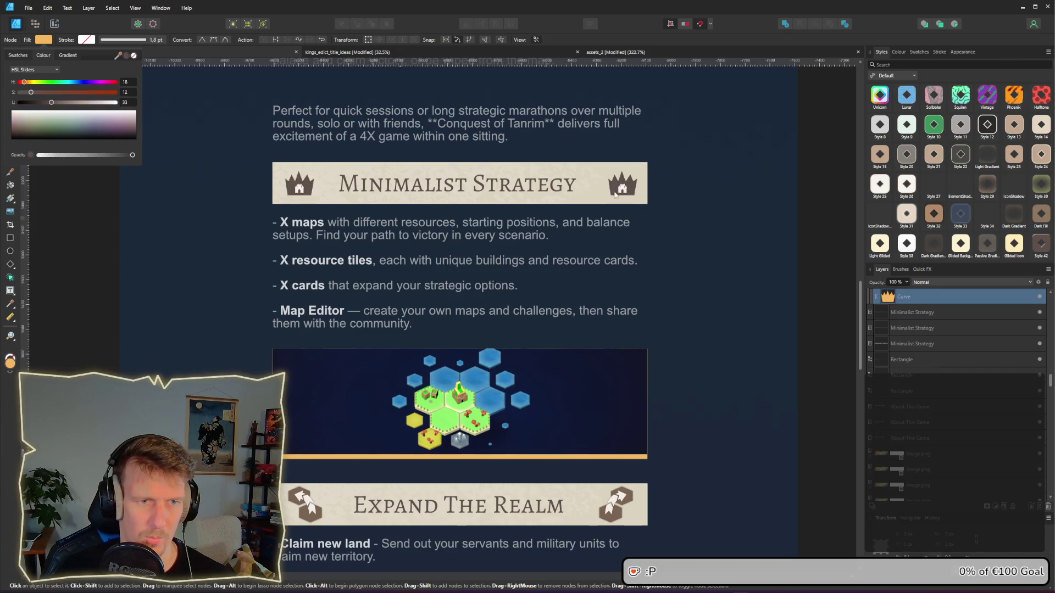
click(43, 40)
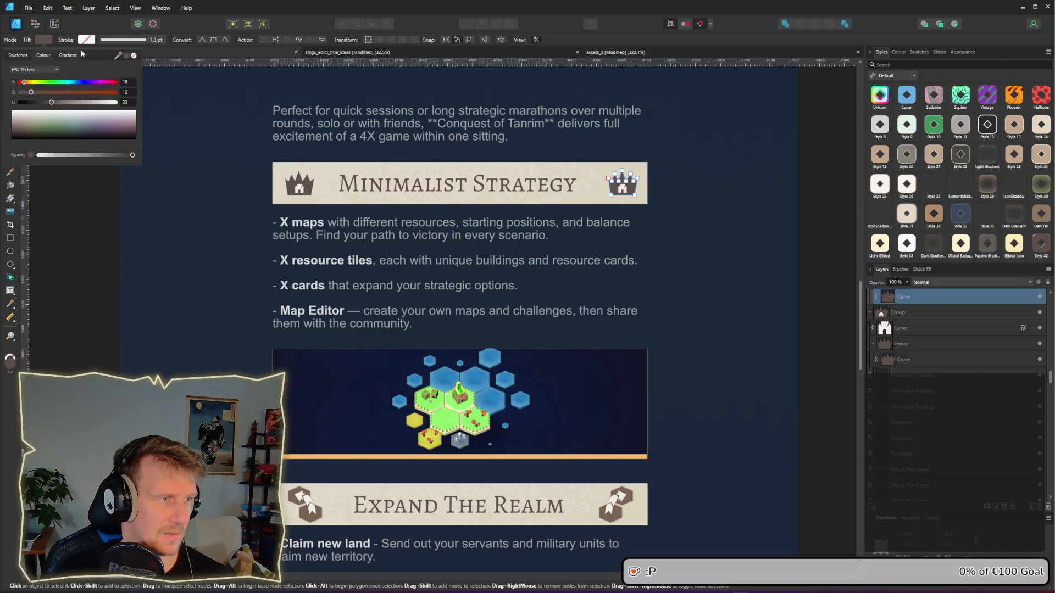
mouse_move(118, 57)
mouse_down()
mouse_move(613, 498)
mouse_move(618, 516)
mouse_move(618, 184)
mouse_up()
click(717, 289)
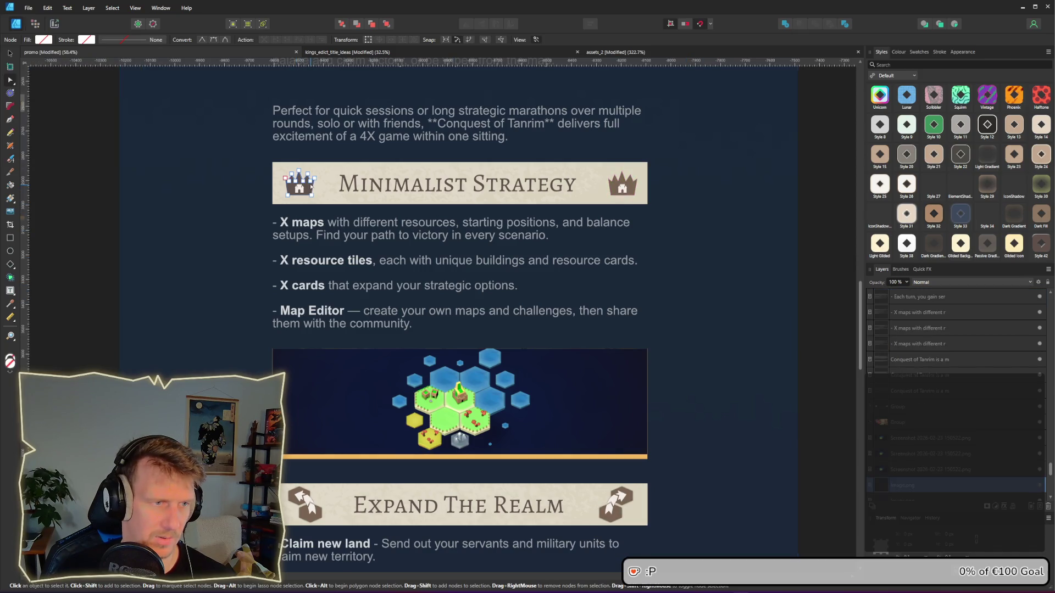
key(ctrl+z)
click(51, 41)
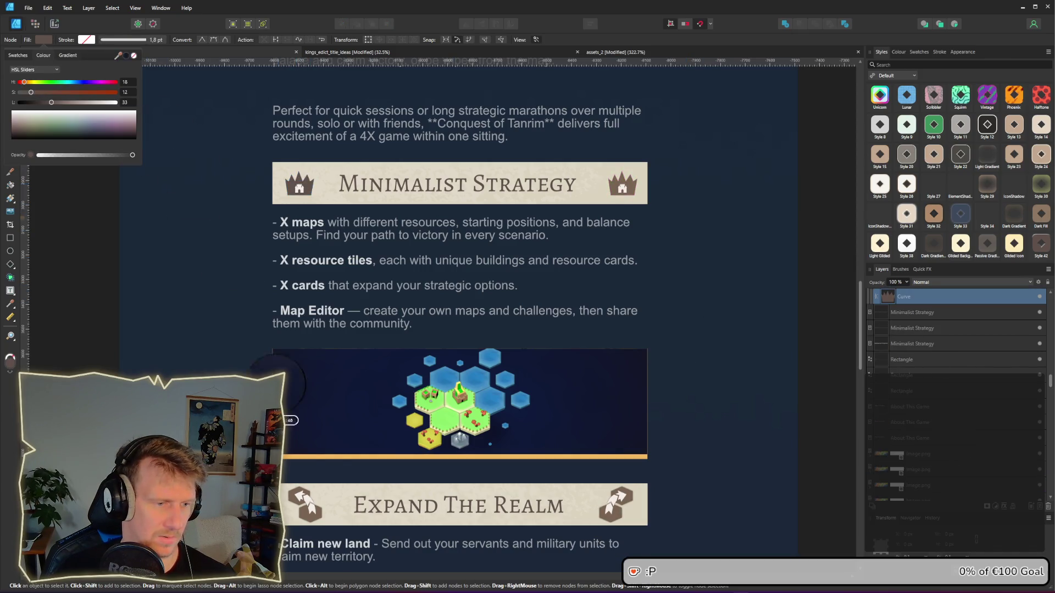
click(790, 415)
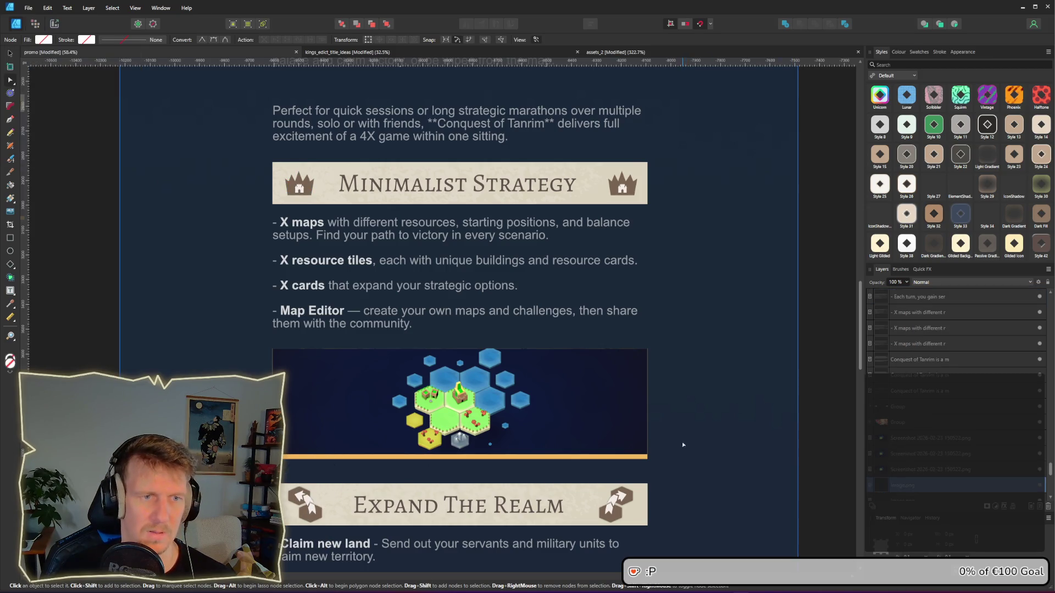
Step: Look over the assets_2 document, then return to the promo document
scroll(683, 444, down, 3)
scroll(652, 341, down, 1)
scroll(638, 431, down, 5)
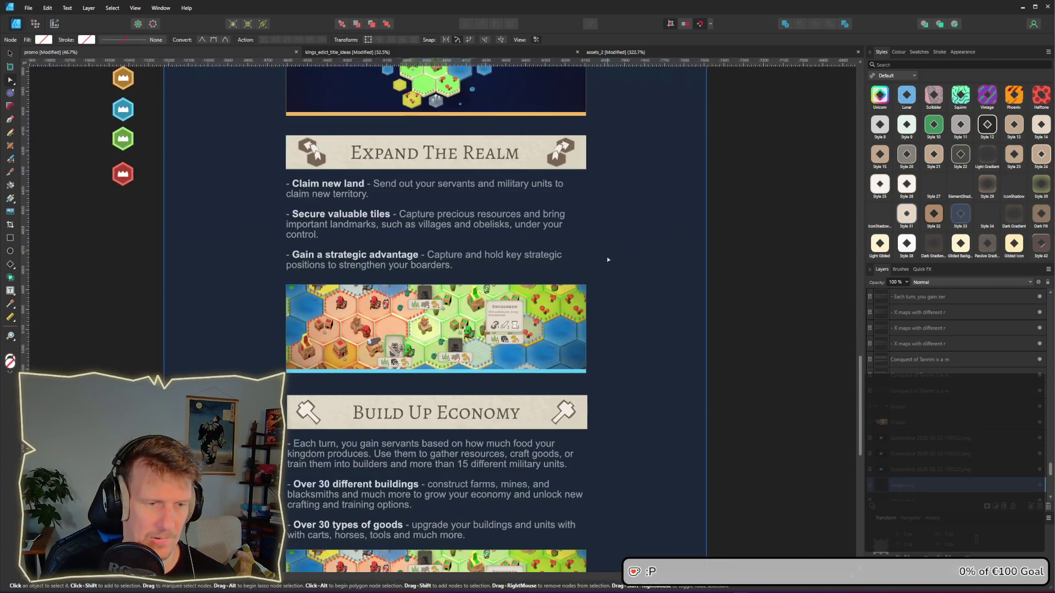
scroll(631, 354, down, 2)
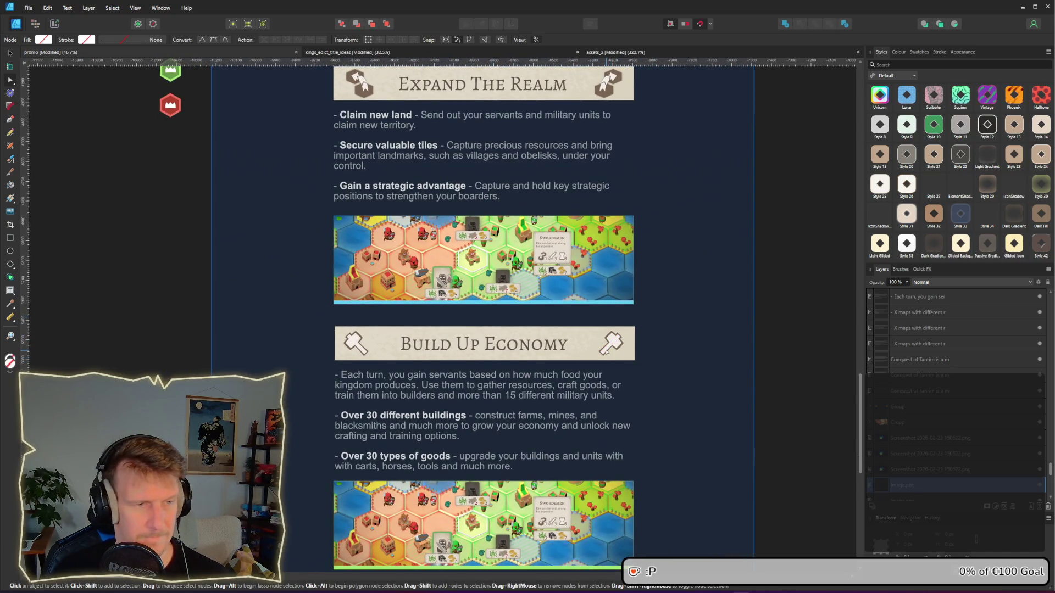
key(alt+Tab)
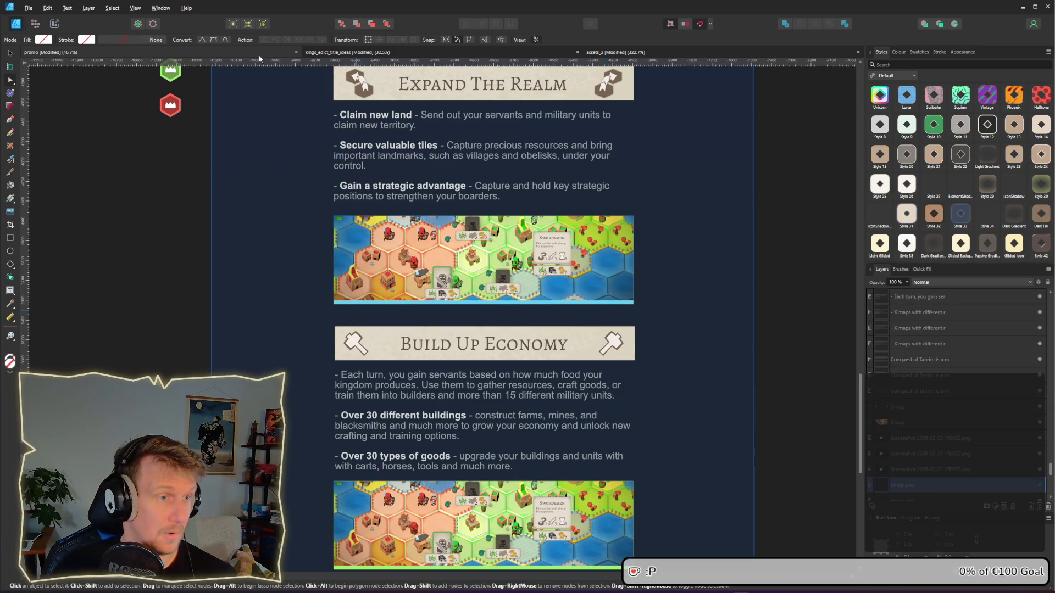
click(624, 54)
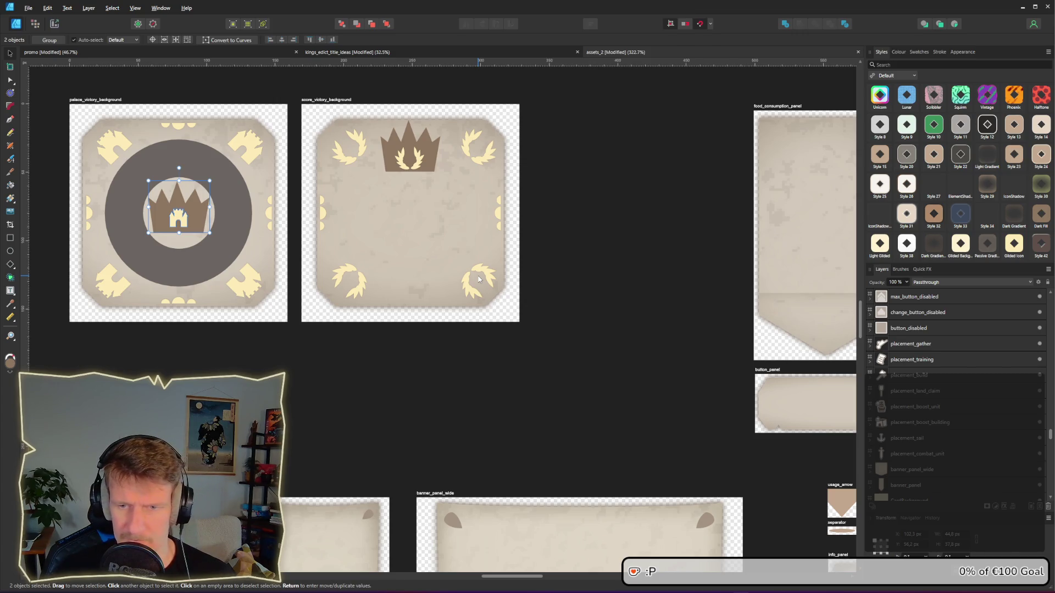
key(alt)
click(164, 51)
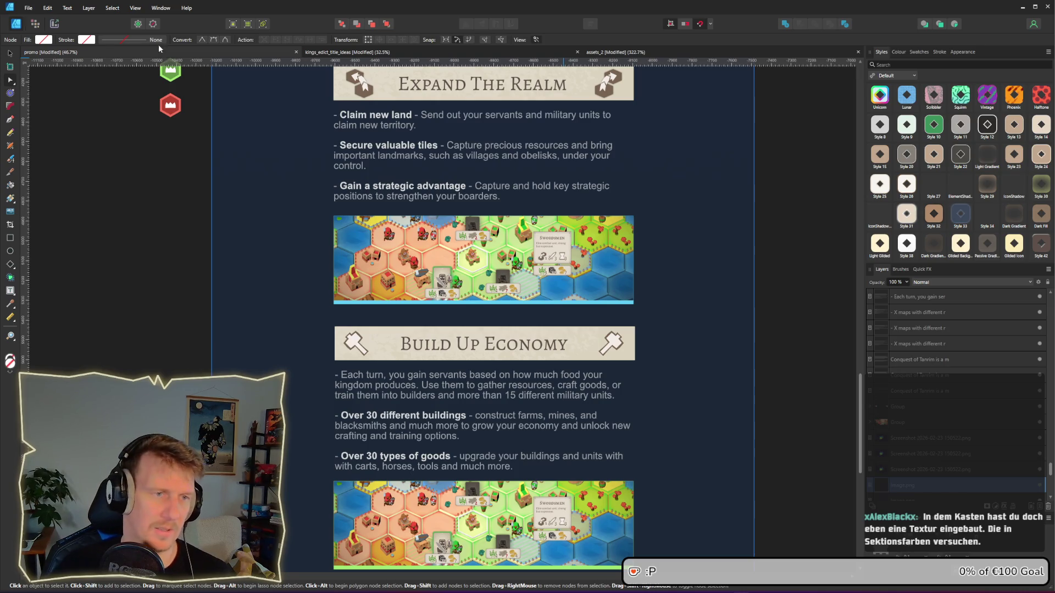
Step: Select the Expand The Realm banner background and its Pixel texture layer
scroll(431, 126, up, 3)
scroll(370, 225, up, 5)
click(320, 181)
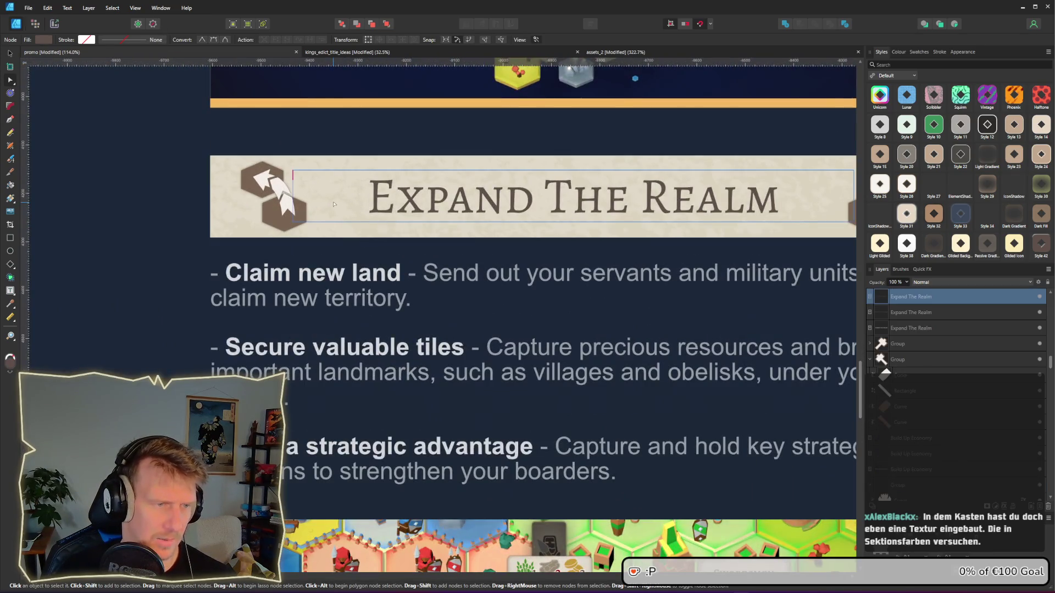
click(225, 222)
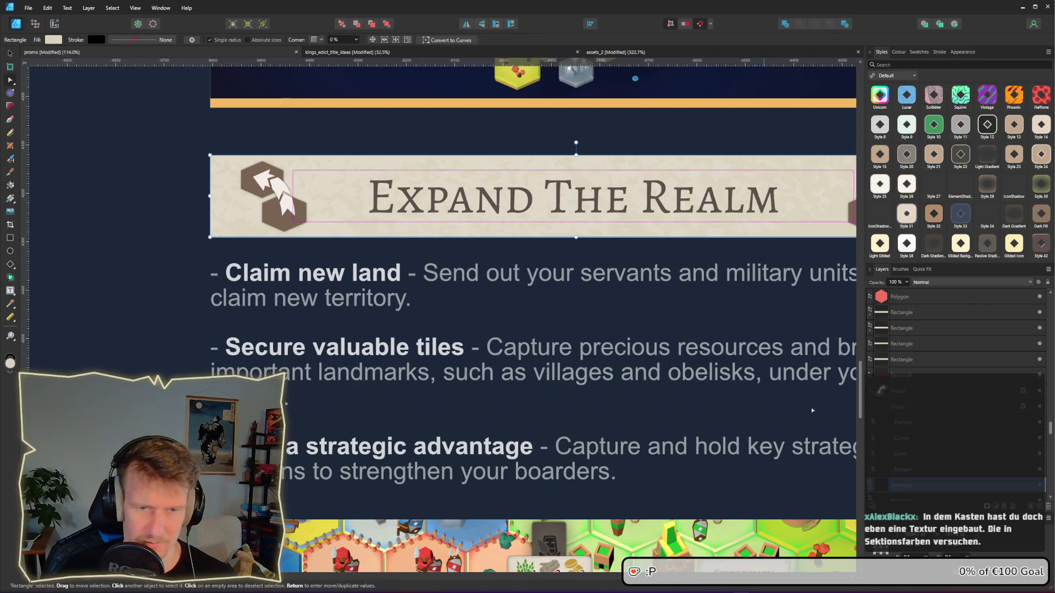
click(869, 345)
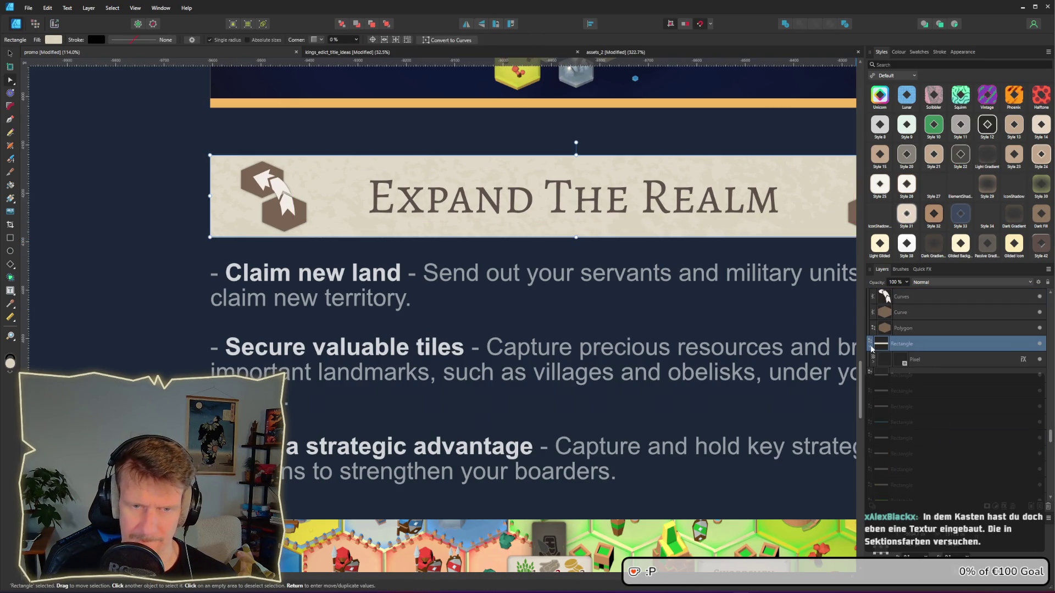